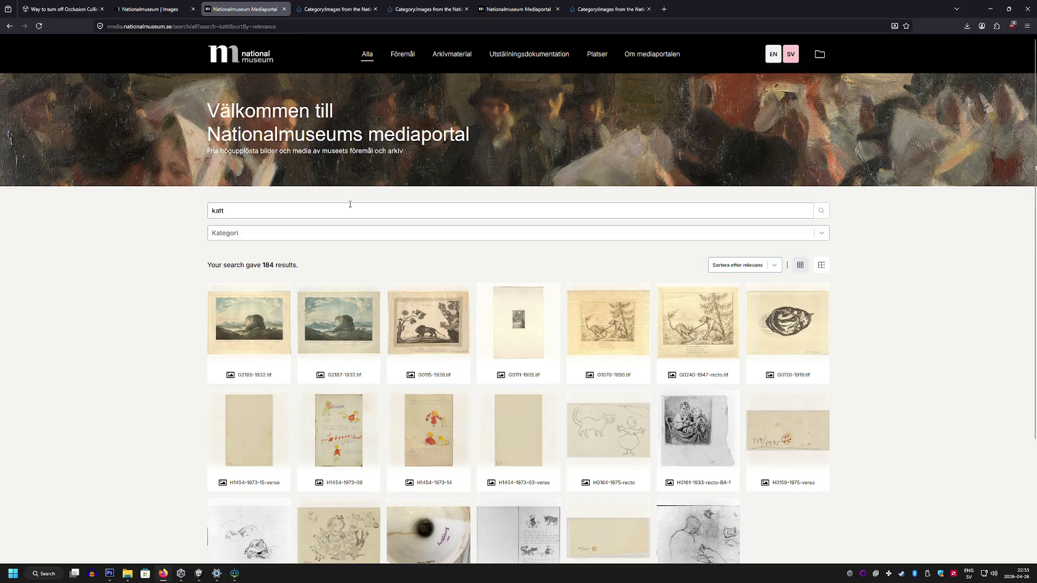
Step: From cat painting 2227, list Bruno Liljefors's works and enlarge the eagle owl painting 4241
click(436, 234)
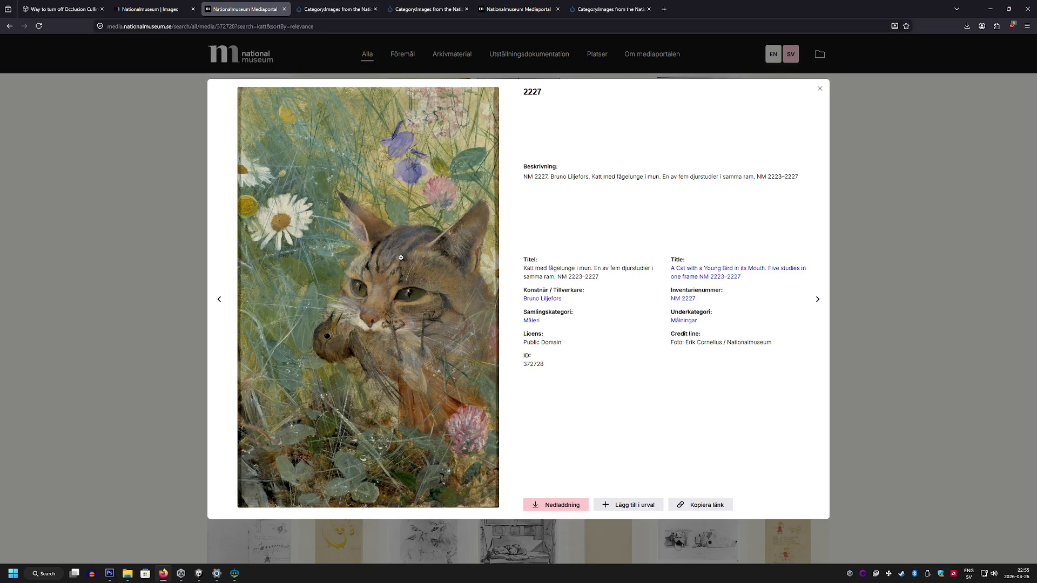
click(542, 299)
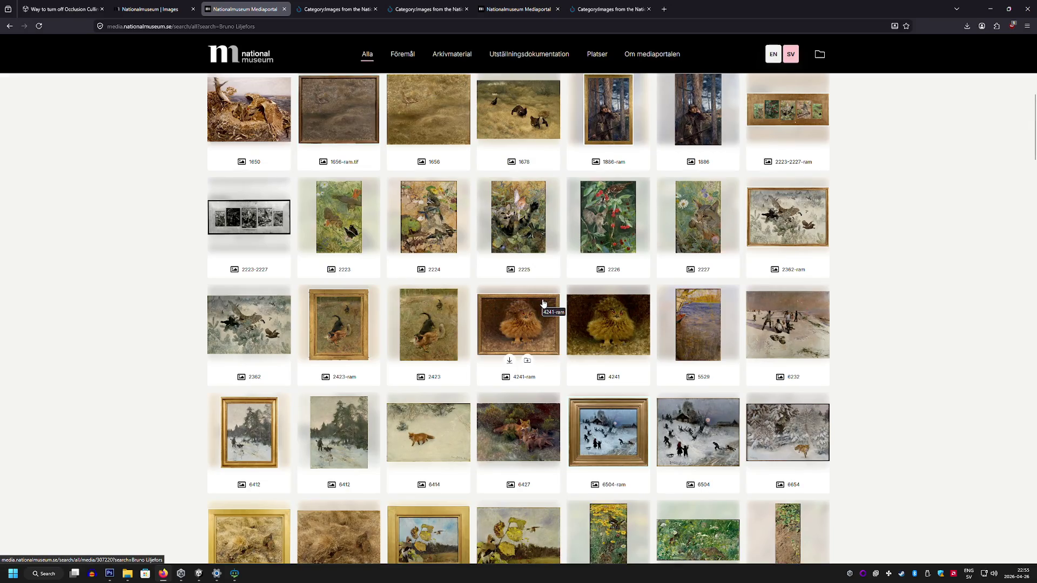
click(607, 315)
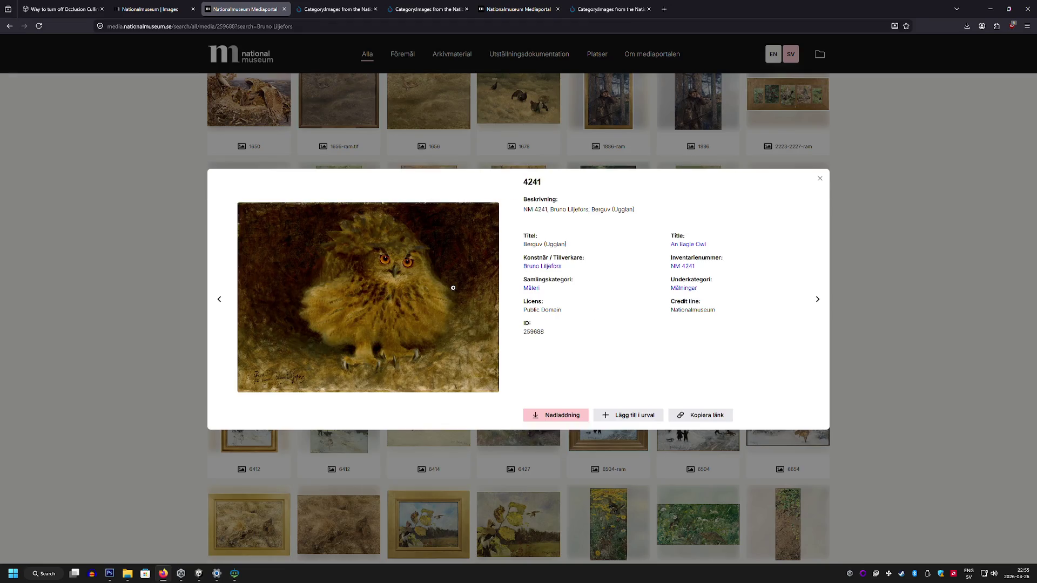
click(453, 288)
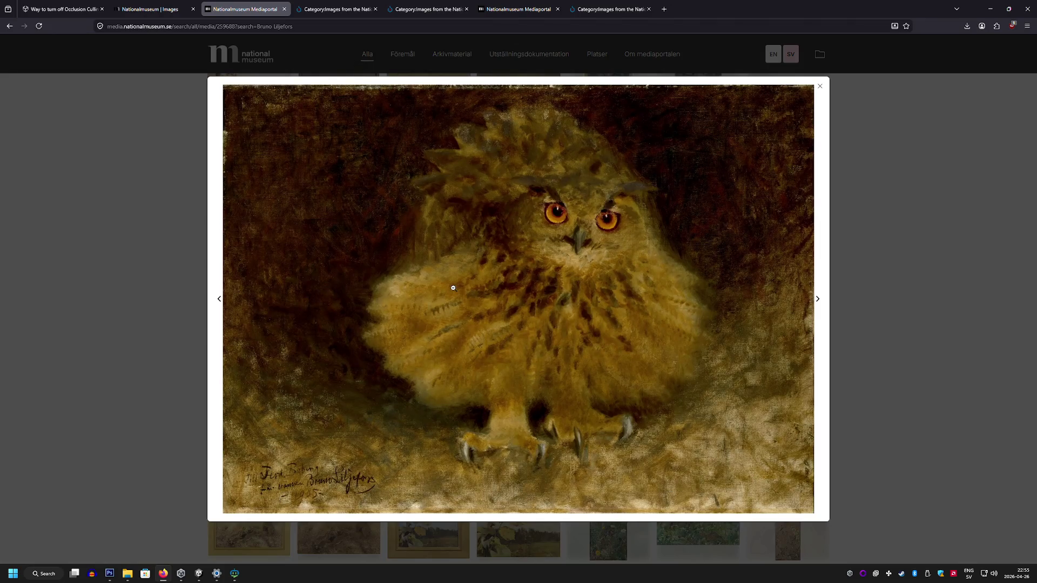
Step: Copy the artist name 'Bruno Liljefors' from record 4241 and Google it in a new tab
right_click(564, 275)
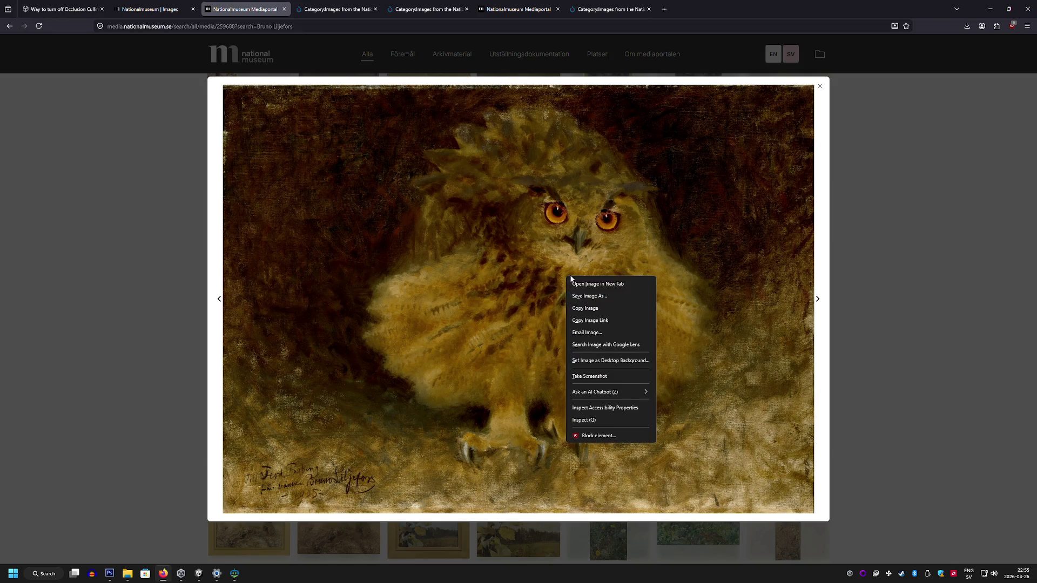
click(585, 308)
drag(585, 308, 895, 309)
mouse_move(579, 268)
mouse_down()
mouse_move(529, 211)
mouse_move(524, 266)
mouse_up()
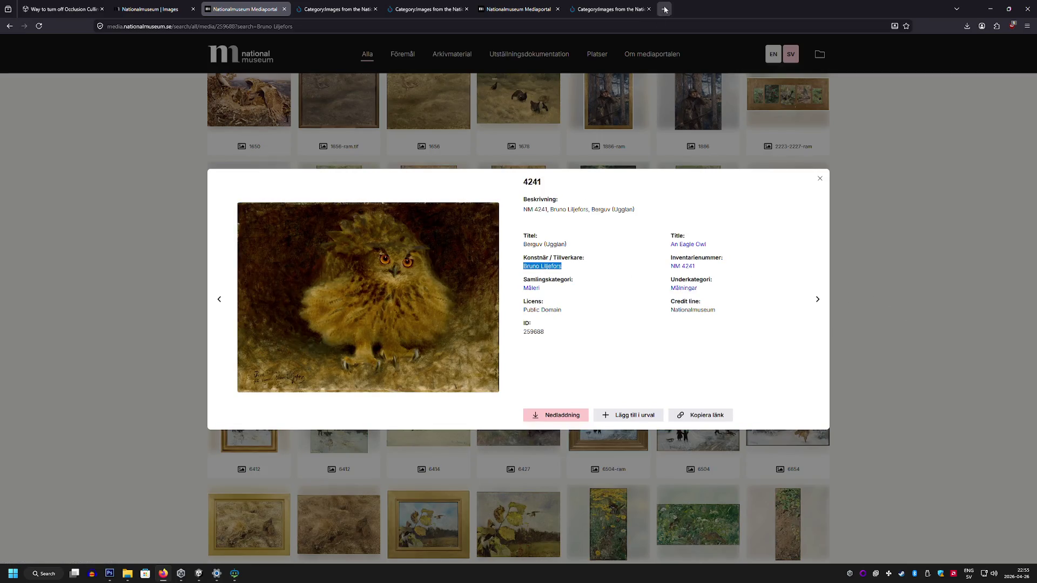
click(665, 9)
text(Bruno Liljefors)
key(Return)
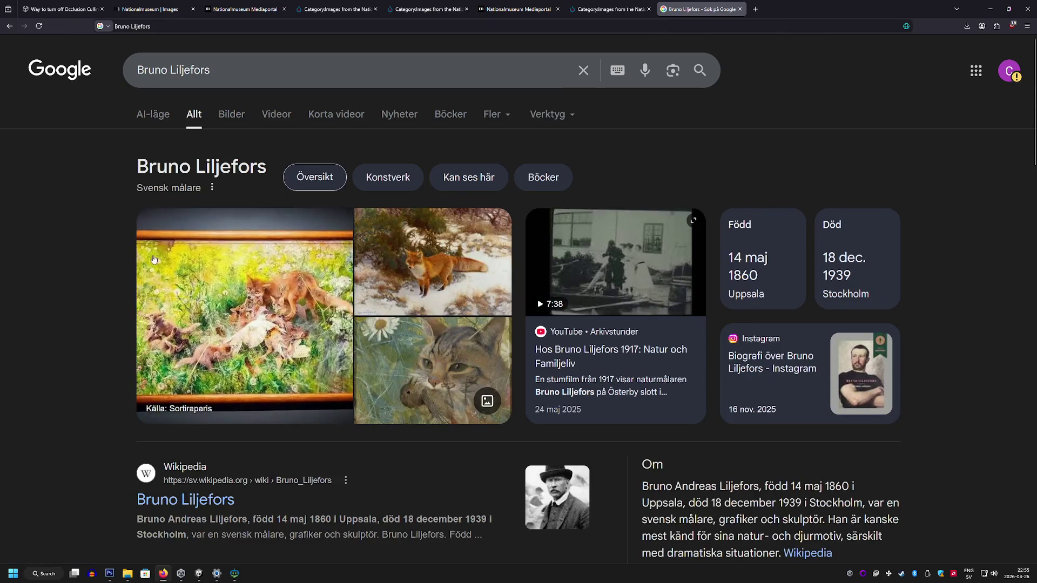
Step: Scroll the Google results and open the sv.wikipedia.org 'Bruno Liljefors' article
scroll(103, 243, down, 3)
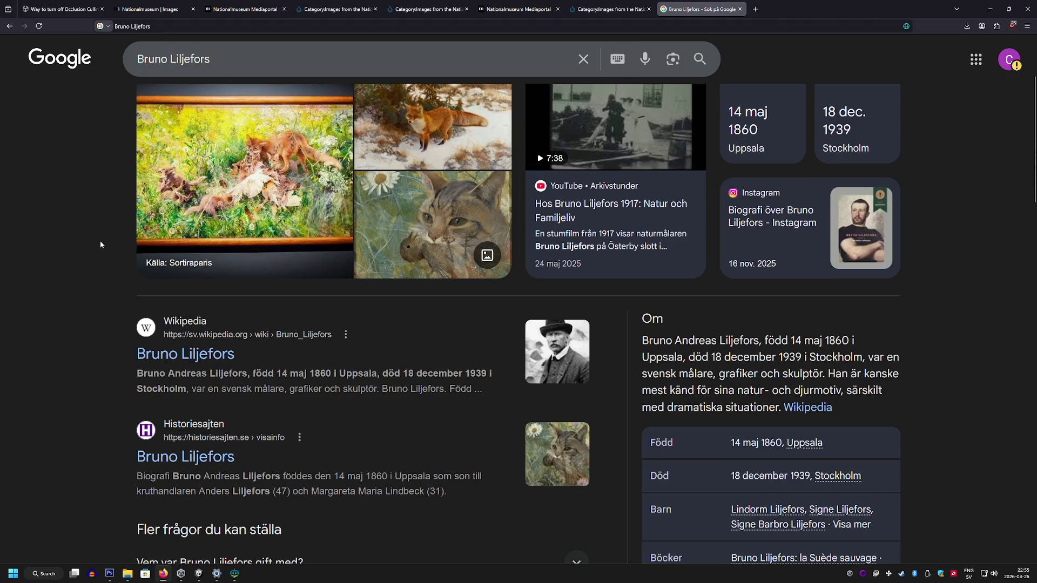
click(175, 355)
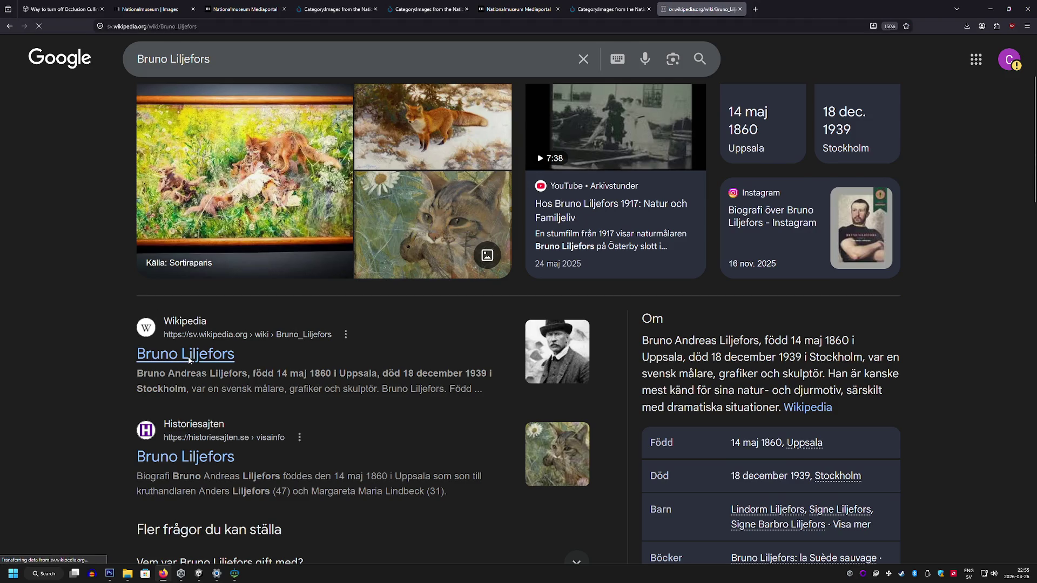
Step: Dismiss the donation banner and browse the Målningar gallery, previewing Vinterlandskap med räv
scroll(178, 321, down, 5)
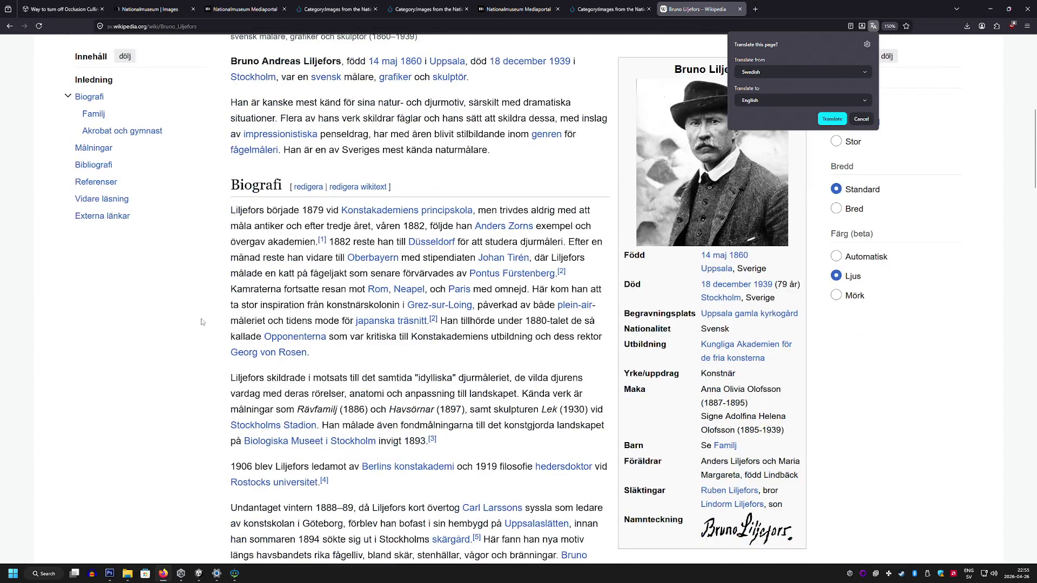
scroll(178, 318, down, 3)
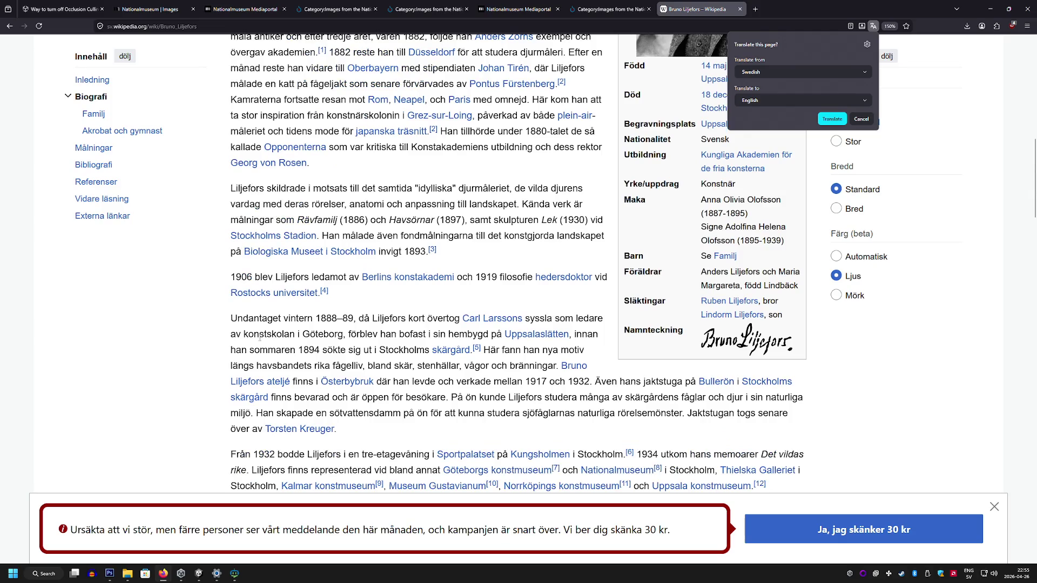
click(972, 504)
scroll(221, 259, down, 12)
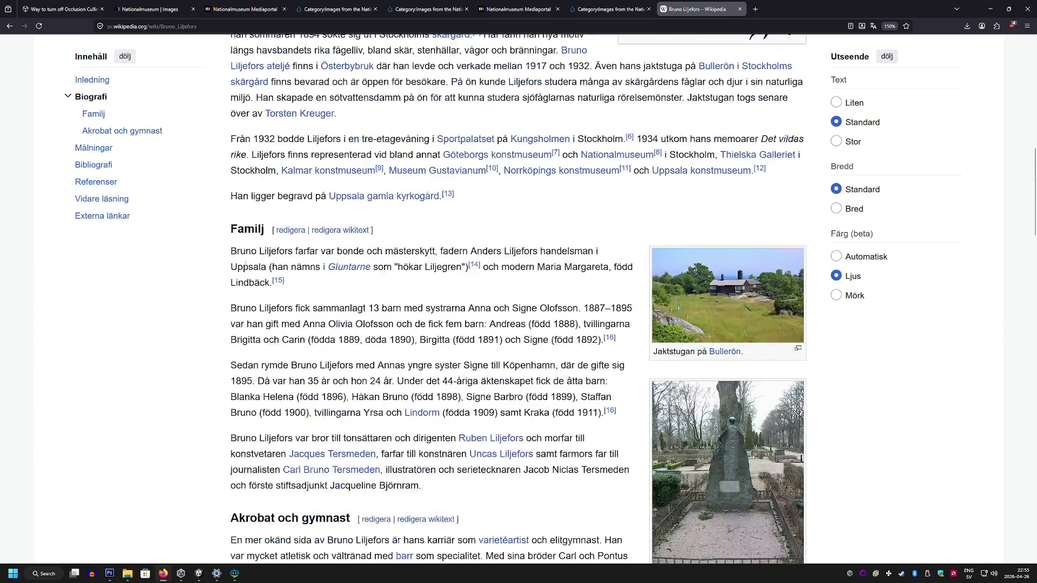
scroll(221, 259, up, 2)
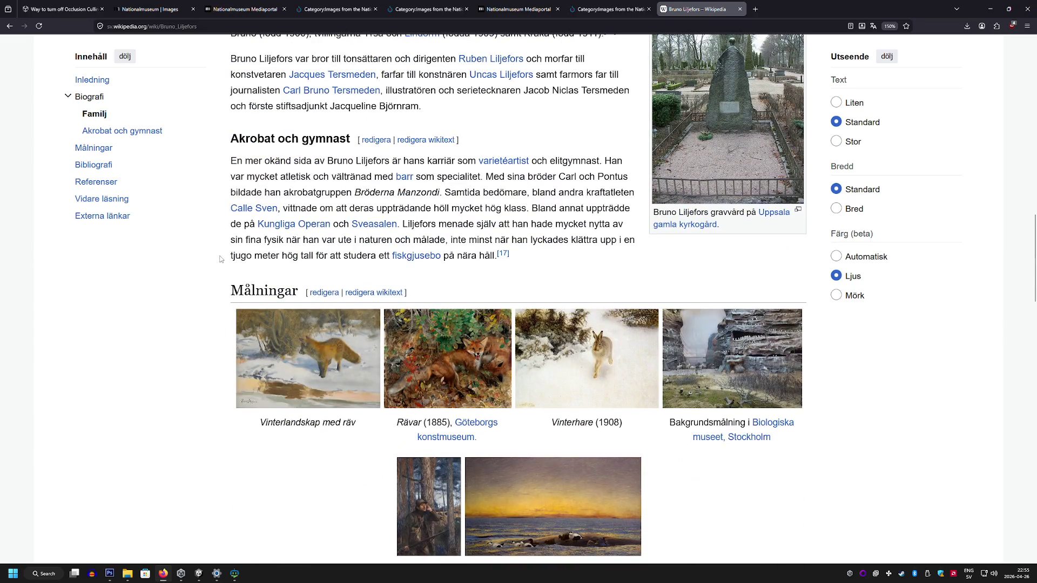
scroll(219, 259, down, 3)
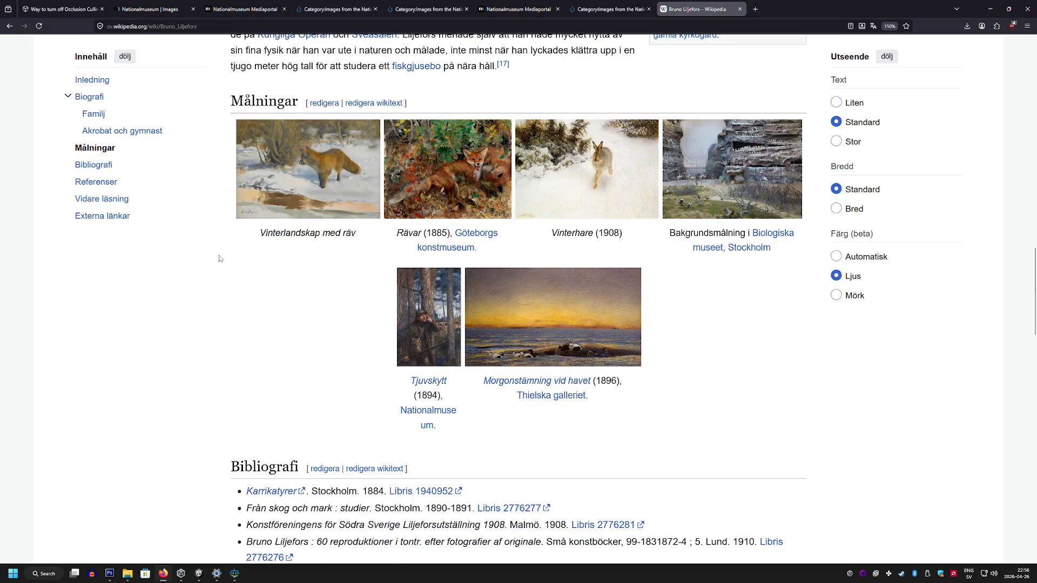
click(303, 183)
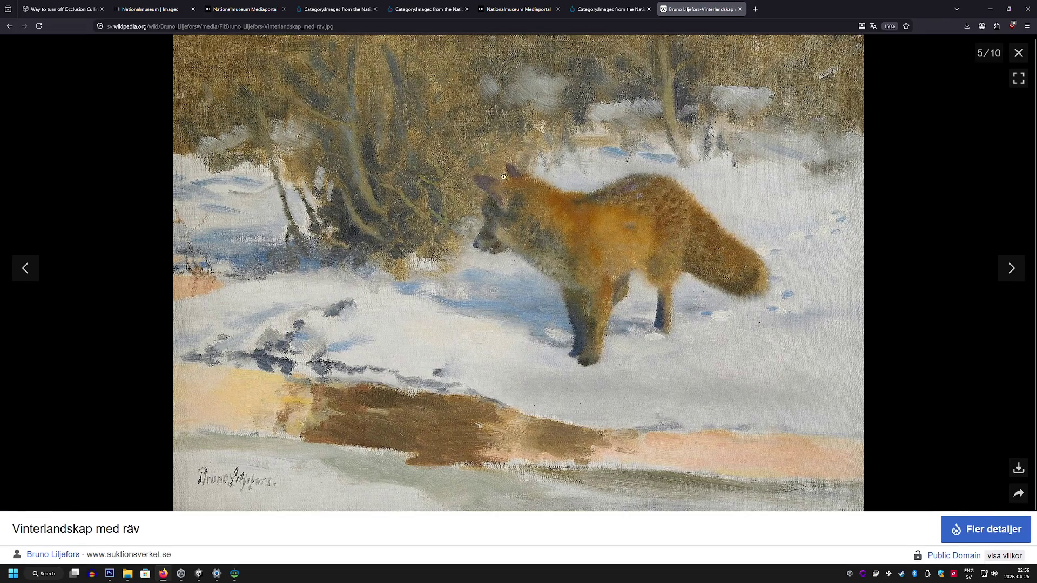
key(Escape)
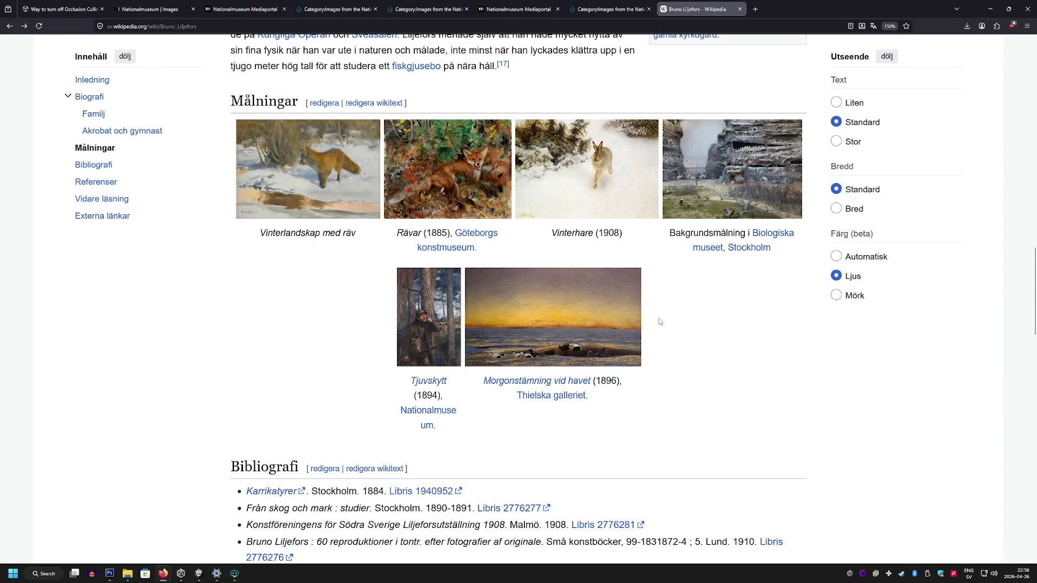
scroll(660, 322, up, 2)
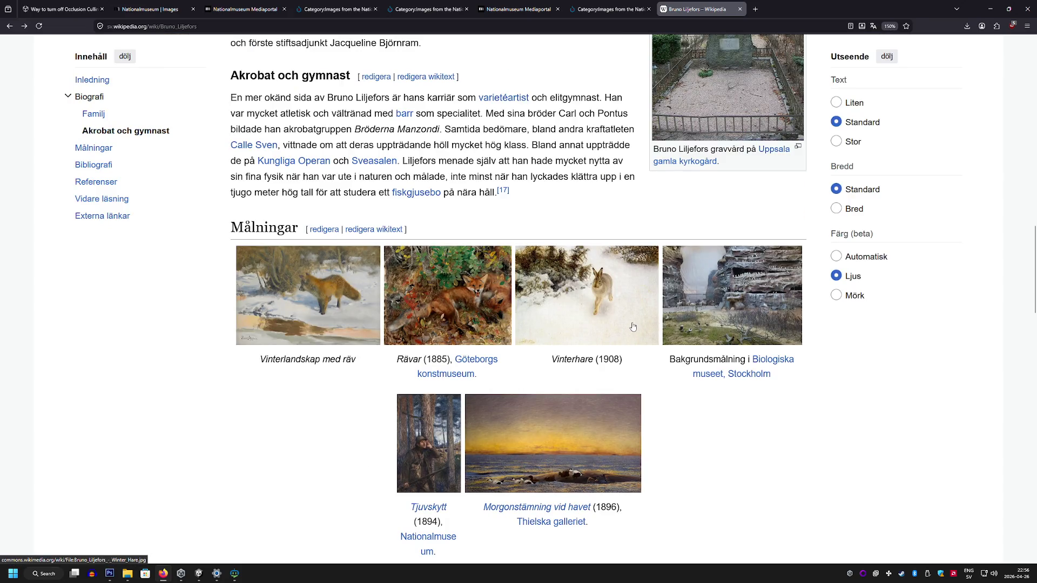
Step: Open Rävar (1885) full-size and download its original image file via the Commons page
click(478, 296)
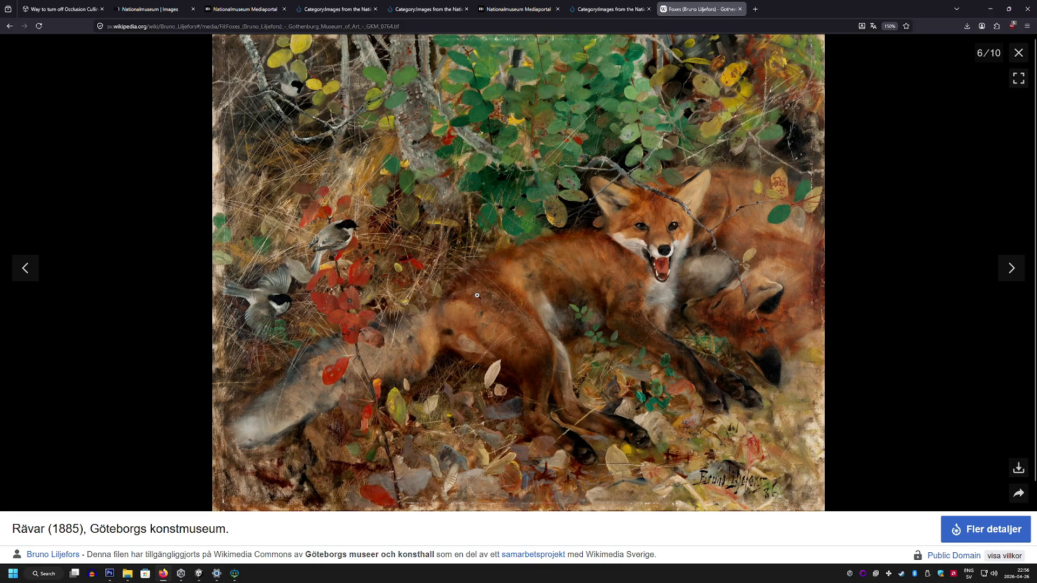
right_click(493, 293)
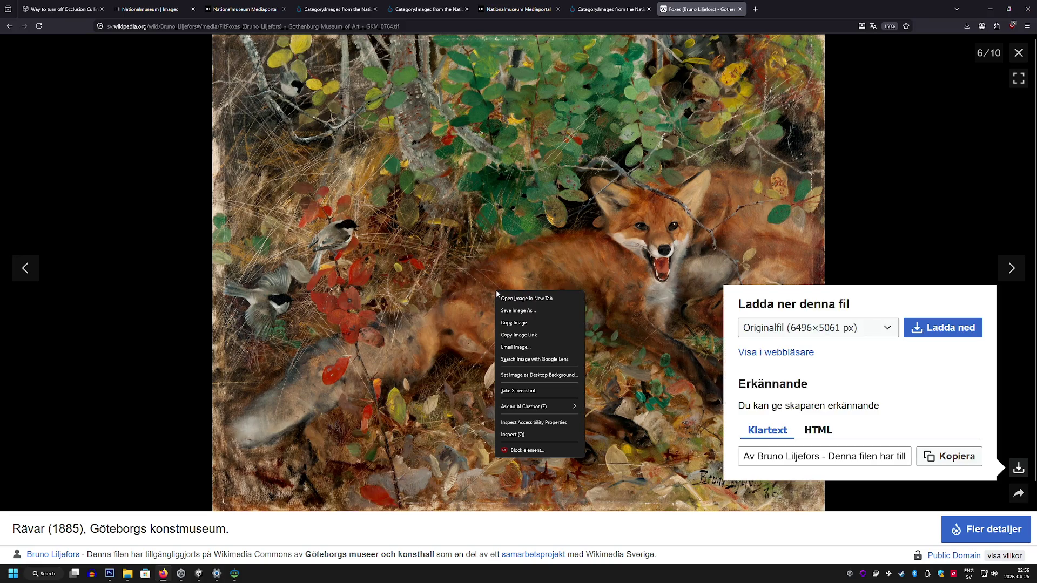
click(1011, 268)
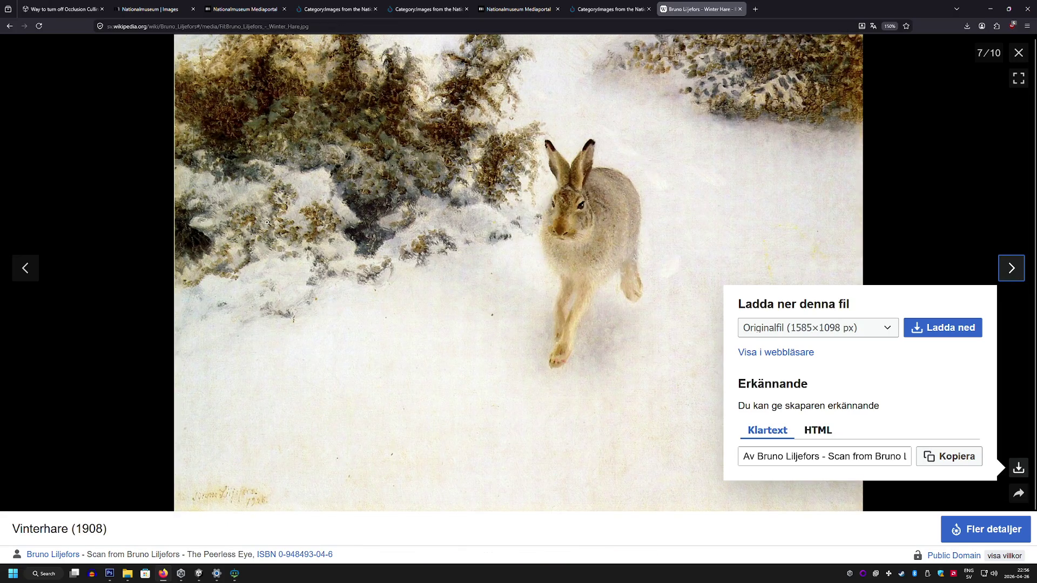
click(25, 267)
click(423, 236)
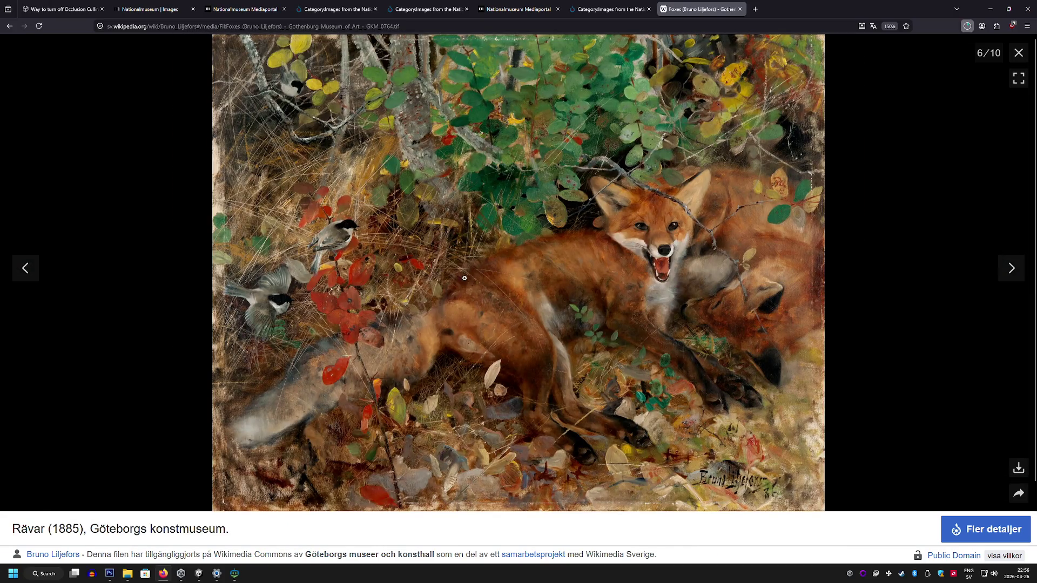
click(986, 529)
Step: Scroll through the Wikimedia Commons category page of Liljefors images
scroll(778, 386, down, 7)
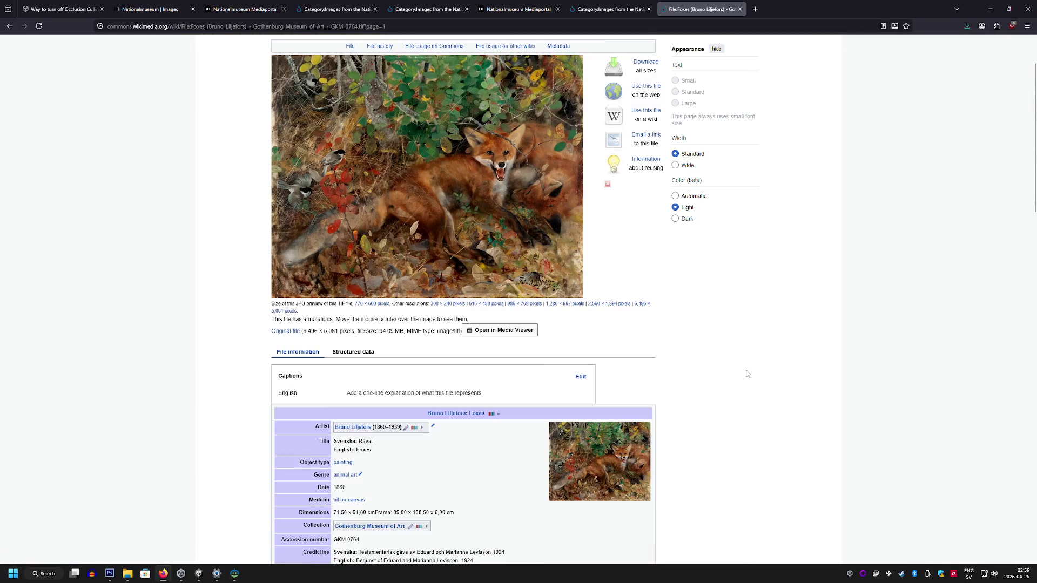
scroll(741, 367, down, 2)
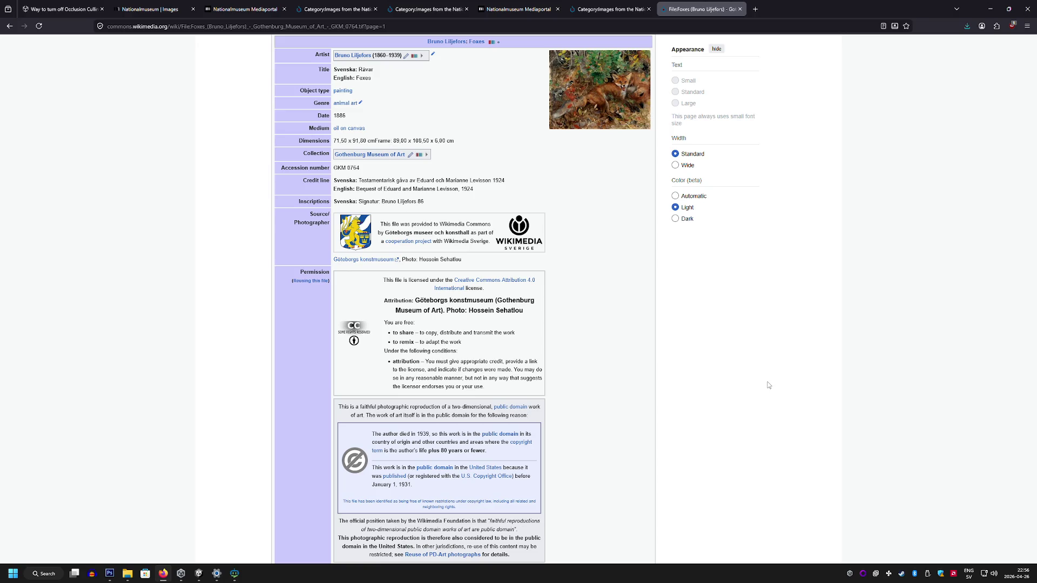
scroll(769, 385, down, 4)
scroll(796, 365, up, 4)
scroll(799, 365, up, 3)
scroll(802, 363, down, 1)
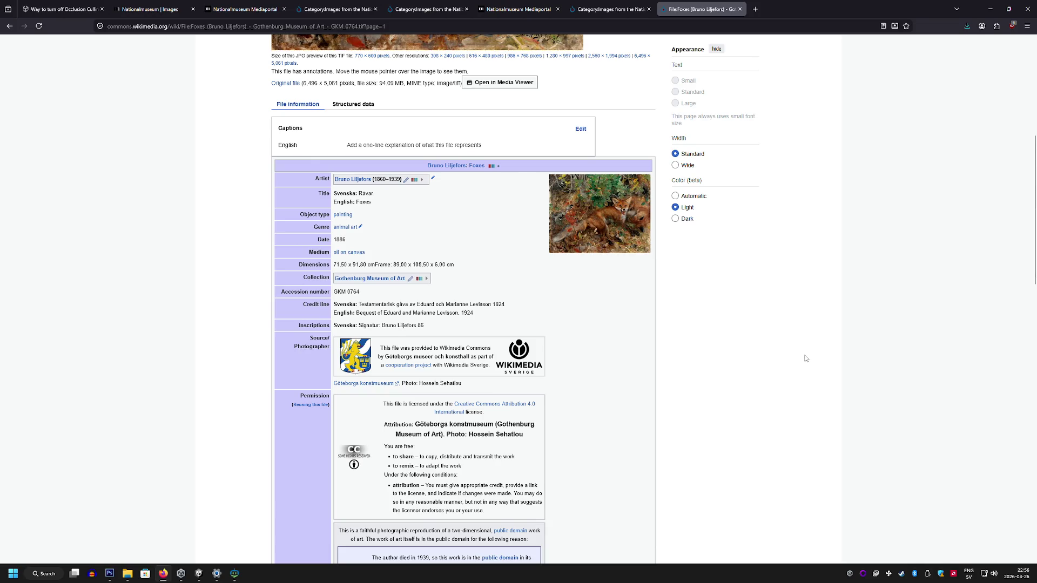
scroll(805, 359, up, 1)
scroll(806, 359, up, 1)
scroll(805, 358, down, 1)
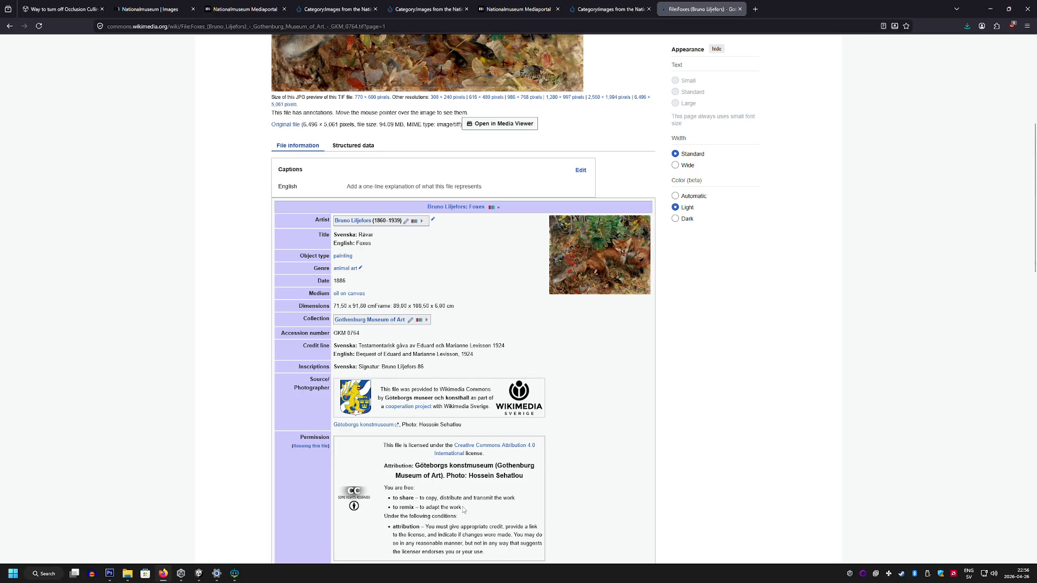
scroll(694, 460, up, 2)
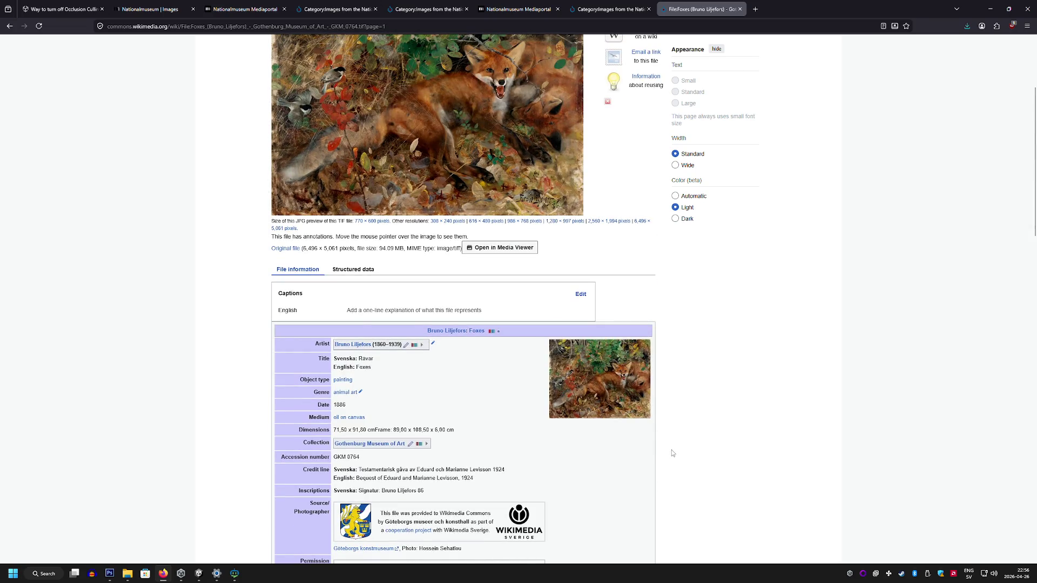
scroll(671, 452, up, 3)
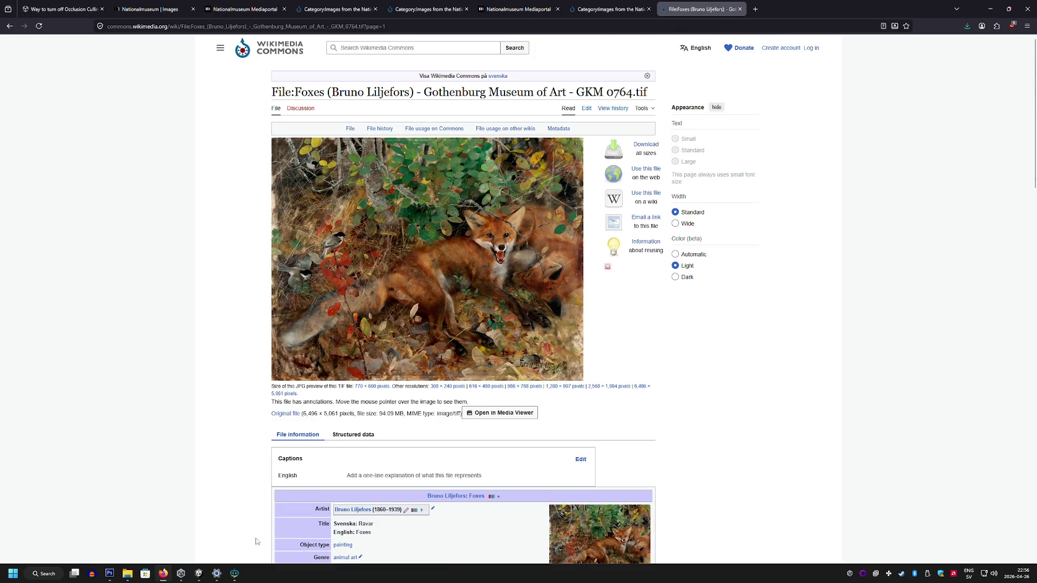
Step: Browse the Nationalmuseum images category, then switch to the 'File:Foxes (Bruno Liljefors)' tab
click(597, 5)
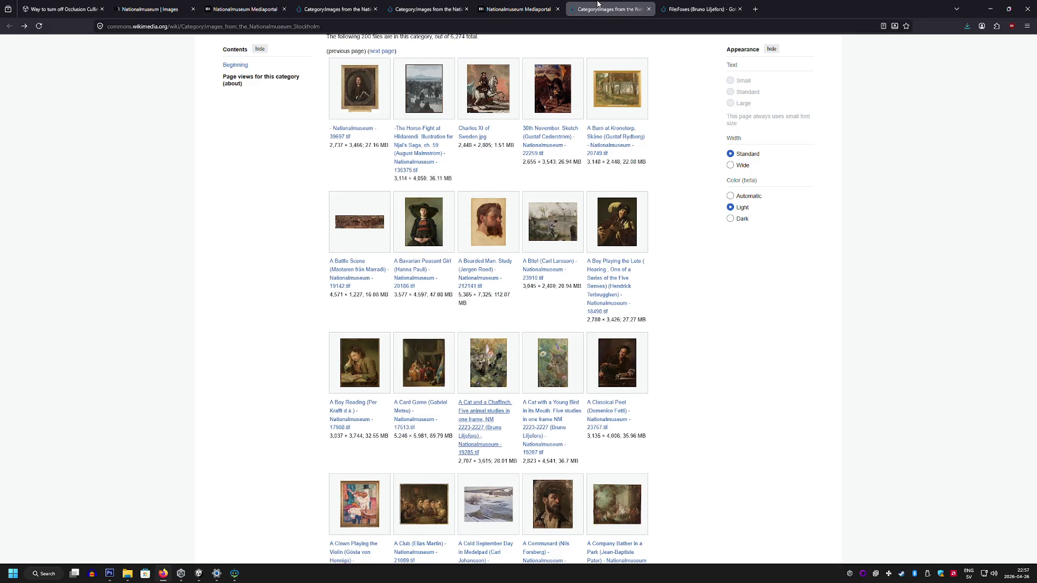
scroll(521, 208, down, 1)
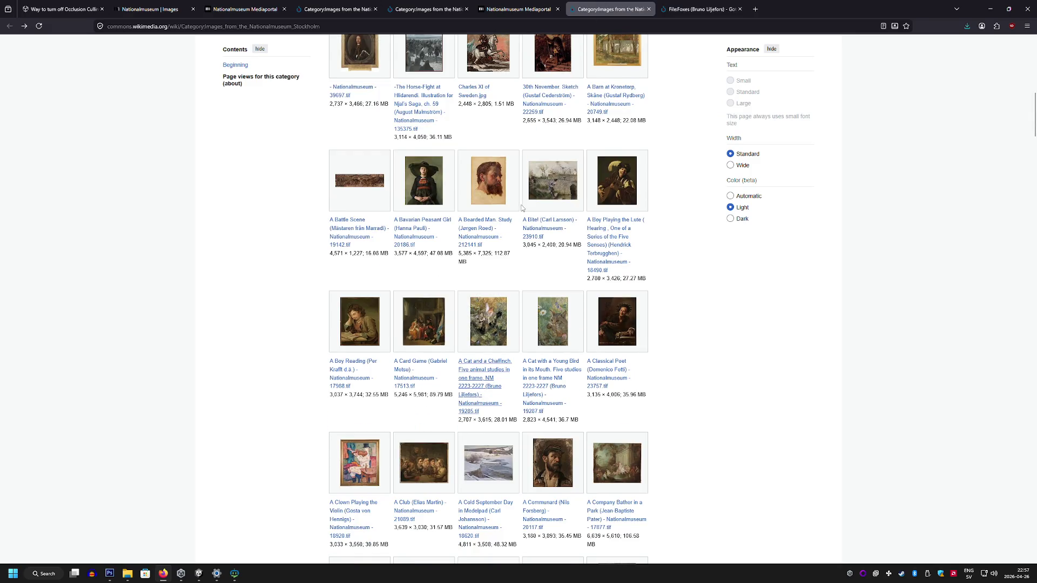
scroll(522, 208, down, 5)
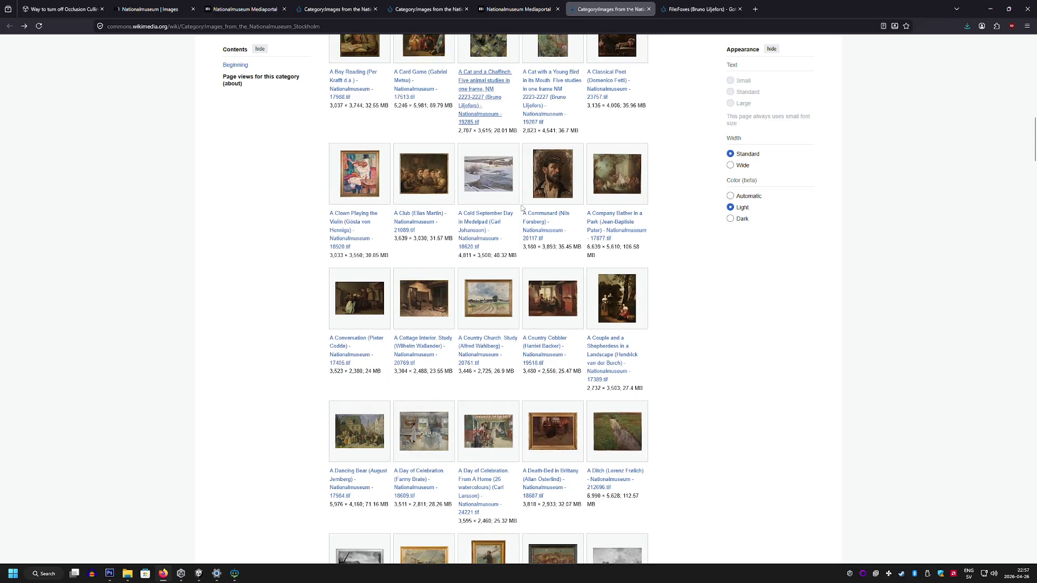
scroll(521, 209, down, 4)
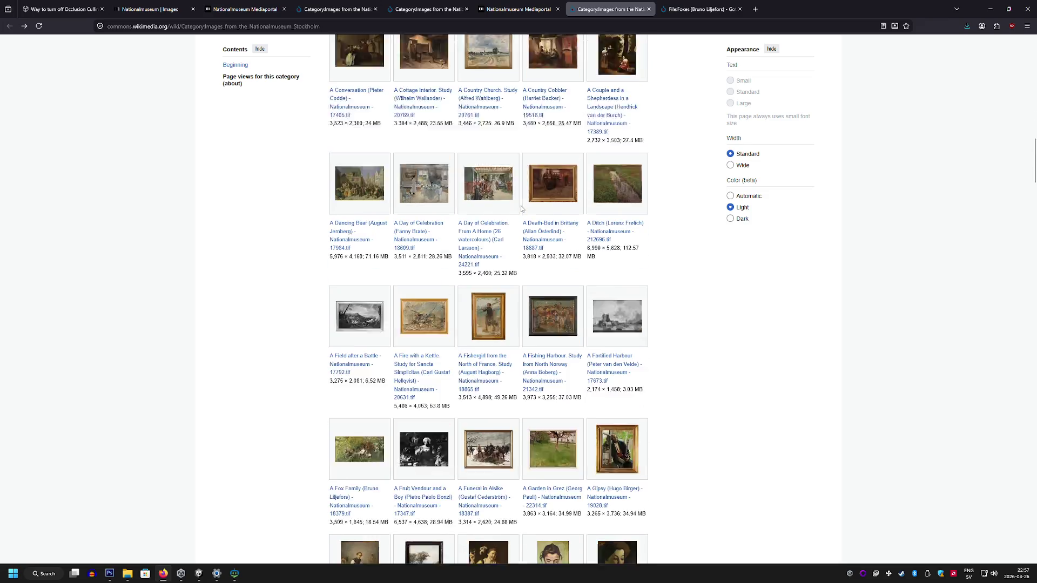
scroll(520, 208, down, 5)
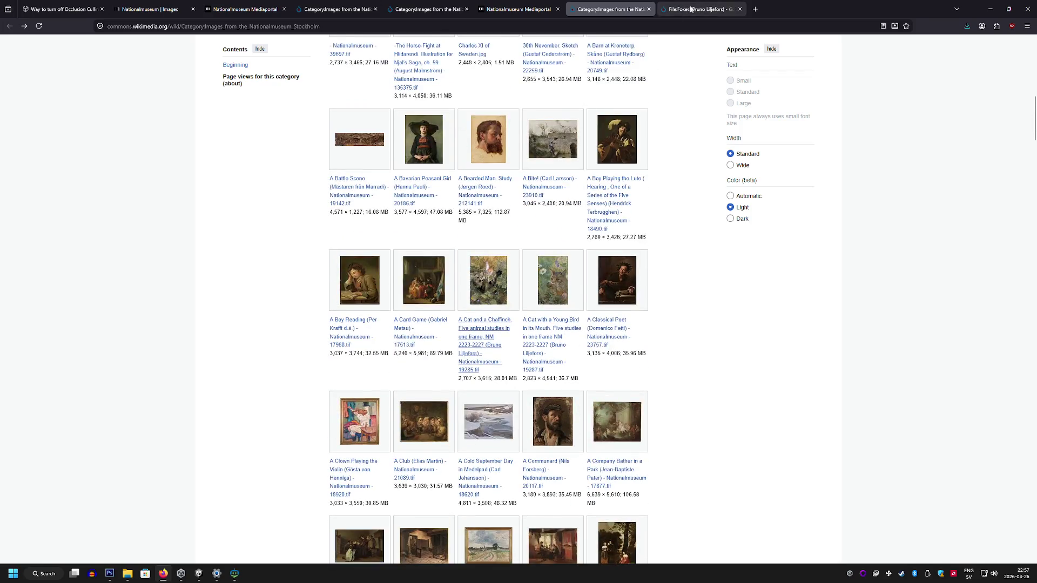
click(701, 10)
click(11, 26)
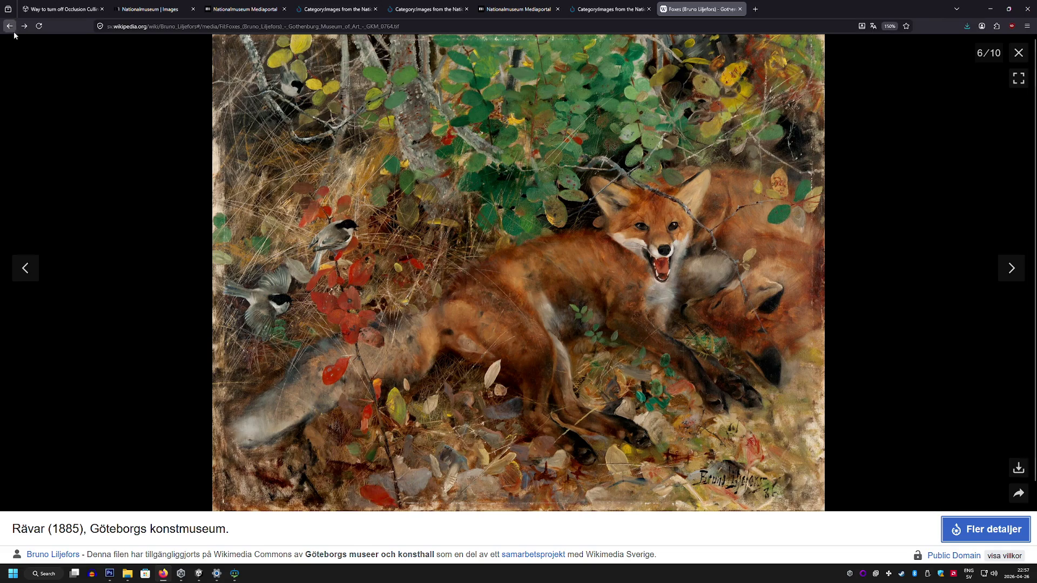
Step: Back in the Liljefors article, view the Tjuvskytt painting full-size, then close the viewer
click(10, 27)
scroll(192, 297, down, 1)
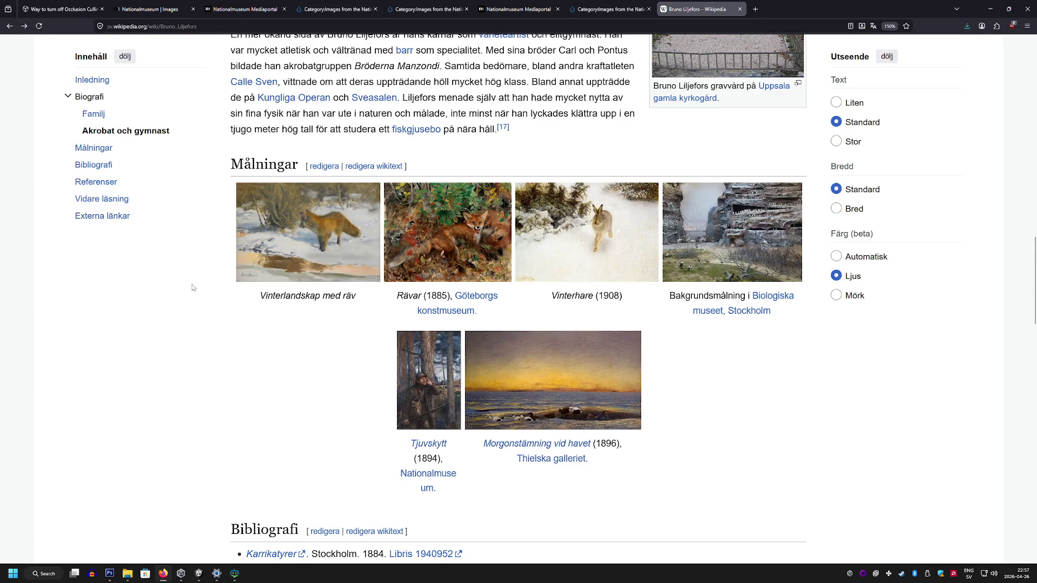
scroll(193, 297, down, 2)
scroll(192, 285, down, 2)
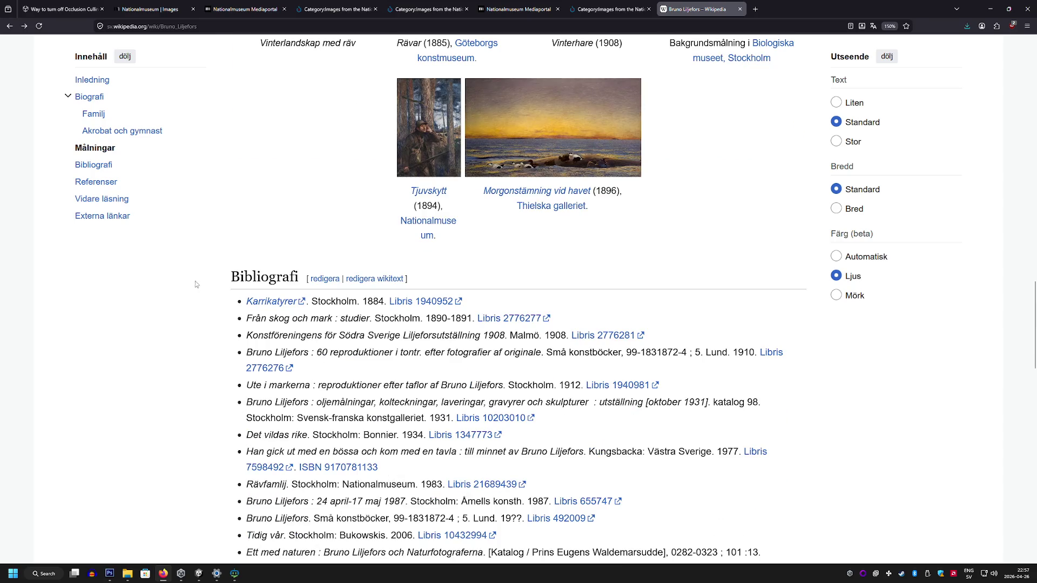
scroll(347, 292, up, 3)
click(442, 323)
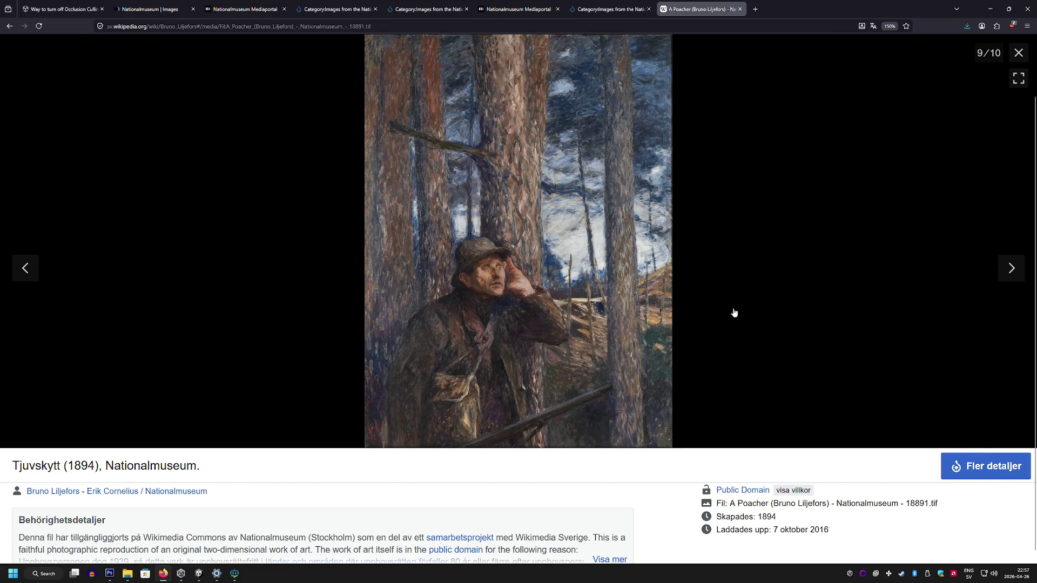
scroll(759, 312, up, 2)
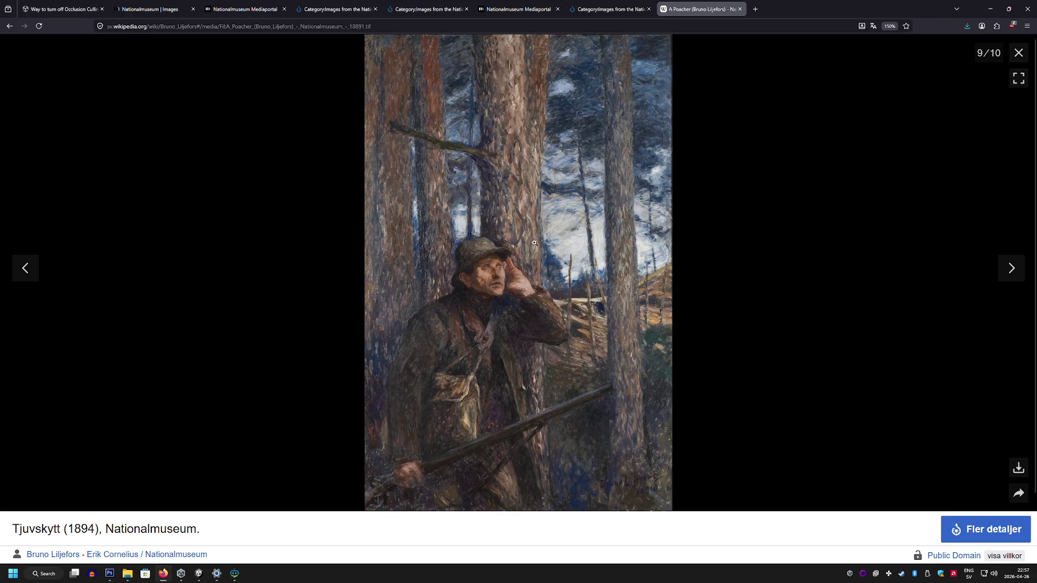
click(10, 26)
Step: Scroll the article, then return to the Commons 'Images from the Nationalmuseum Stockholm' category
scroll(292, 322, up, 2)
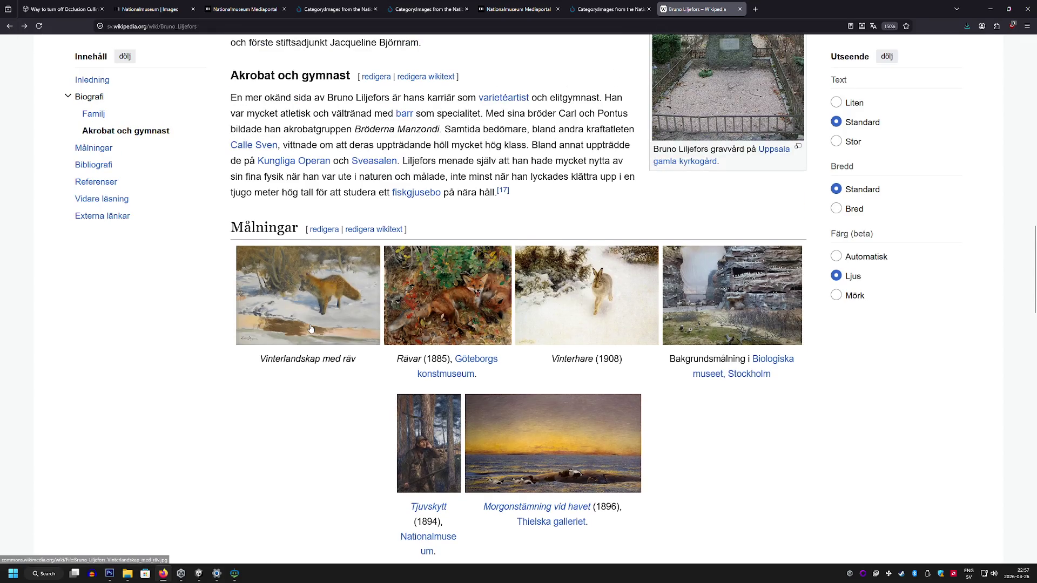
scroll(305, 351, up, 15)
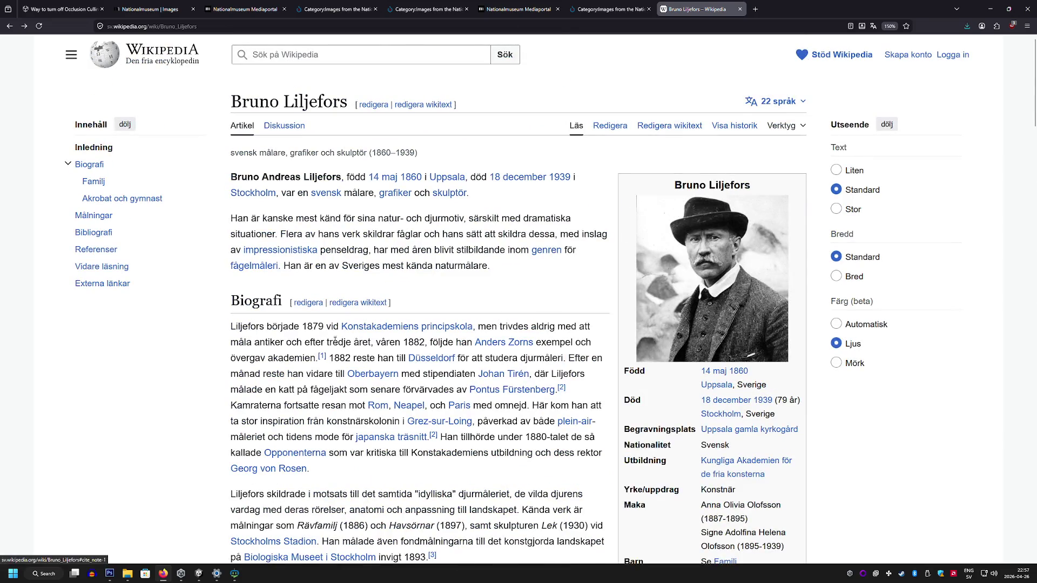
scroll(321, 338, down, 1)
scroll(321, 338, down, 2)
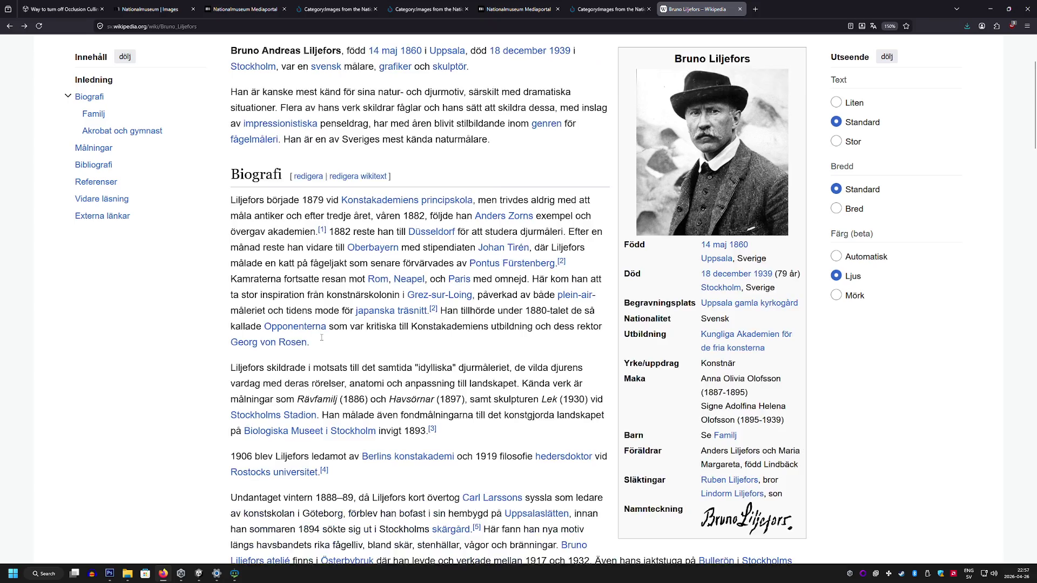
click(333, 3)
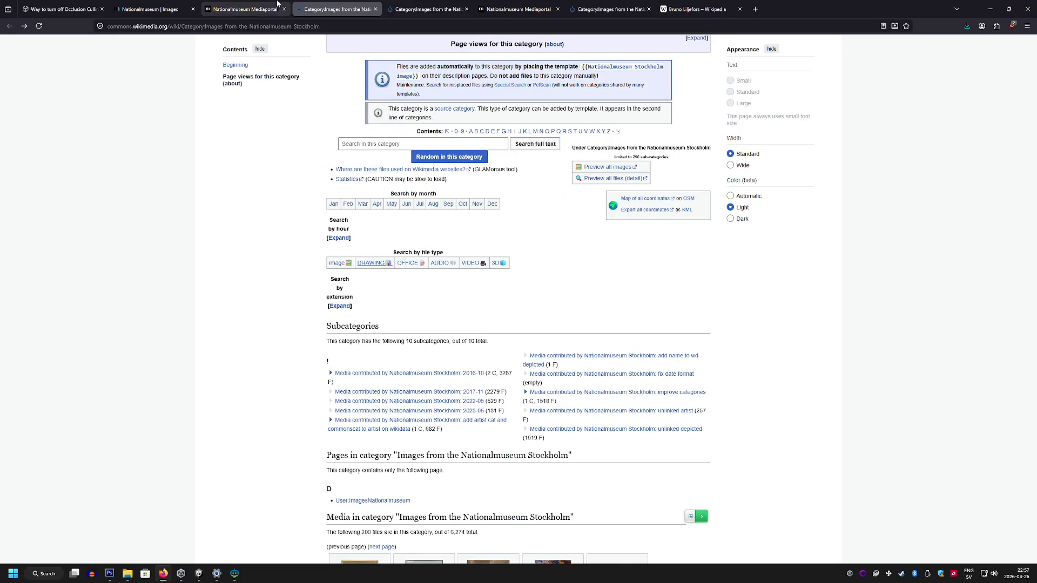
Step: Try saving the owl painting into the Unity project's Assets folder, then cancel the save
click(264, 3)
right_click(380, 266)
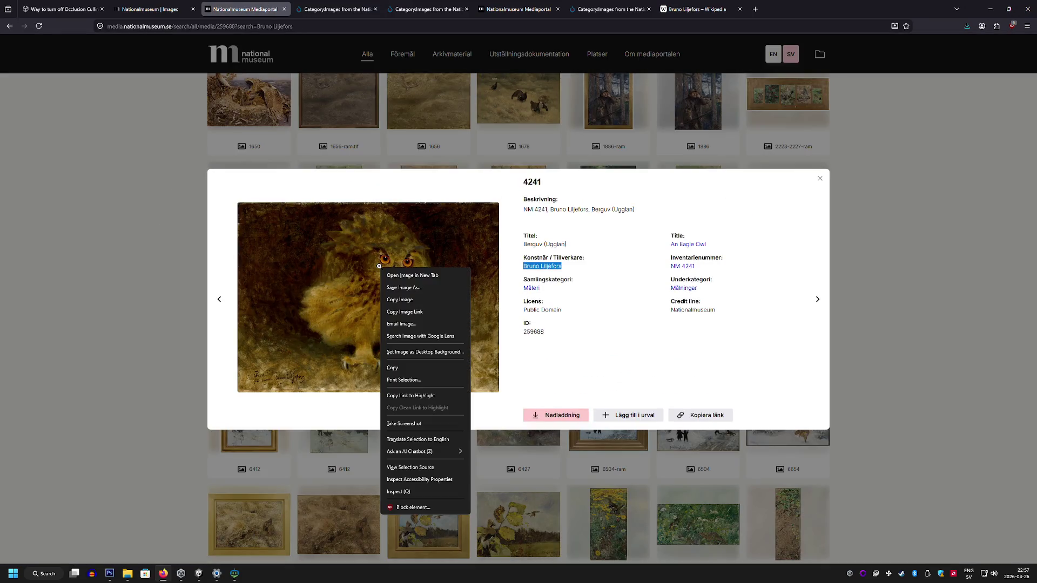
click(419, 286)
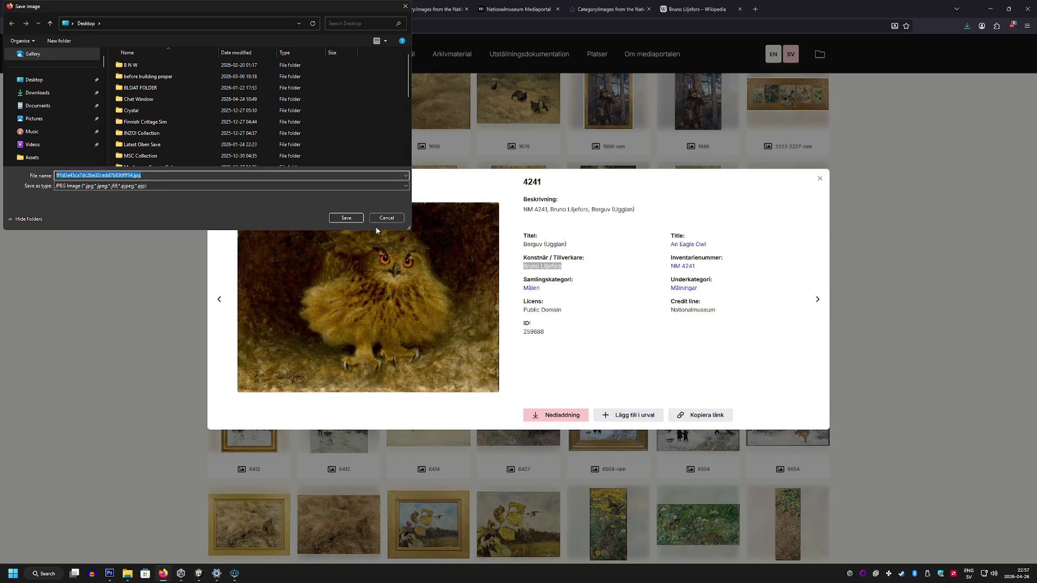
click(389, 218)
click(407, 251)
right_click(489, 246)
click(545, 270)
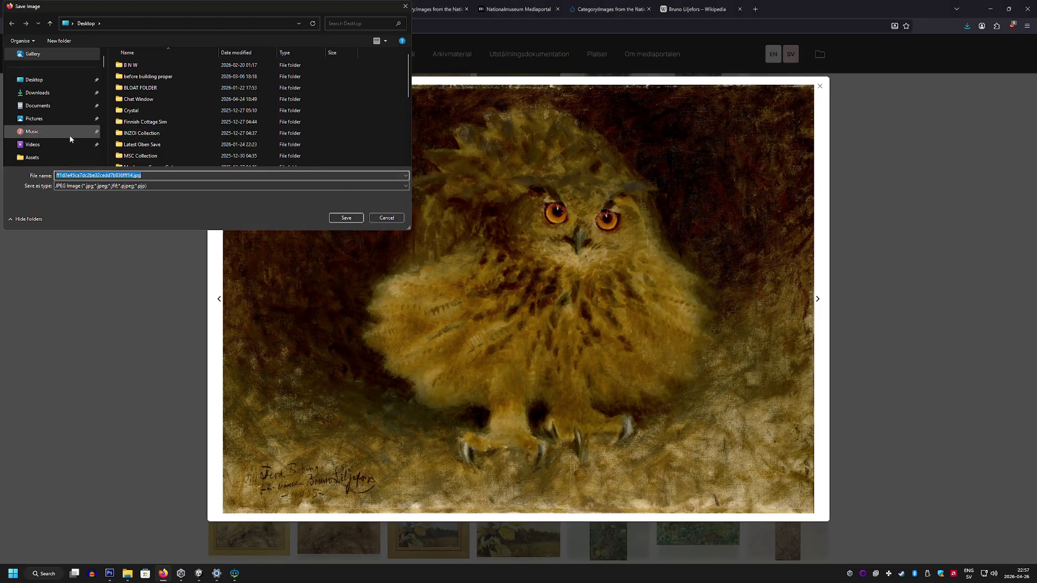
scroll(72, 134, down, 1)
click(87, 119)
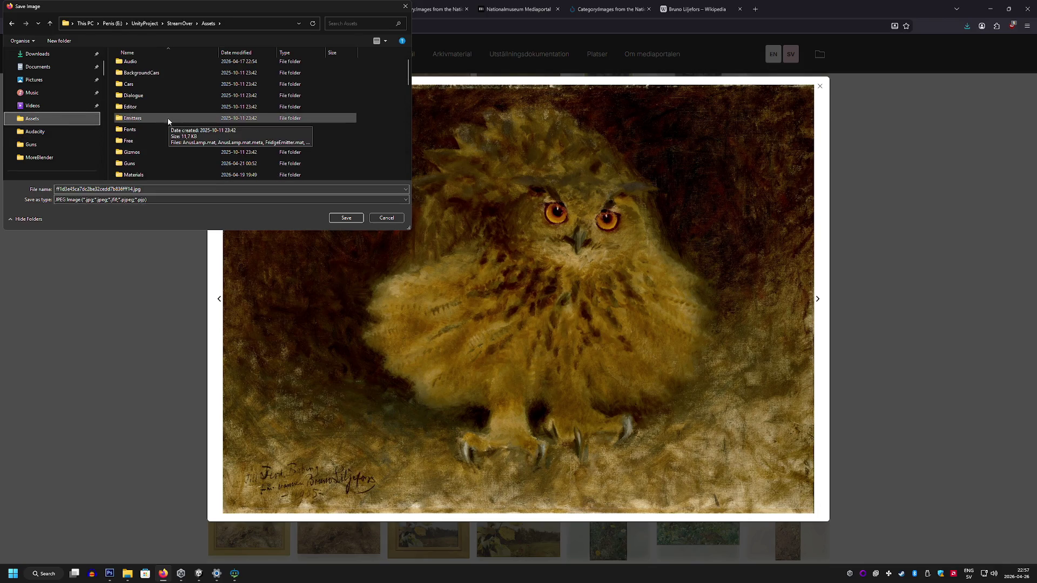
scroll(163, 120, down, 3)
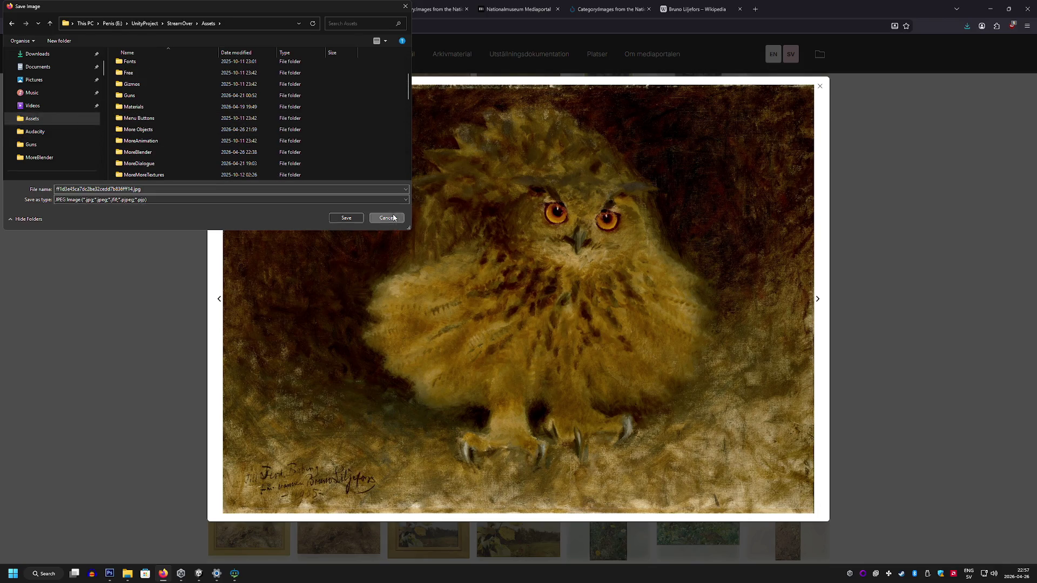
click(386, 218)
Step: Copy the enlarged Berguv (Ugglan) owl painting image to the clipboard
right_click(468, 216)
click(502, 248)
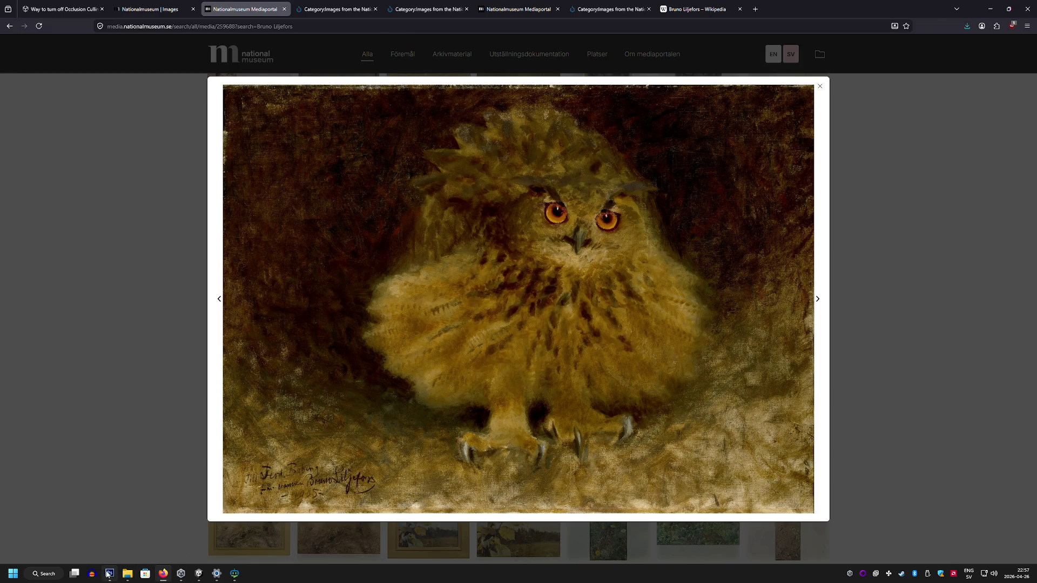
click(110, 573)
Step: Paste the owl painting as a new layer and scale it to about 71% to fit the canvas
key(ctrl+v)
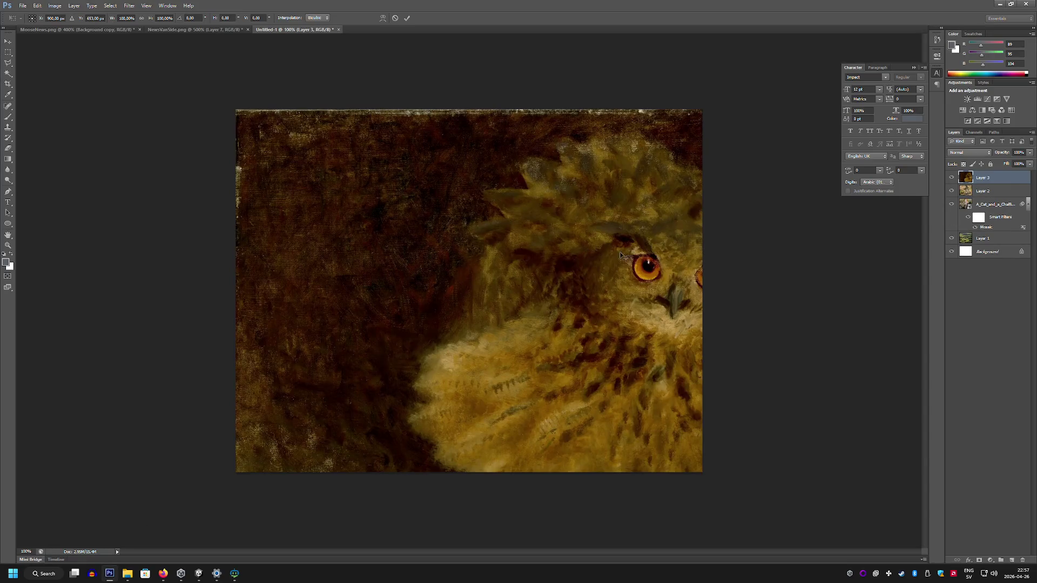
key(ctrl+t)
mouse_move(793, 94)
mouse_down()
mouse_move(801, 80)
mouse_move(640, 199)
mouse_up()
mouse_move(548, 248)
mouse_down()
mouse_move(676, 116)
mouse_move(694, 117)
mouse_up()
drag(788, 66, 733, 101)
drag(678, 137, 674, 137)
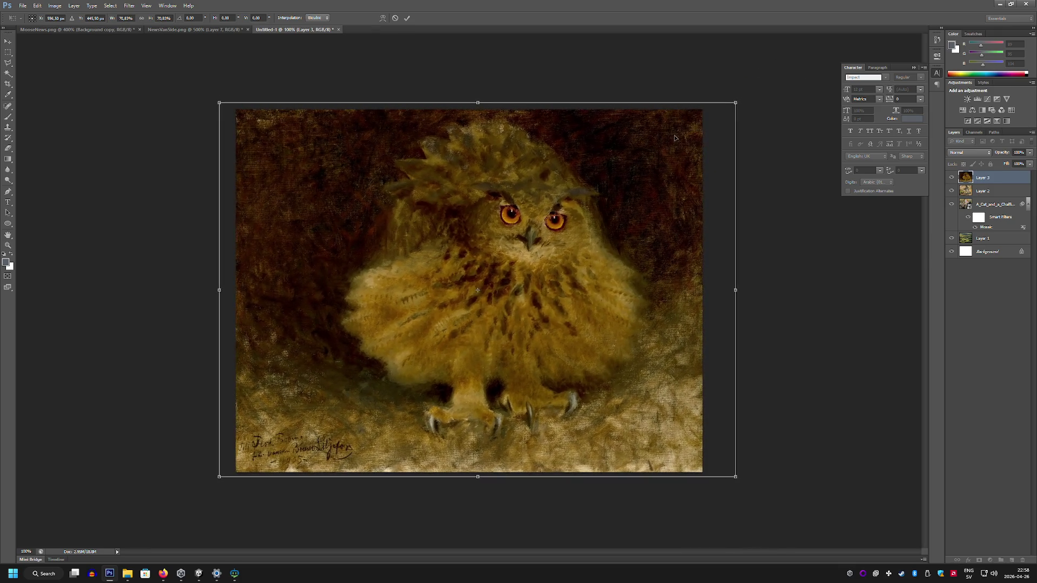
key(Return)
Step: Apply the Pixelate > Mosaic filter with cell size 4 to the owl layer
key(m)
click(129, 6)
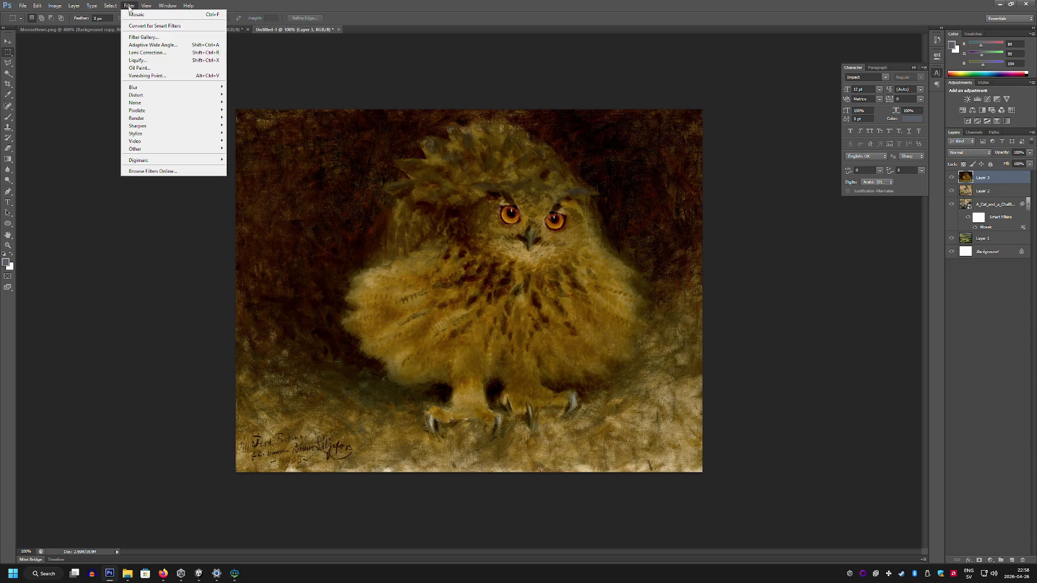
mouse_move(192, 114)
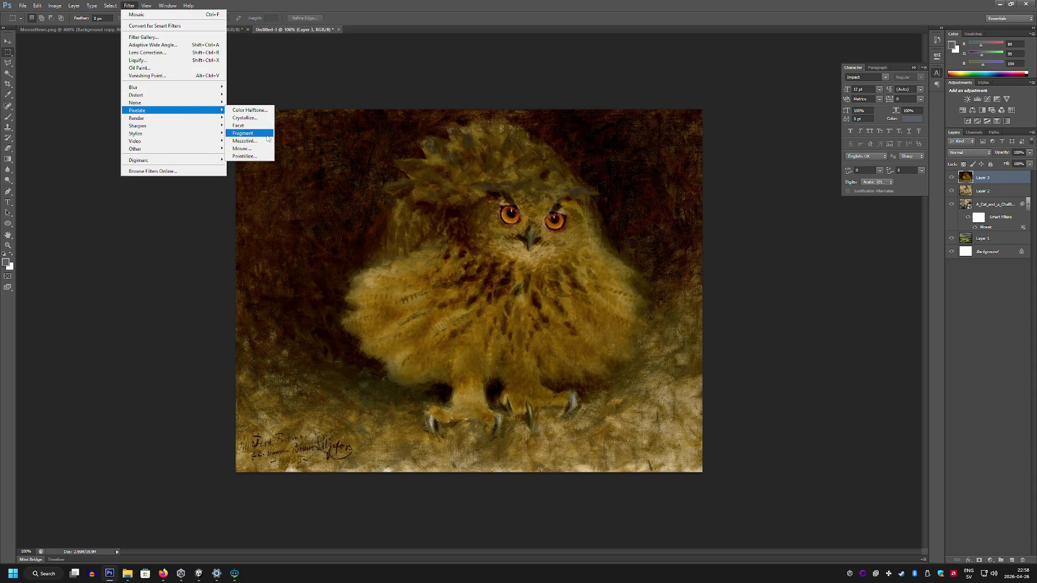
click(254, 149)
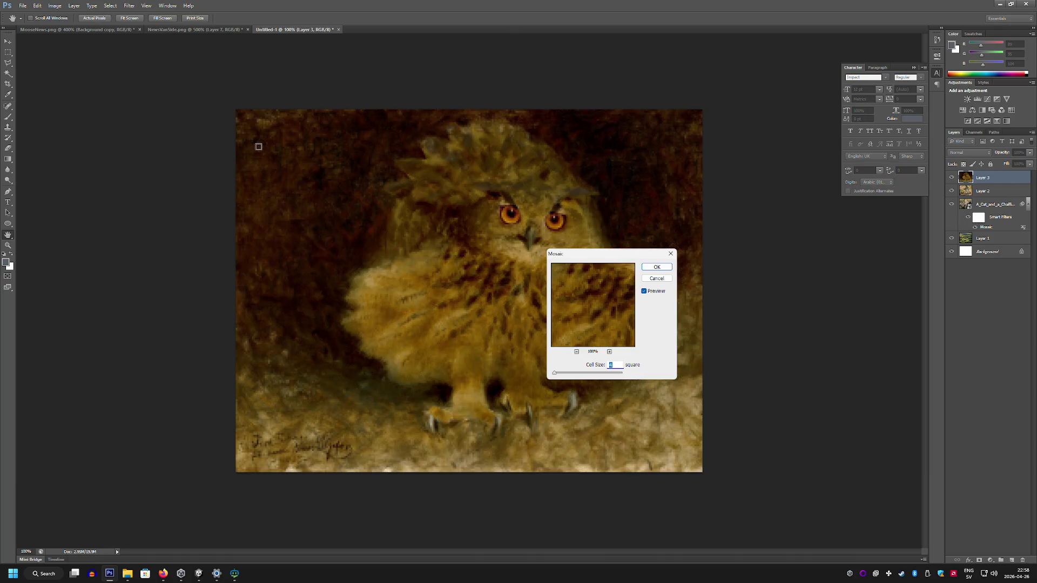
click(657, 267)
click(22, 6)
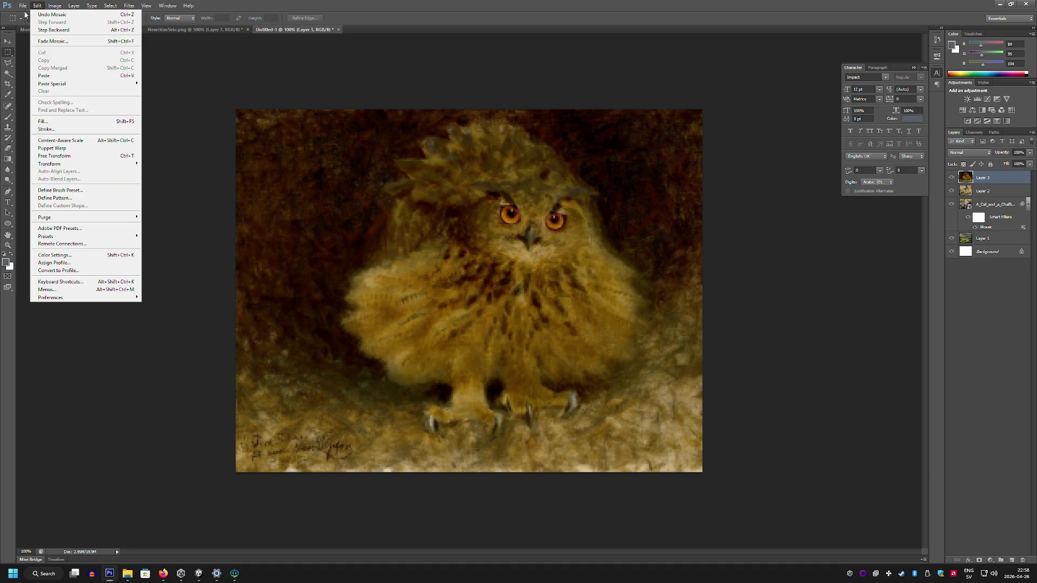
Step: Export the mosaic owl via Save for Web as PNG-24, named 'UgglaPainti…', into Assets/Paintings
key(Escape)
key(ctrl+alt+shift+s)
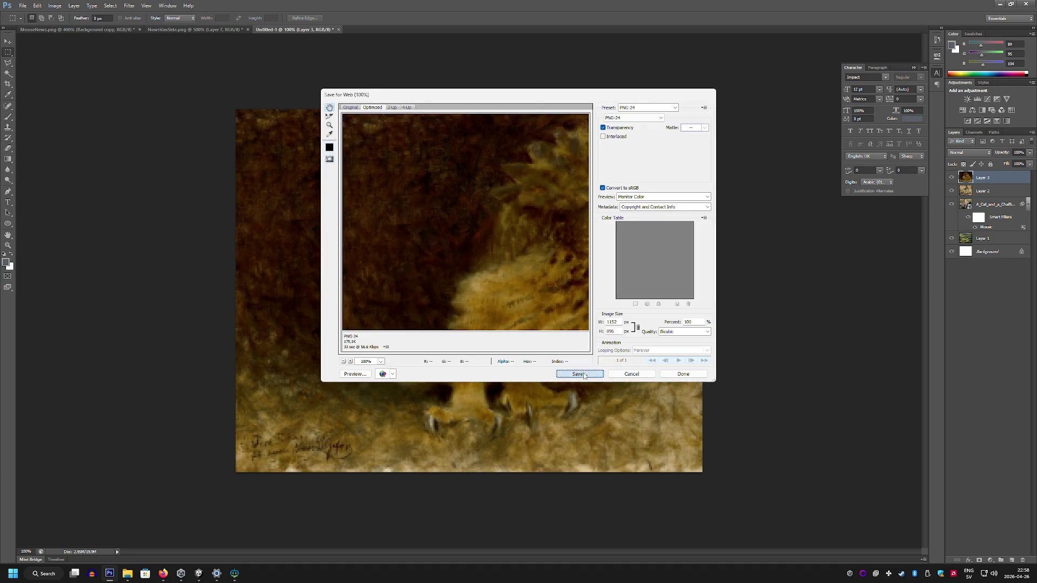
click(582, 373)
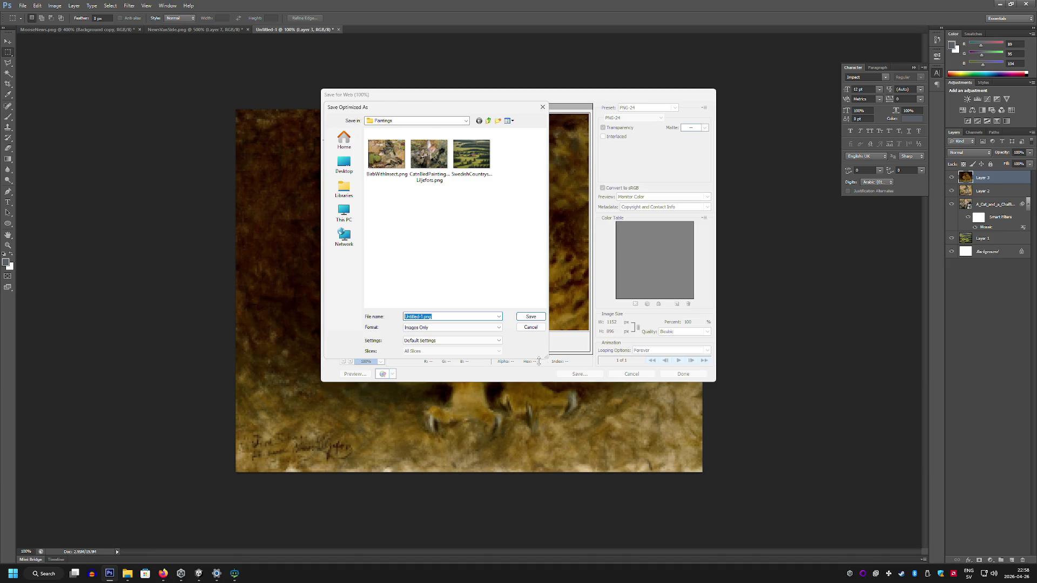
text(UgglaPainti)
key(Return)
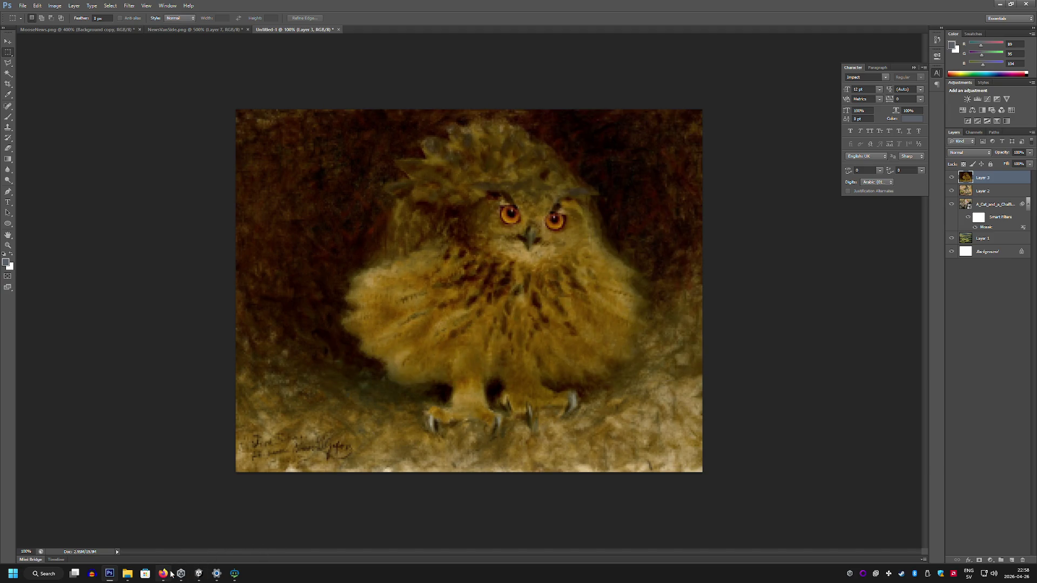
click(199, 574)
Step: Create an UgglaPainting material with the owl texture as Albedo and Smoothness 0
right_click(435, 455)
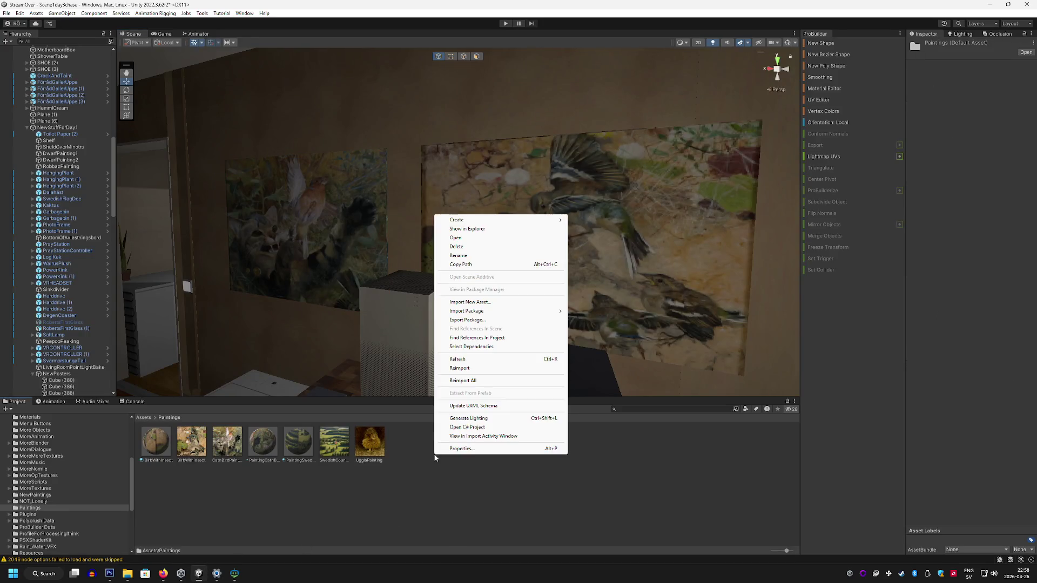
mouse_move(493, 219)
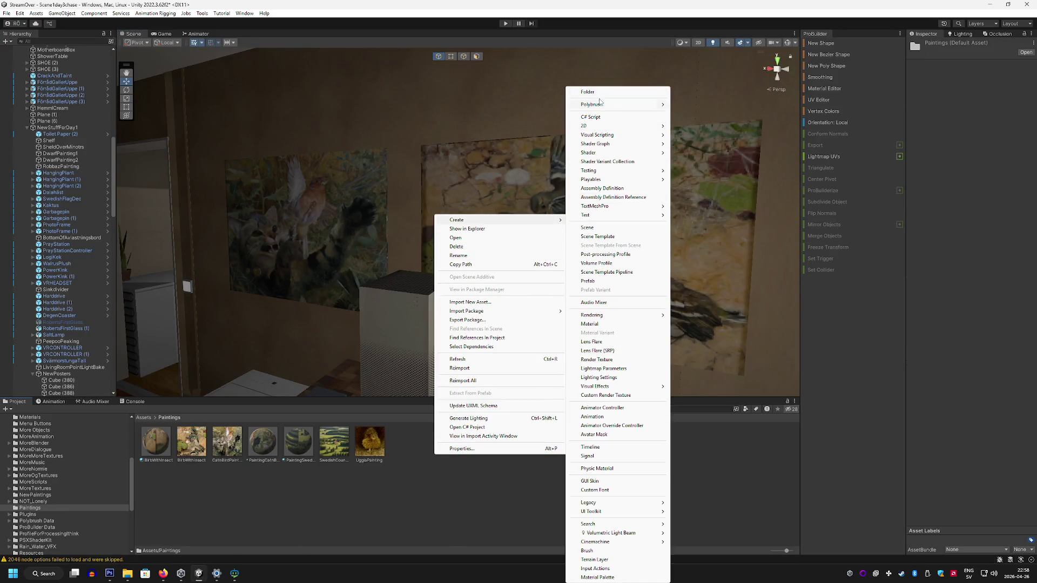
click(612, 324)
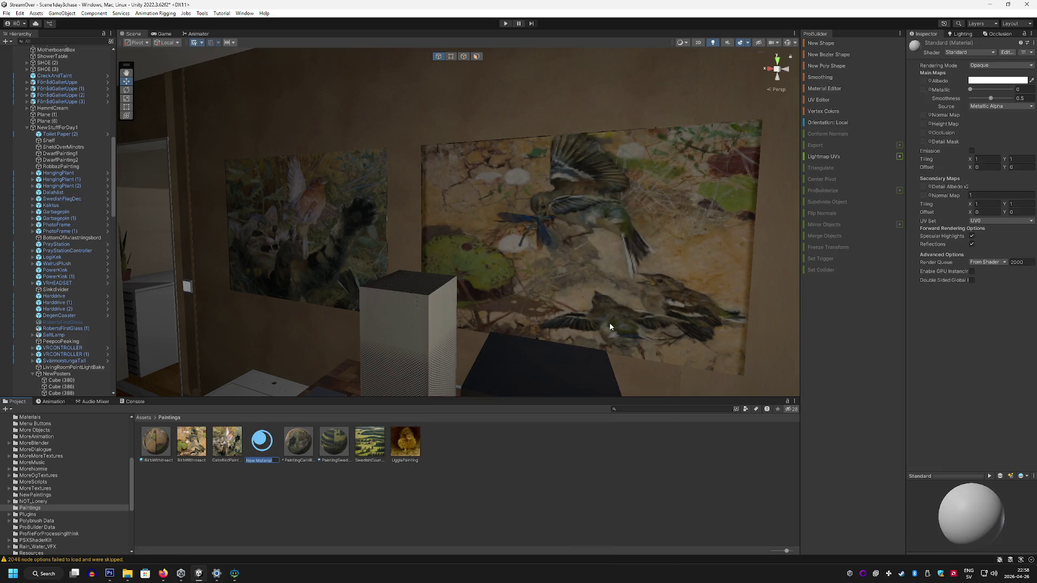
text(UgglaPaintin)
text(g)
key(Return)
drag(949, 100, 925, 82)
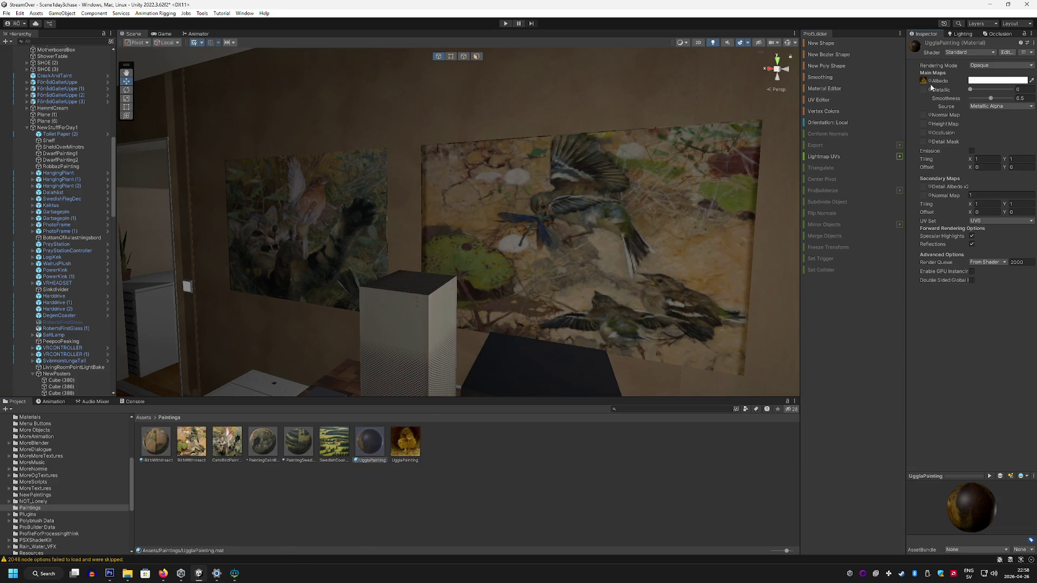
mouse_move(982, 101)
mouse_down()
mouse_move(914, 100)
mouse_move(505, 225)
mouse_move(552, 239)
mouse_move(469, 313)
mouse_up()
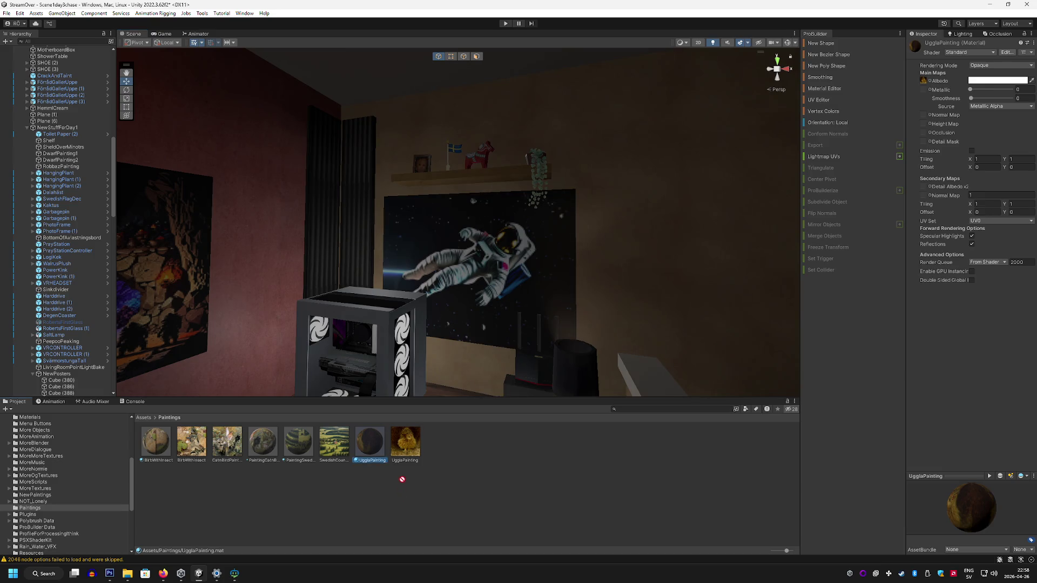
Step: Apply UgglaPainting to the astronaut poster and select the cat-and-bird painting panel
mouse_move(557, 351)
mouse_down()
mouse_move(578, 274)
mouse_move(475, 289)
mouse_move(475, 324)
mouse_up()
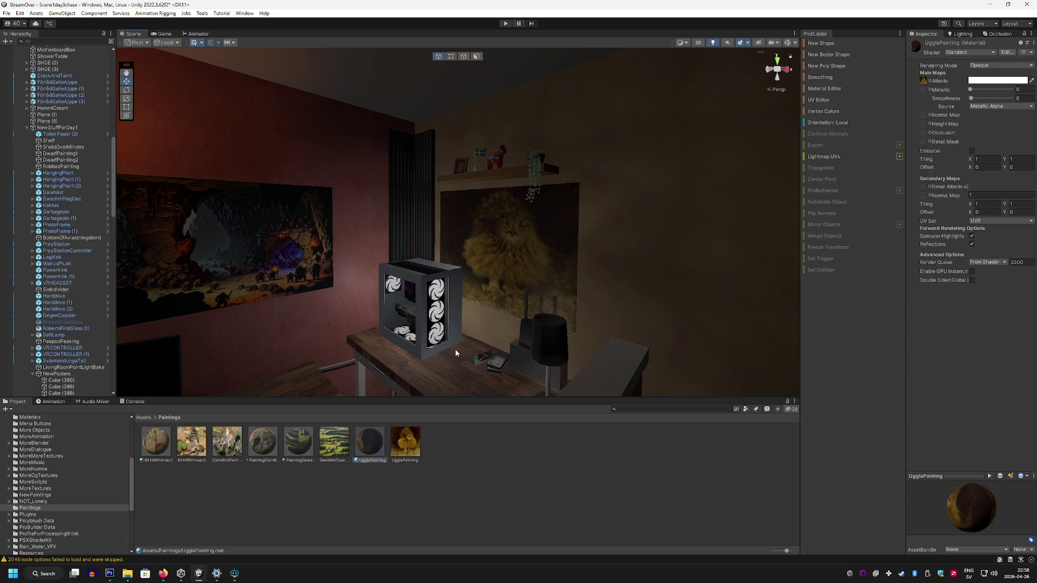
mouse_move(467, 337)
mouse_down()
mouse_move(131, 296)
mouse_move(335, 303)
mouse_move(324, 290)
mouse_move(273, 290)
mouse_move(354, 260)
mouse_up()
click(354, 260)
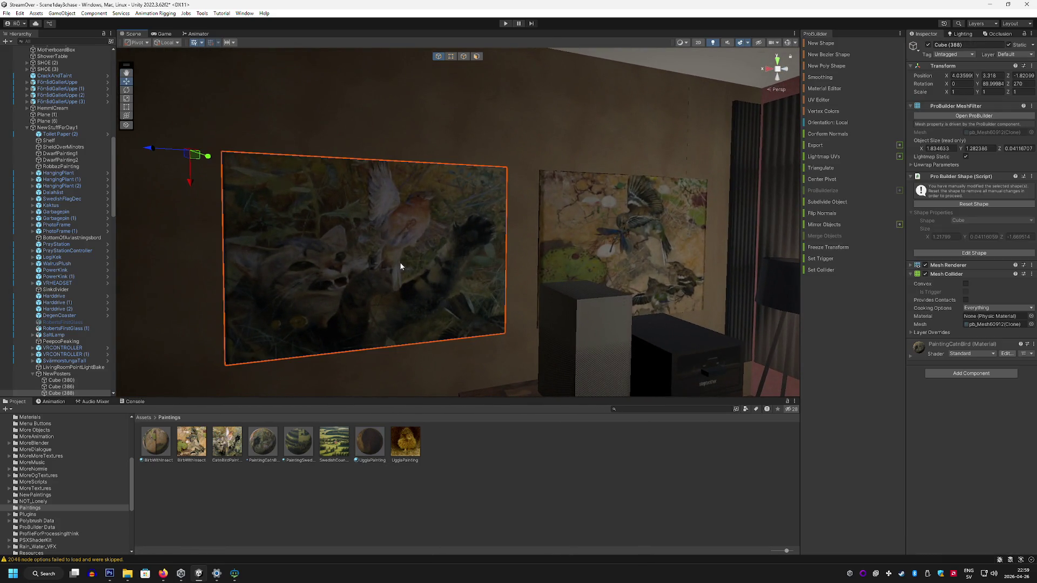
Step: Set the cat-and-bird panel's Transform Scale to 0.7, 1, 0.7
click(953, 91)
mouse_move(594, 227)
mouse_down()
mouse_move(709, 220)
mouse_move(487, 212)
mouse_up()
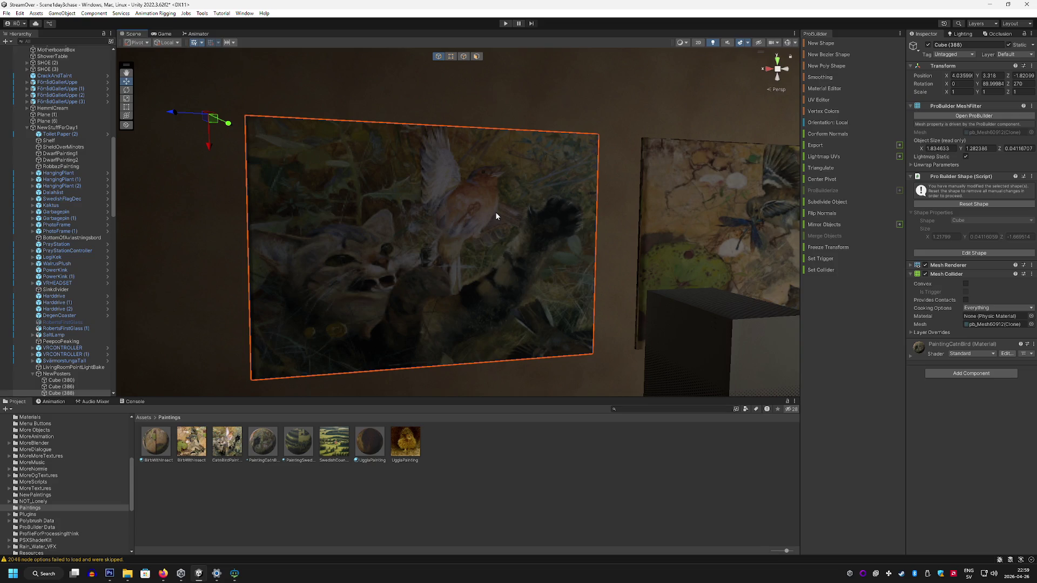
mouse_move(496, 216)
mouse_down()
mouse_move(507, 117)
mouse_move(563, 155)
mouse_move(549, 166)
mouse_move(674, 172)
mouse_up()
click(954, 92)
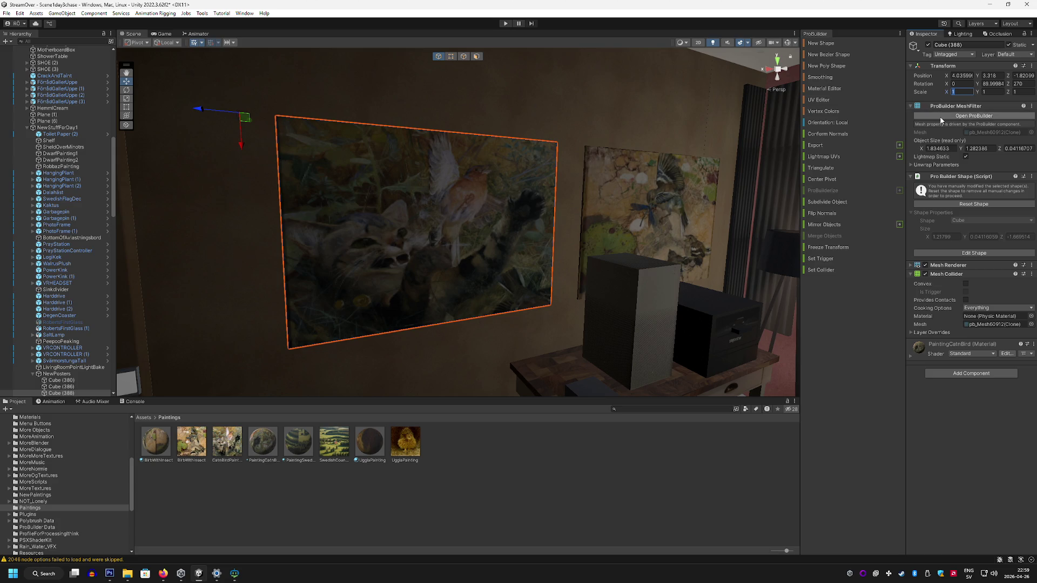
text(70)
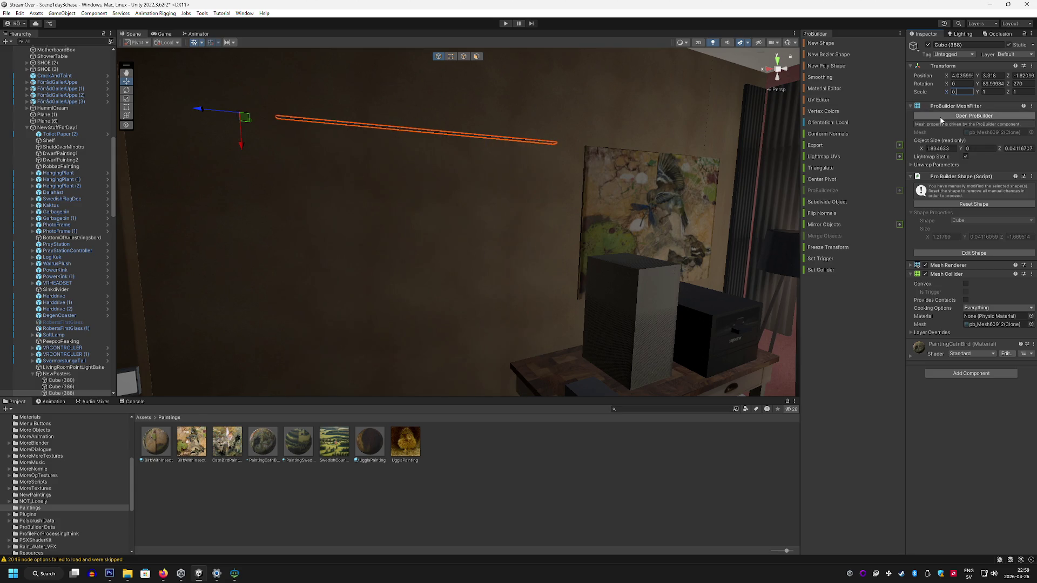
text(.7)
key(Tab)
text(0.7)
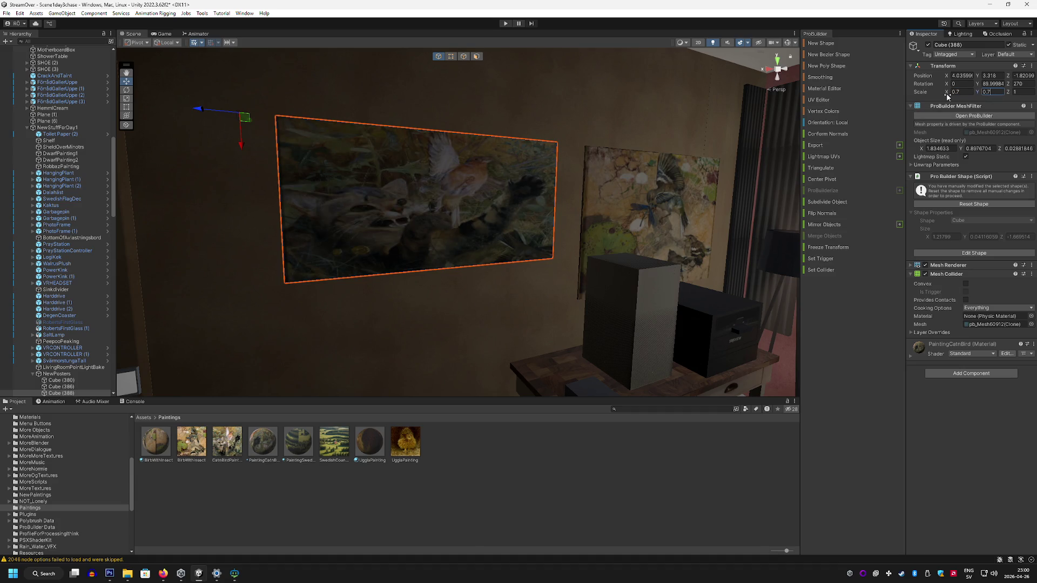
key(BackSpace)
key(BackSpace)
key(BackSpace)
text(1)
key(Tab)
text(0.7)
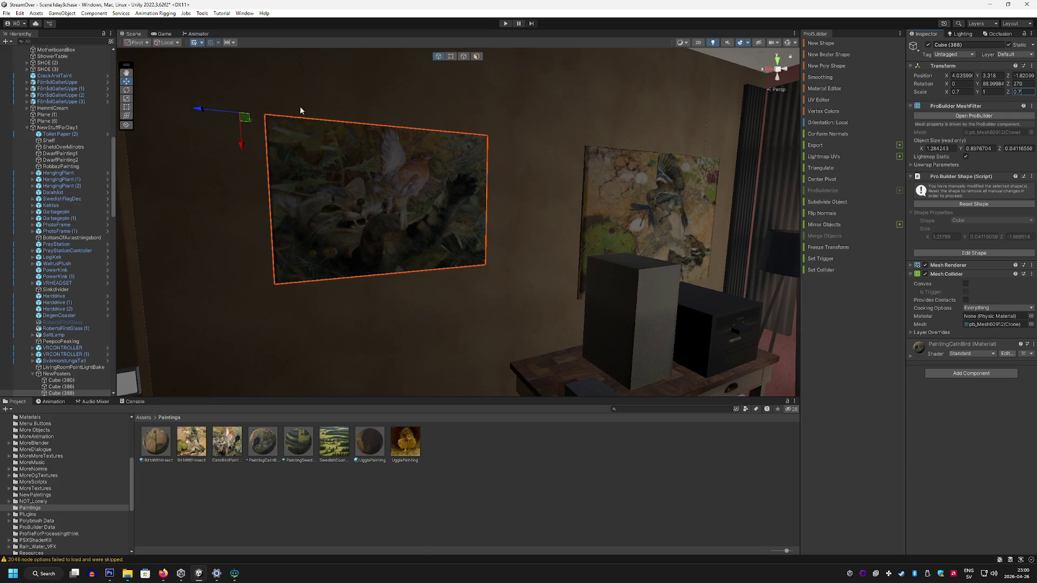
Step: Move the scaled painting down and to the right on the wall
mouse_move(244, 117)
mouse_down()
mouse_move(312, 177)
mouse_move(345, 144)
mouse_move(428, 196)
mouse_move(383, 140)
mouse_move(394, 127)
mouse_move(430, 159)
mouse_move(333, 153)
mouse_move(300, 139)
mouse_up()
mouse_move(535, 128)
mouse_down()
mouse_move(542, 113)
mouse_move(578, 121)
mouse_up()
key(ctrl+shift+k)
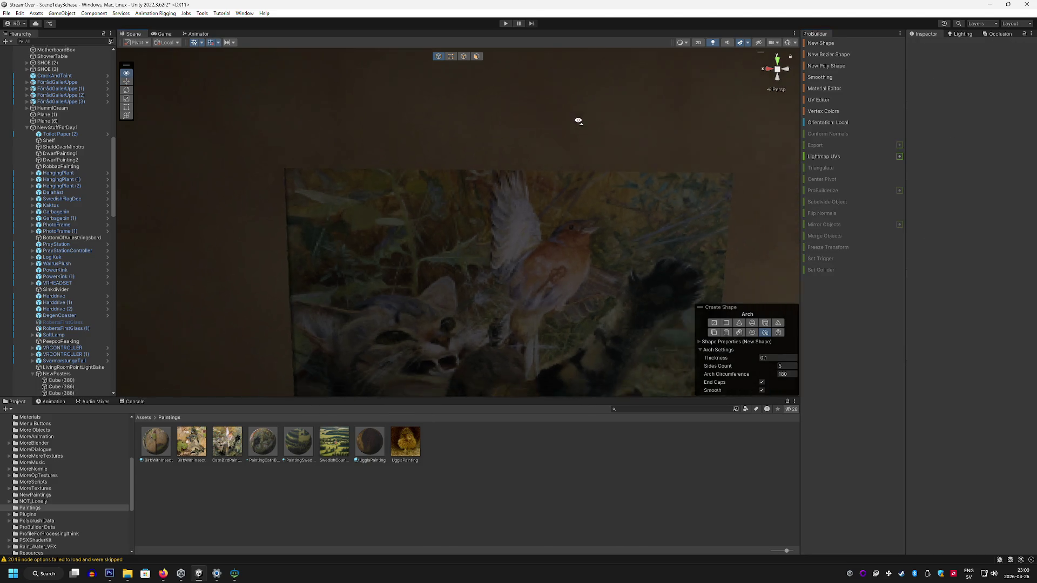
Step: Draw a thin ProBuilder cube bar along the top edge of the cat-and-bird painting
click(713, 332)
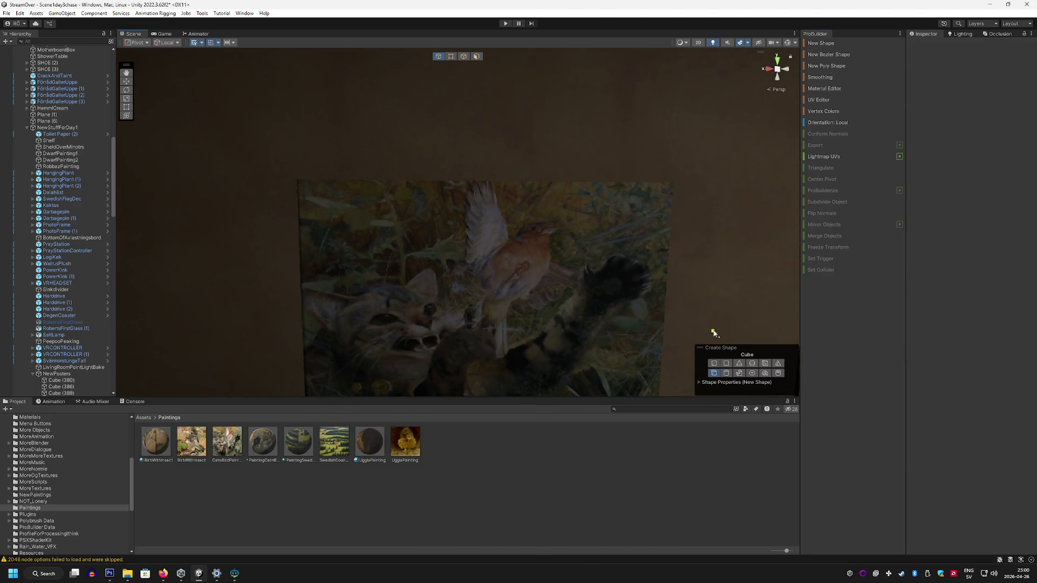
mouse_move(293, 174)
mouse_down()
mouse_move(520, 190)
mouse_move(832, 190)
mouse_move(480, 202)
mouse_move(605, 345)
mouse_up()
click(689, 190)
click(625, 190)
Step: Find the Wood1 1 material by searching 'wood' and apply it to the new bar
click(651, 409)
text(w)
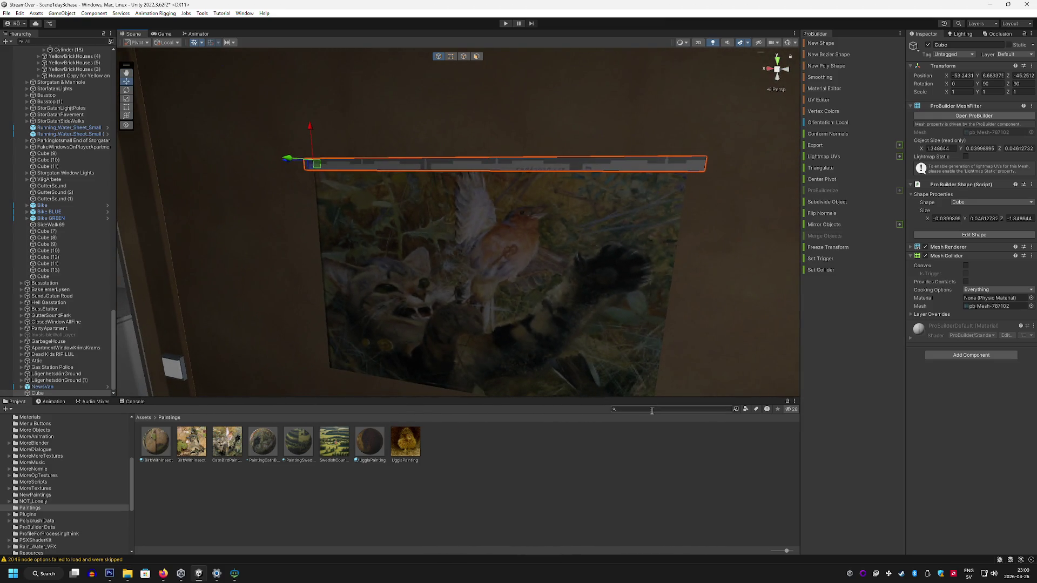
text(ood)
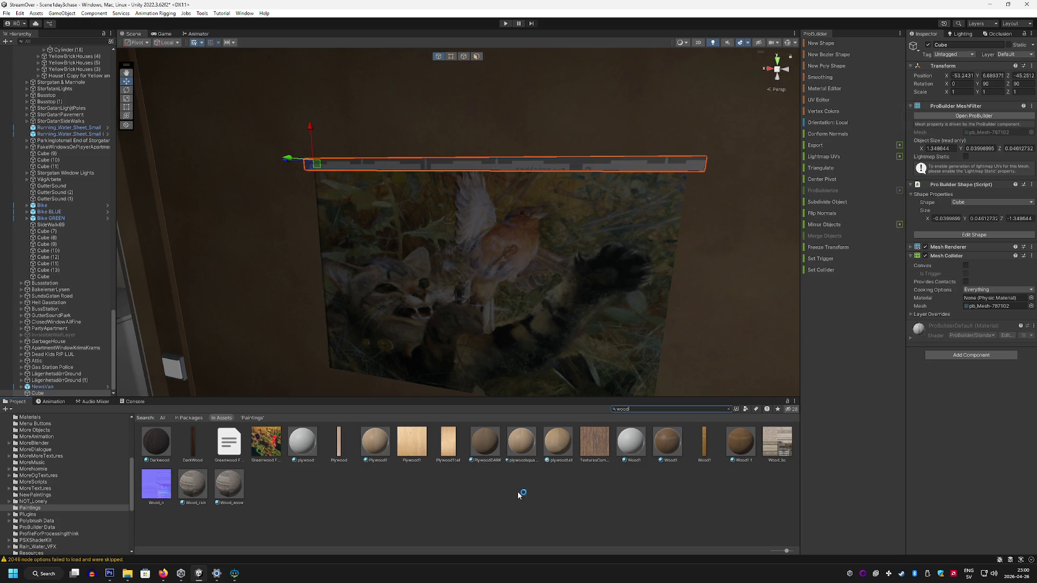
click(519, 488)
drag(739, 443, 463, 171)
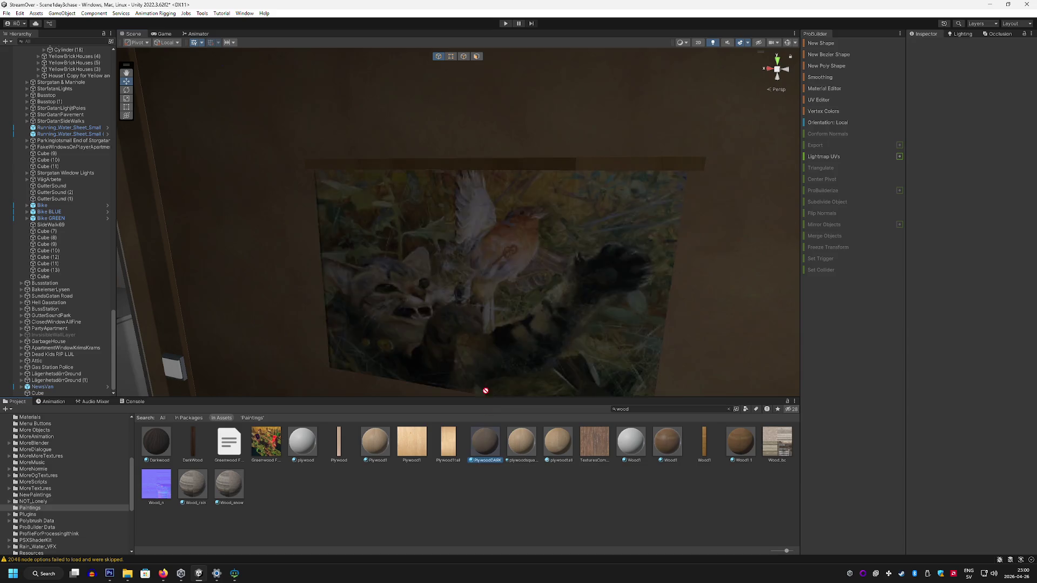
scroll(470, 266, up, 3)
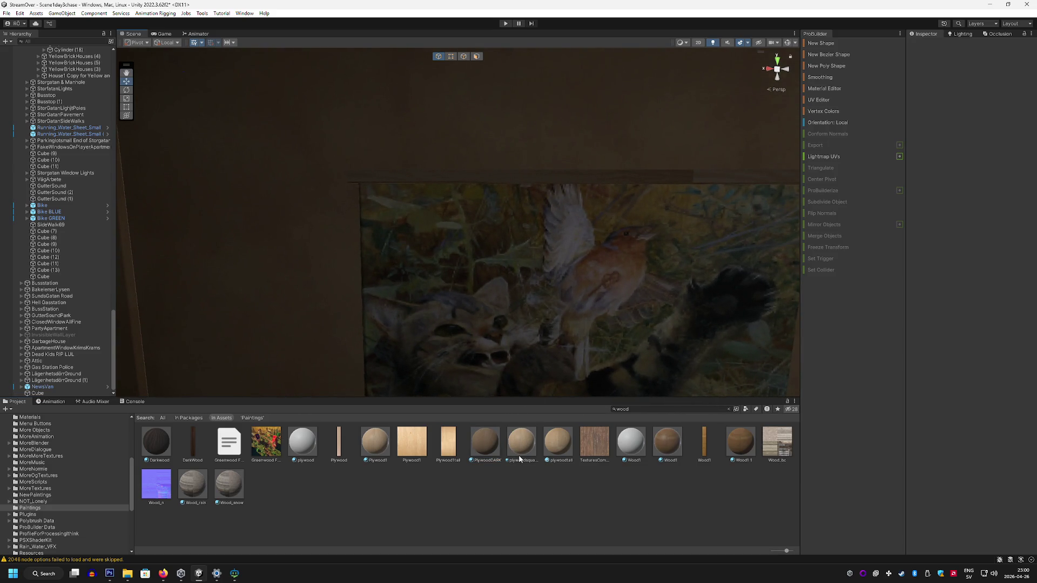
mouse_move(518, 389)
mouse_down()
mouse_move(477, 176)
mouse_move(547, 266)
mouse_move(533, 229)
mouse_move(620, 232)
mouse_move(617, 287)
mouse_move(603, 294)
mouse_move(697, 314)
mouse_up()
Step: Rotate the bar face's texture by 90 degrees in the UV Editor
click(476, 56)
click(467, 167)
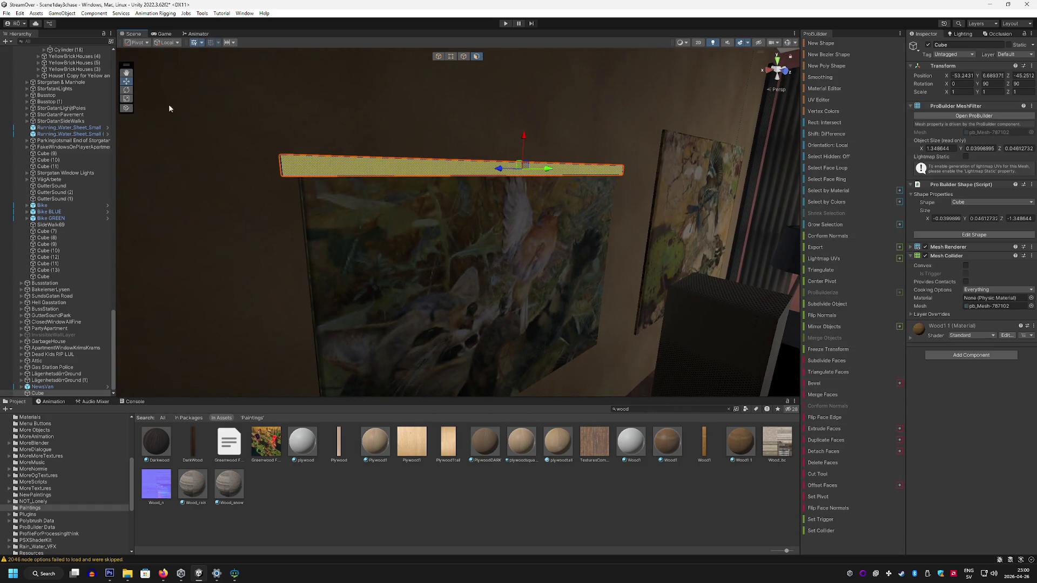
mouse_move(543, 208)
mouse_down()
mouse_move(578, 186)
mouse_move(608, 187)
mouse_up()
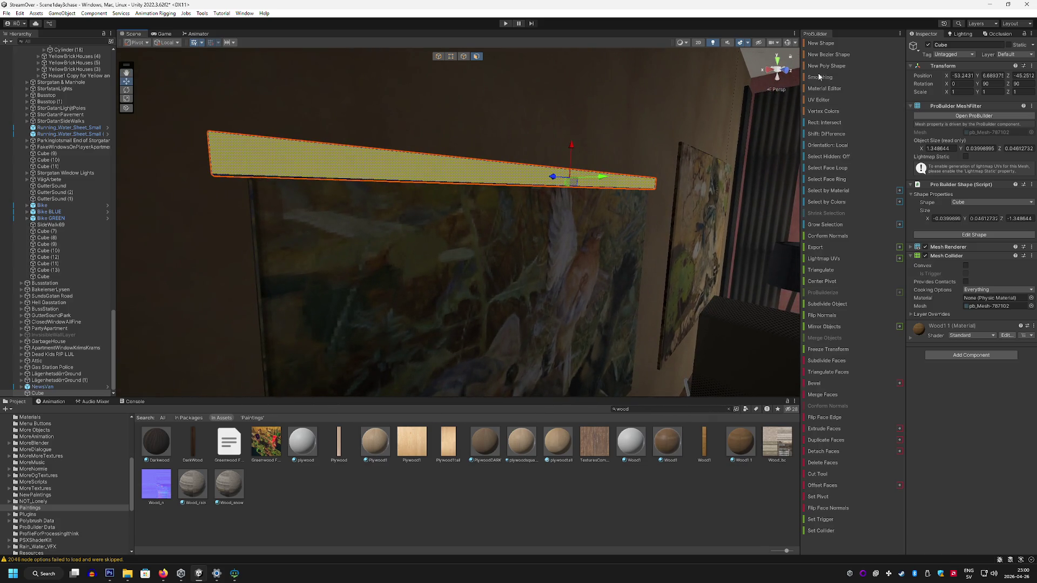
click(823, 101)
click(300, 351)
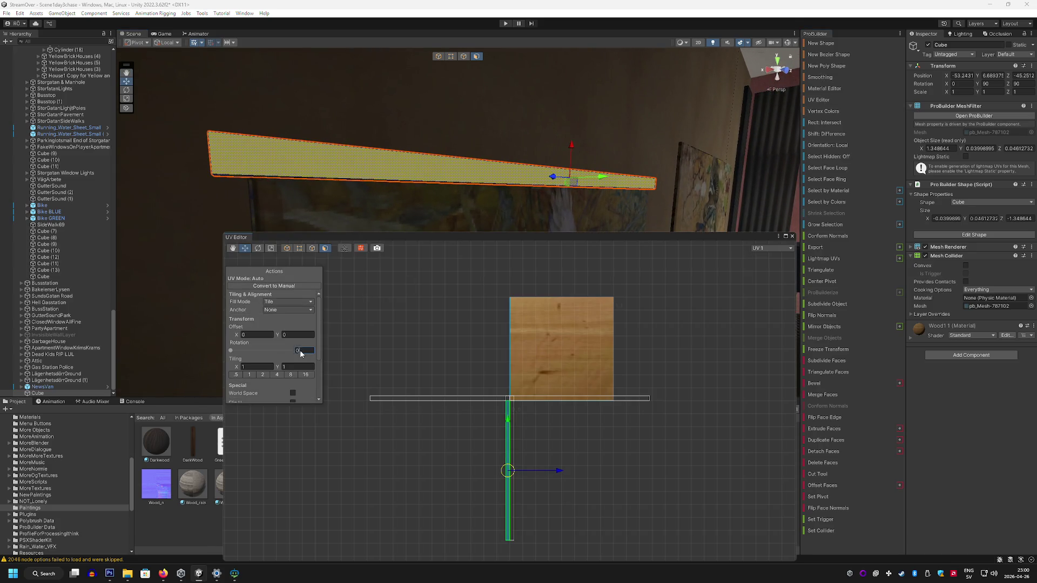
text(90)
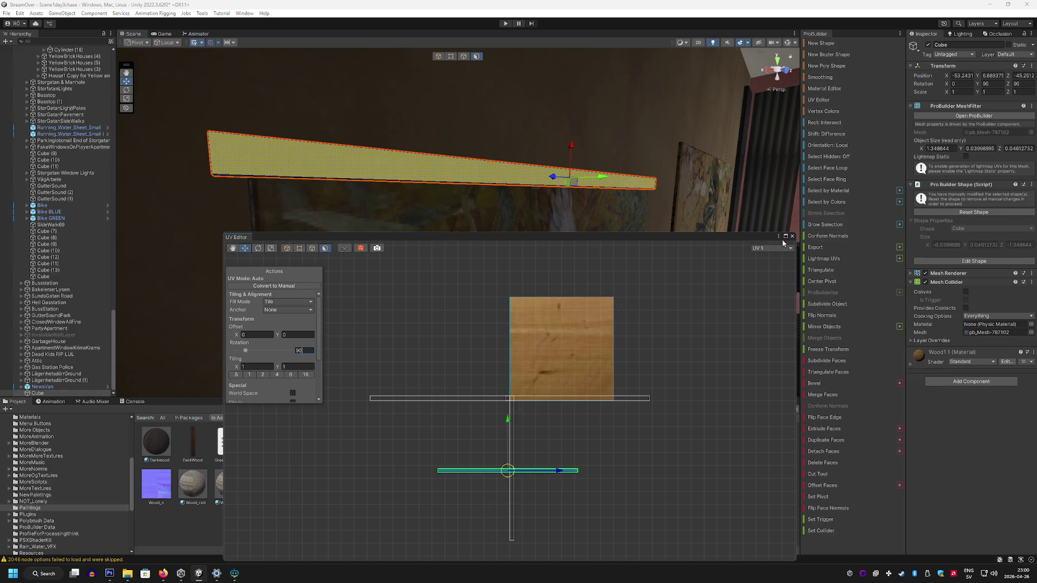
click(792, 235)
Step: Frame the cat-and-bird painting and reselect the top frame bar in object mode
click(629, 251)
key(f)
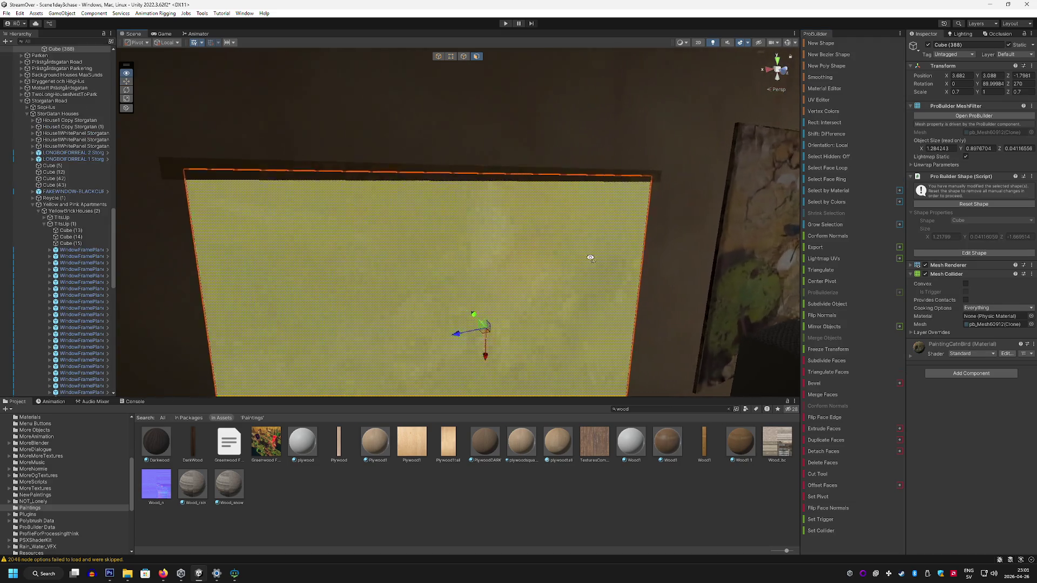
click(501, 216)
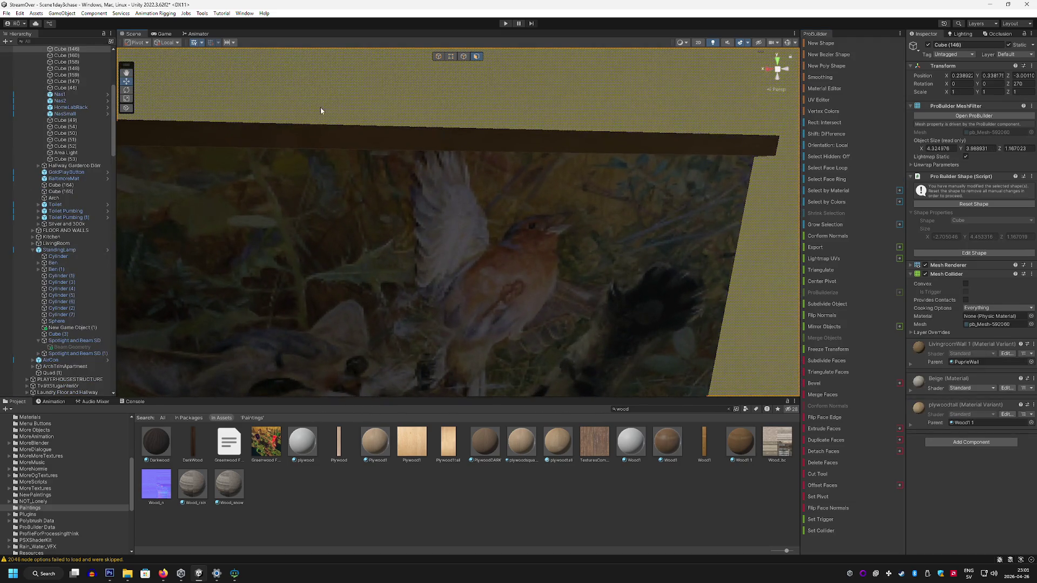
click(438, 56)
click(400, 137)
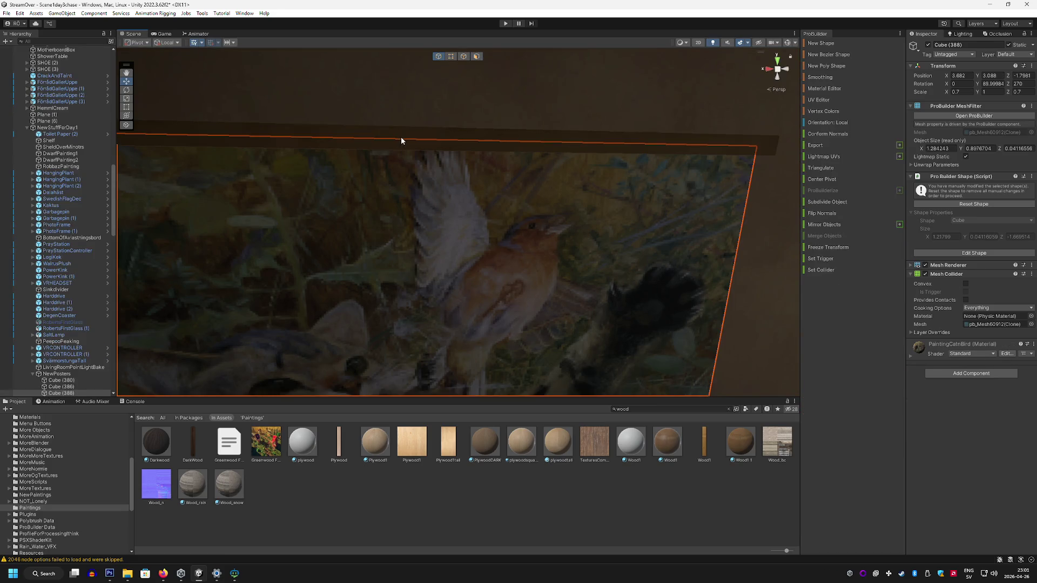
mouse_move(419, 160)
mouse_down()
mouse_move(437, 182)
mouse_move(480, 179)
mouse_up()
Step: Duplicate the top bar down to the bottom edge, then rotate another copy upright
key(ctrl+d)
mouse_move(248, 113)
mouse_down()
mouse_move(301, 370)
mouse_move(401, 366)
mouse_move(393, 399)
mouse_move(227, 375)
mouse_move(173, 351)
mouse_move(201, 324)
mouse_move(324, 287)
mouse_move(405, 302)
mouse_up()
key(ctrl+d)
click(125, 90)
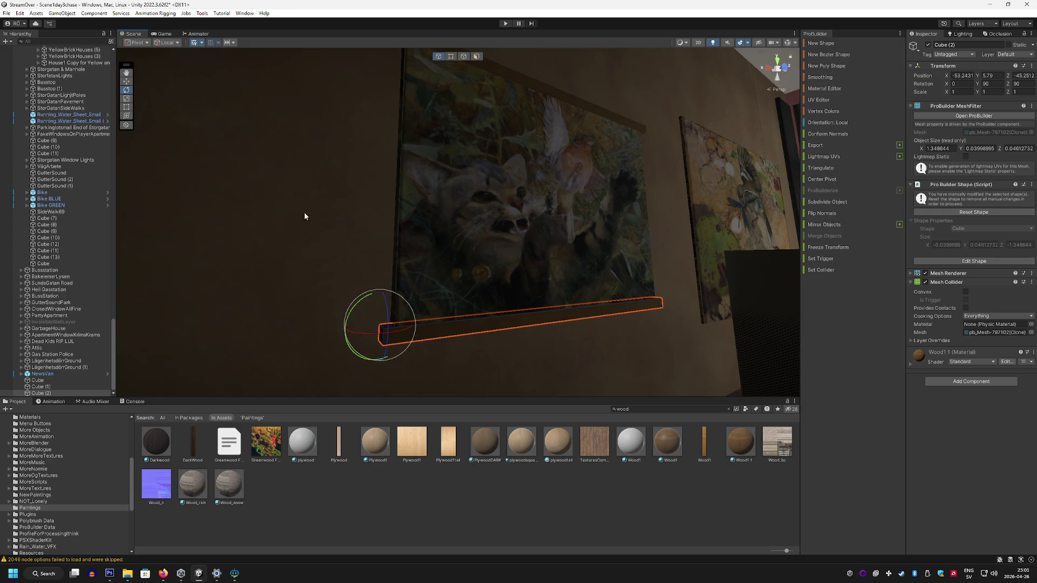
mouse_move(353, 288)
mouse_down()
mouse_move(291, 349)
mouse_move(328, 322)
mouse_move(296, 169)
mouse_move(308, 141)
mouse_move(439, 348)
mouse_move(397, 174)
mouse_move(405, 280)
mouse_move(453, 188)
mouse_move(271, 109)
mouse_move(399, 118)
mouse_move(373, 87)
mouse_move(323, 44)
mouse_move(226, 162)
mouse_up()
Step: Shorten the upright bar to the painting's height by moving its end face
click(477, 57)
click(465, 200)
click(273, 118)
click(420, 124)
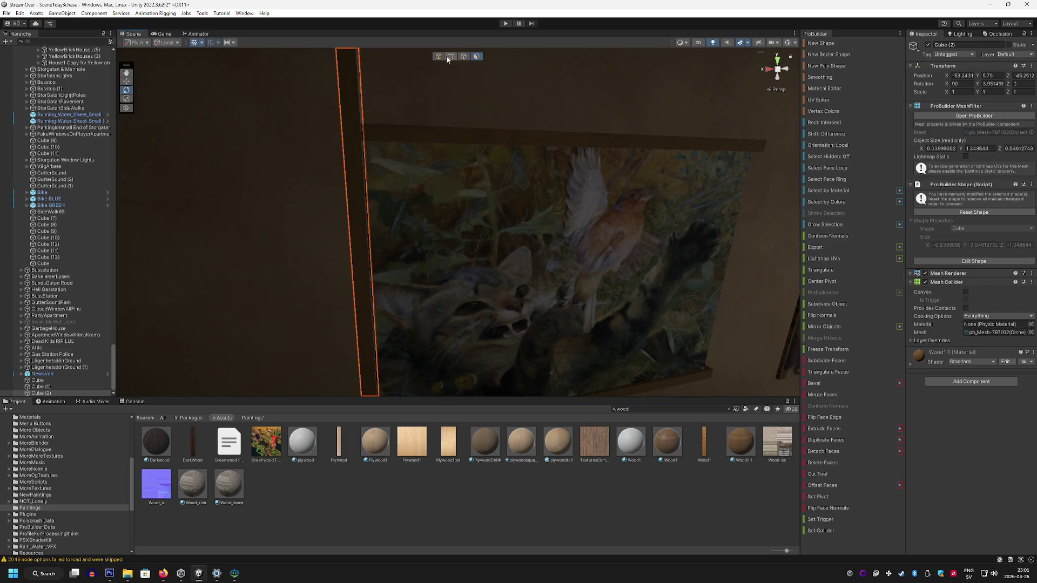
drag(458, 260, 456, 236)
key(w)
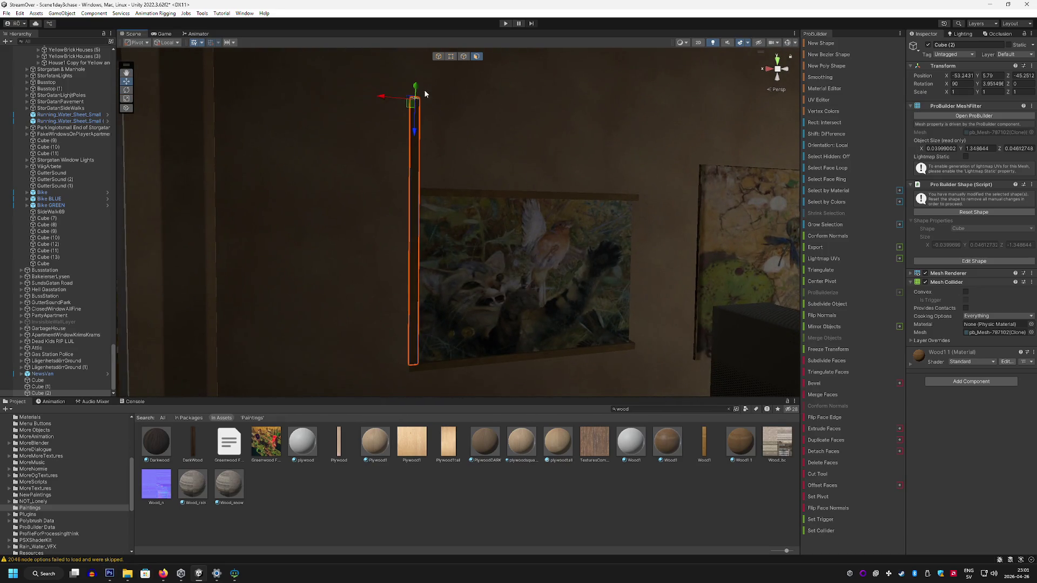
mouse_move(415, 129)
mouse_down()
mouse_move(414, 231)
mouse_move(532, 279)
mouse_move(324, 157)
mouse_move(463, 157)
mouse_move(466, 133)
mouse_move(452, 159)
mouse_move(324, 201)
mouse_move(279, 178)
mouse_up()
Step: Duplicate the upright bar and move the copy to the painting's right edge
key(ctrl+d)
mouse_move(376, 142)
mouse_down()
mouse_move(440, 162)
mouse_move(412, 167)
mouse_move(408, 278)
mouse_move(352, 196)
mouse_move(530, 180)
mouse_up()
click(396, 172)
click(395, 154)
key(ctrl+z)
click(434, 58)
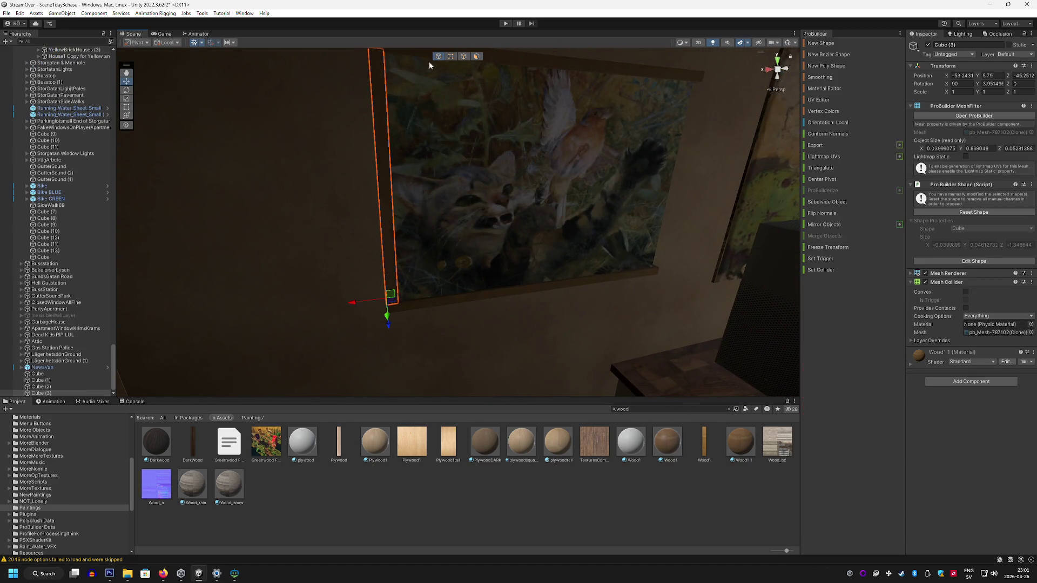
mouse_move(351, 303)
mouse_down()
mouse_move(424, 300)
mouse_move(613, 256)
mouse_move(627, 241)
mouse_move(497, 192)
mouse_move(474, 162)
mouse_move(409, 268)
mouse_move(661, 261)
mouse_move(646, 274)
mouse_move(604, 145)
mouse_move(616, 178)
mouse_move(607, 211)
mouse_move(520, 210)
mouse_up()
Step: Scale the bird painting to 0.7 on X and Z and lower it slightly
click(619, 163)
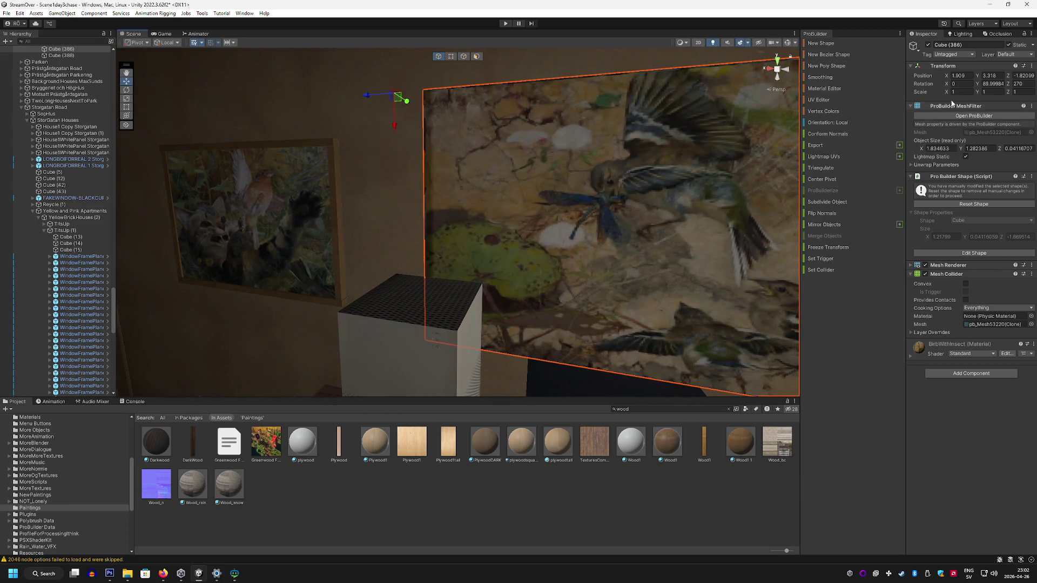
text(0.7)
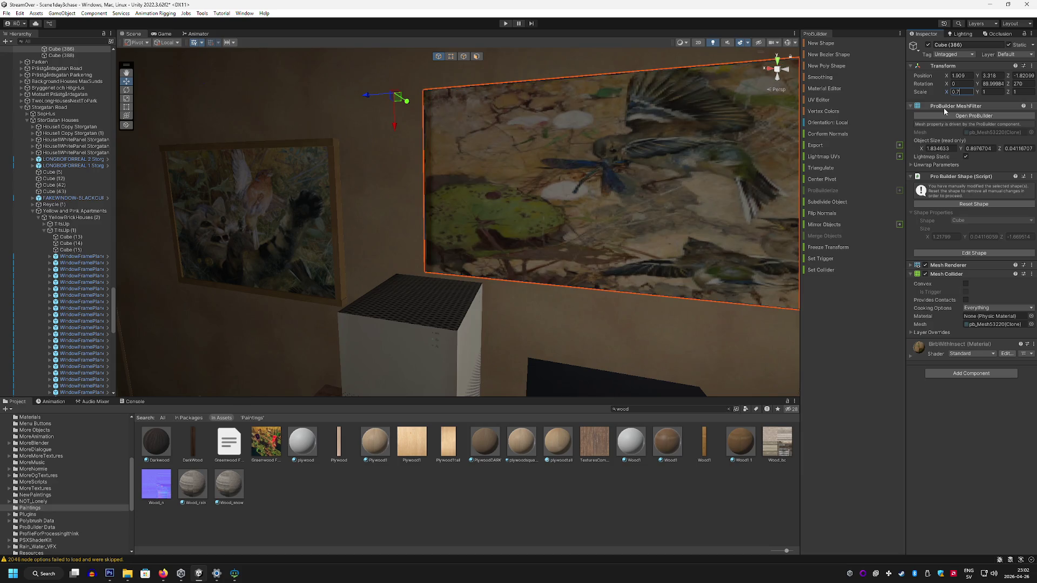
key(Return)
text(0.7)
key(Return)
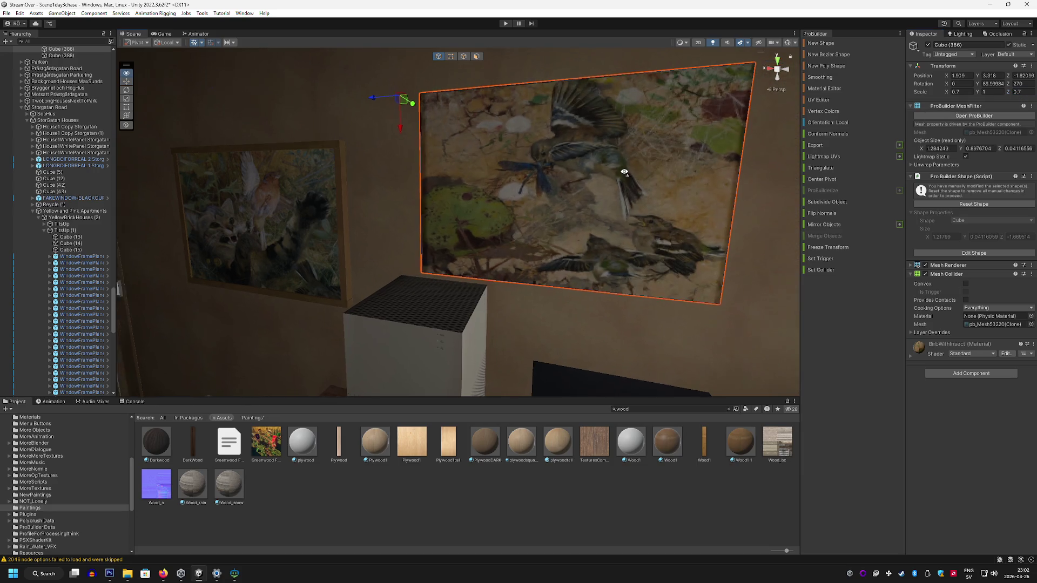
scroll(488, 162, up, 3)
drag(463, 129, 465, 170)
scroll(476, 176, down, 5)
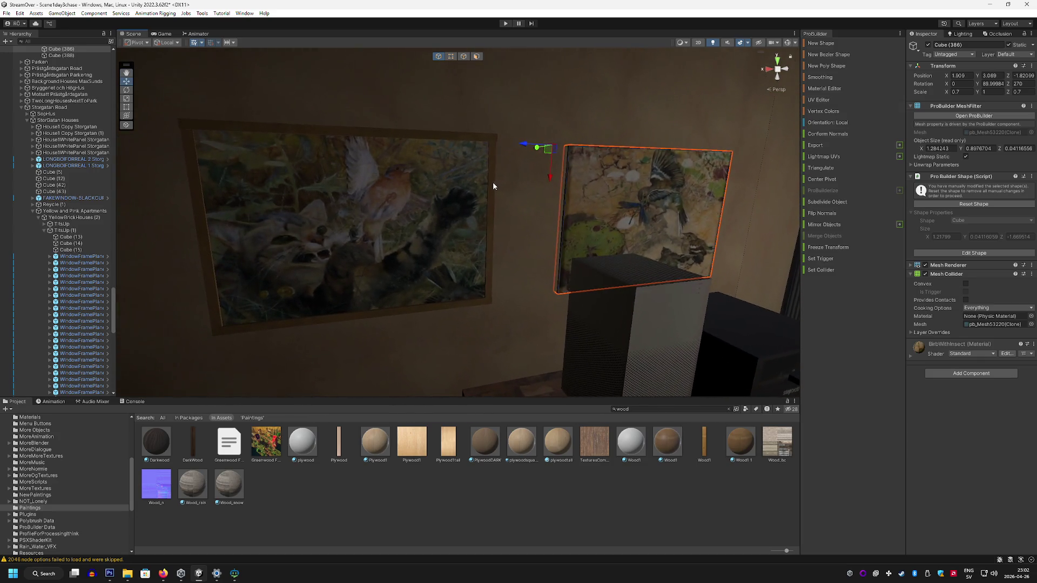
Step: Select the left painting's right, top, left and bottom frame bars
click(493, 186)
shift+click(452, 136)
shift+click(200, 195)
shift+click(384, 314)
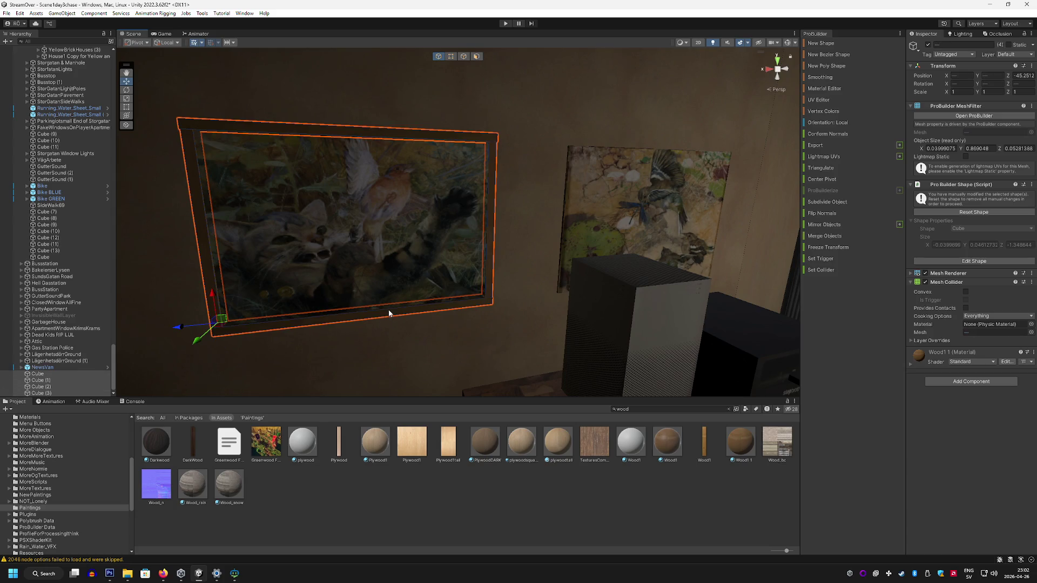
Step: Move the frame toward the bird painting and select the bird painting
mouse_move(149, 119)
mouse_down()
mouse_move(538, 112)
mouse_move(493, 146)
mouse_move(340, 116)
mouse_move(478, 154)
mouse_move(500, 124)
mouse_move(520, 184)
mouse_up()
click(478, 154)
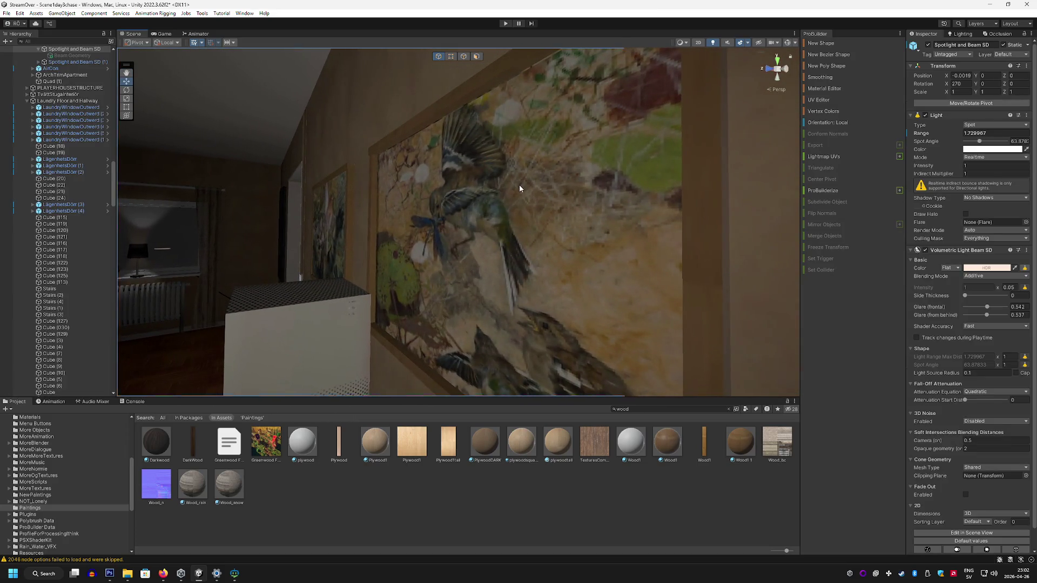
click(518, 186)
mouse_move(400, 165)
mouse_down()
mouse_move(355, 191)
mouse_move(419, 174)
mouse_move(553, 173)
mouse_move(448, 133)
mouse_up()
Step: Select the painting and its frame bars, delete them, then undo the deletion
click(422, 126)
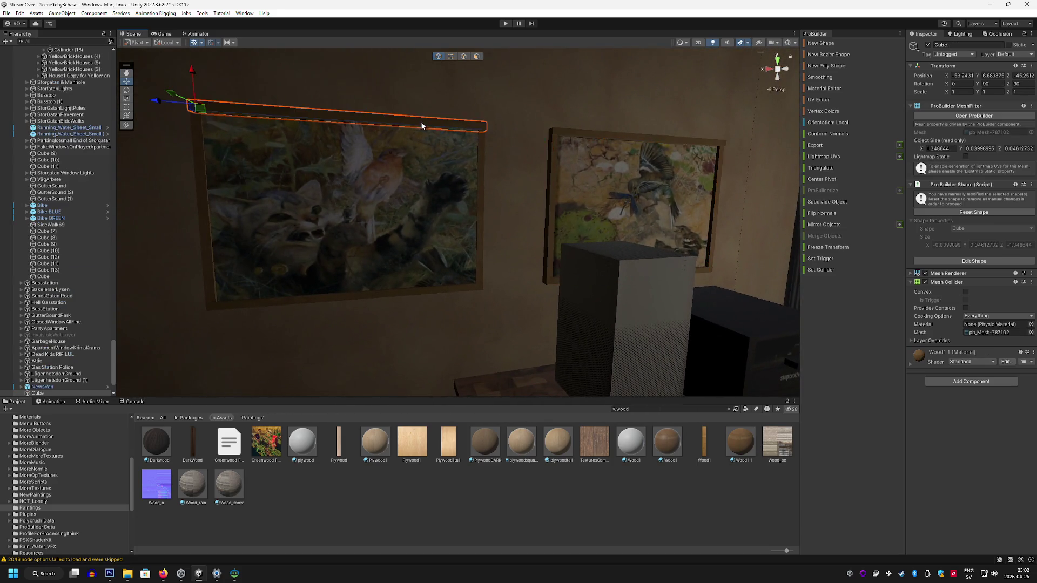
shift+click(424, 152)
shift+click(482, 149)
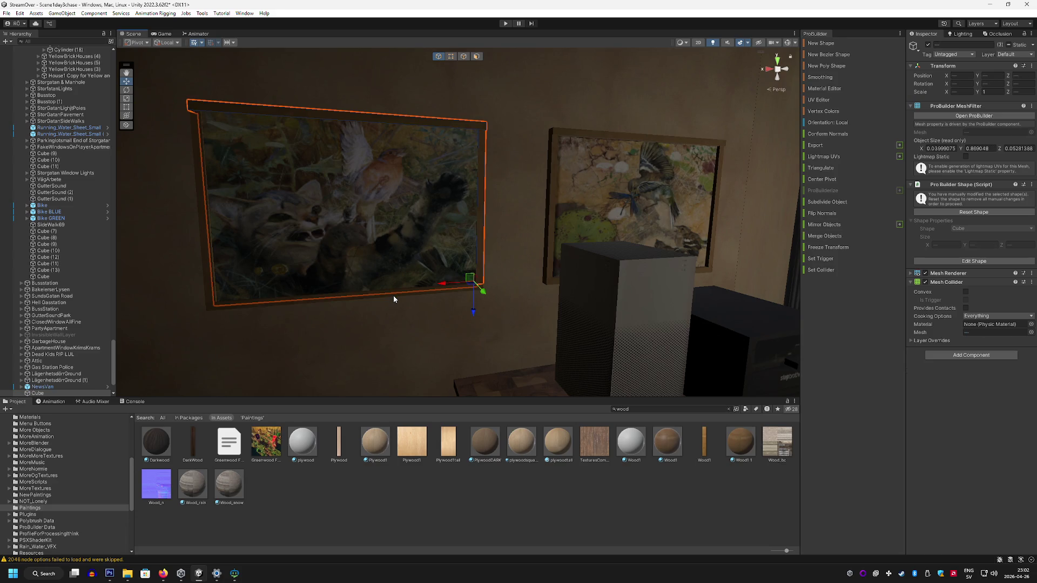
shift+click(376, 289)
shift+click(202, 215)
scroll(79, 256, down, 3)
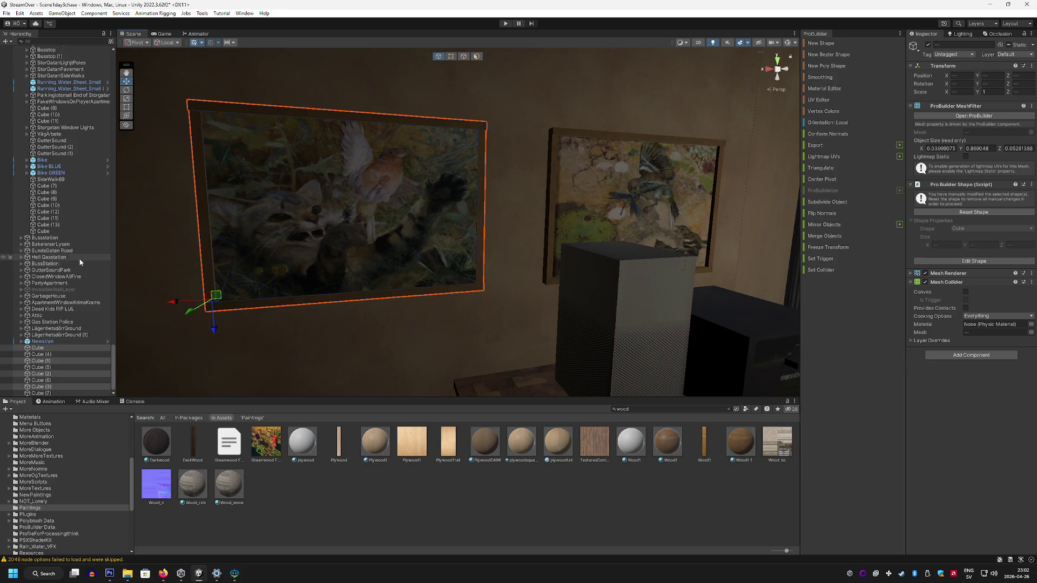
scroll(81, 270, up, 5)
scroll(81, 272, up, 2)
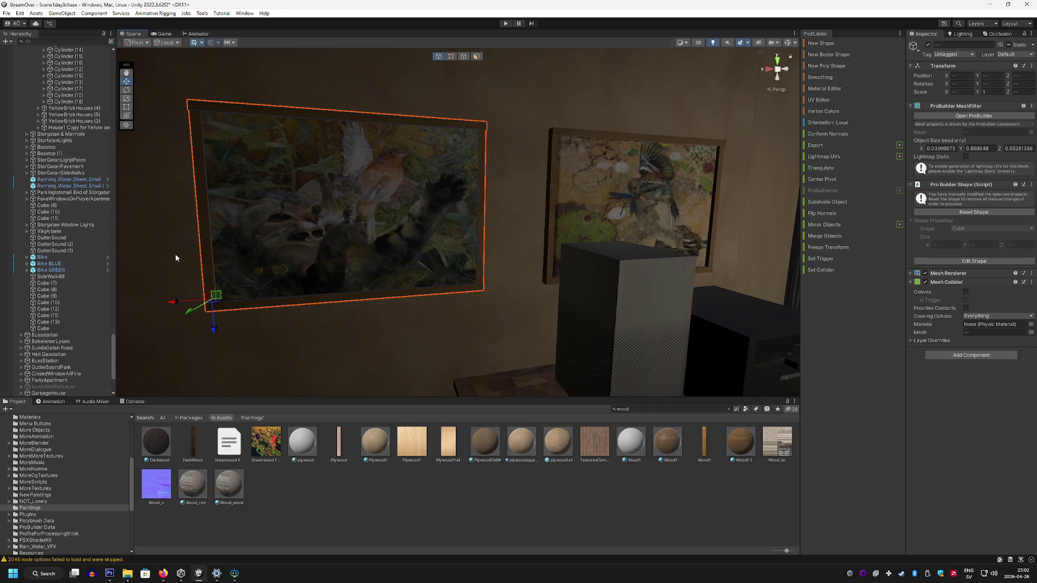
shift+click(312, 189)
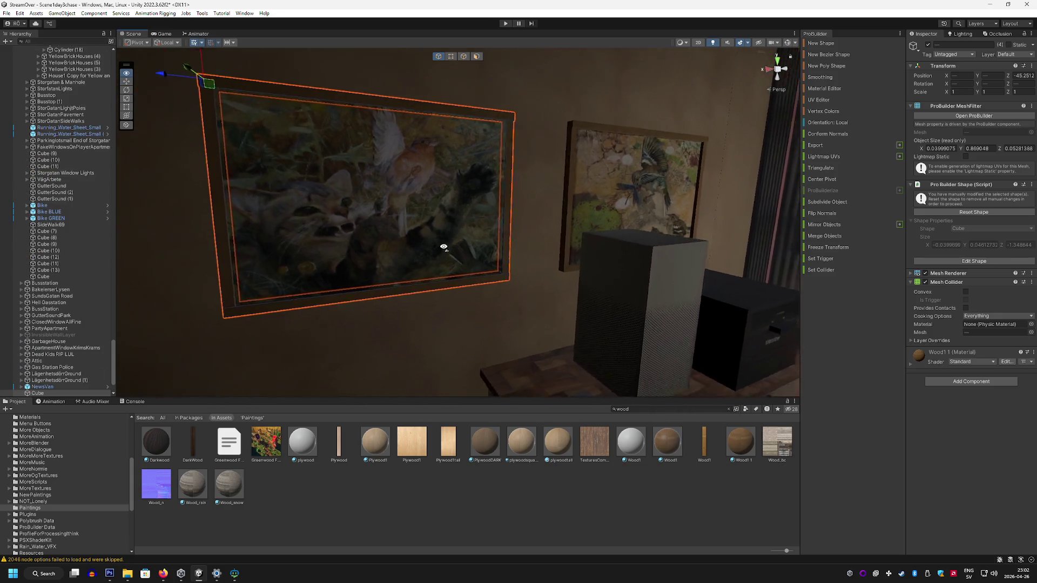
scroll(63, 277, down, 3)
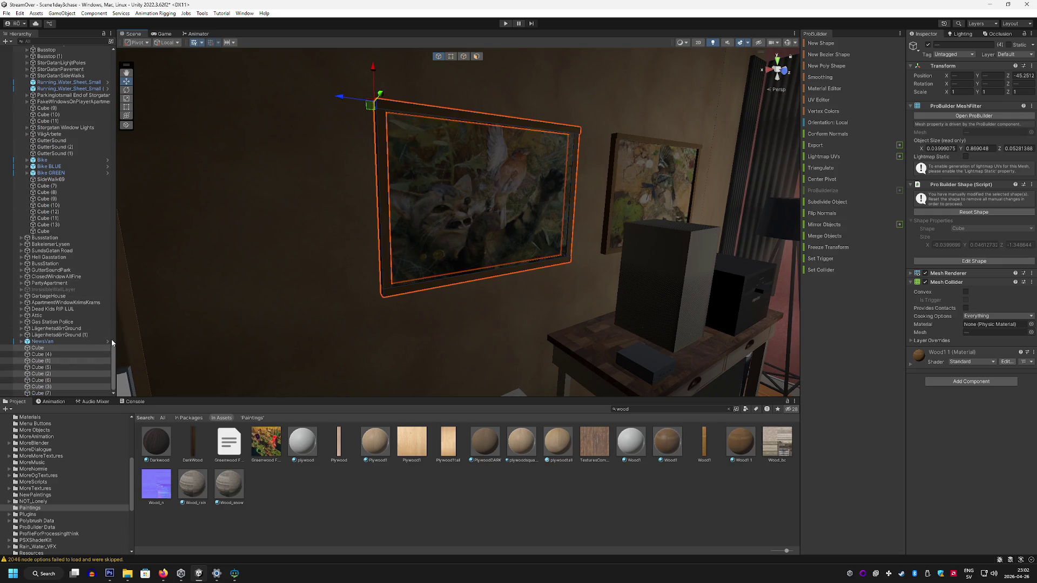
key(Delete)
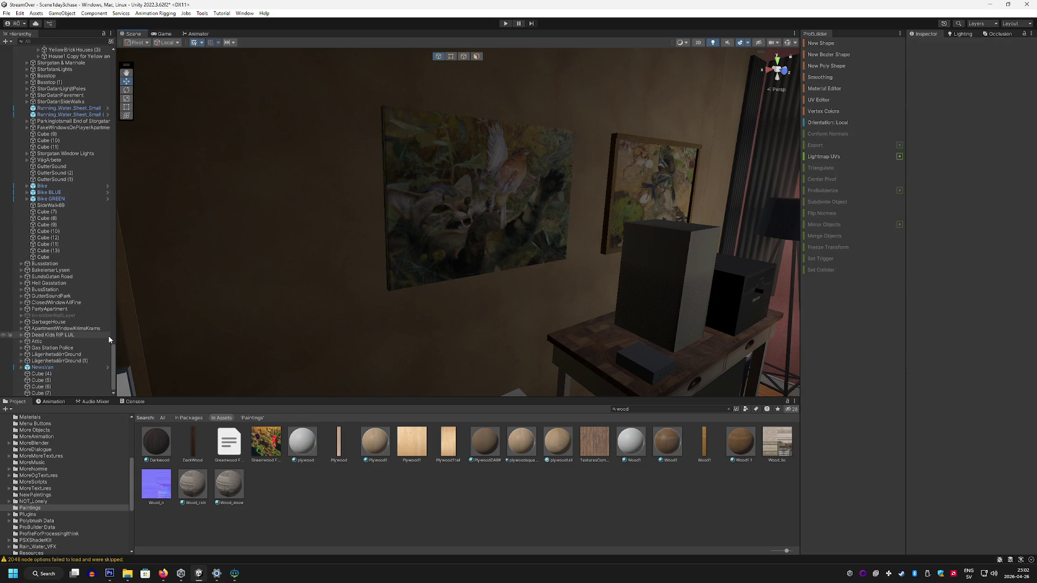
key(ctrl+z)
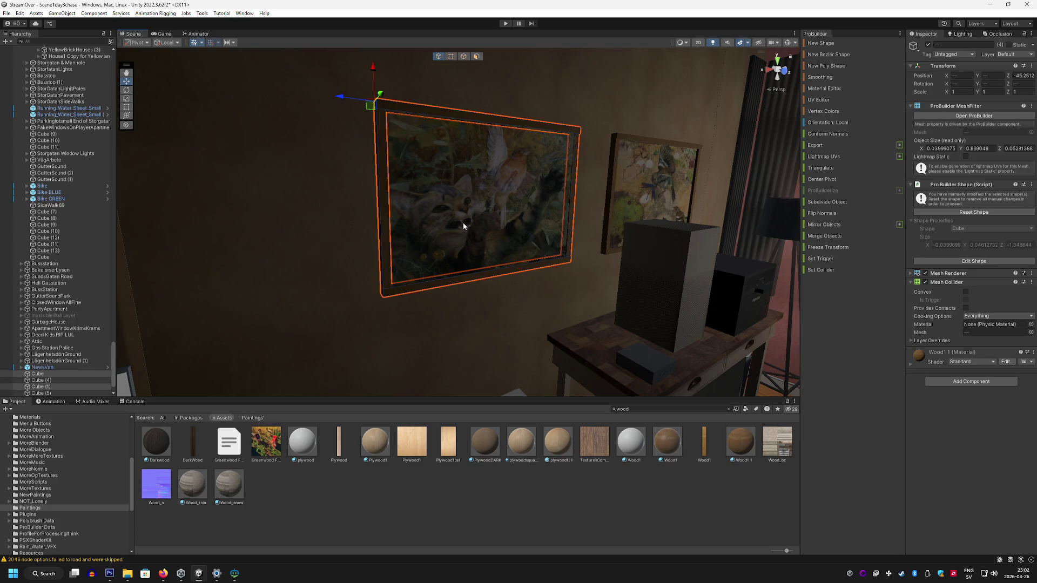
Step: Select the cat painting with its left, bottom, right and top frame pieces and cut them
click(479, 222)
key(f)
shift+click(271, 196)
shift+click(452, 357)
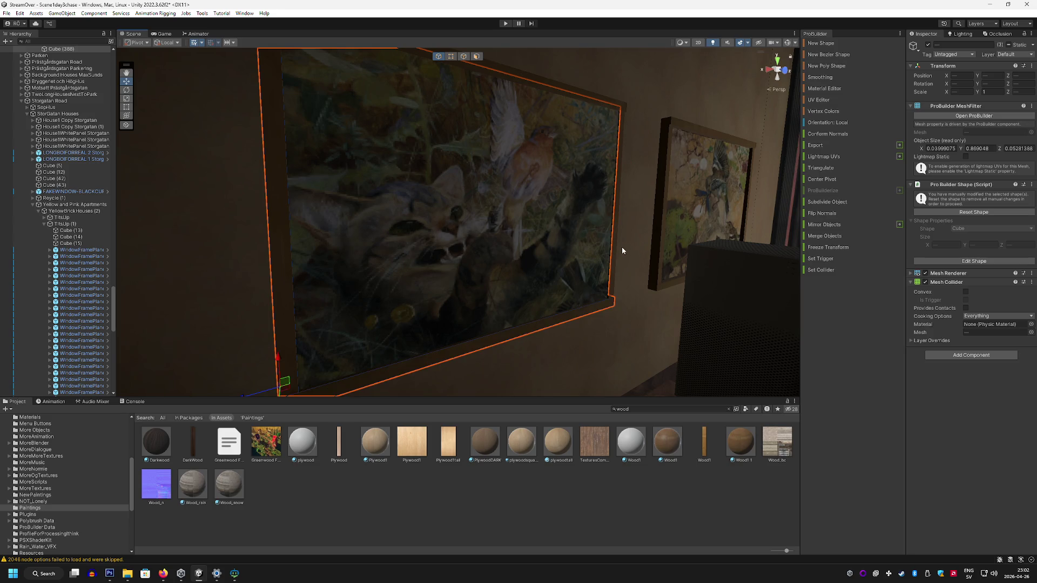
shift+click(615, 245)
shift+click(603, 99)
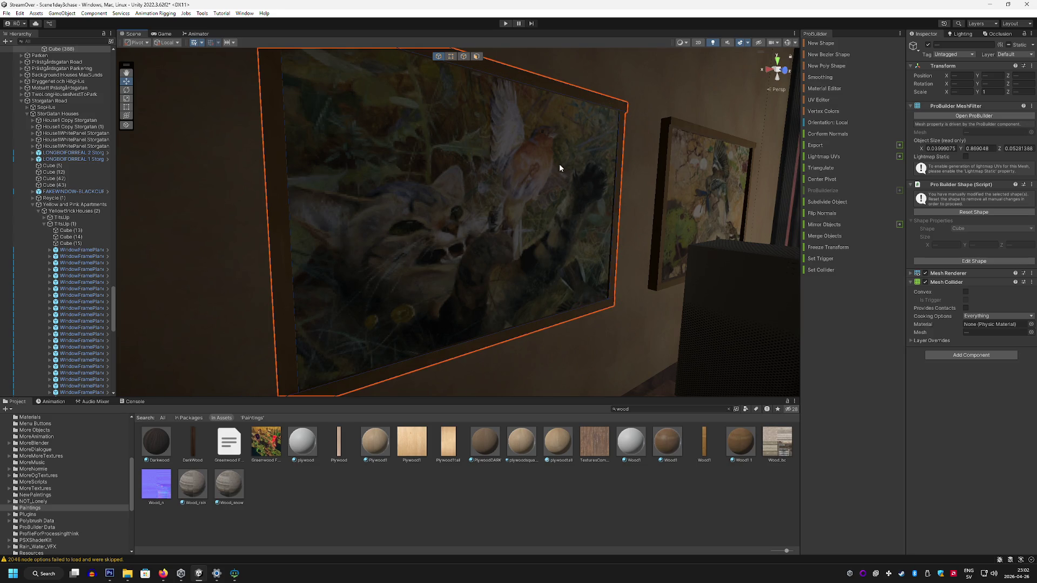
scroll(91, 283, down, 10)
key(Delete)
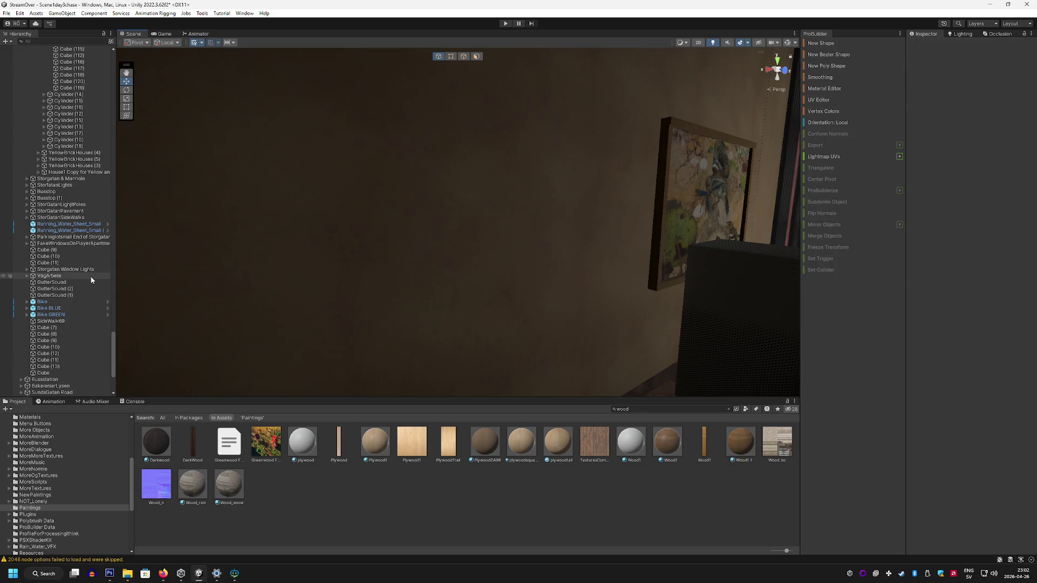
scroll(76, 282, up, 15)
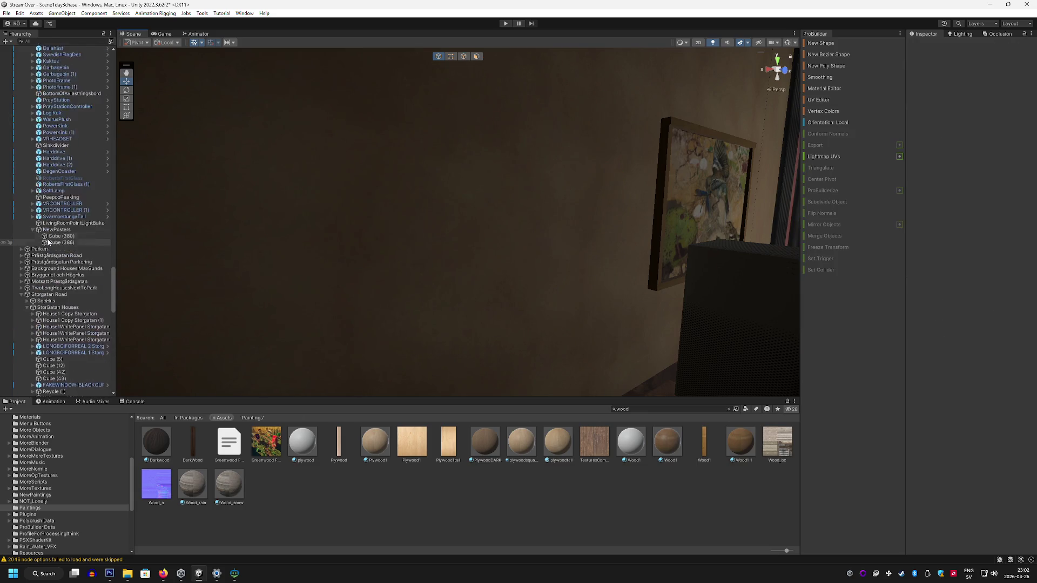
scroll(54, 237, up, 20)
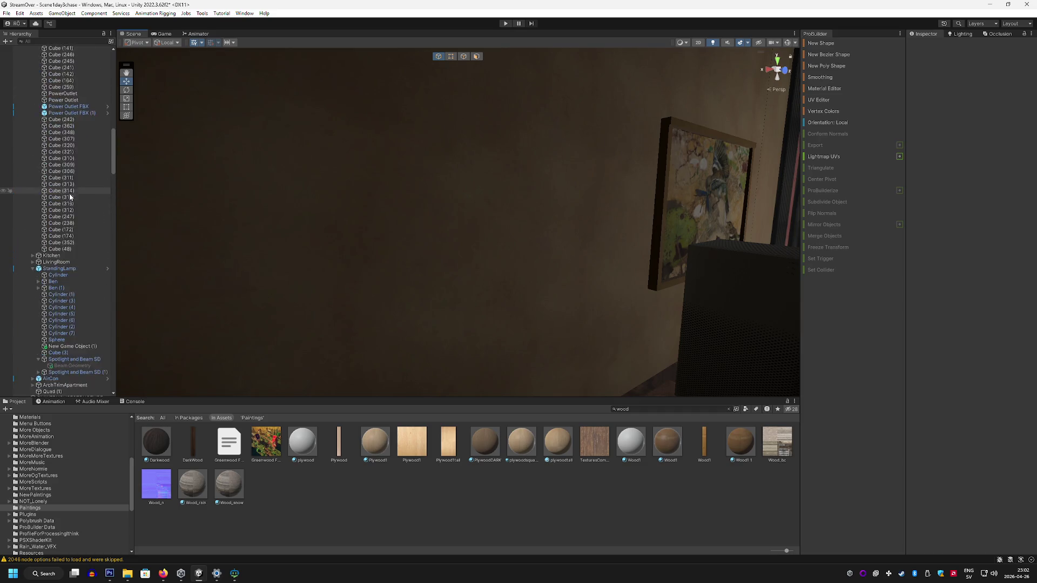
scroll(67, 157, up, 15)
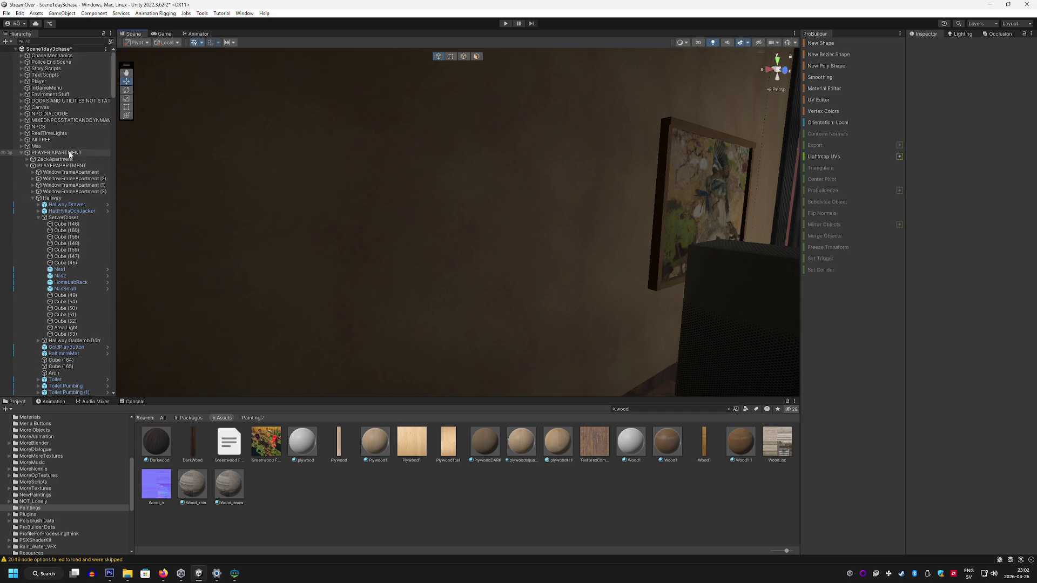
Step: Collapse the PLAYER APARTMENT and Storgatan Road groups and create an empty object named CatPainting
click(23, 153)
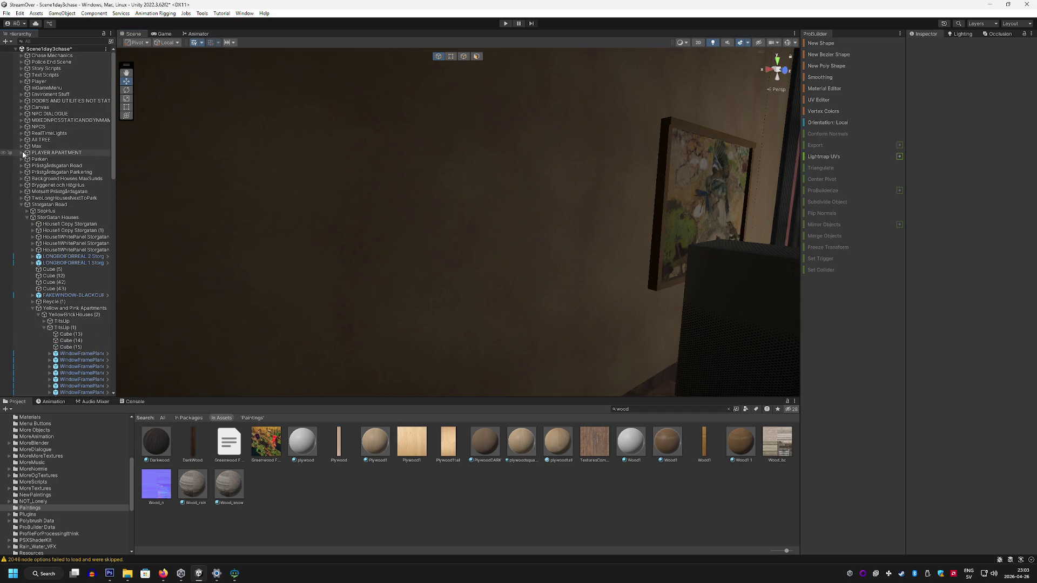
click(23, 205)
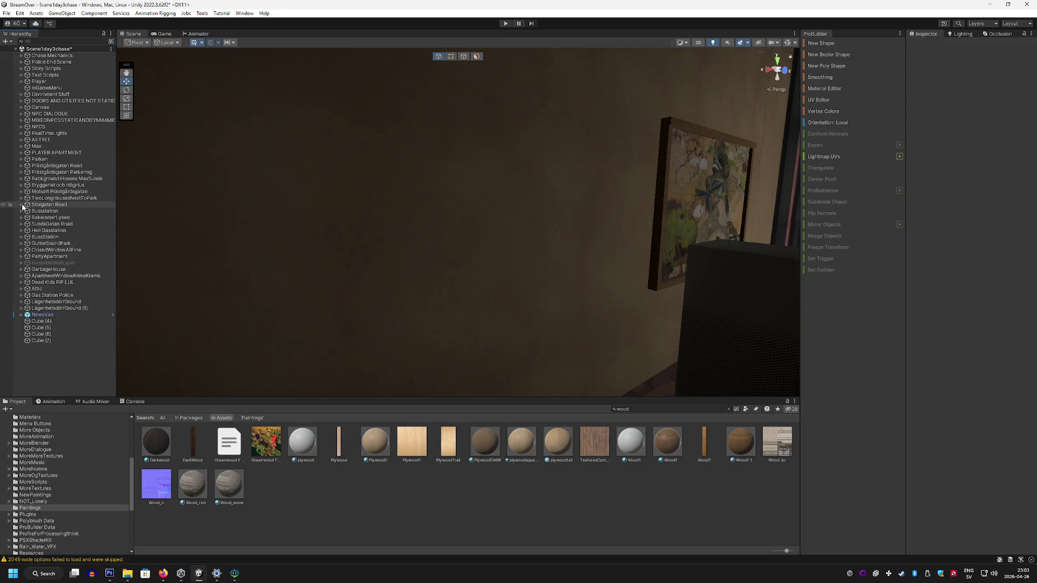
right_click(52, 364)
click(95, 212)
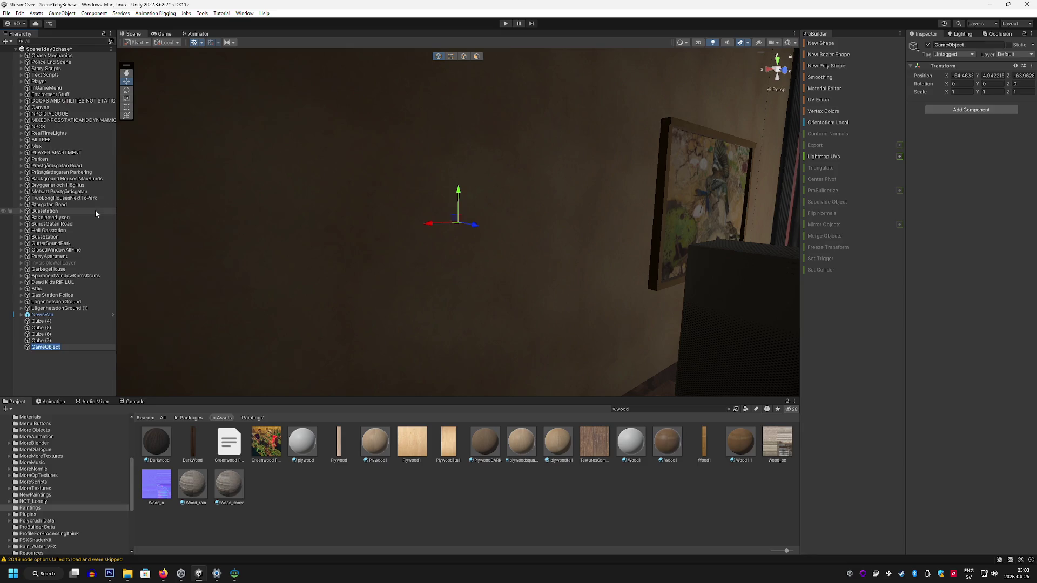
text(CatPainting)
key(Return)
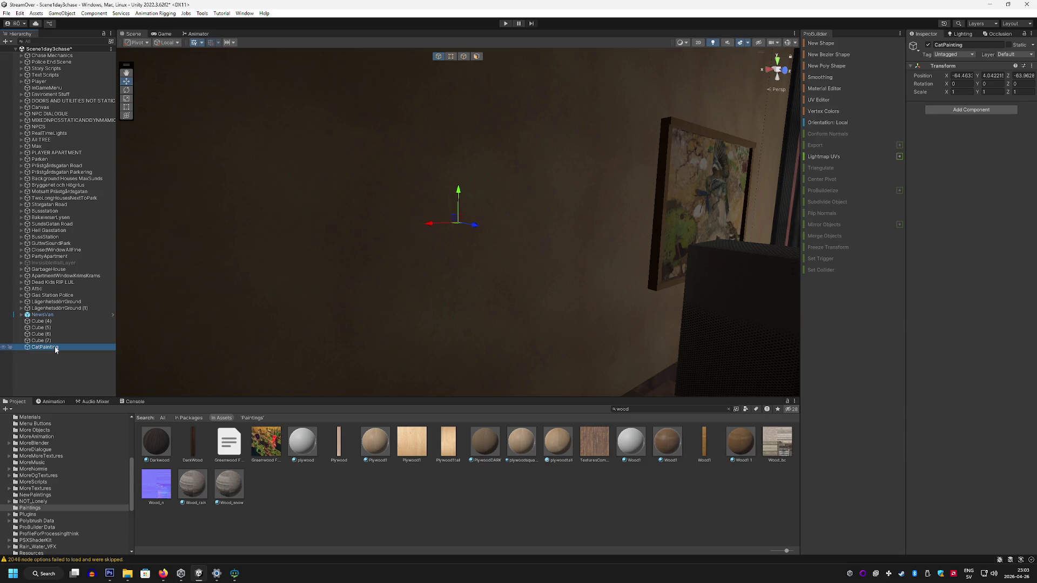
Step: Paste the cut painting and frame pieces as children of CatPainting
right_click(55, 349)
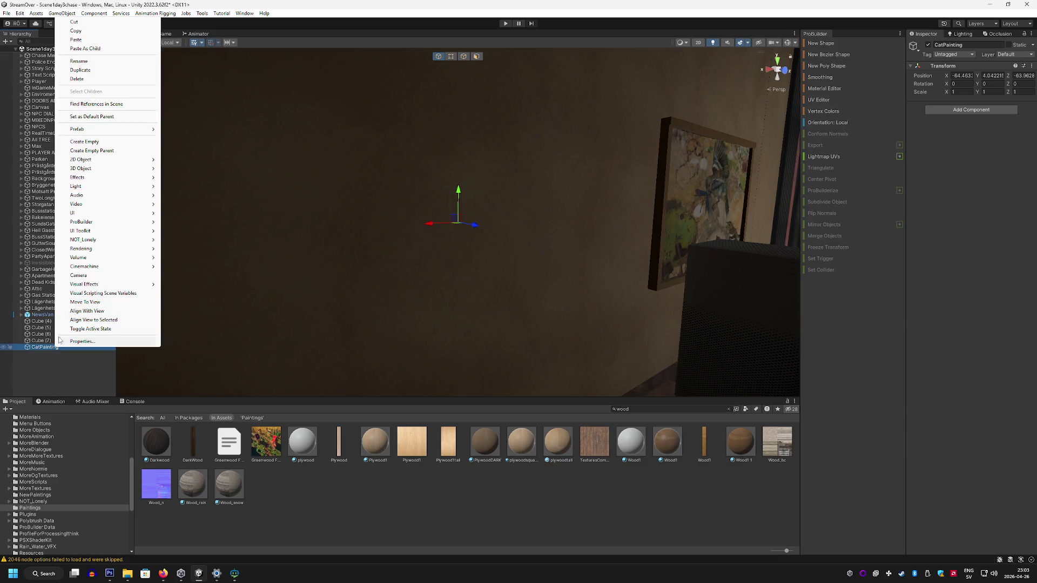
click(89, 49)
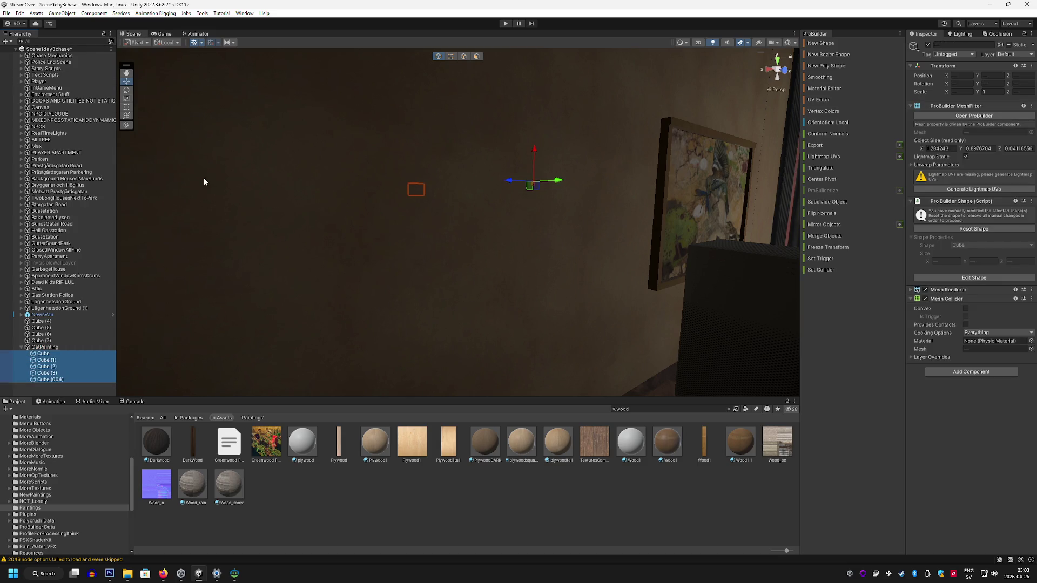
mouse_move(308, 220)
mouse_down()
mouse_move(436, 255)
mouse_move(461, 234)
mouse_move(452, 212)
mouse_move(319, 289)
mouse_move(491, 273)
mouse_move(406, 212)
mouse_move(333, 266)
mouse_move(265, 275)
mouse_move(234, 310)
mouse_move(95, 282)
mouse_move(136, 231)
mouse_move(142, 206)
mouse_move(178, 280)
mouse_up()
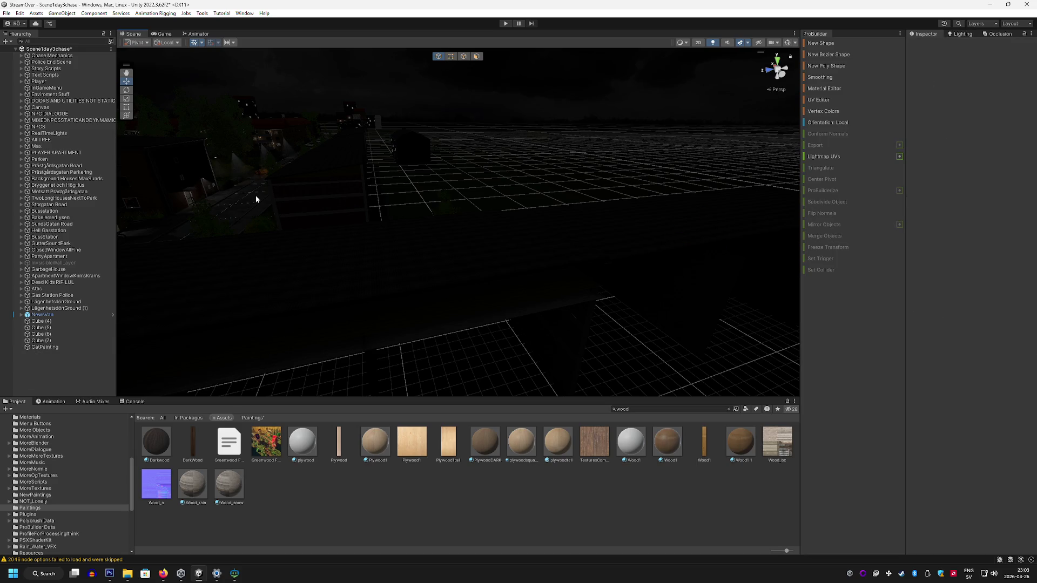
Step: Undo the CatPainting grouping, then select the cat painting on the wall and orbit around it
click(254, 174)
mouse_move(254, 174)
mouse_down()
mouse_move(387, 204)
mouse_move(378, 204)
mouse_move(361, 198)
mouse_move(393, 197)
mouse_move(326, 195)
mouse_move(449, 328)
mouse_move(602, 282)
mouse_move(583, 293)
mouse_move(572, 95)
mouse_move(611, 155)
mouse_move(280, 95)
mouse_move(238, 144)
mouse_move(673, 216)
mouse_move(665, 167)
mouse_move(656, 216)
mouse_move(622, 189)
mouse_up()
key(ctrl+z)
key(ctrl+z)
key(ctrl+z)
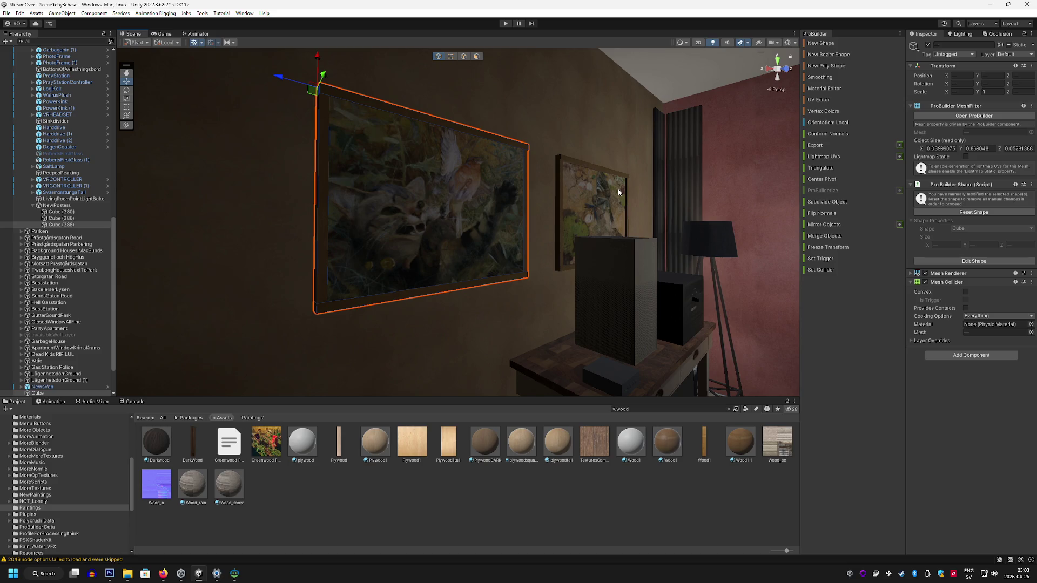
click(516, 202)
mouse_move(271, 308)
mouse_down()
mouse_move(327, 341)
mouse_move(343, 234)
mouse_move(389, 254)
mouse_move(405, 287)
mouse_up()
scroll(56, 335, down, 2)
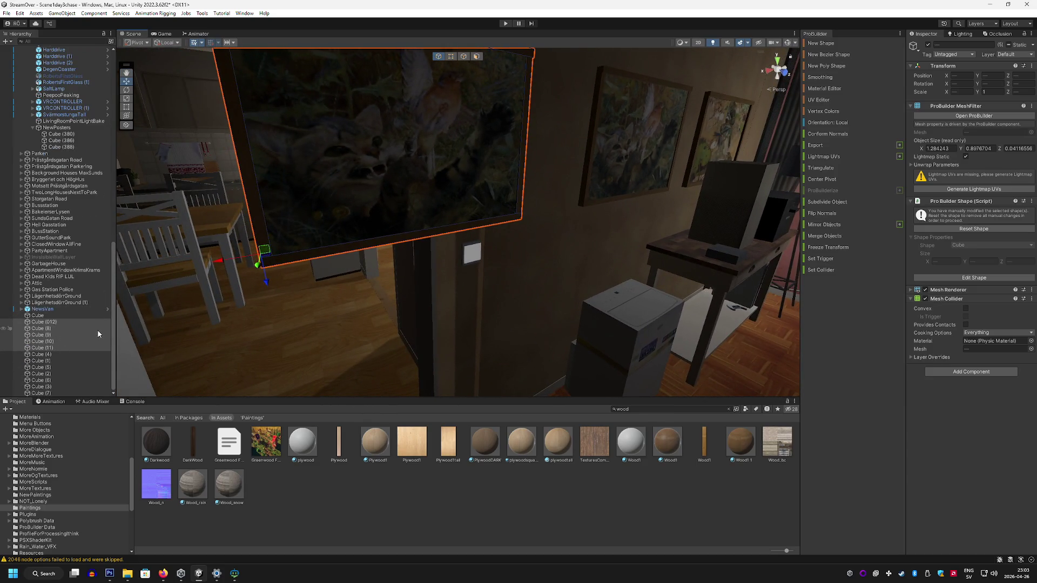
Step: Group the selected pieces under a new parent CatPainting and save it as a prefab in Paintings
right_click(64, 327)
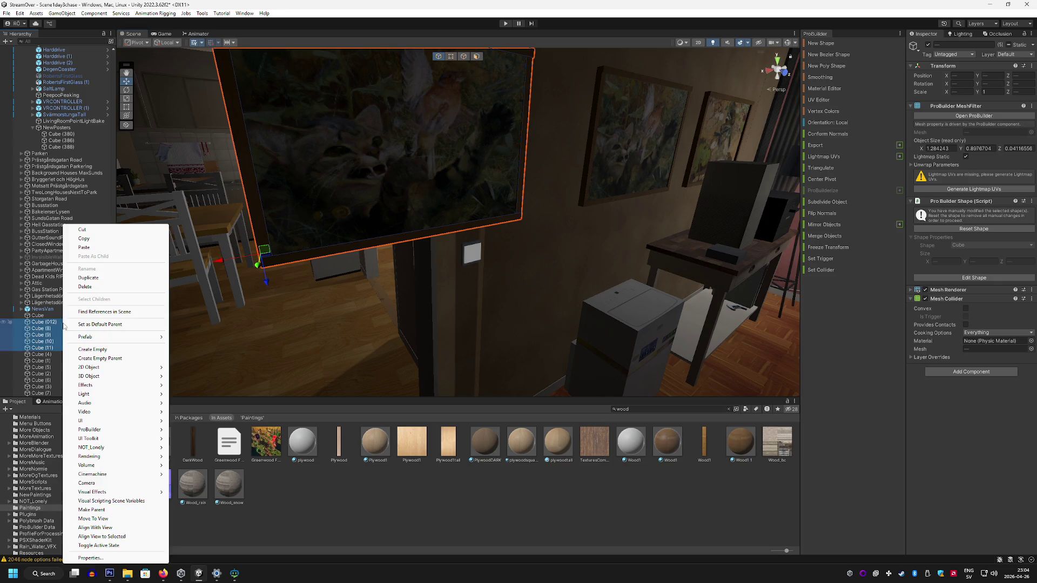
click(115, 361)
text(CatPaint)
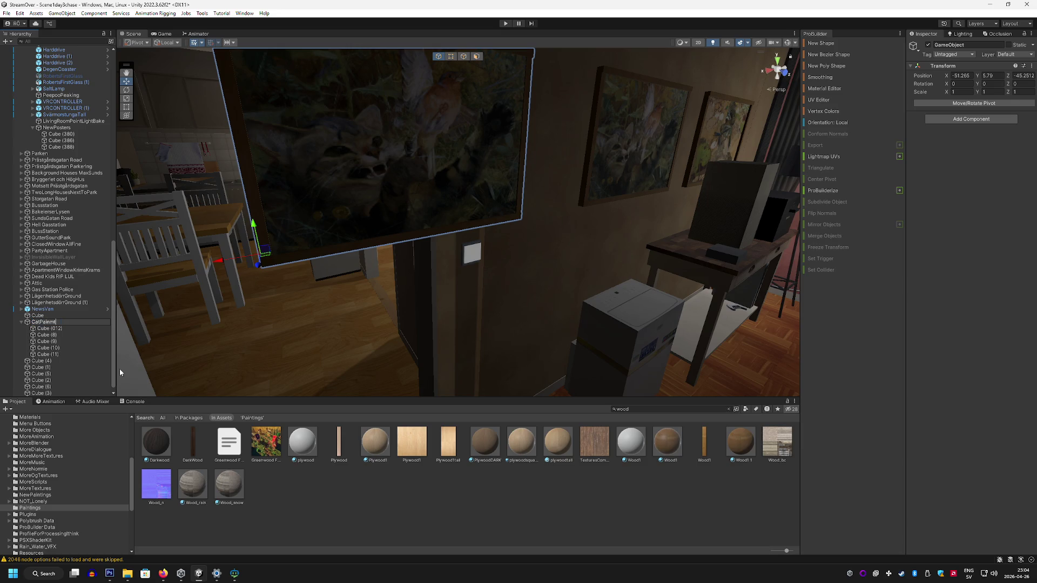
text(ing)
key(Return)
mouse_move(219, 344)
mouse_down()
mouse_move(313, 309)
mouse_move(335, 283)
mouse_up()
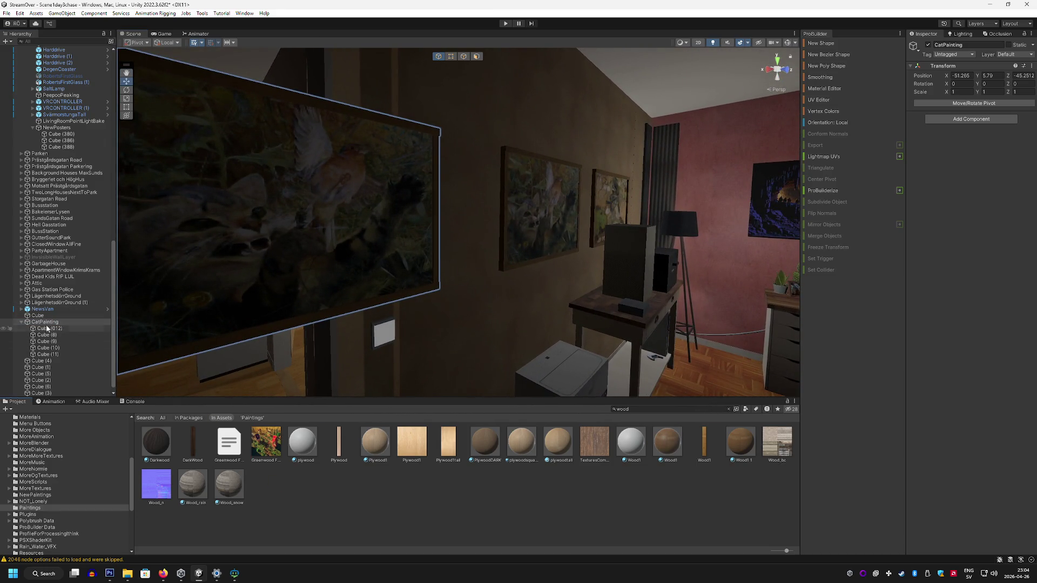
drag(205, 347, 224, 350)
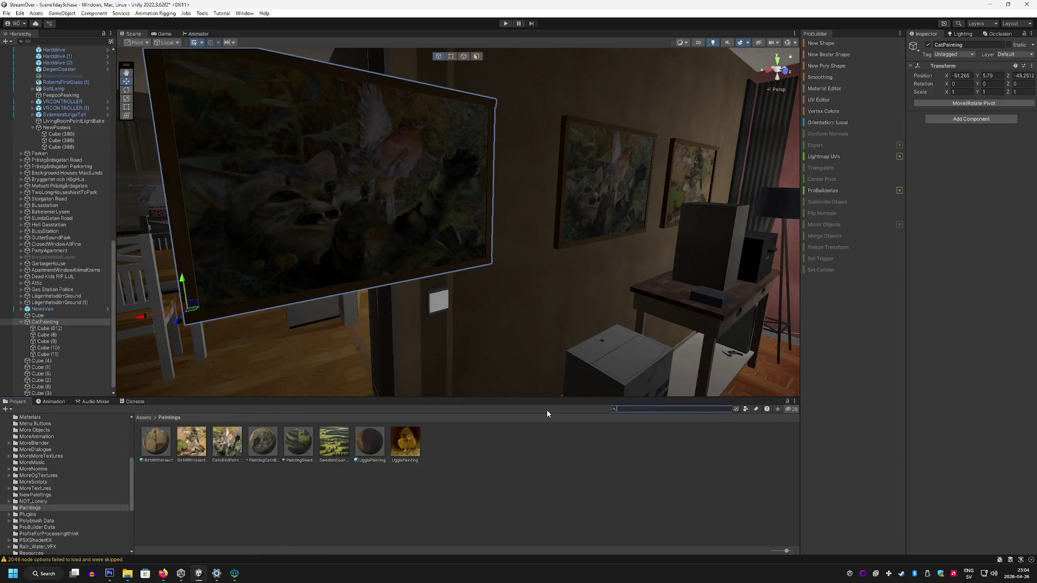
drag(278, 474, 278, 465)
Step: Delete the original cat painting and its old frame bars from the wall
drag(432, 313, 468, 294)
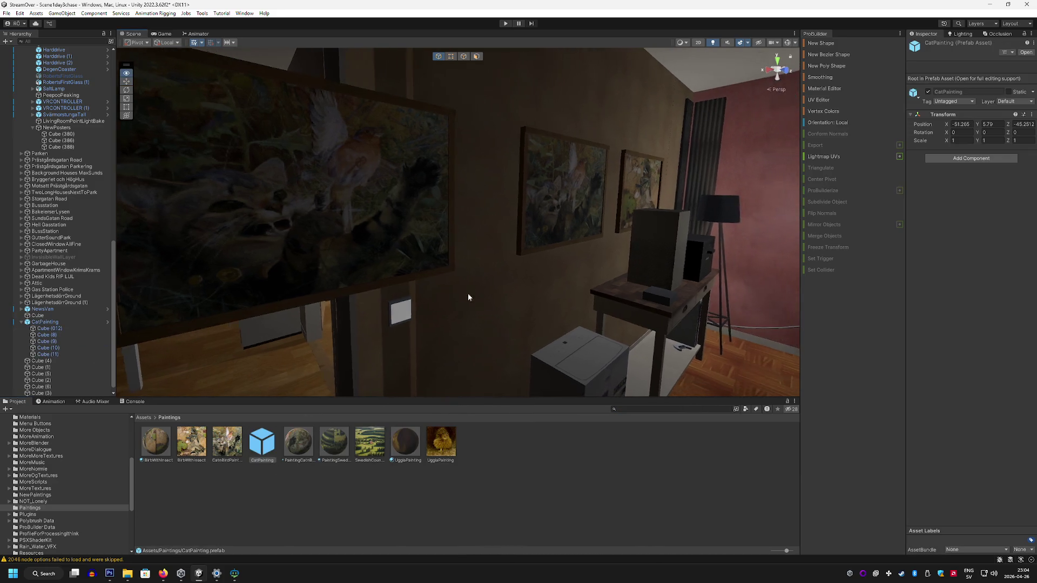
click(550, 205)
key(Delete)
click(511, 183)
key(Delete)
click(534, 133)
key(Delete)
click(595, 167)
key(Delete)
click(571, 237)
key(Delete)
Step: Select the bird painting together with its top and left frame bars
mouse_move(571, 237)
mouse_down()
mouse_move(579, 223)
mouse_move(540, 227)
mouse_up()
scroll(493, 229, up, 5)
scroll(460, 240, down, 2)
click(423, 171)
shift+click(358, 137)
shift+click(278, 216)
click(647, 248)
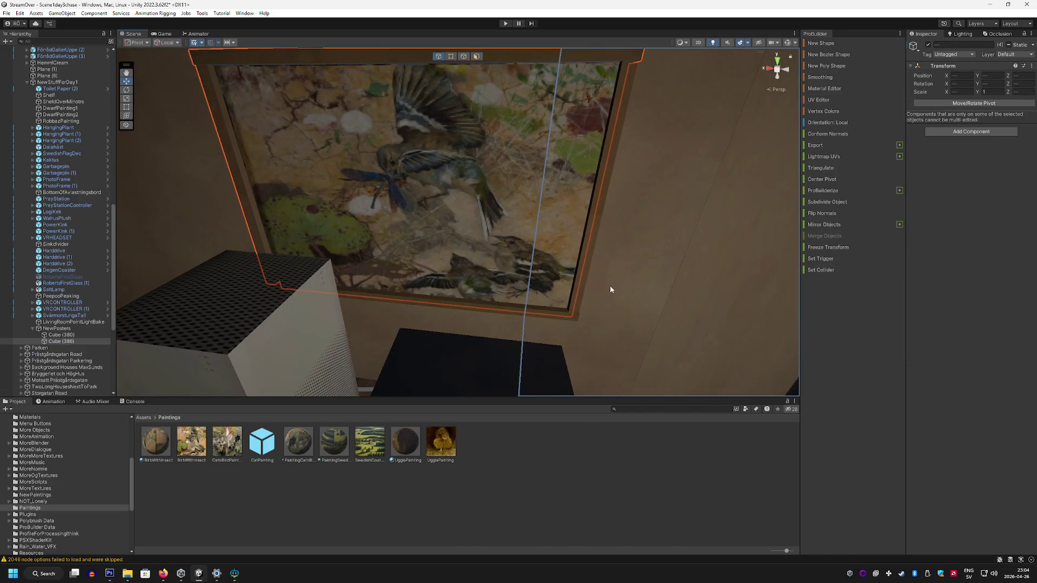
Step: Select the bird painting together with its top and side frame bars in the Scene view
drag(480, 202, 364, 175)
click(365, 175)
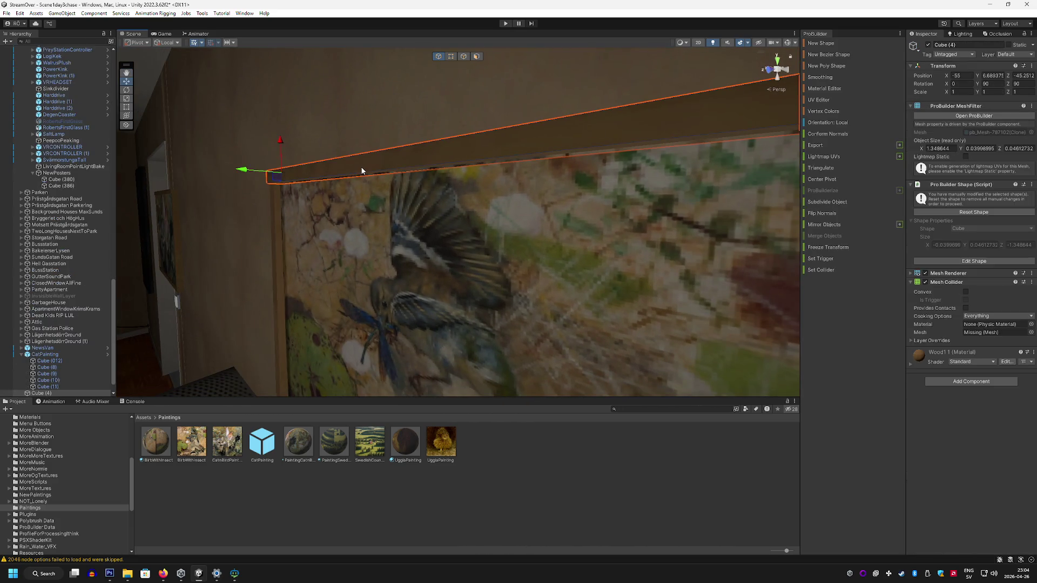
click(276, 225)
mouse_move(275, 224)
mouse_down()
mouse_move(330, 276)
mouse_move(551, 234)
mouse_move(458, 190)
mouse_move(379, 132)
mouse_up()
shift+click(380, 132)
shift+click(270, 206)
mouse_move(270, 206)
mouse_down()
mouse_move(439, 294)
mouse_move(413, 281)
mouse_move(412, 267)
mouse_move(472, 157)
mouse_move(374, 200)
mouse_move(448, 262)
mouse_move(504, 203)
mouse_move(500, 185)
mouse_move(377, 213)
mouse_move(481, 254)
mouse_move(472, 329)
mouse_up()
shift+click(375, 199)
shift+click(505, 203)
shift+click(488, 261)
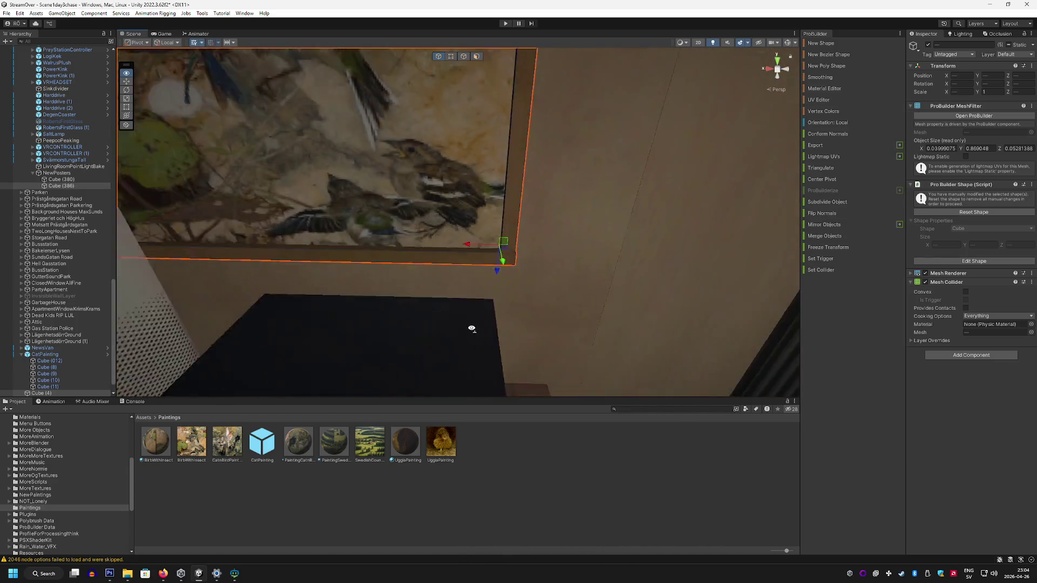
Step: Select the bird painting and slide it left along the wall
scroll(471, 328, down, 5)
shift+click(484, 293)
mouse_move(485, 293)
mouse_down()
mouse_move(470, 316)
mouse_move(544, 286)
mouse_up()
drag(559, 240, 352, 213)
scroll(324, 201, down, 3)
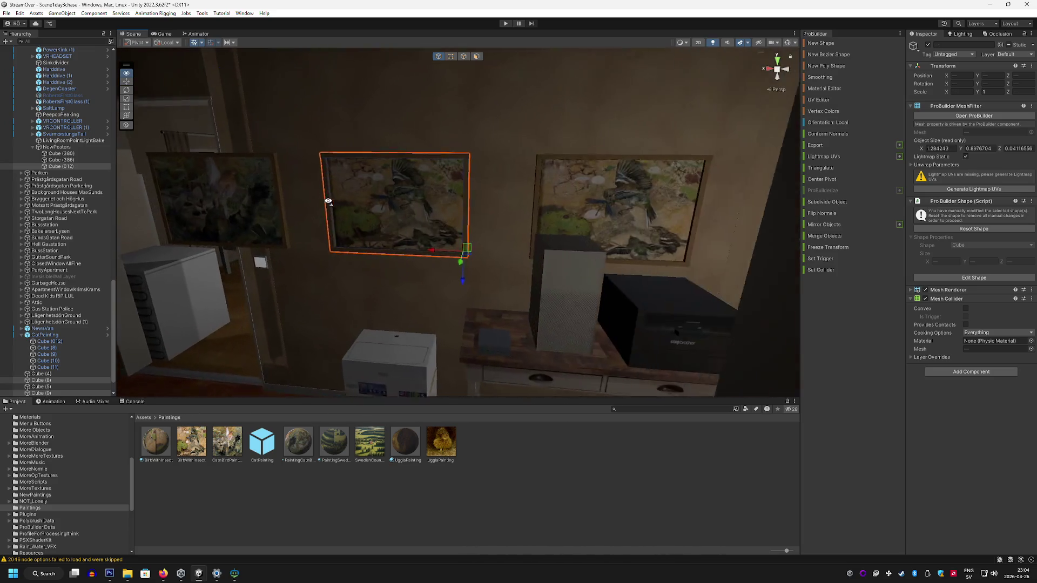
scroll(347, 199, up, 4)
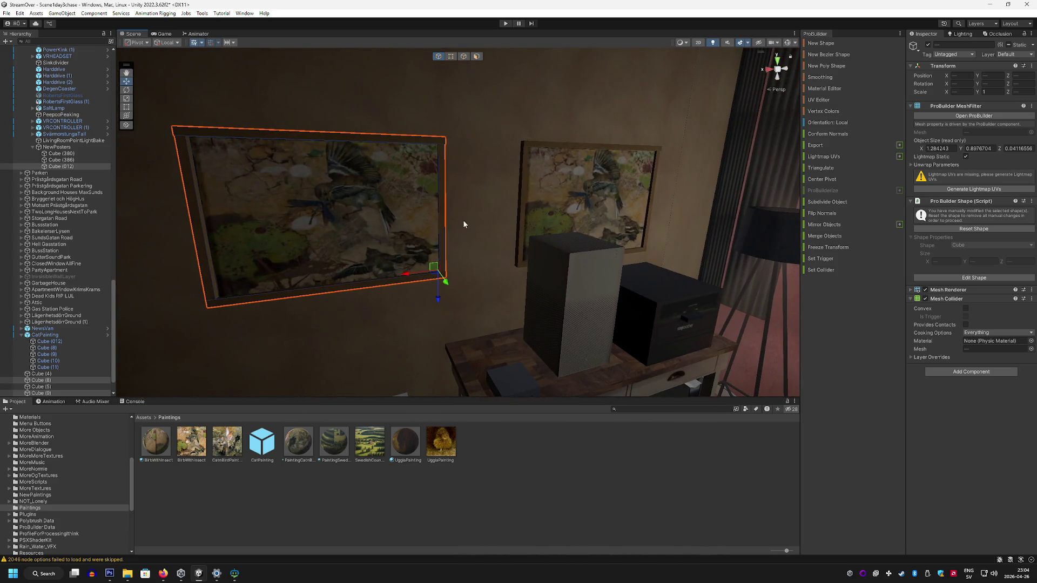
scroll(70, 313, down, 2)
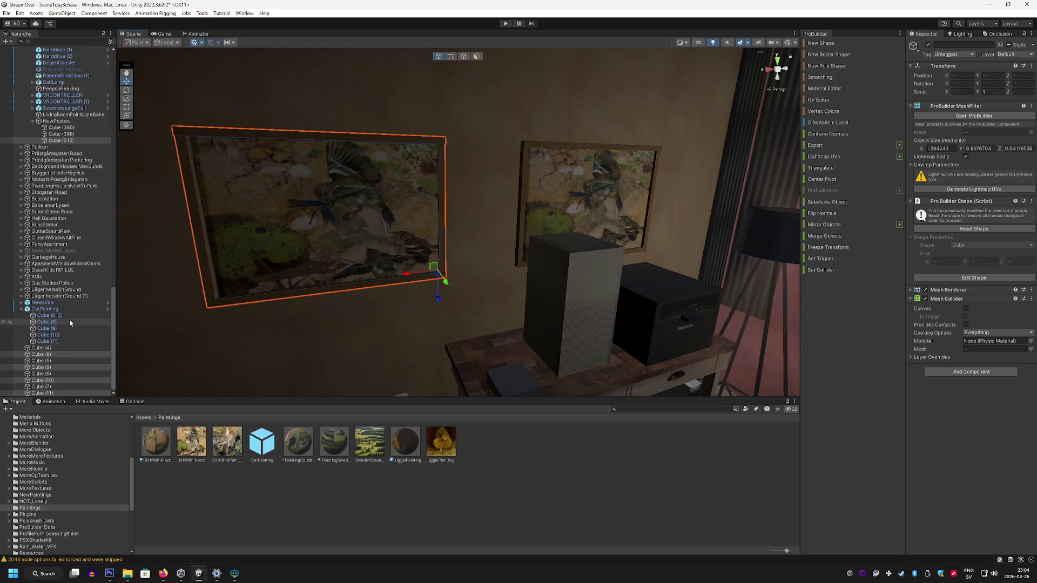
Step: Drag the canvas Cube (012) out from under frame piece Cube (8) in the Hierarchy
right_click(60, 358)
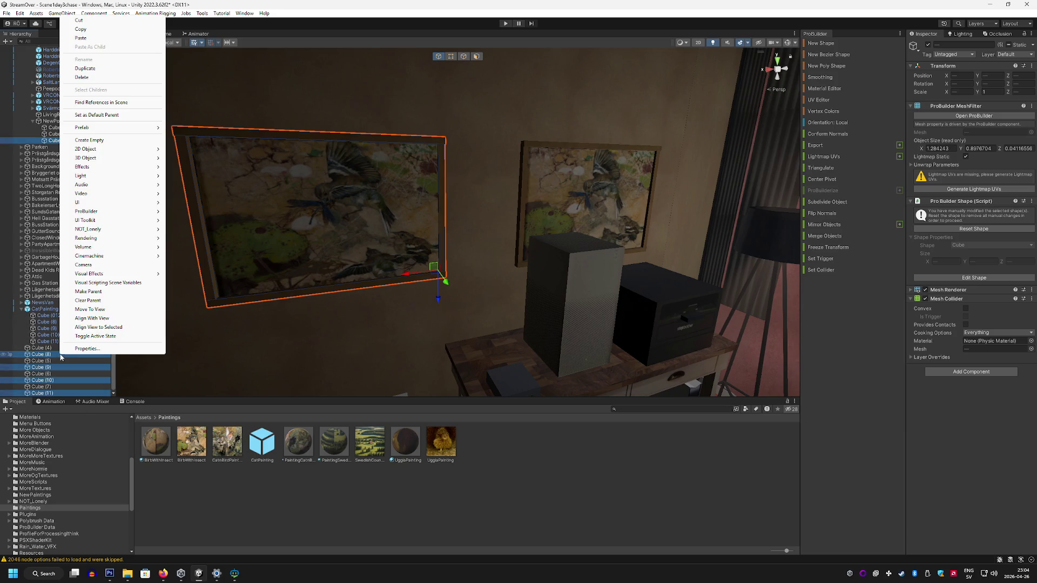
mouse_move(122, 150)
click(65, 141)
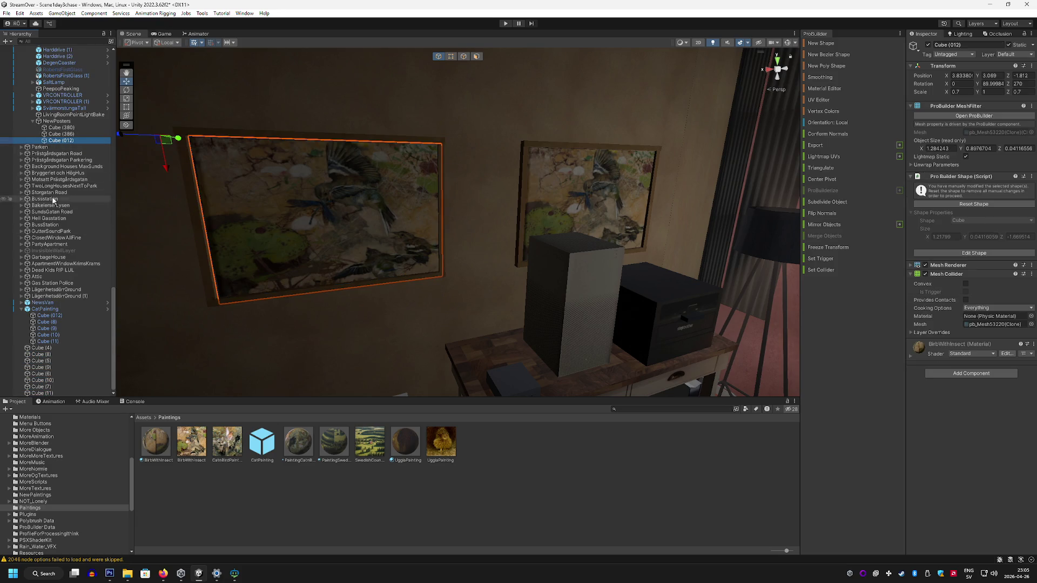
drag(64, 341, 66, 346)
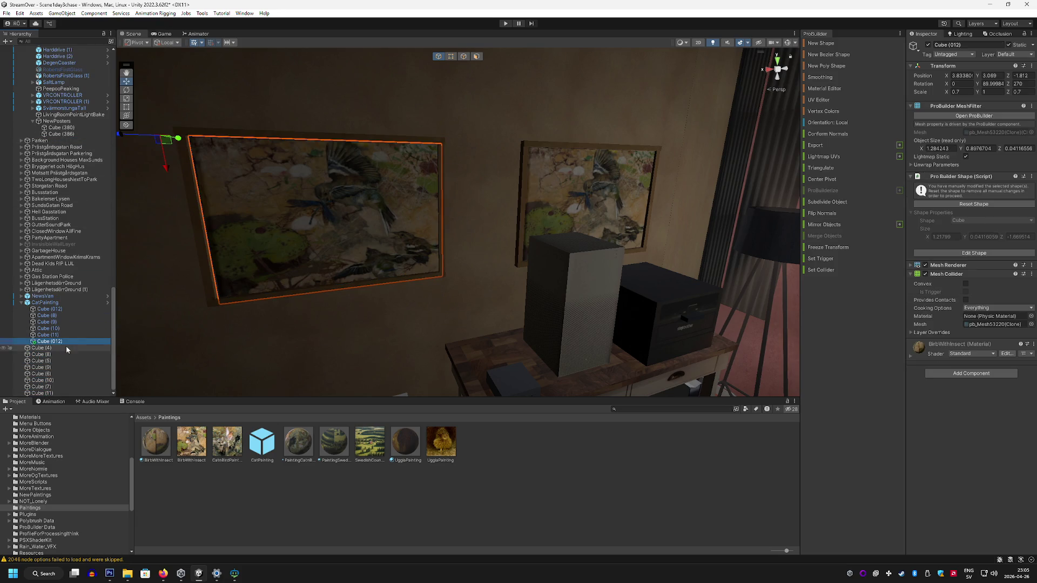
key(f)
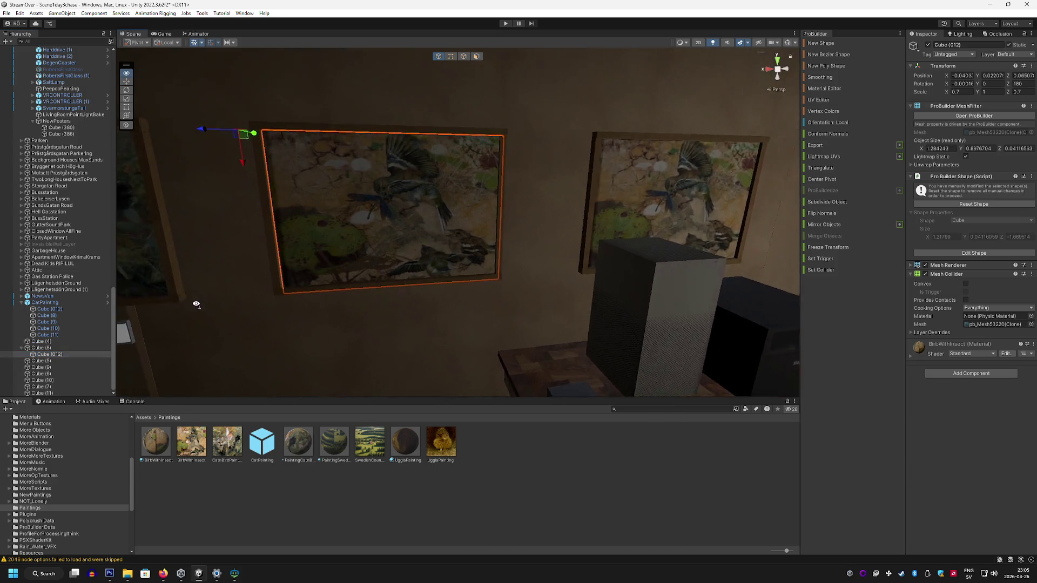
drag(70, 354, 69, 368)
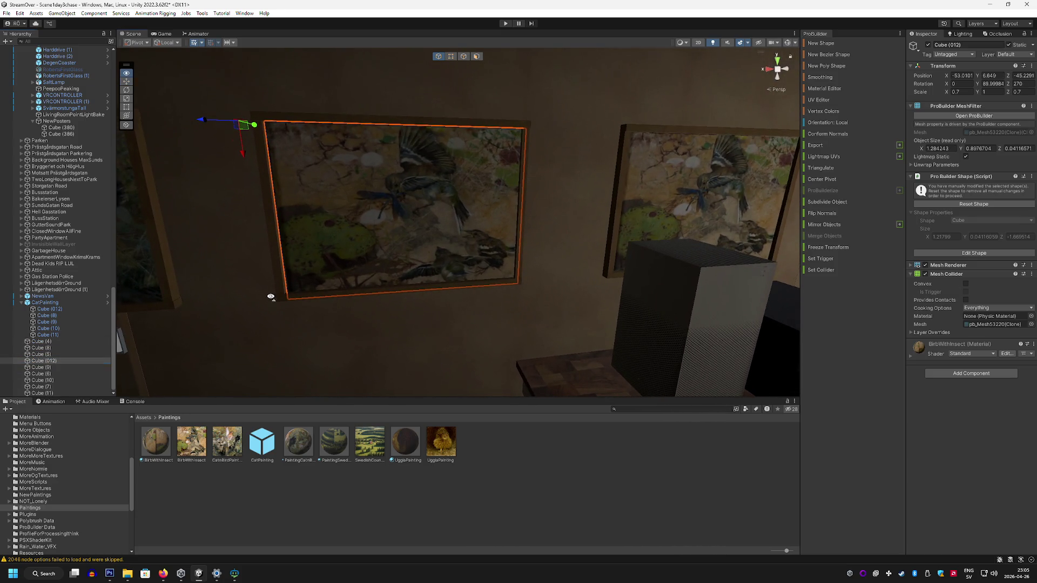
Step: Select the canvas plus its left, right, top and bottom frame pieces together
drag(270, 297, 224, 261)
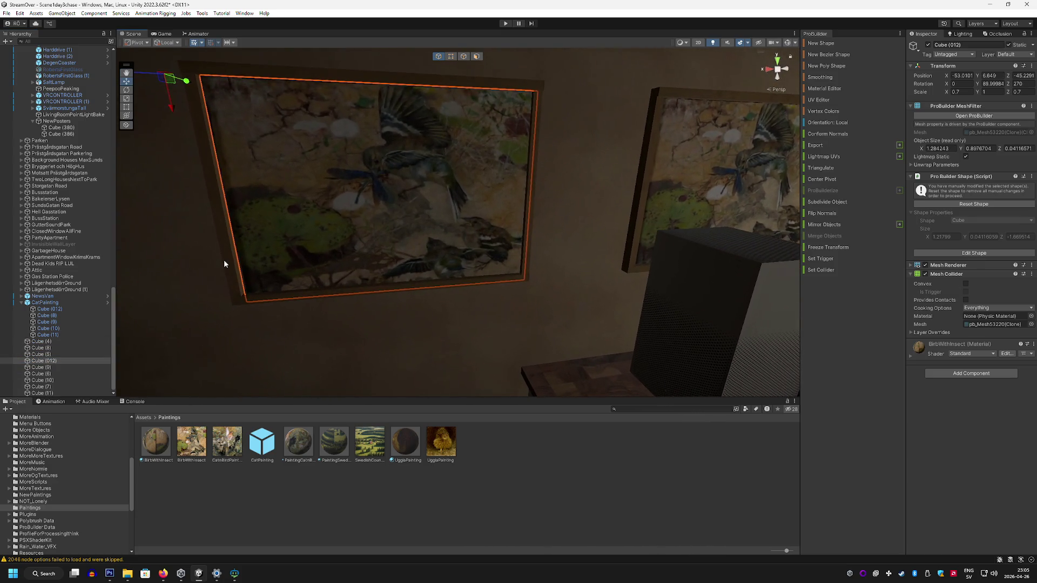
shift+click(223, 260)
shift+click(536, 142)
shift+click(491, 87)
shift+click(403, 288)
Step: Wrap the selected parts in an empty parent named BirbPainting at root level beside CatPainting
right_click(70, 349)
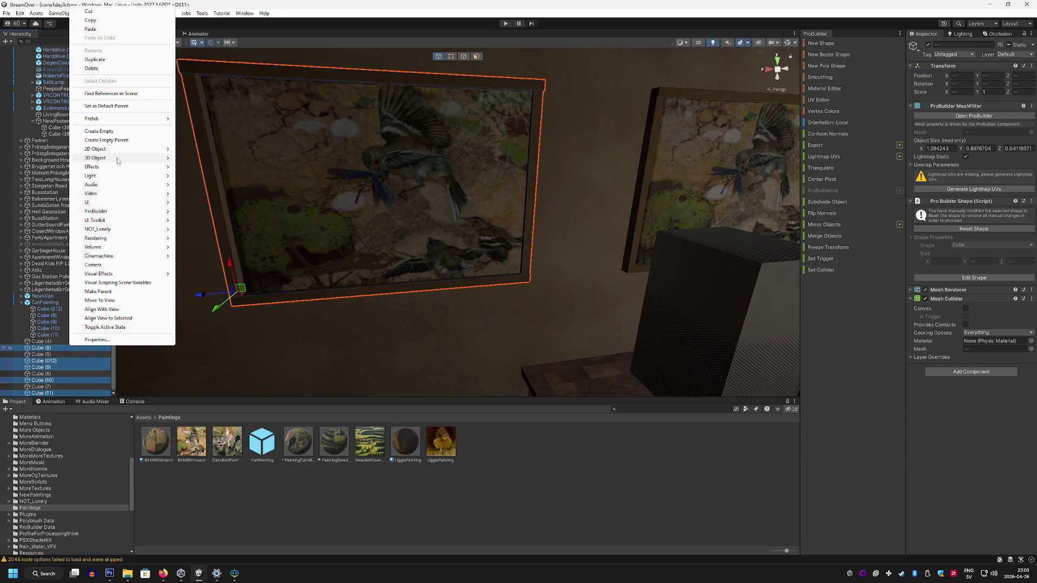
click(123, 141)
text(BirdPainting)
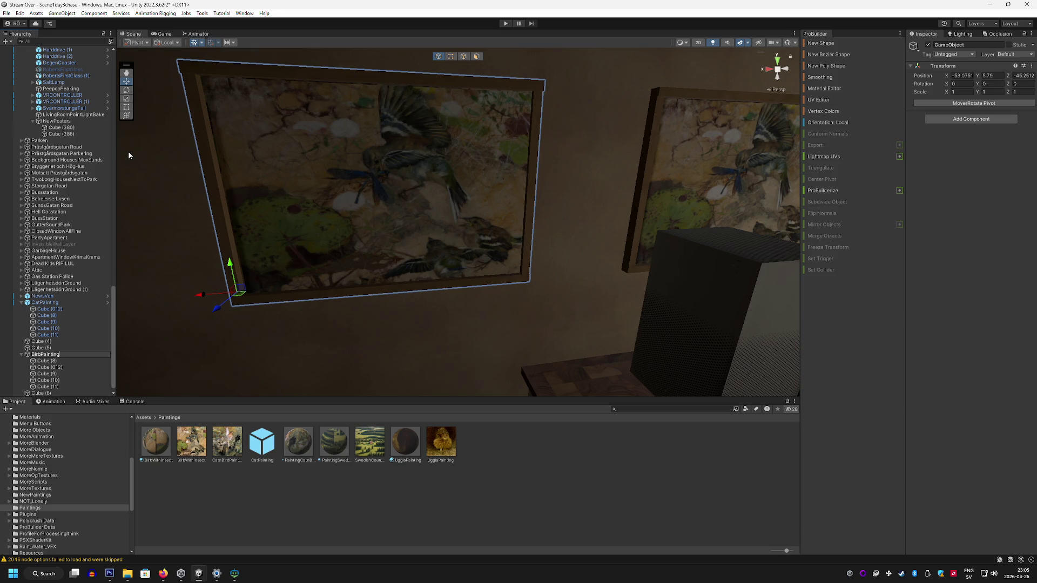
key(Return)
drag(59, 355, 41, 342)
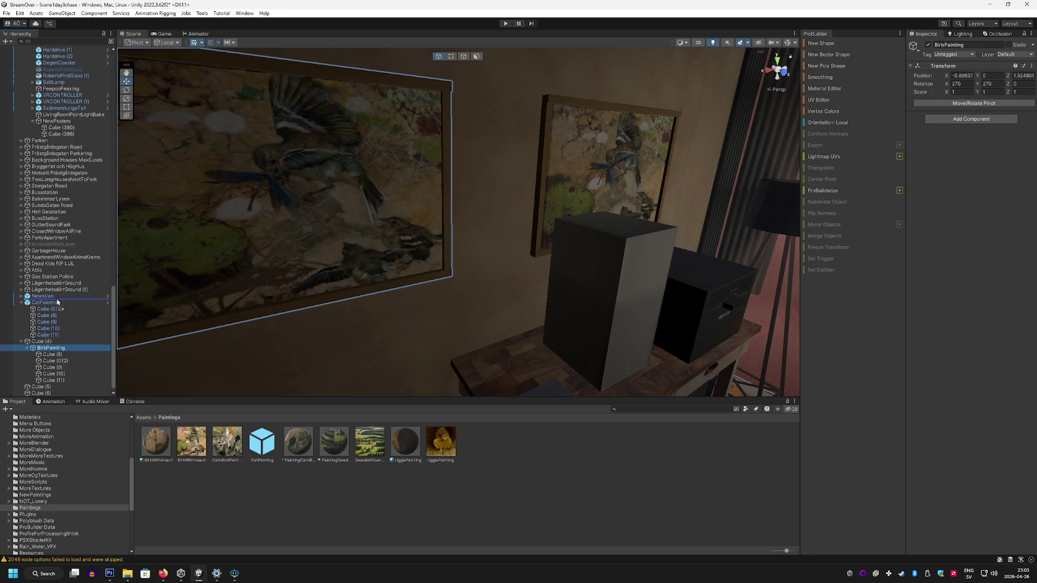
drag(57, 302, 58, 301)
Step: Select the other painting's frame parts and orbit around that painting
click(533, 173)
shift+click(585, 103)
drag(586, 103, 662, 104)
Step: Select the wall, spotlight beam, frame strip and top frame piece around the painting
key(f)
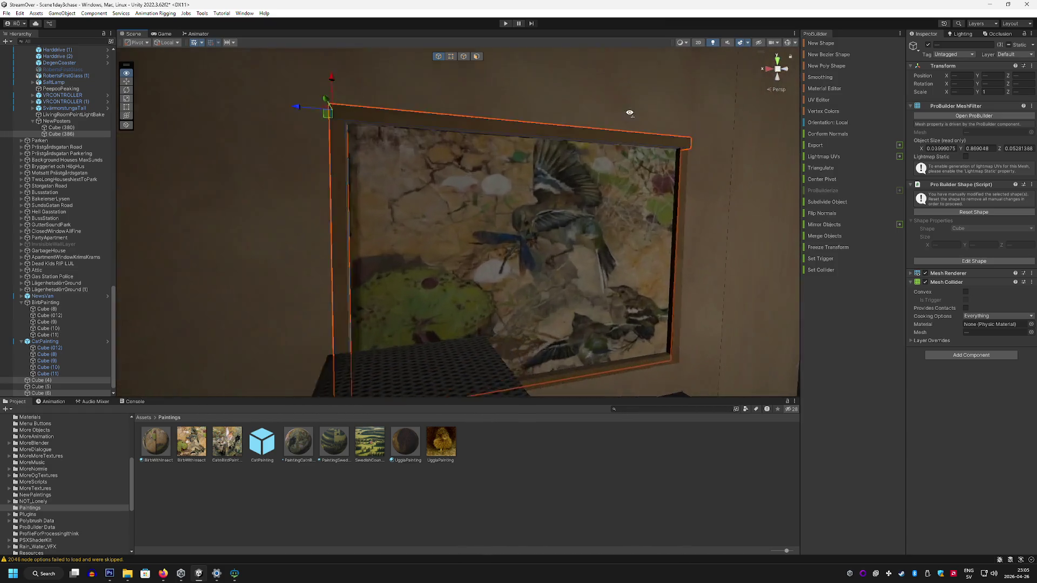
scroll(578, 196, up, 3)
shift+click(563, 195)
click(565, 180)
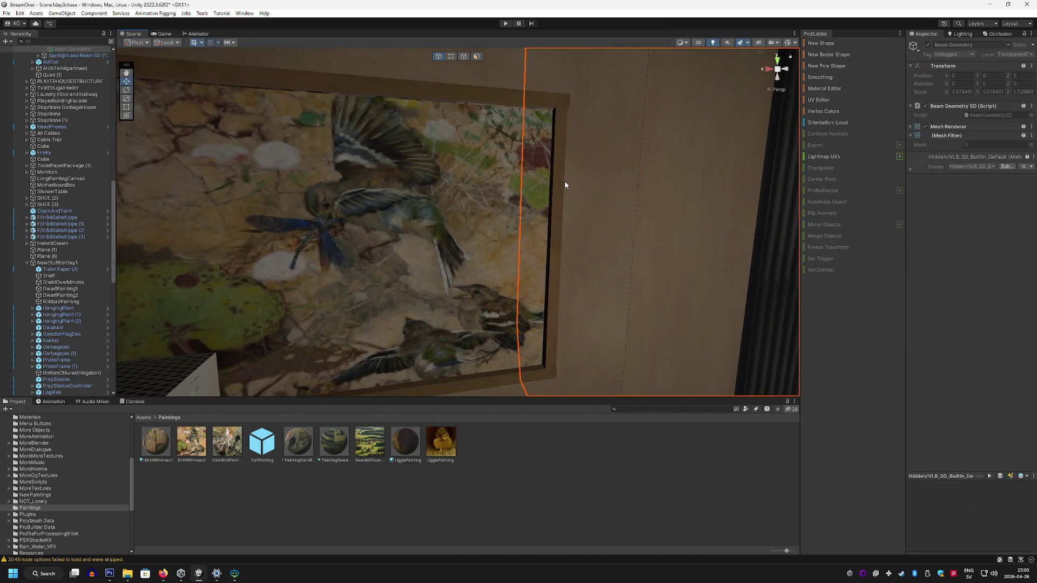
scroll(551, 189, up, 4)
click(527, 206)
mouse_move(524, 206)
mouse_down()
mouse_move(412, 104)
mouse_move(406, 80)
mouse_move(373, 160)
mouse_move(303, 194)
mouse_move(363, 241)
mouse_move(441, 354)
mouse_move(569, 316)
mouse_move(549, 370)
mouse_move(490, 314)
mouse_move(417, 301)
mouse_move(482, 245)
mouse_up()
shift+click(396, 219)
key(f)
click(350, 186)
Step: Find the stray top frame piece among the overlapping pieces and hide it
shift+click(443, 348)
click(564, 192)
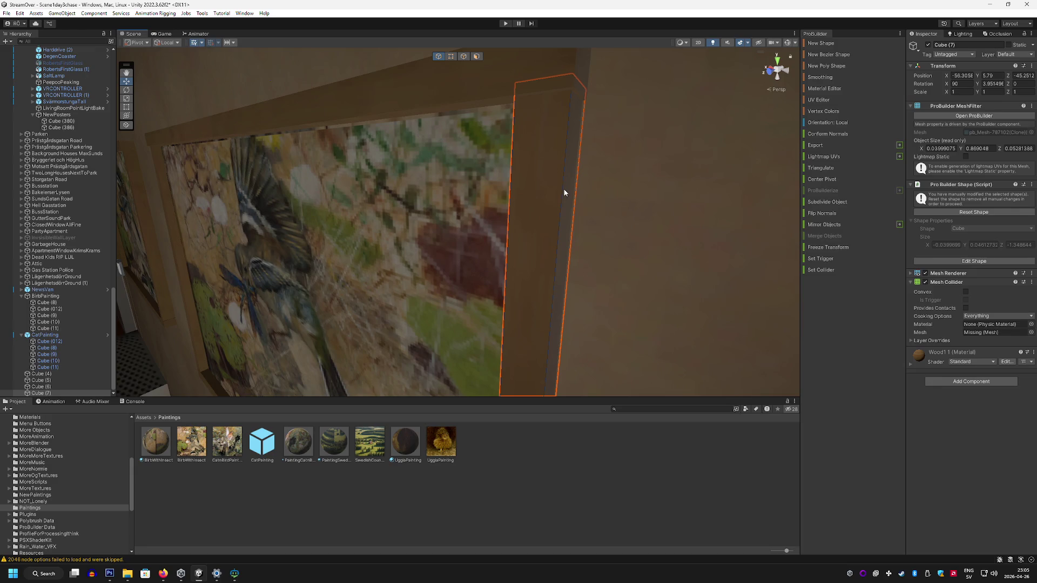
click(400, 95)
click(329, 98)
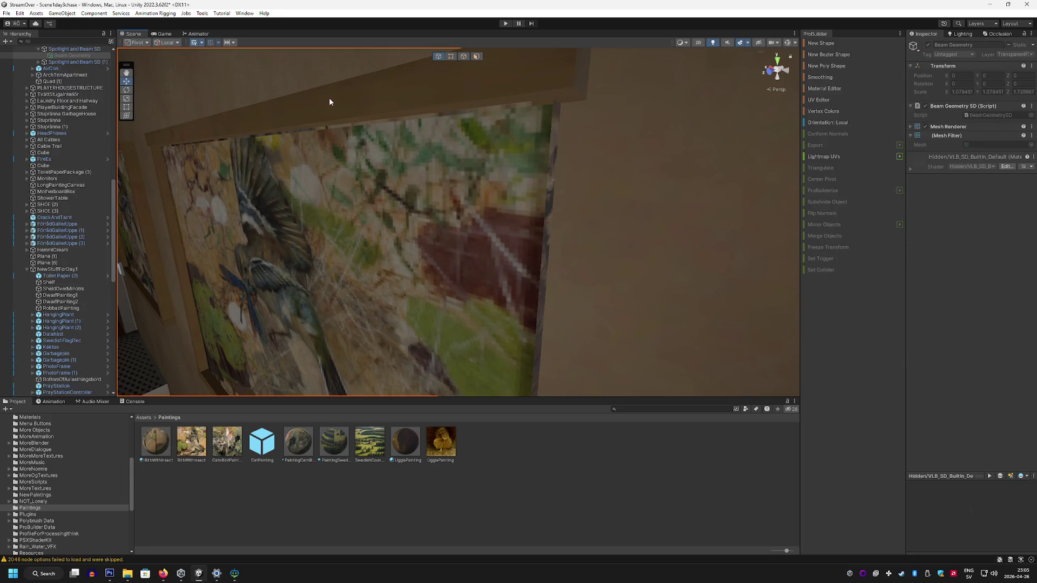
click(358, 99)
key(h)
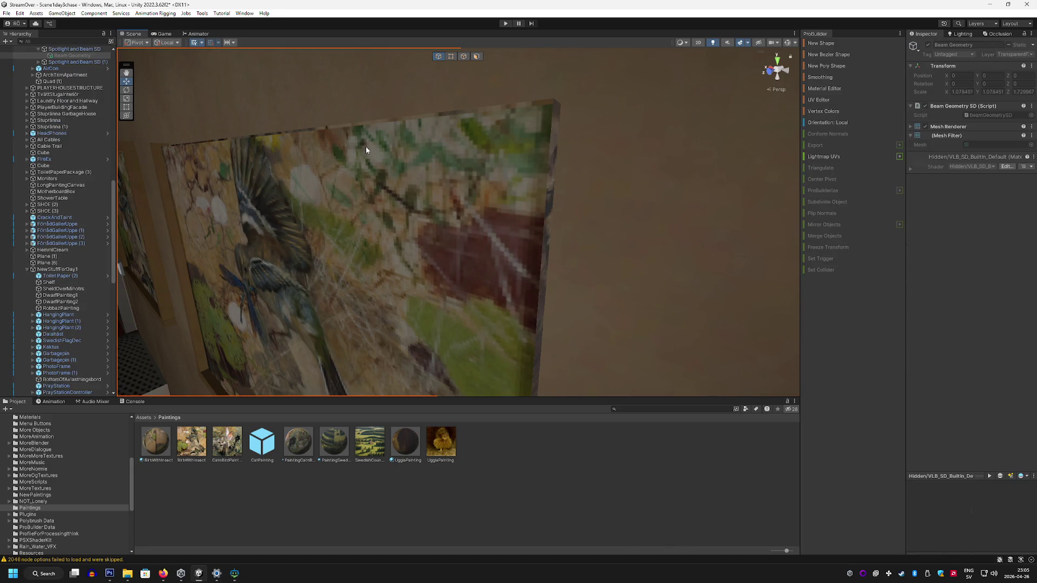
Step: Delete the old pixelated painting canvas, Cube (386)
click(366, 150)
key(Delete)
click(162, 171)
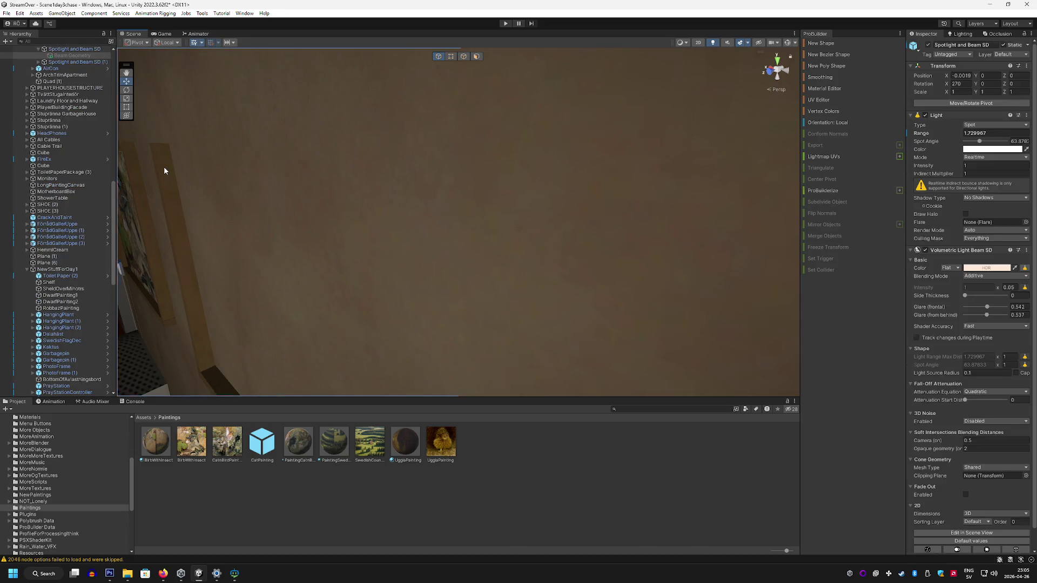
Step: Delete the loose wooden plank and pull back to view the room
click(388, 273)
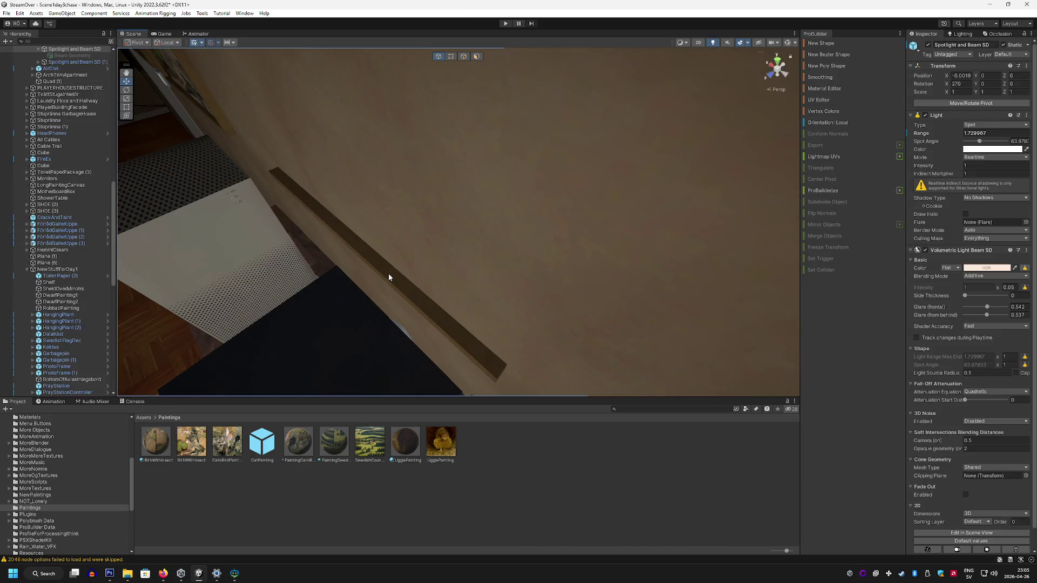
click(387, 273)
key(Delete)
mouse_move(432, 278)
mouse_down()
mouse_move(377, 234)
mouse_move(606, 210)
mouse_move(567, 216)
mouse_up()
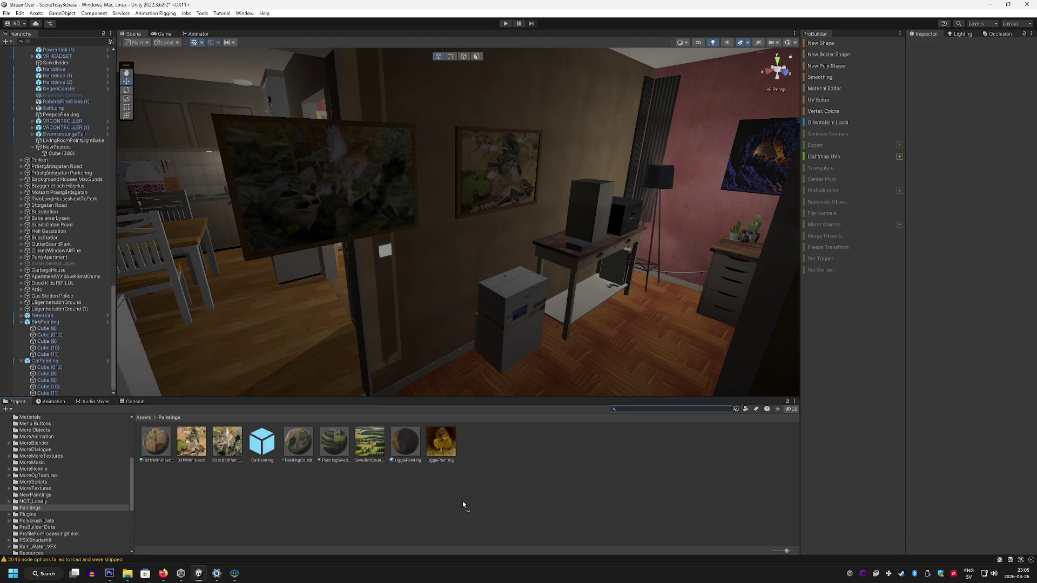
Step: Save BirbPainting as BirbPainting.prefab in Assets/Paintings, then look toward the red wall
drag(463, 505, 463, 505)
drag(444, 259, 417, 257)
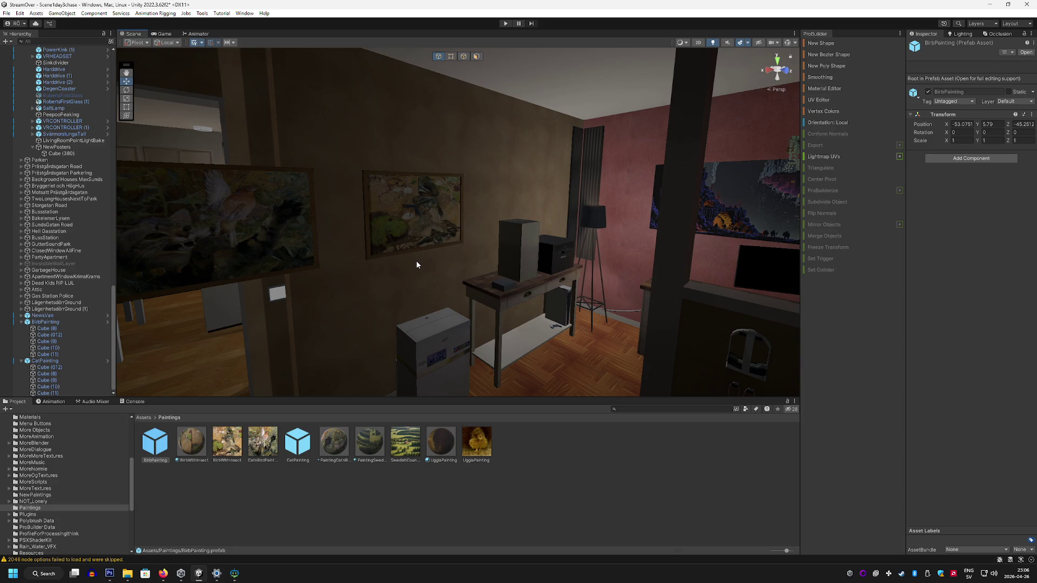
drag(513, 238, 680, 146)
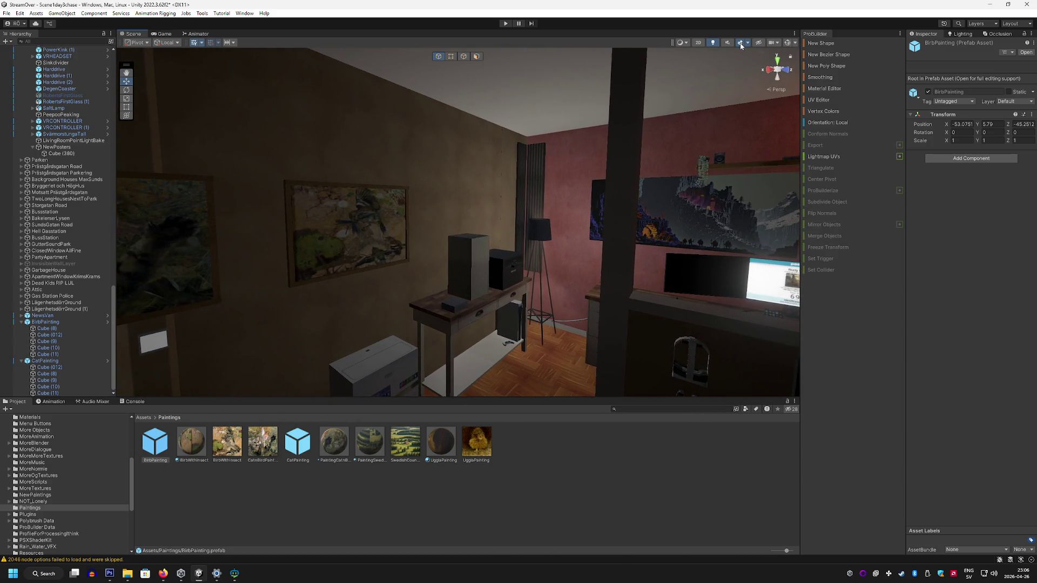
Step: Toggle scene lighting and gizmo visibility, then refocus on the bird painting and select CatPainting
click(713, 43)
click(712, 43)
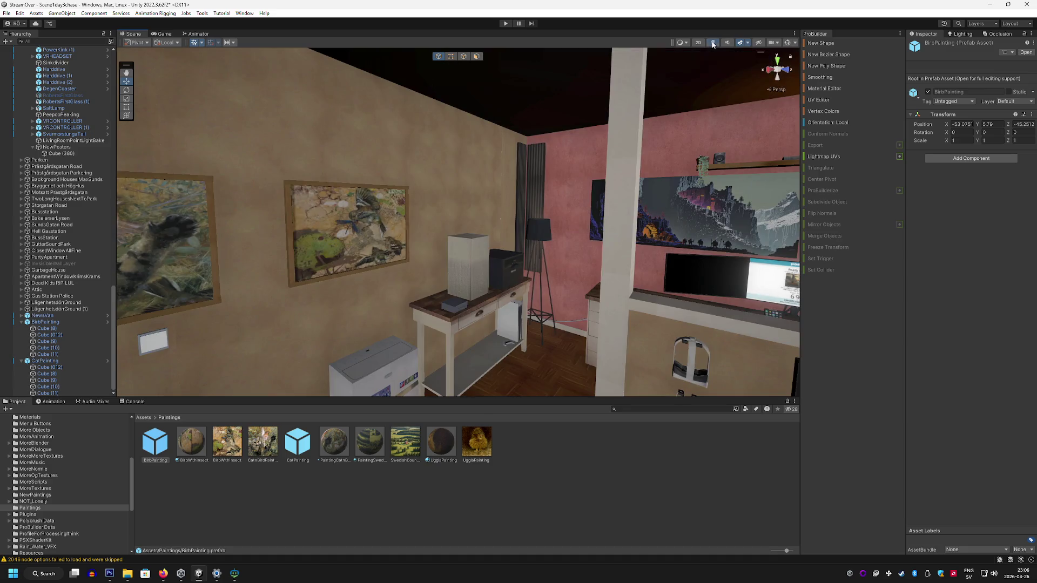
click(787, 43)
click(787, 43)
click(796, 44)
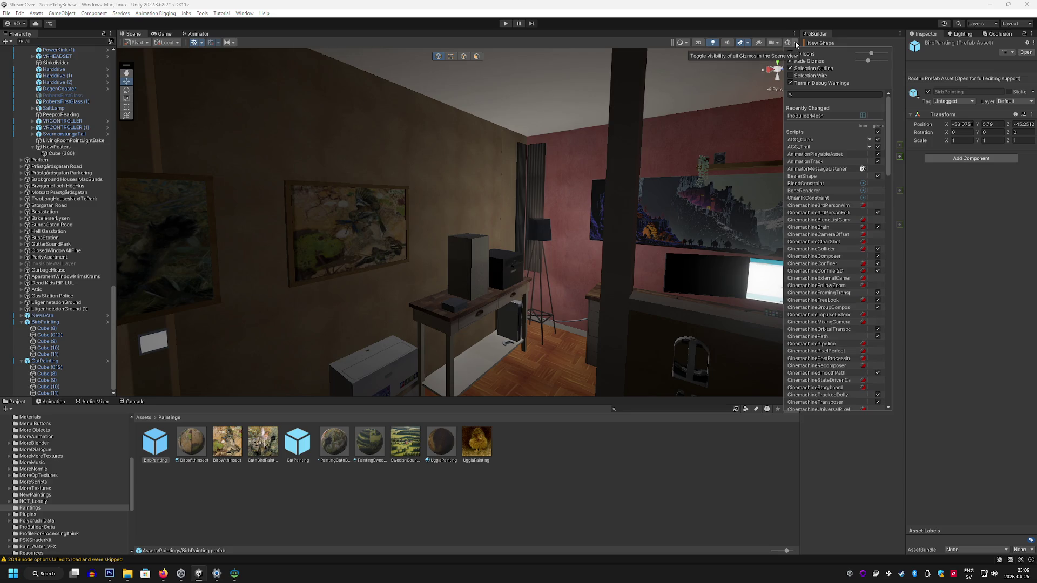
click(795, 42)
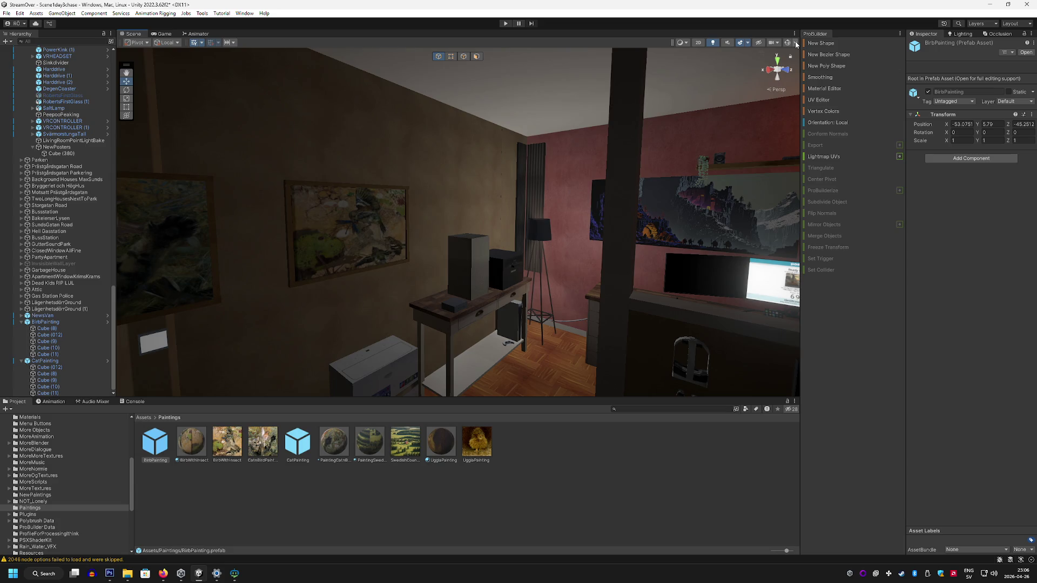
key(f)
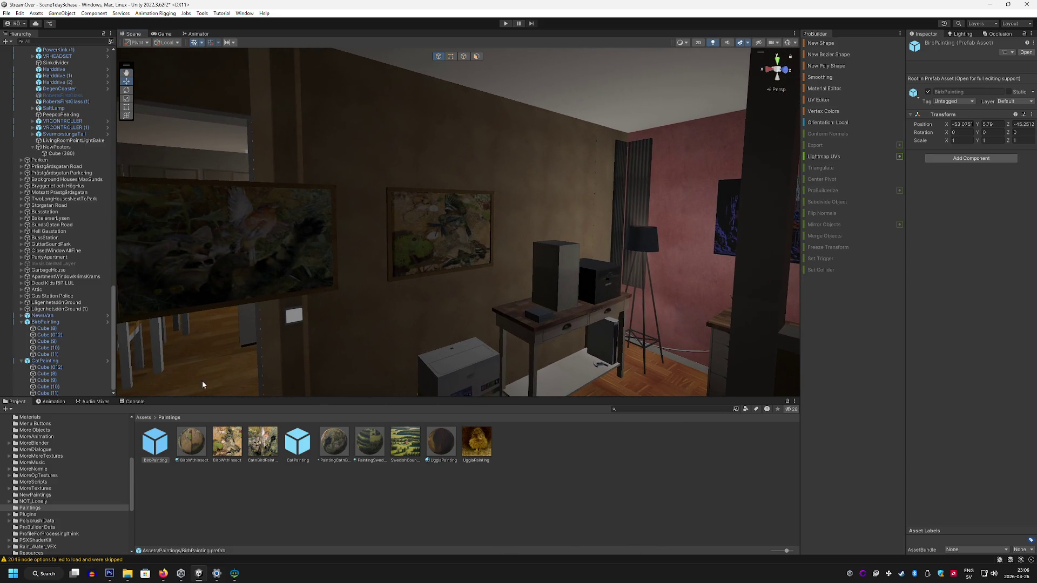
click(55, 361)
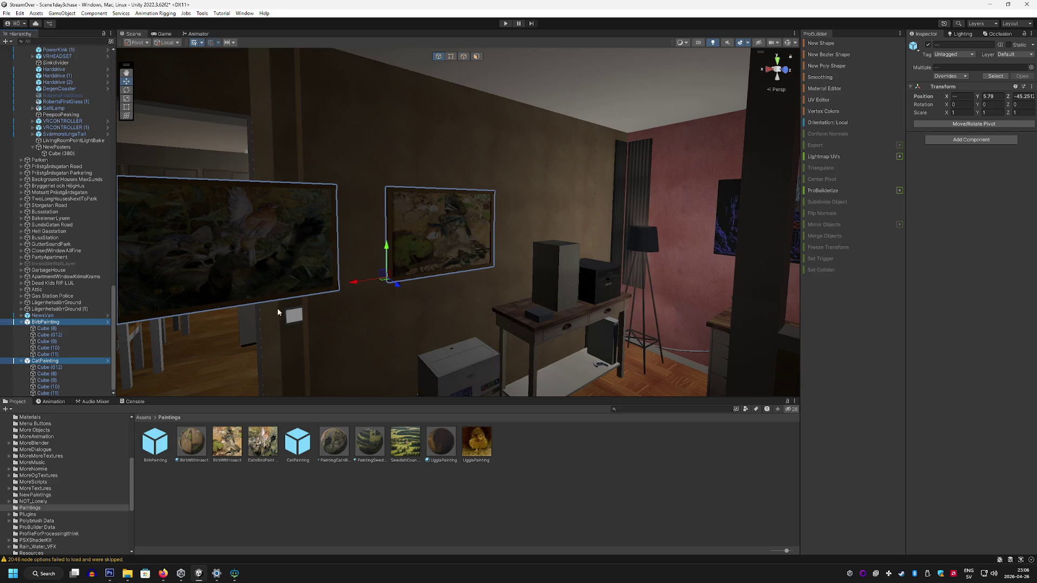
Step: Nudge the bird canvas Cube (012) slightly along X and upward inside its frame
mouse_move(352, 286)
mouse_down()
mouse_move(479, 270)
mouse_move(493, 254)
mouse_move(491, 271)
mouse_move(514, 250)
mouse_move(481, 232)
mouse_move(347, 216)
mouse_move(423, 238)
mouse_move(448, 266)
mouse_move(449, 289)
mouse_move(433, 261)
mouse_up()
click(419, 227)
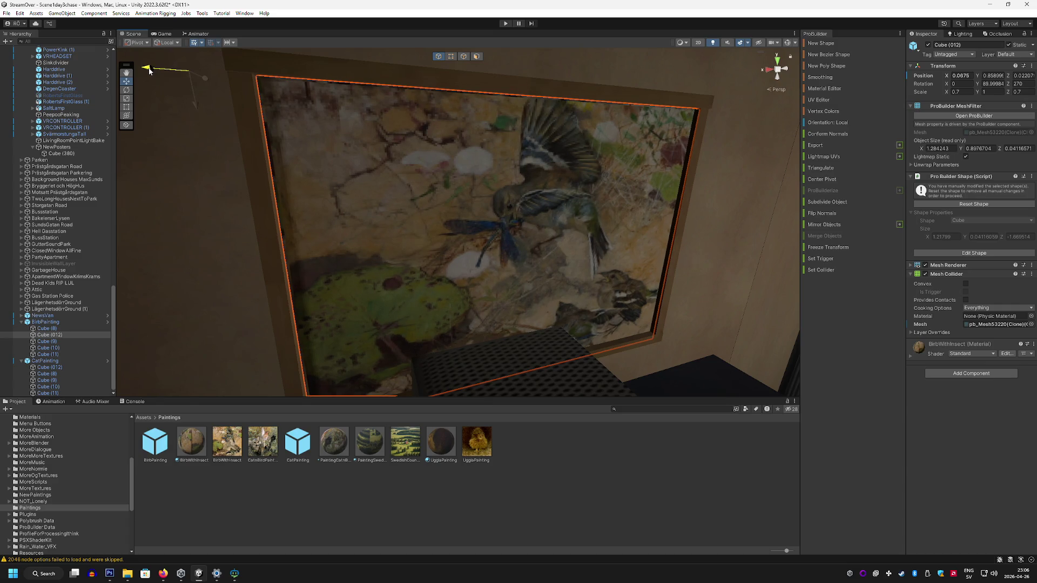
mouse_move(148, 69)
mouse_down()
mouse_move(534, 231)
mouse_move(472, 247)
mouse_move(389, 157)
mouse_move(382, 162)
mouse_move(515, 157)
mouse_up()
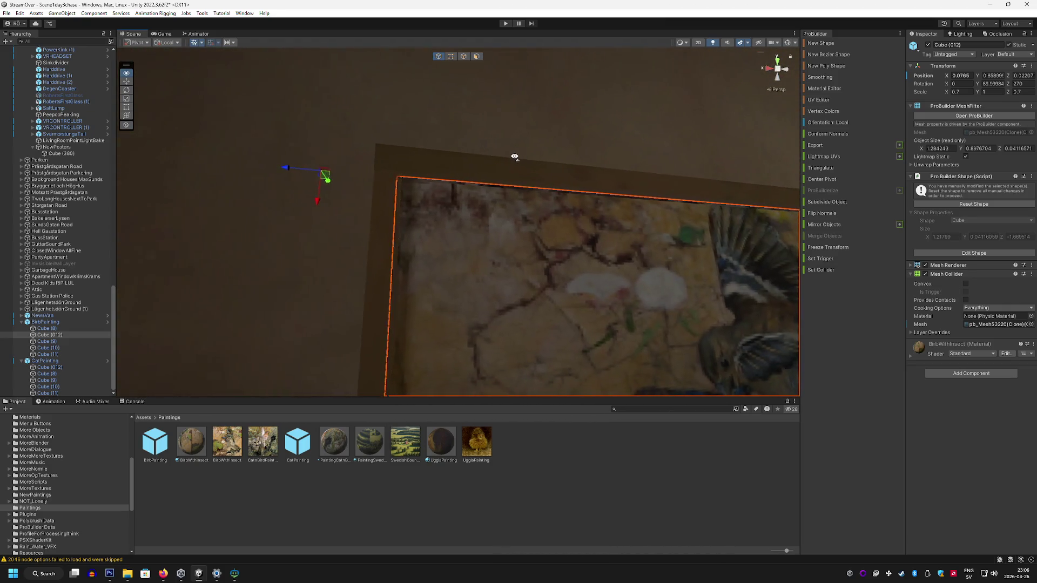
mouse_move(322, 205)
mouse_down()
mouse_move(408, 287)
mouse_move(382, 366)
mouse_move(376, 307)
mouse_move(389, 270)
mouse_move(389, 284)
mouse_move(364, 278)
mouse_up()
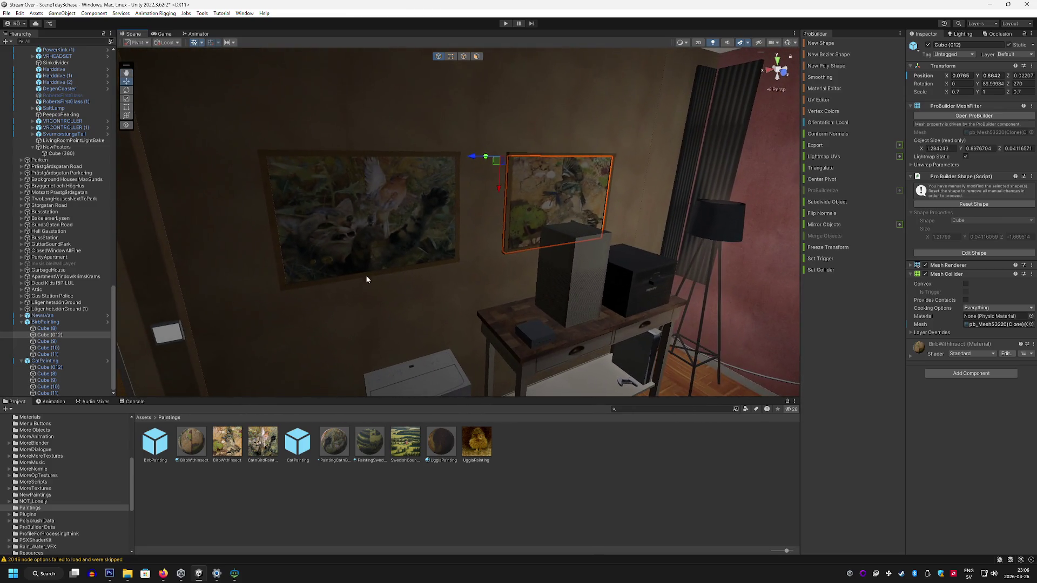
Step: Select both BirbPainting and CatPainting together
click(43, 368)
click(54, 322)
click(45, 360)
key(f)
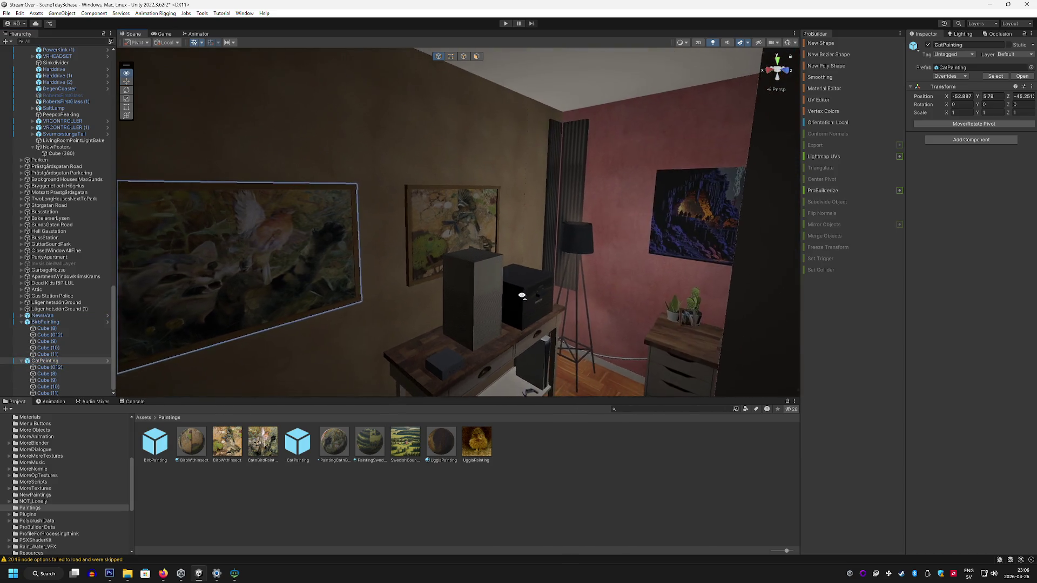
ctrl+click(50, 360)
Step: Put BirbPainting and CatPainting under a new empty parent named 'Fixed Apartment Krimskrams'
right_click(51, 327)
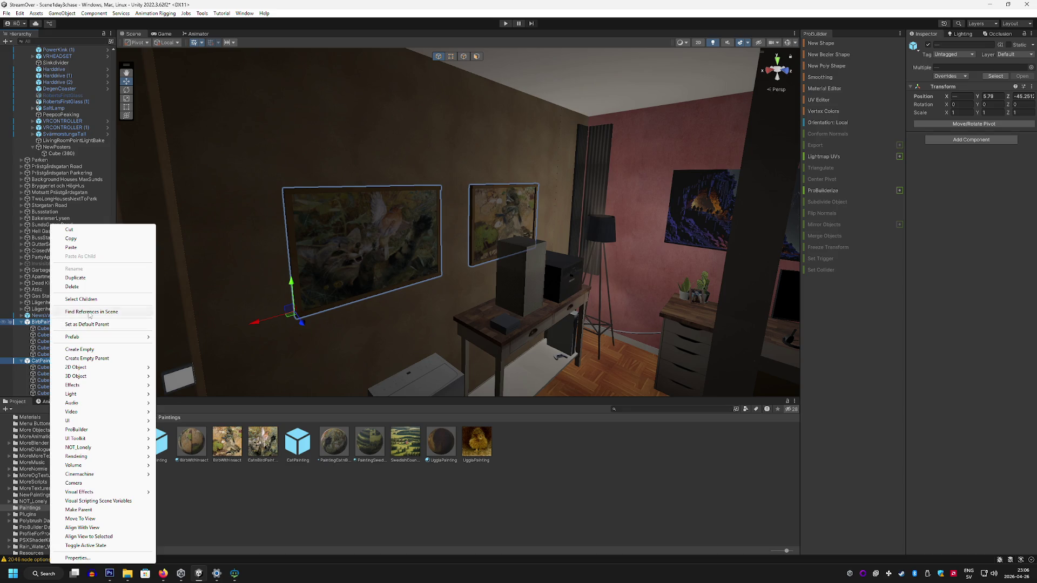
click(96, 358)
text(F)
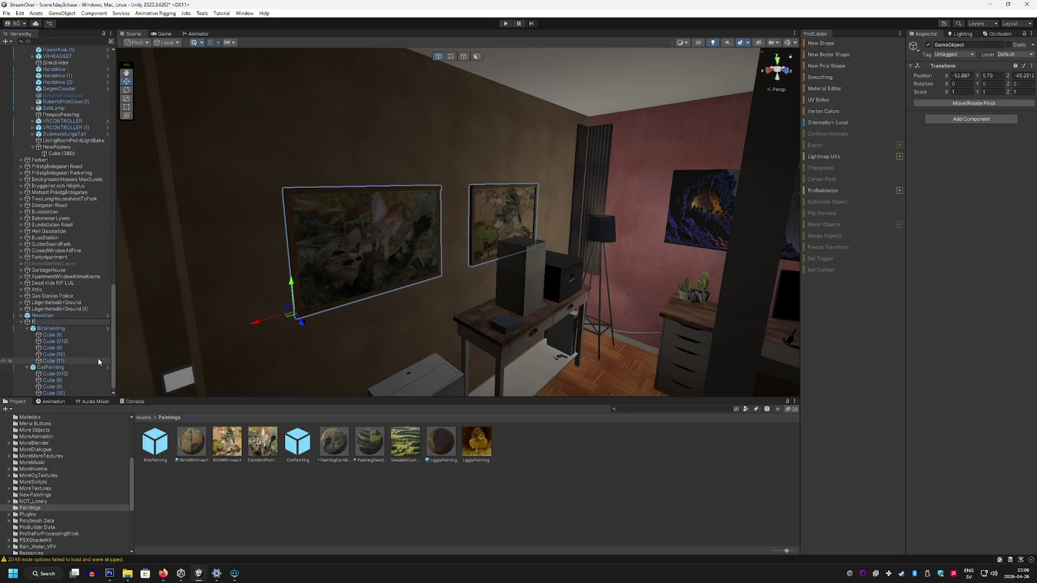
text(ixed Apartment Krimskram)
text(s)
key(Return)
mouse_move(552, 278)
mouse_down()
mouse_move(204, 274)
mouse_move(248, 276)
mouse_move(221, 273)
mouse_move(247, 249)
mouse_move(243, 167)
mouse_move(229, 213)
mouse_move(286, 215)
mouse_move(272, 216)
mouse_move(287, 194)
mouse_move(248, 228)
mouse_up()
click(63, 332)
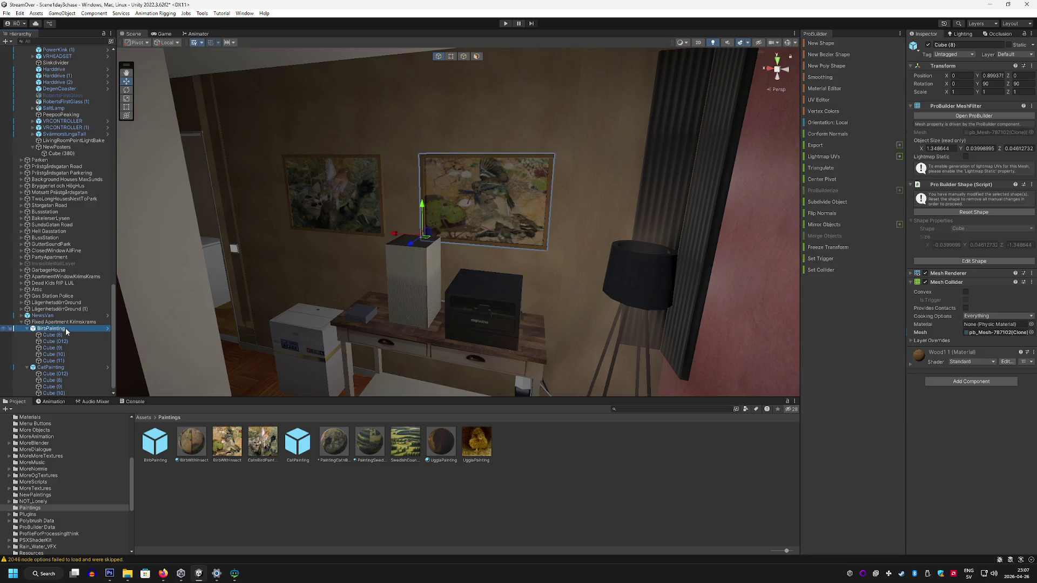
Step: Slide the bird and cat paintings sideways along X
drag(396, 243, 426, 240)
click(343, 210)
drag(267, 231, 252, 225)
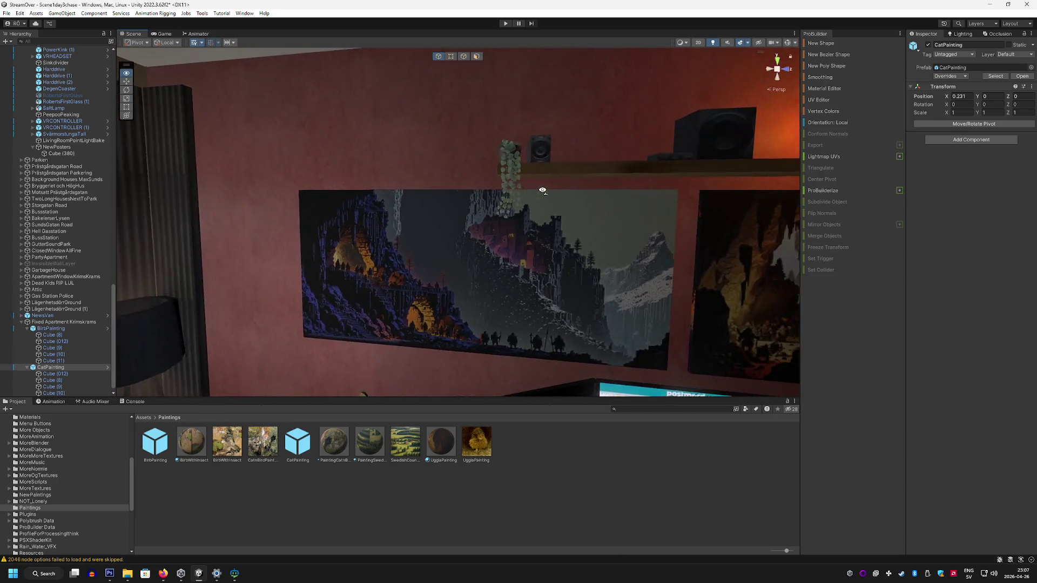
Step: Duplicate the wall shelf into Fixed Apartment Krimskrams, then move and rotate it along the wall
click(565, 176)
drag(638, 185, 223, 211)
key(ctrl+d)
drag(72, 59, 76, 401)
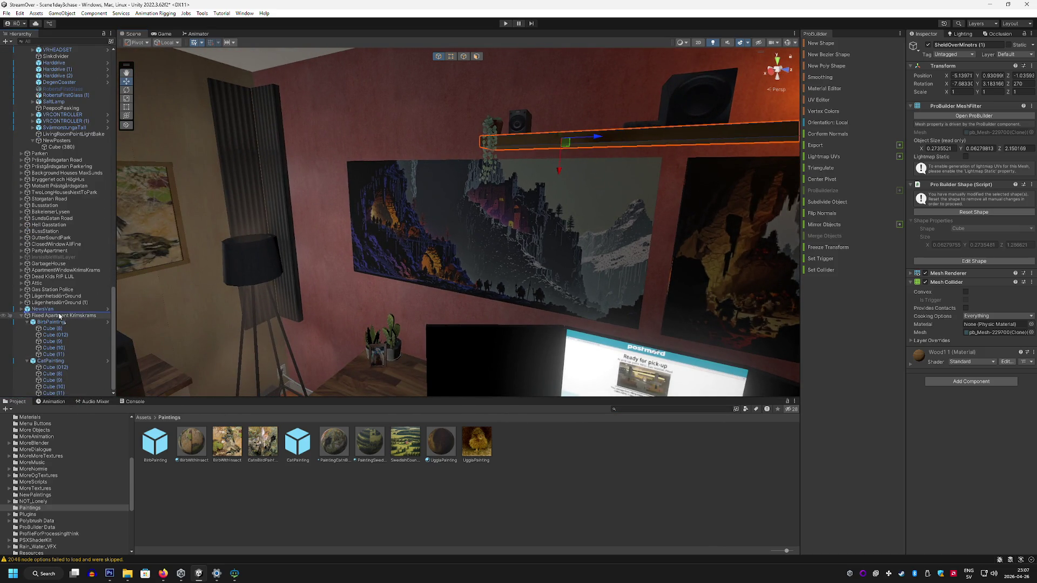
drag(59, 316, 61, 317)
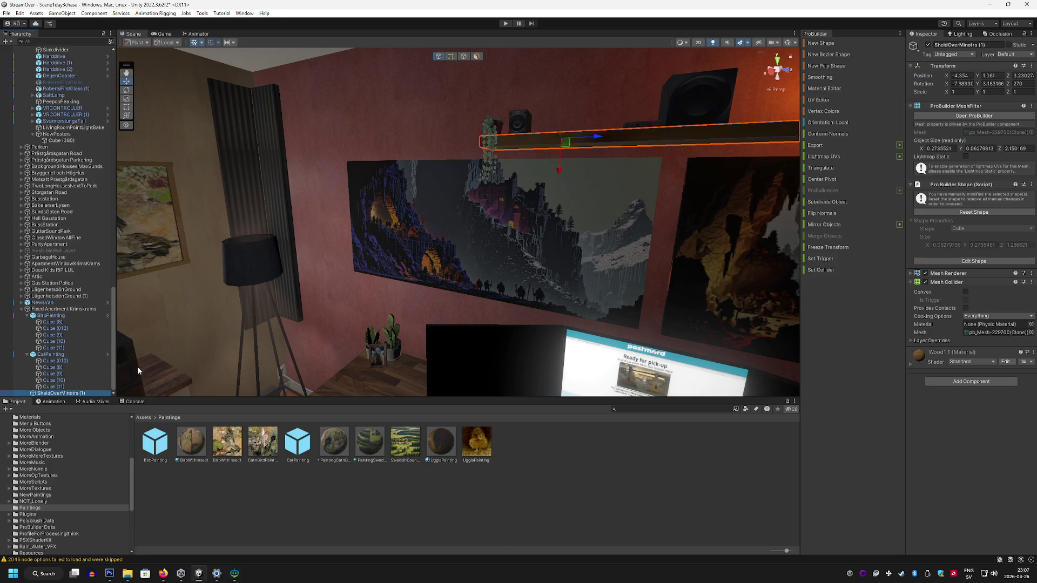
drag(497, 126, 307, 109)
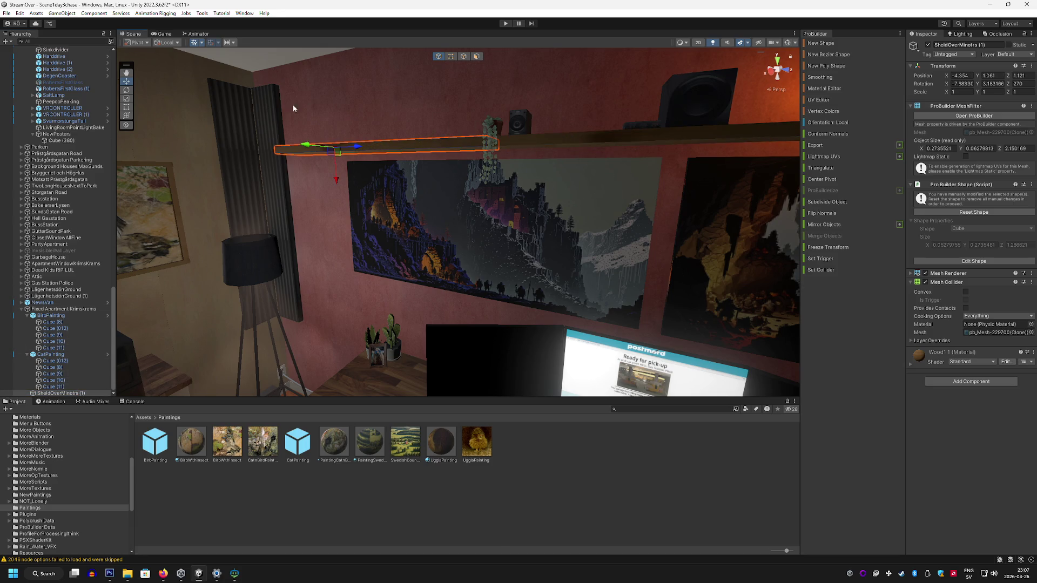
mouse_move(309, 147)
mouse_down()
mouse_move(406, 151)
mouse_move(436, 133)
mouse_move(430, 168)
mouse_move(397, 190)
mouse_up()
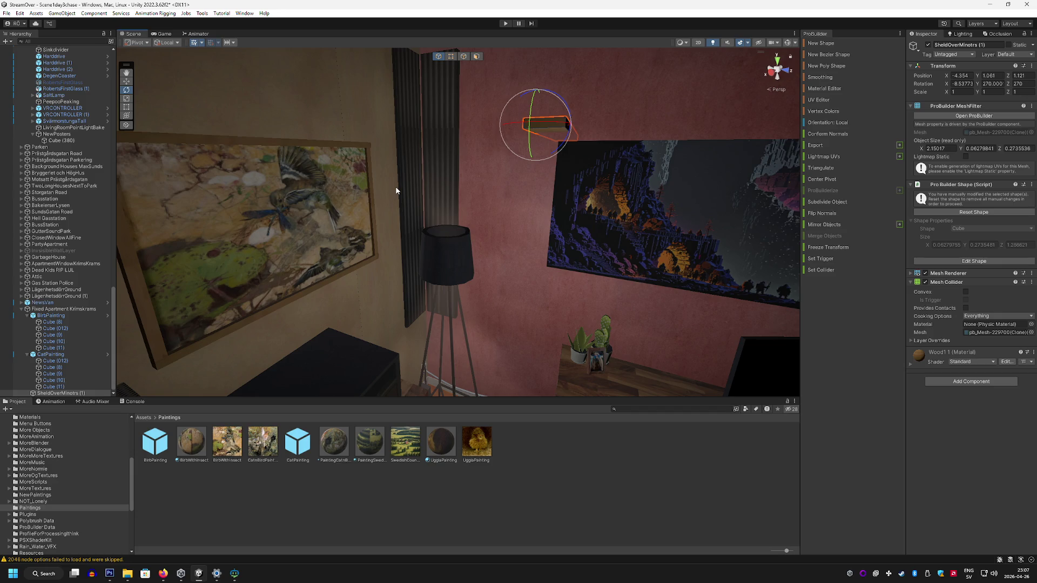
drag(274, 111, 444, 146)
Step: Slide the shelf along the wall to sit above the bird painting
mouse_move(628, 180)
mouse_down()
mouse_move(355, 154)
mouse_move(206, 157)
mouse_up()
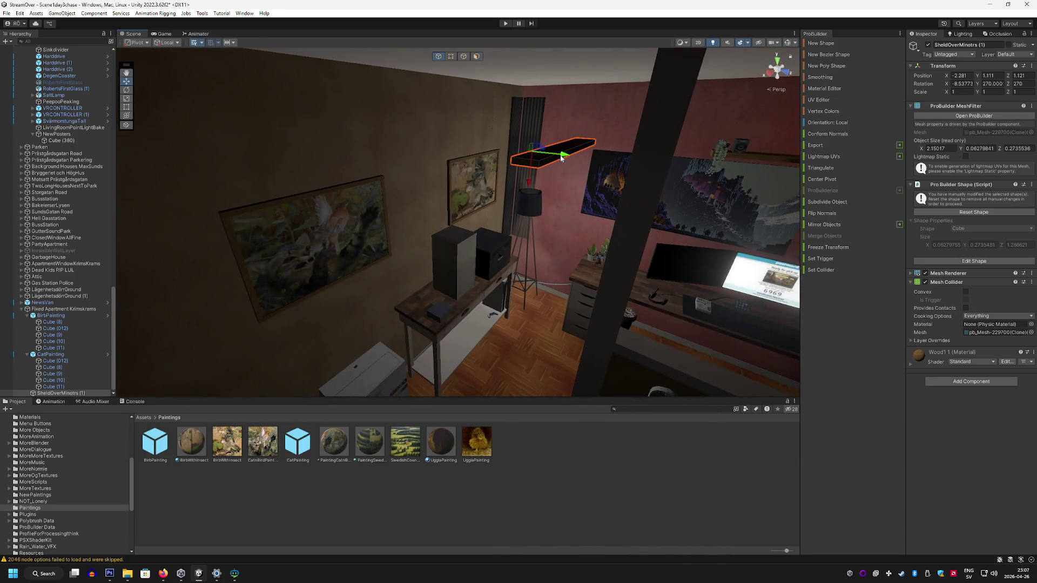
mouse_move(561, 156)
mouse_down()
mouse_move(491, 139)
mouse_move(428, 174)
mouse_up()
scroll(428, 173, up, 5)
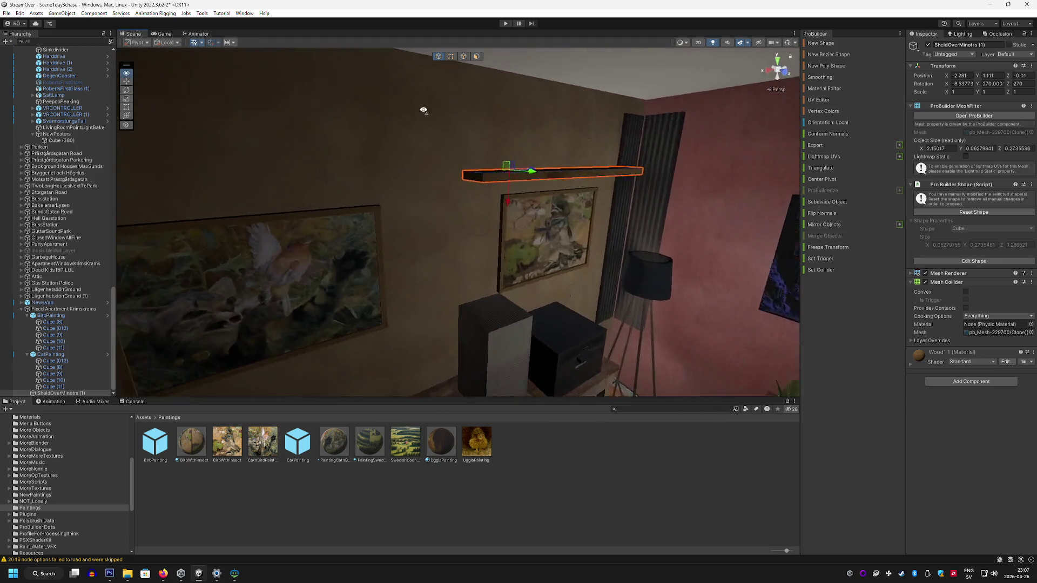
mouse_move(533, 171)
mouse_down()
mouse_move(254, 123)
mouse_move(303, 127)
mouse_move(378, 164)
mouse_move(506, 143)
mouse_move(457, 152)
mouse_move(466, 158)
mouse_move(421, 134)
mouse_move(347, 131)
mouse_move(384, 124)
mouse_up()
Step: Shorten the shelf to 1.81 by pulling its end face in Face mode, then reposition it
click(476, 56)
click(557, 229)
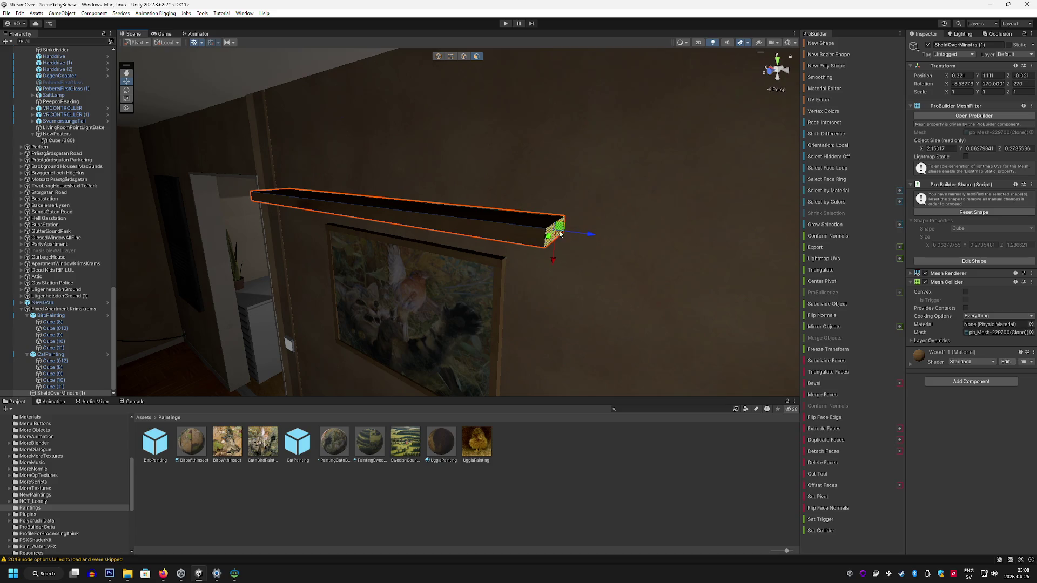
drag(572, 229, 534, 226)
key(g)
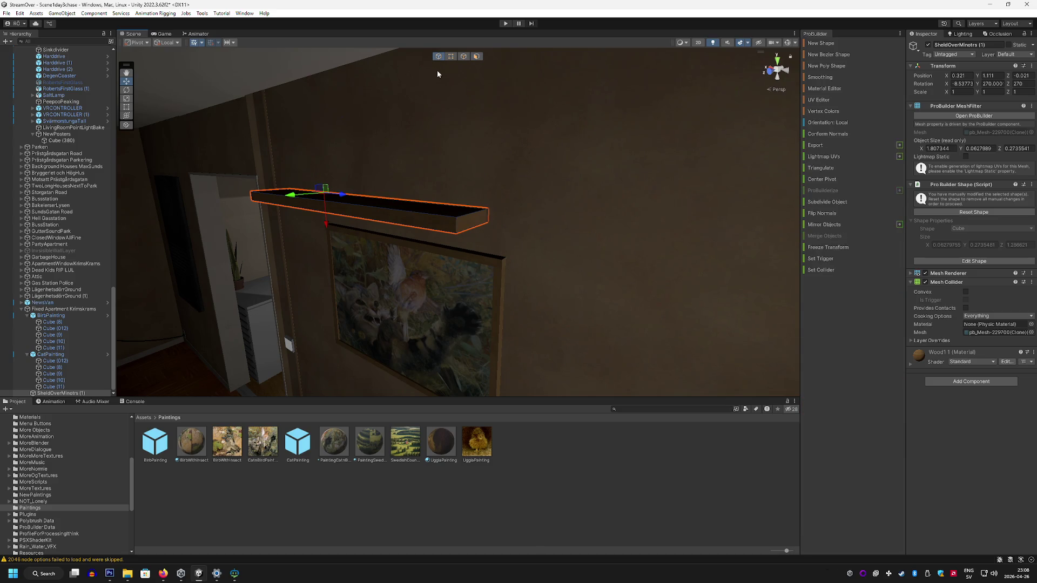
mouse_move(343, 197)
mouse_down()
mouse_move(371, 201)
mouse_move(339, 209)
mouse_move(658, 192)
mouse_up()
Step: Duplicate the shortened shelf as ShelfOverMinstre (2) and frame the copy
key(ctrl+d)
key(f)
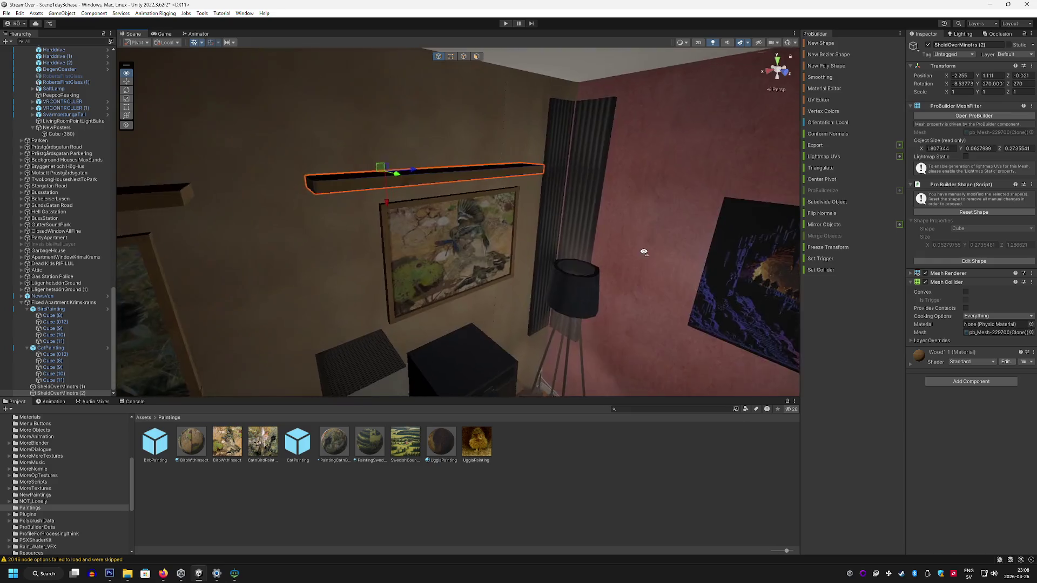
mouse_move(459, 190)
mouse_down()
mouse_move(771, 181)
mouse_move(757, 186)
mouse_move(734, 162)
mouse_move(697, 153)
mouse_move(589, 254)
mouse_up()
click(566, 261)
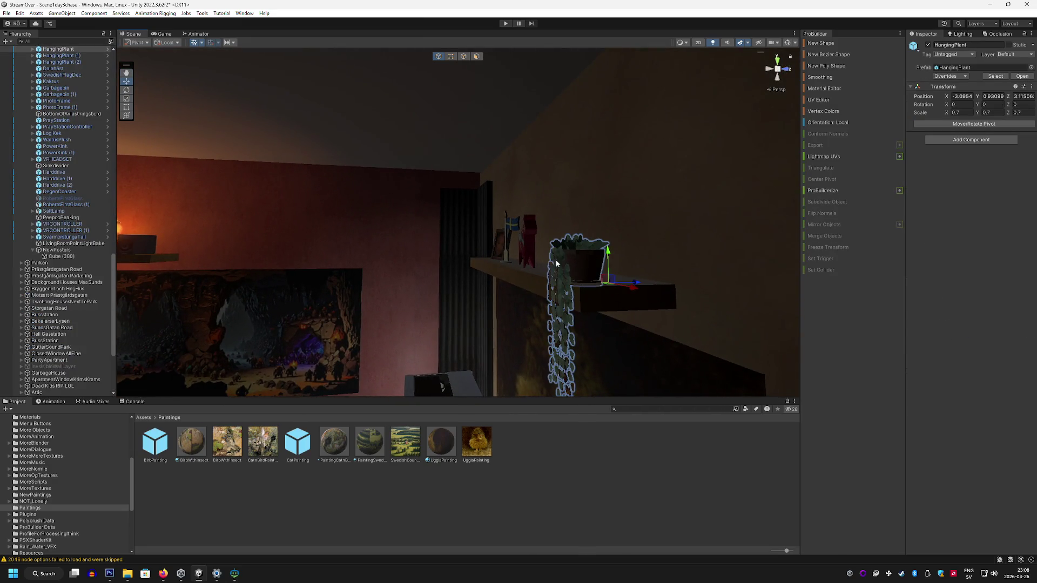
Step: Drop a hanging plant onto the shelf and move it to the shelf's end
scroll(72, 279, up, 3)
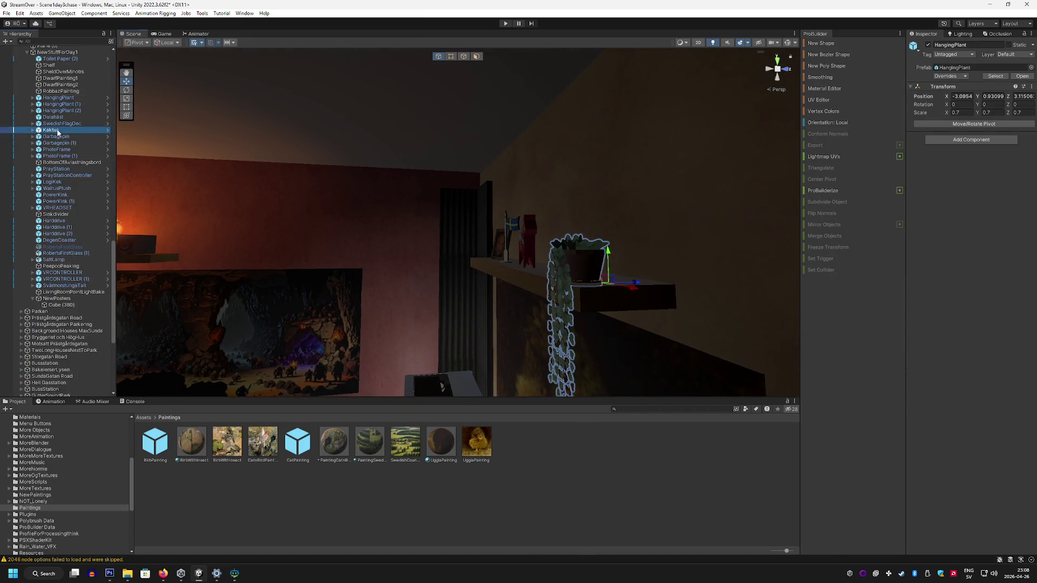
double_click(58, 131)
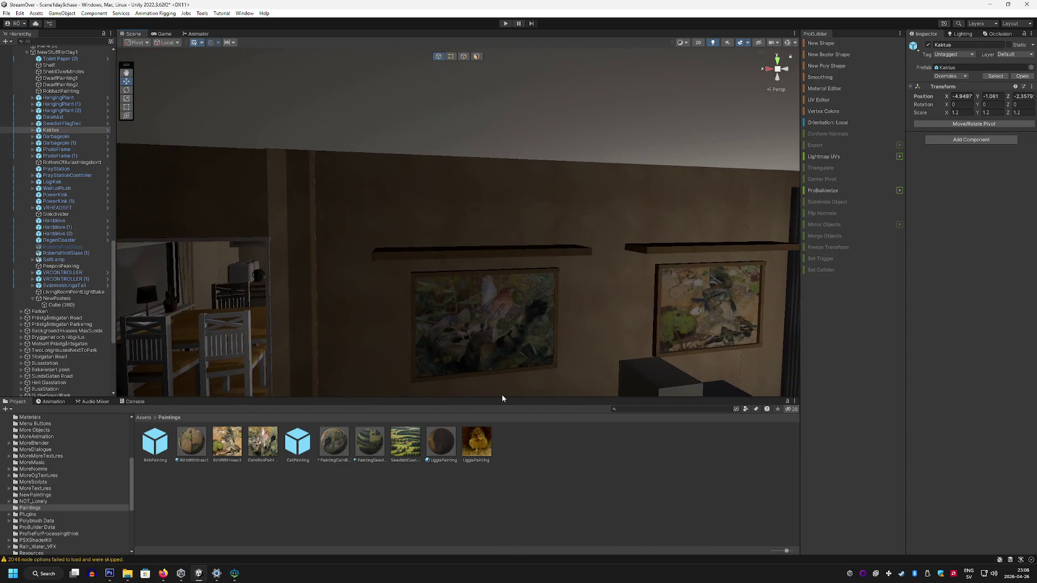
text(hanging)
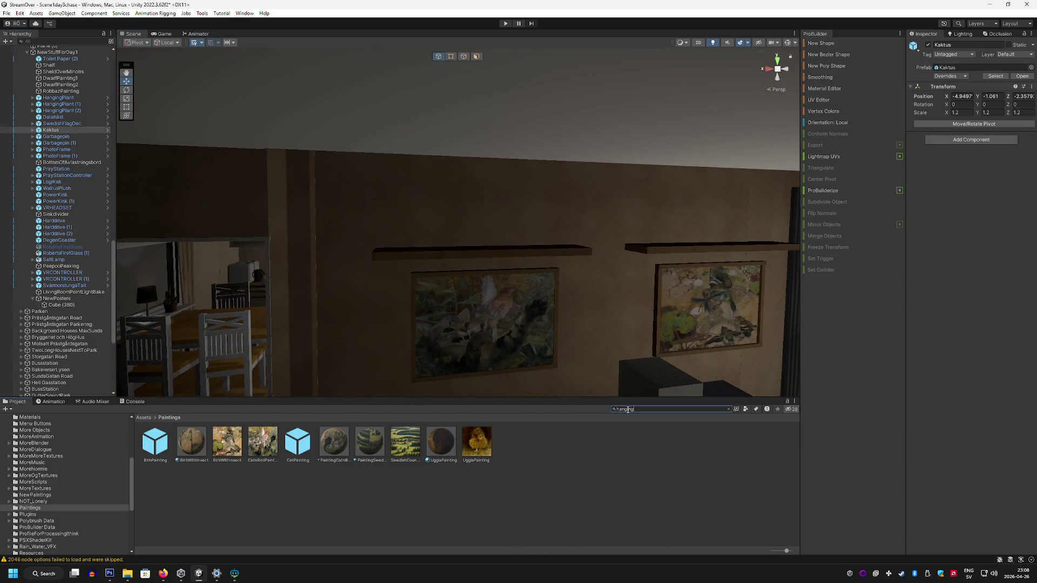
mouse_move(391, 252)
mouse_down()
mouse_move(467, 232)
mouse_move(615, 232)
mouse_move(388, 222)
mouse_up()
key(f)
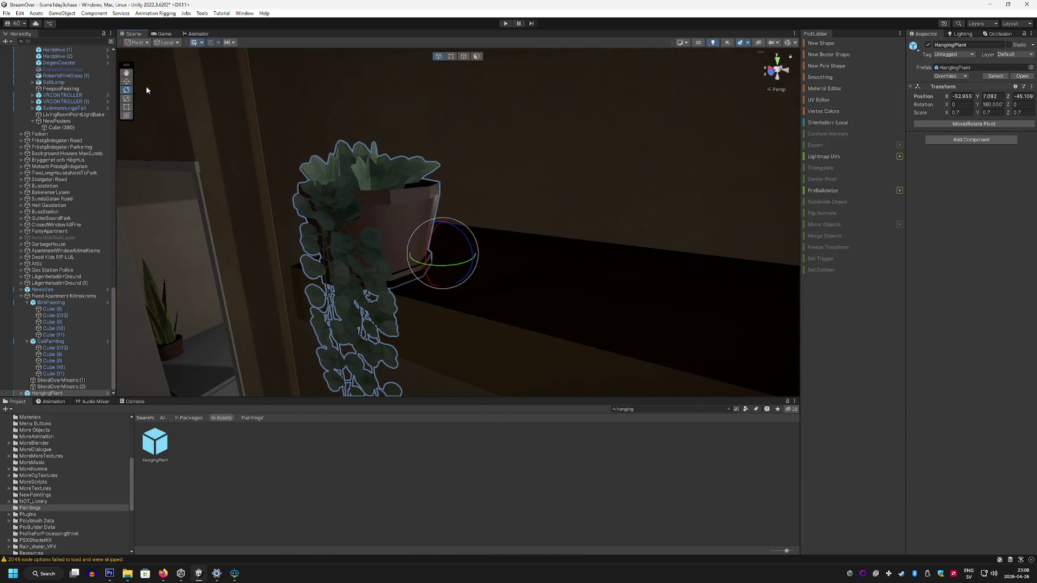
click(126, 81)
mouse_move(141, 94)
mouse_down()
mouse_move(271, 162)
mouse_move(477, 245)
mouse_move(459, 218)
mouse_move(412, 227)
mouse_move(682, 205)
mouse_up()
Step: Fly the view around the room toward the pink wall and desk
click(656, 253)
mouse_move(657, 253)
mouse_down()
mouse_move(664, 233)
mouse_move(644, 215)
mouse_move(374, 205)
mouse_up()
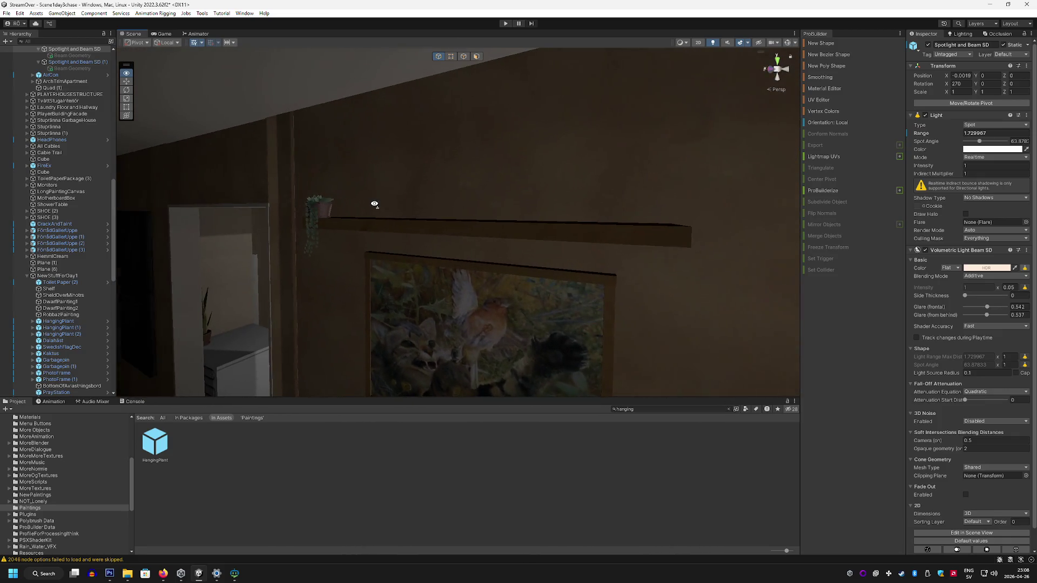
mouse_move(370, 218)
mouse_down()
mouse_move(254, 216)
mouse_move(412, 224)
mouse_move(349, 234)
mouse_move(709, 237)
mouse_move(720, 201)
mouse_move(527, 275)
mouse_move(253, 261)
mouse_move(277, 245)
mouse_move(439, 298)
mouse_move(323, 290)
mouse_move(336, 291)
mouse_up()
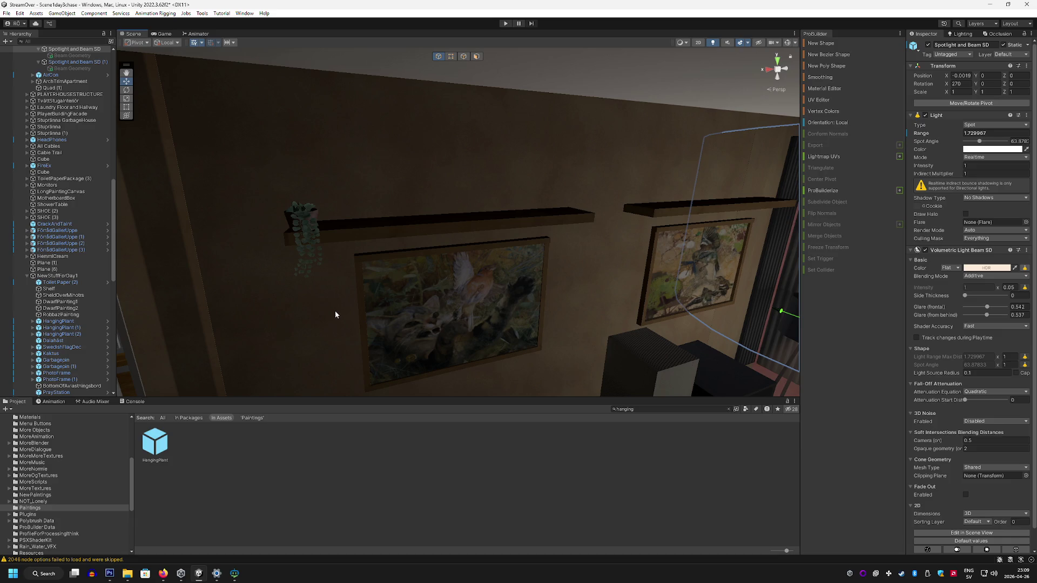
mouse_move(224, 134)
mouse_down()
mouse_move(428, 219)
mouse_move(417, 206)
mouse_move(412, 221)
mouse_move(479, 271)
mouse_move(529, 237)
mouse_move(523, 223)
mouse_move(447, 244)
mouse_move(493, 247)
mouse_move(449, 211)
mouse_move(488, 259)
mouse_move(289, 122)
mouse_move(313, 122)
mouse_move(474, 294)
mouse_move(594, 390)
mouse_up()
Step: Find the Kaktus prefab in the project search, drop it into the scene and set it on the upper shelf
click(663, 410)
text(tu)
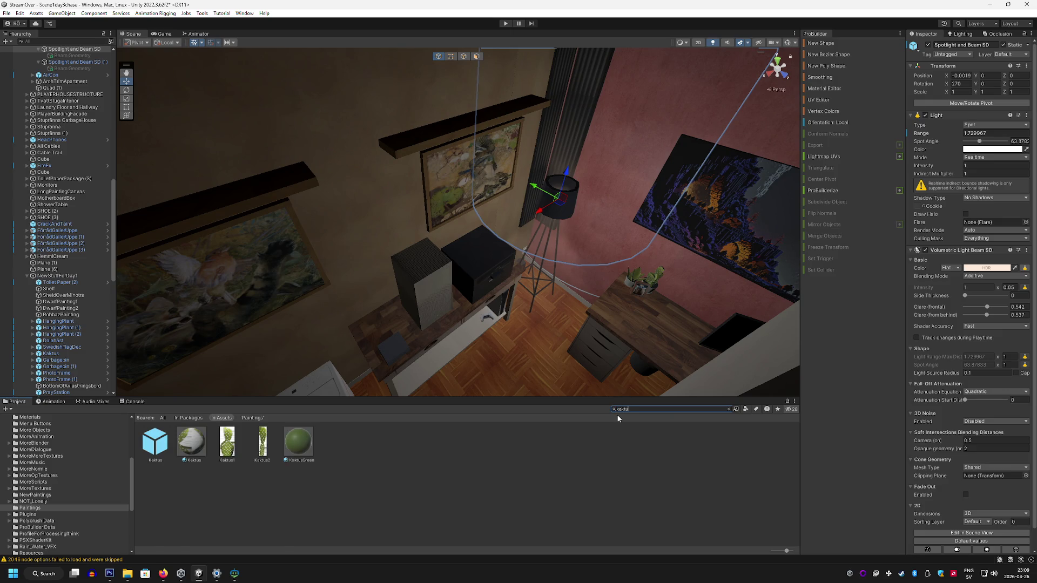
click(431, 495)
mouse_move(162, 452)
mouse_down()
mouse_move(290, 167)
mouse_move(277, 185)
mouse_up()
mouse_move(278, 185)
mouse_down()
mouse_move(358, 214)
mouse_move(374, 196)
mouse_move(365, 203)
mouse_move(599, 196)
mouse_up()
key(f)
mouse_move(351, 218)
mouse_down()
mouse_move(227, 270)
mouse_move(508, 225)
mouse_move(478, 216)
mouse_up()
click(582, 478)
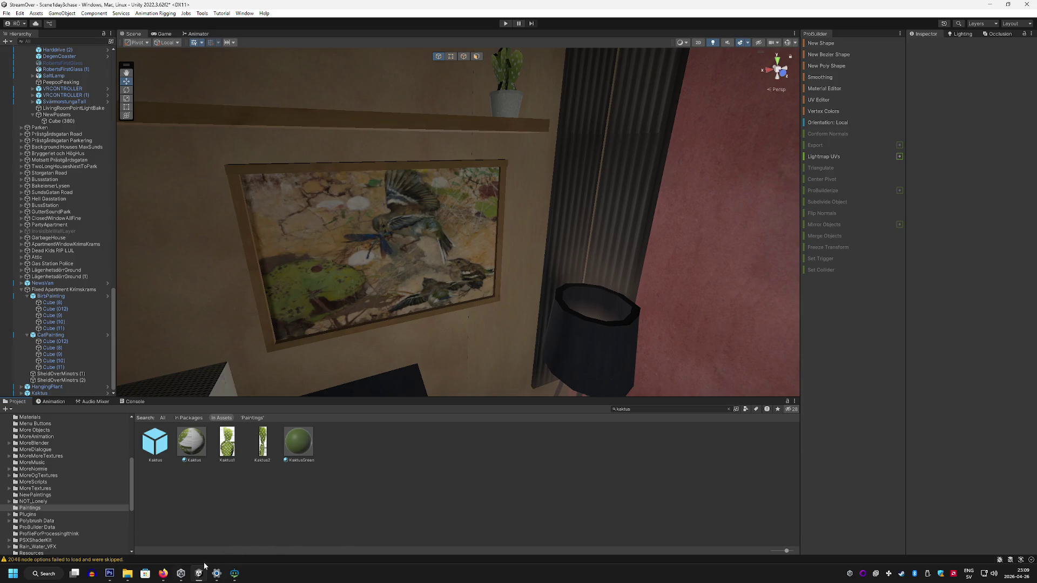
Step: In Firefox, search the web for 'swedish gnome'
click(163, 573)
click(329, 27)
text(swedish gno)
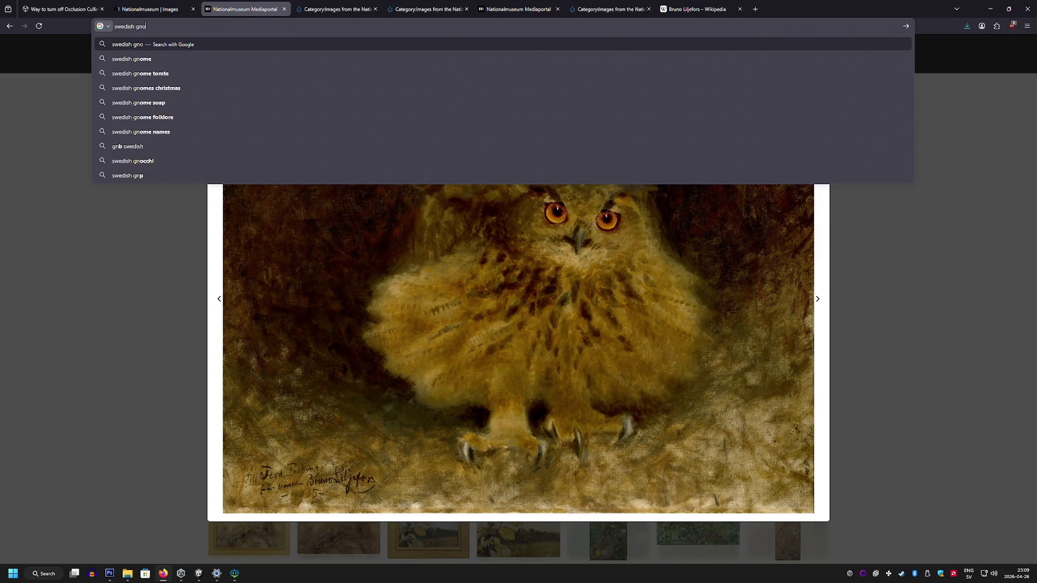
text(me)
Step: Run the 'swedish gnome' search, then replace the query with 'mörksugga' and search again
key(Return)
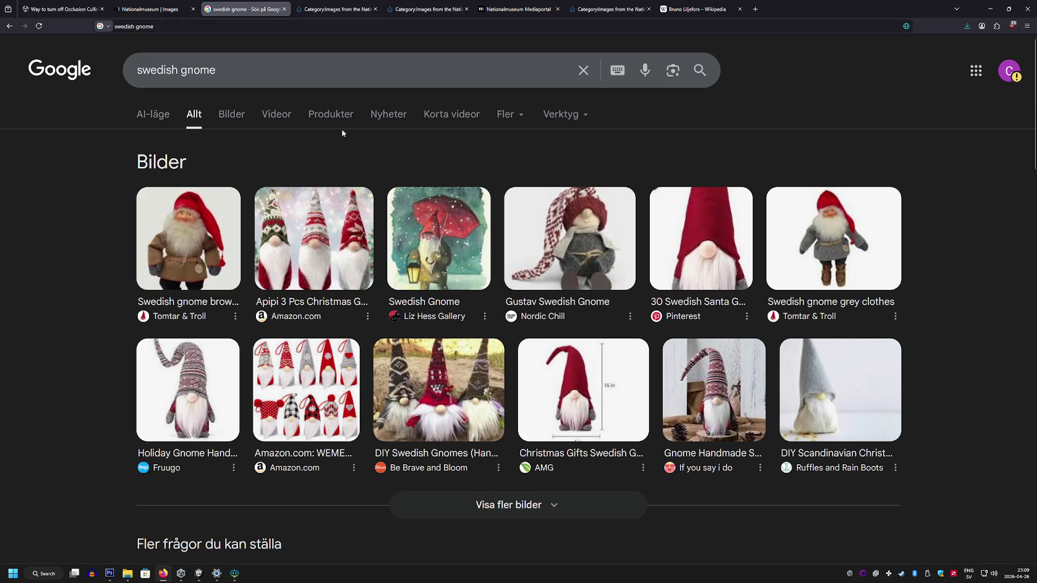
click(132, 71)
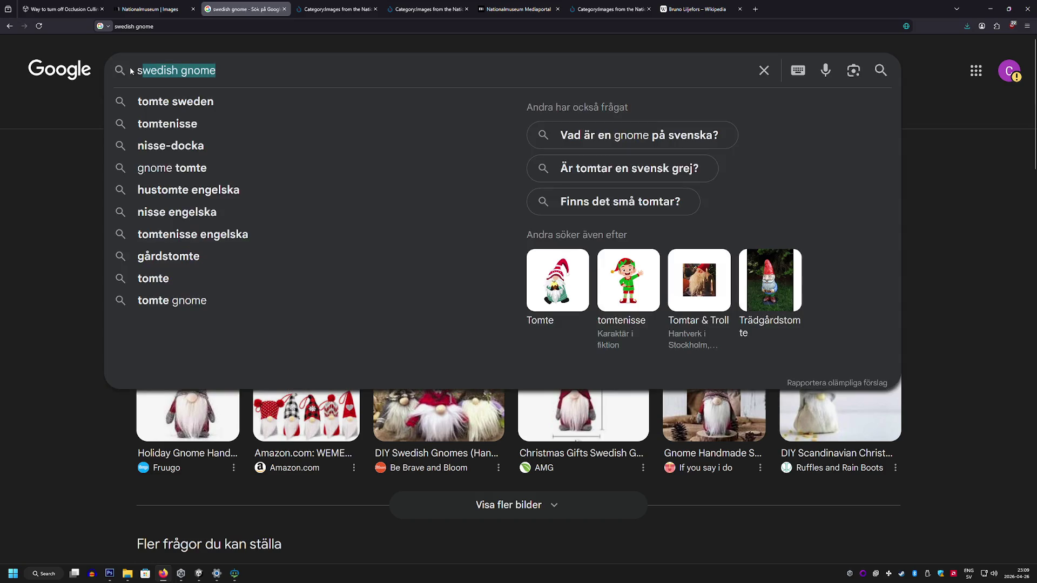
key(BackSpace)
text(mörk)
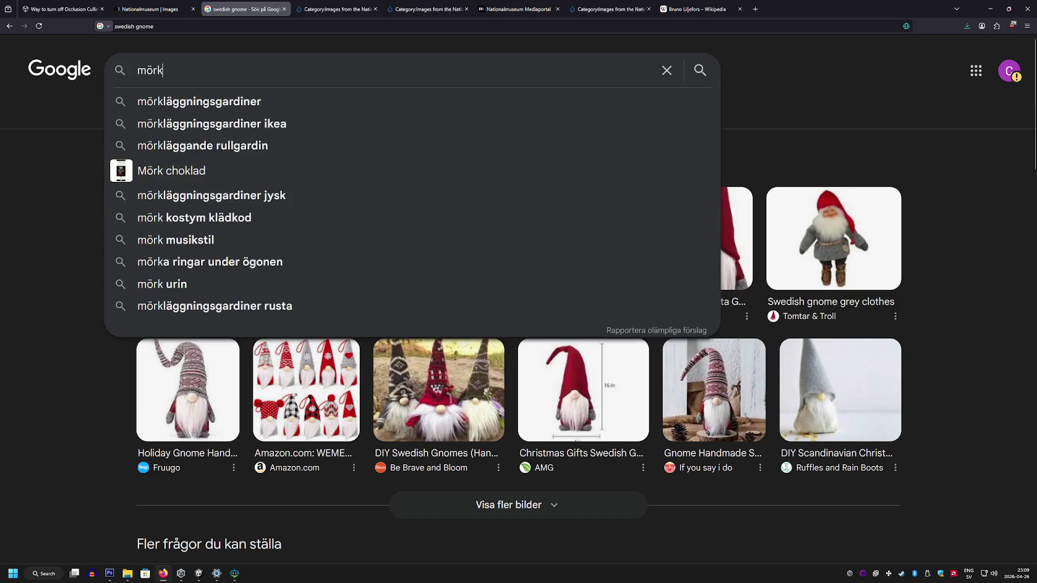
text(sugga)
key(Return)
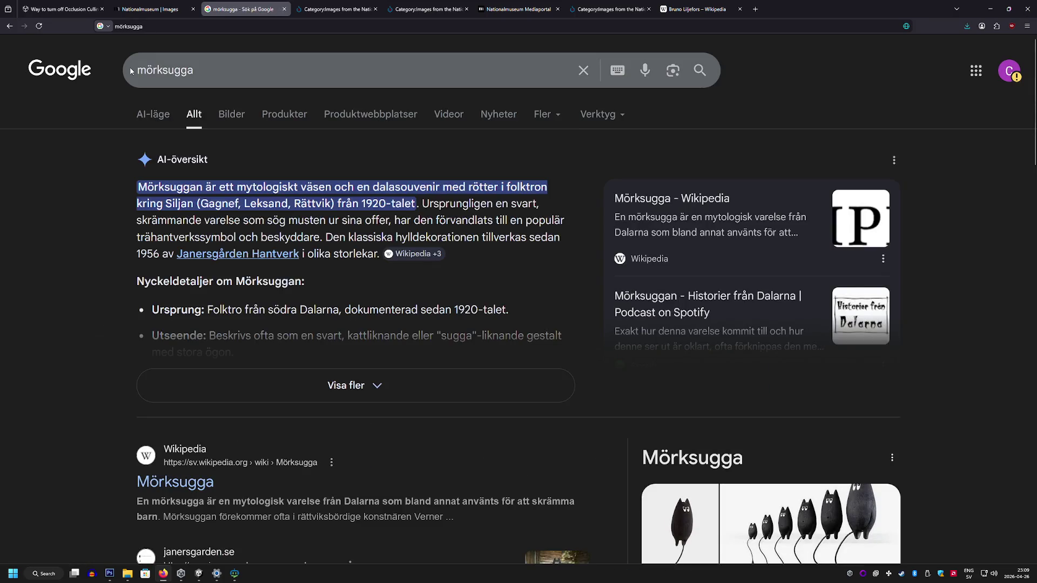
Step: Browse the mörksugga image results and preview the Älvans Hantverk Mörksugga picture
click(226, 113)
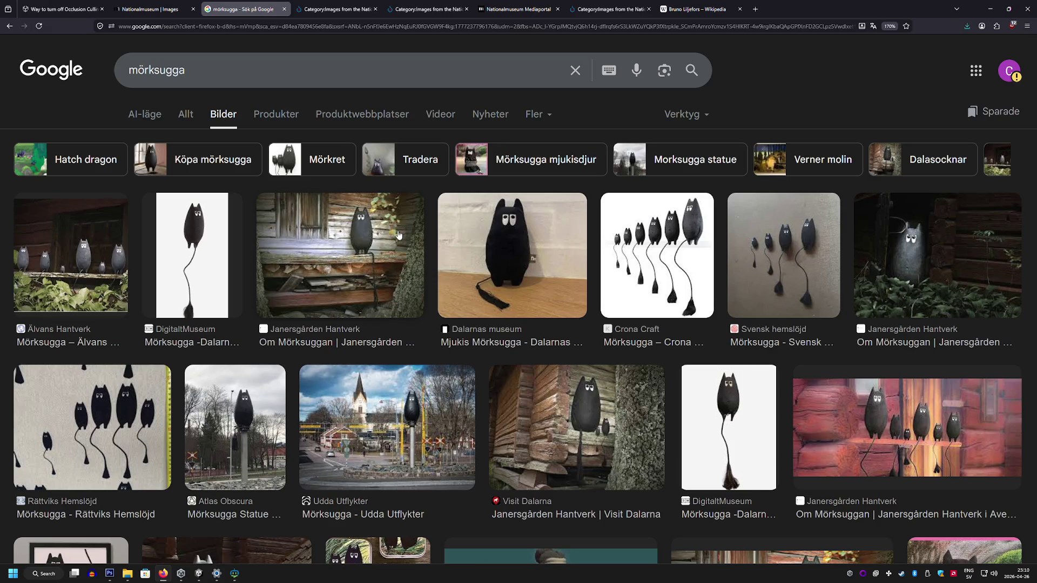
scroll(398, 234, down, 3)
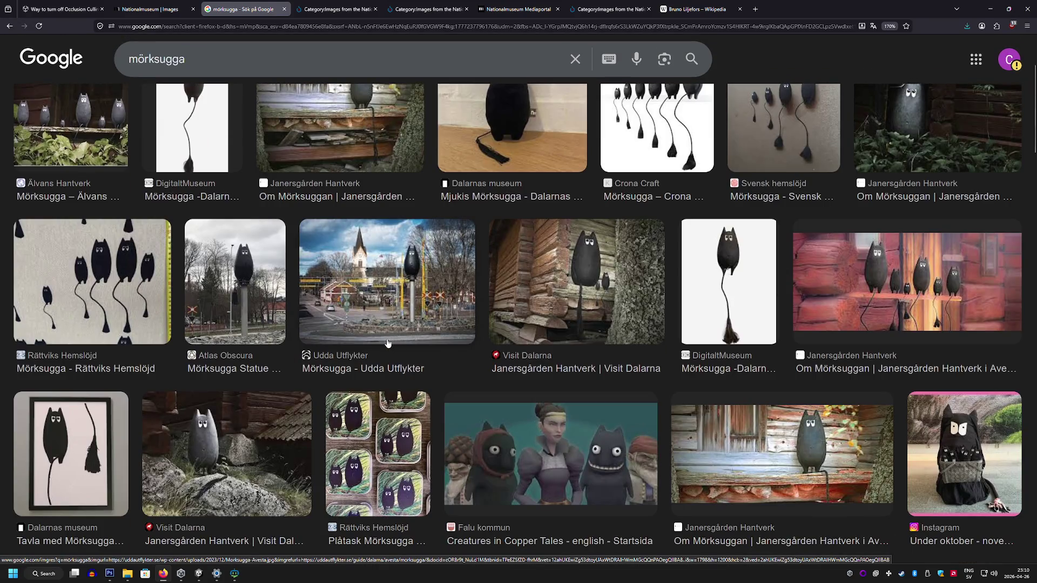
scroll(388, 342, down, 2)
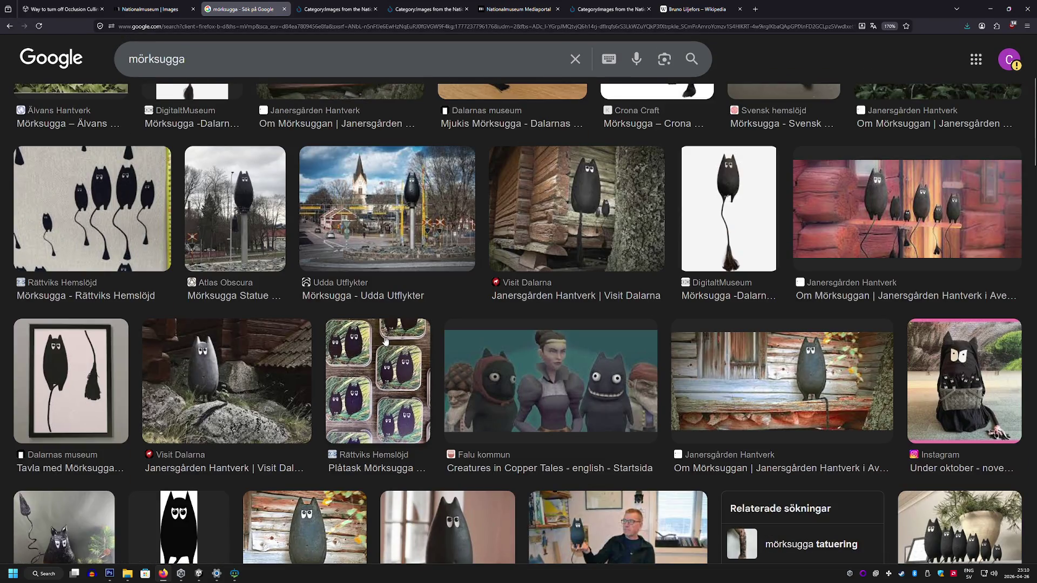
scroll(384, 340, up, 5)
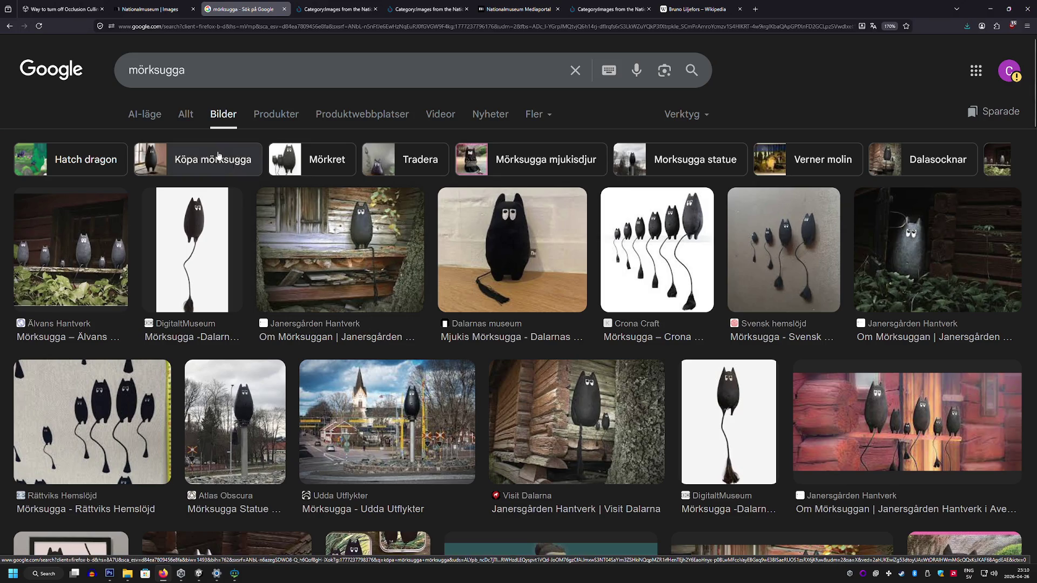
click(65, 247)
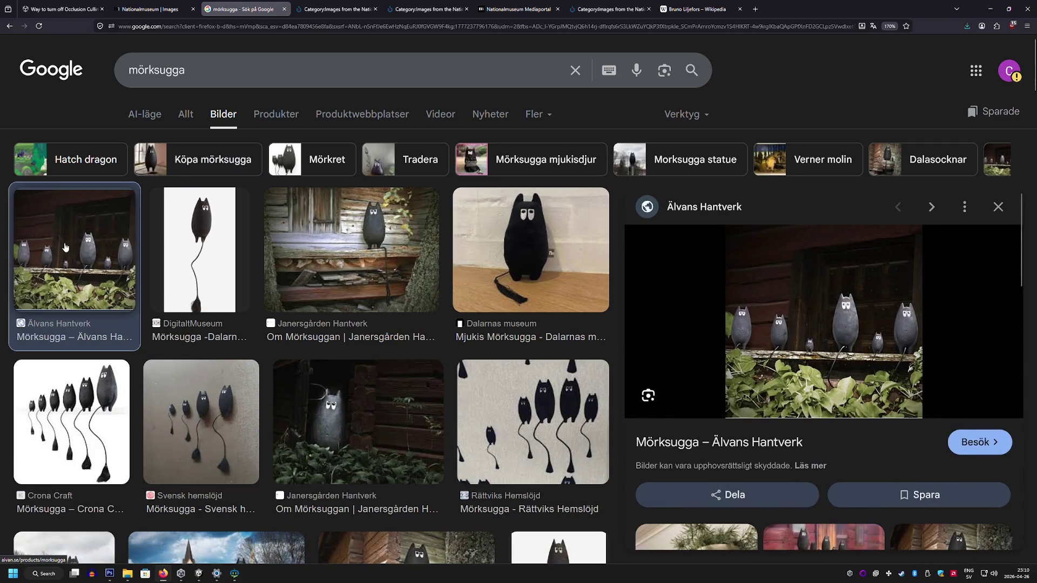
Step: Preview the Dalaart, Janersgården, Reddit and Auctionet three-figure Mörksugga images
scroll(365, 285, down, 5)
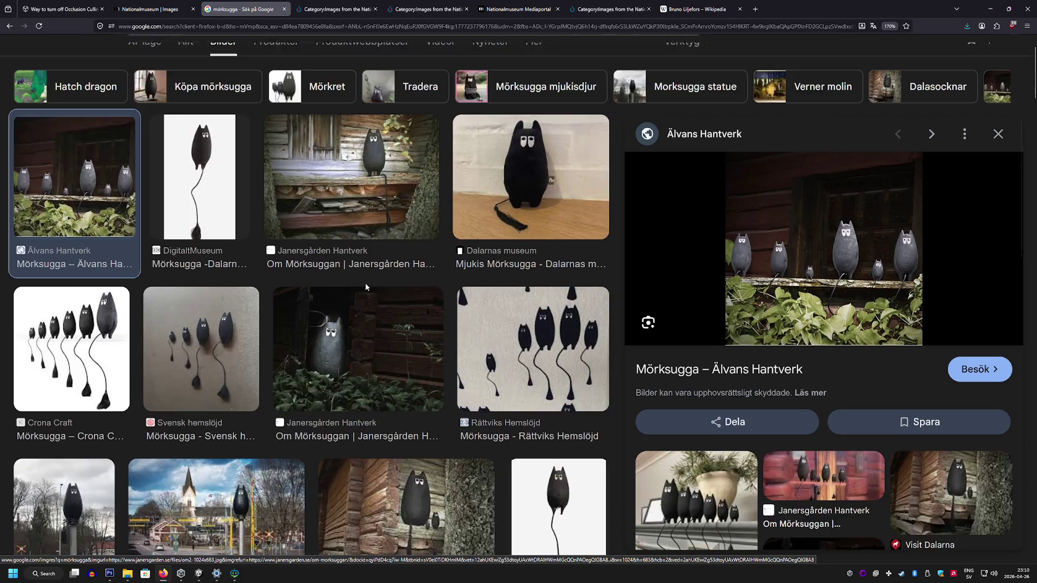
scroll(361, 283, down, 3)
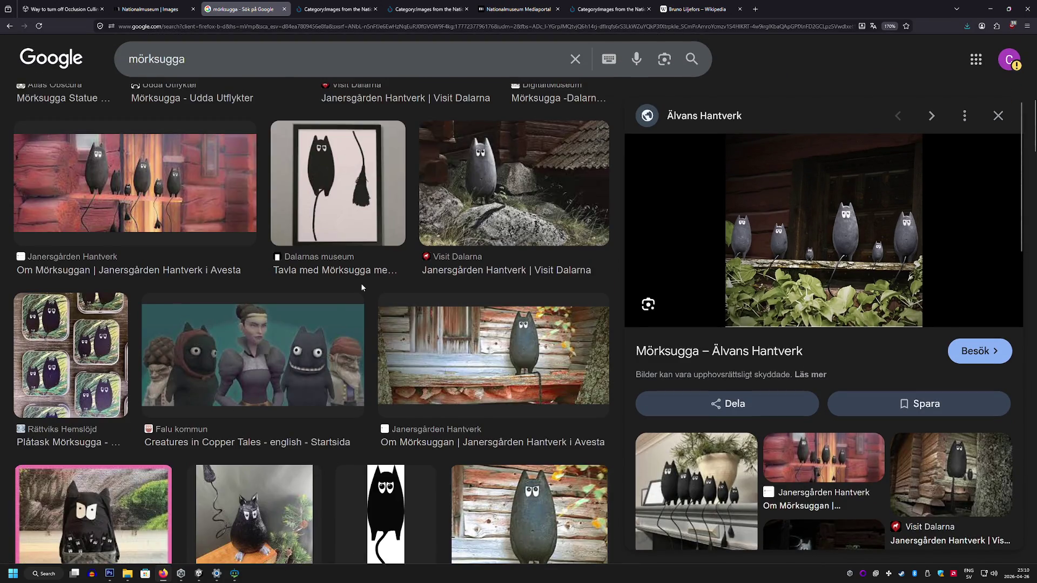
scroll(361, 283, down, 1)
click(519, 439)
scroll(519, 437, up, 1)
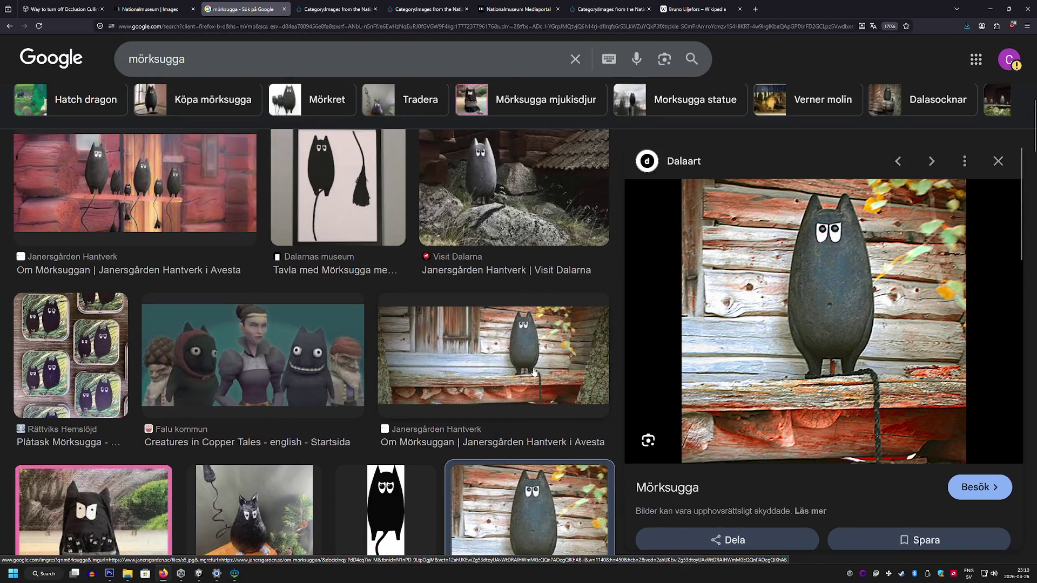
click(534, 368)
scroll(534, 368, down, 3)
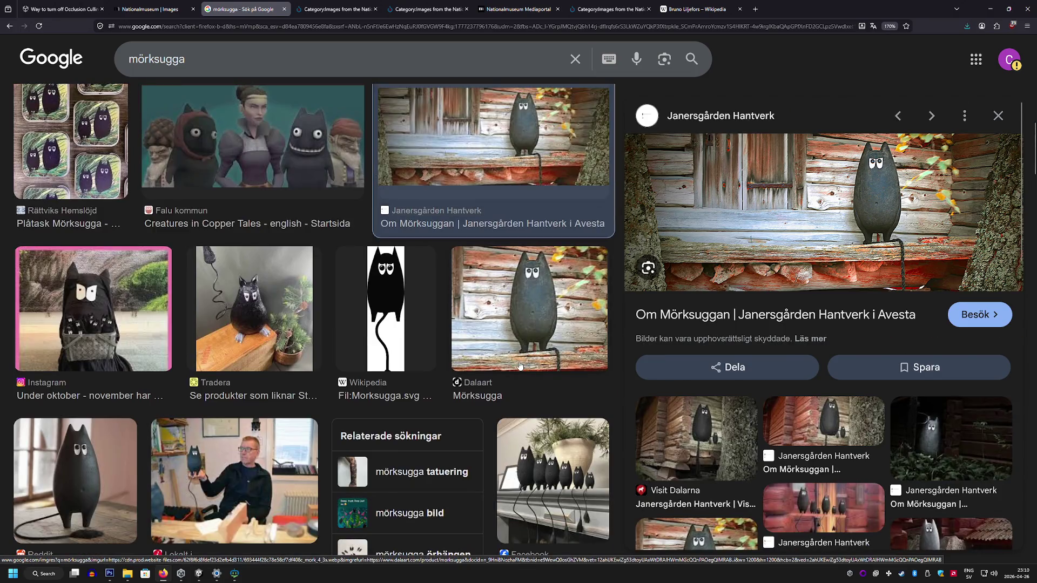
scroll(519, 367, down, 2)
click(98, 317)
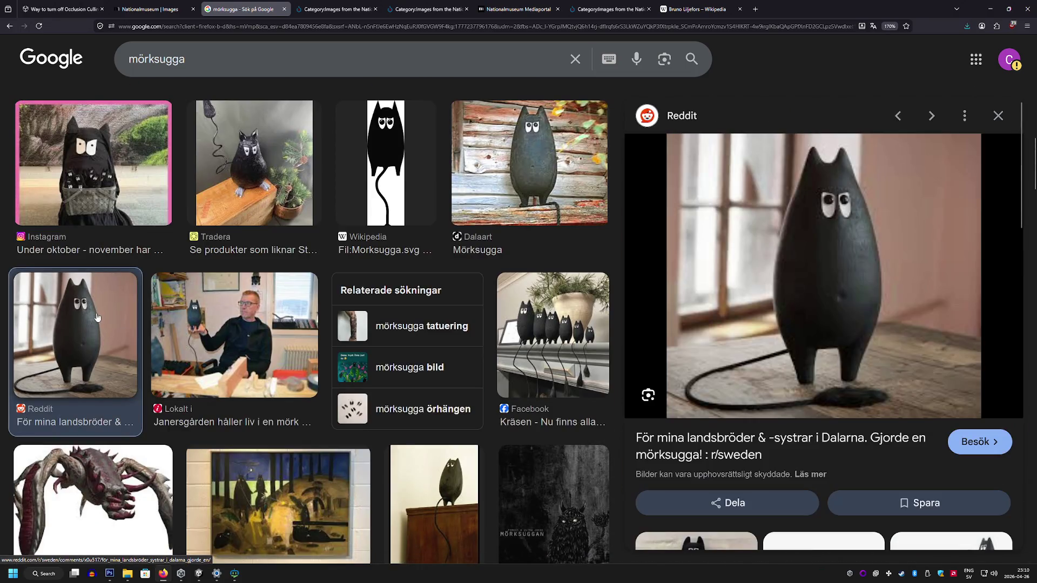
scroll(98, 317, down, 5)
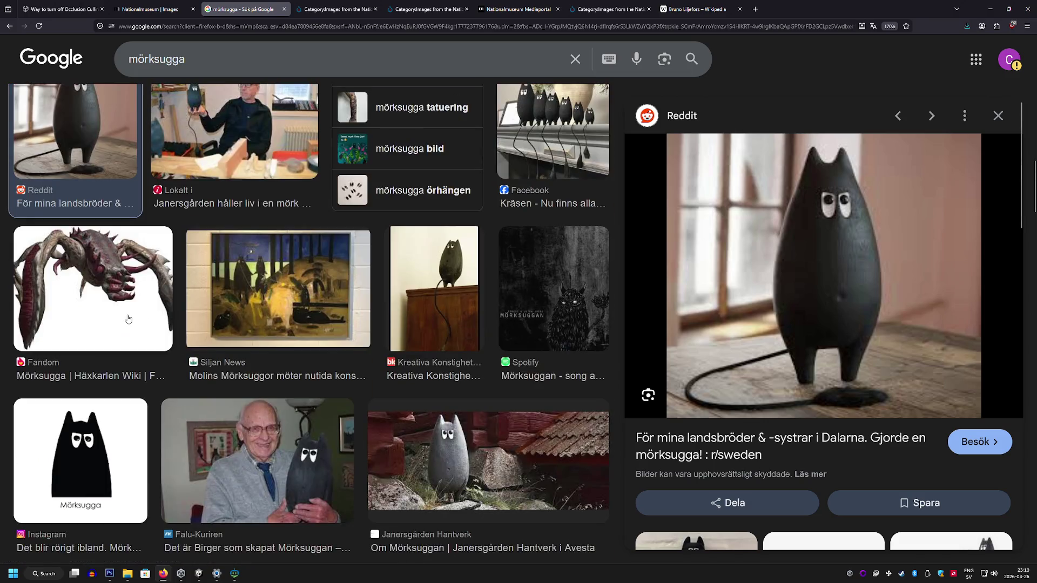
scroll(128, 319, down, 3)
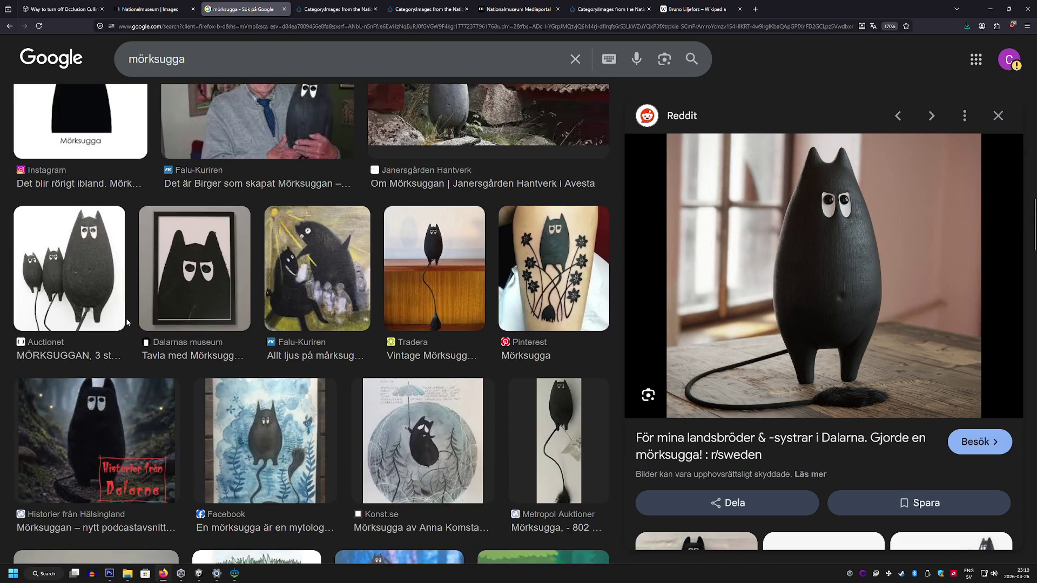
click(92, 294)
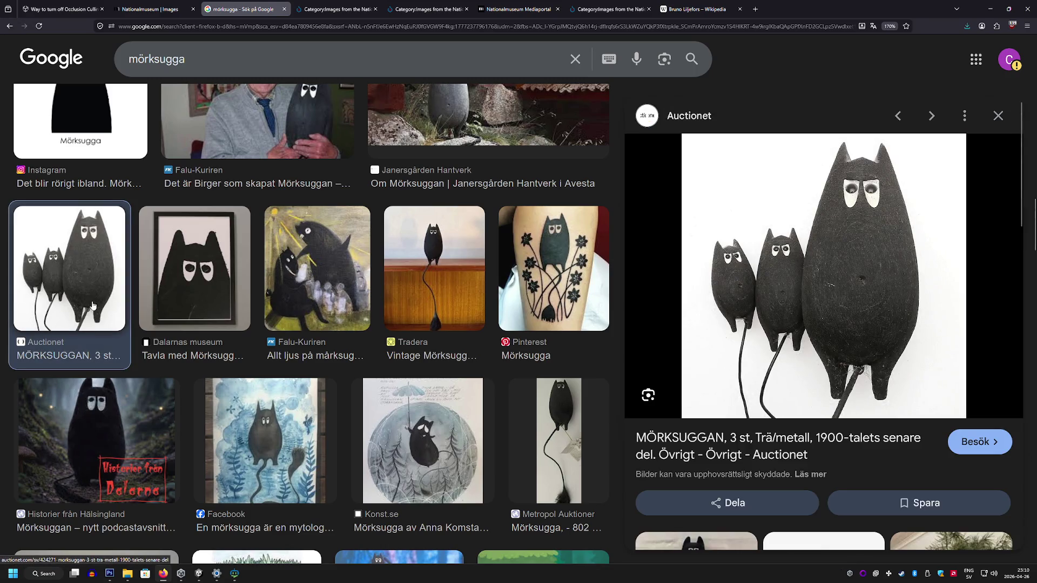
Step: Copy the Auctionet image and start a new Photoshop document sized to it
right_click(865, 298)
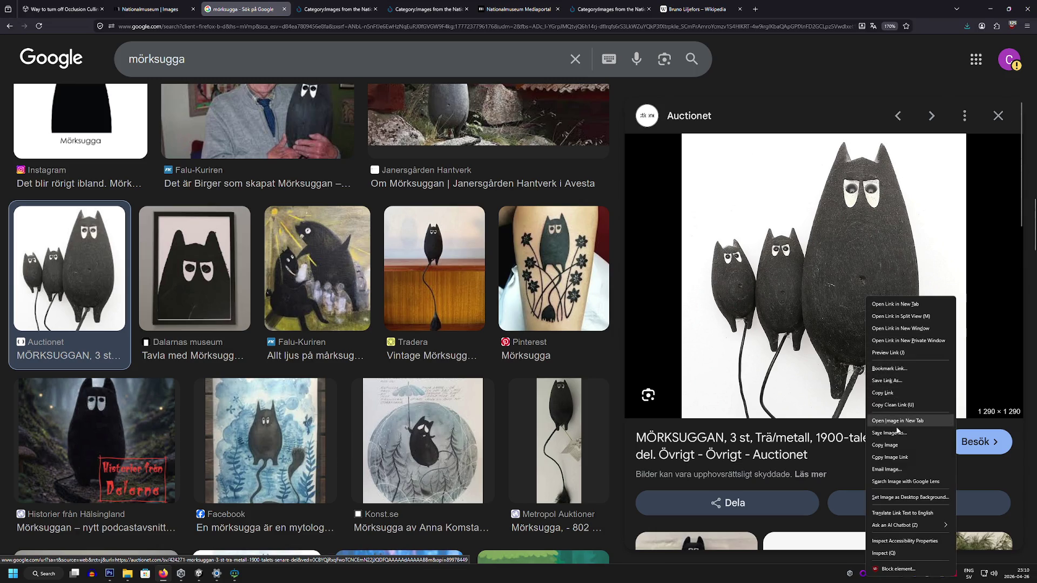
click(898, 446)
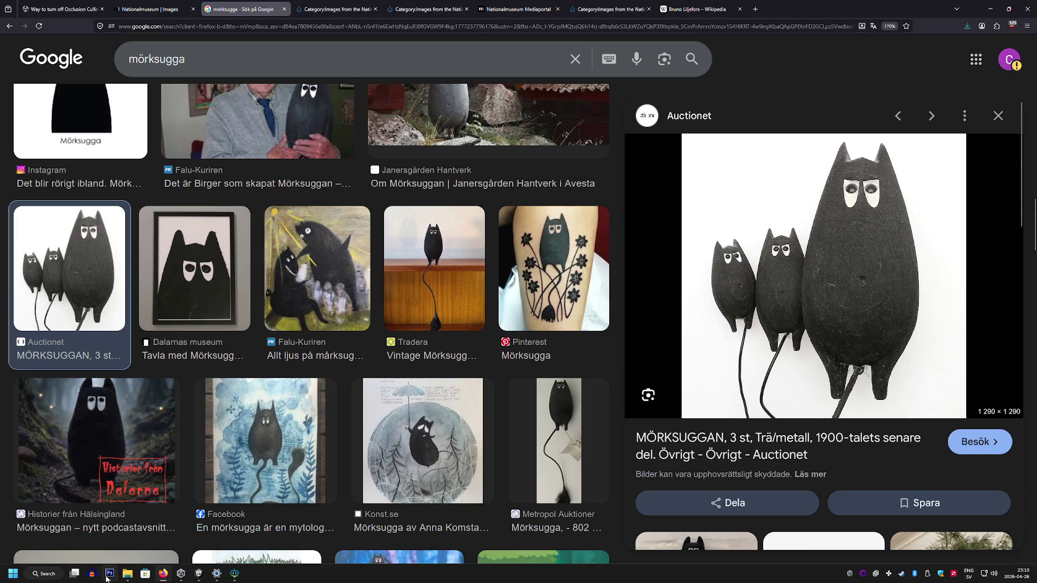
click(110, 573)
click(21, 6)
click(30, 14)
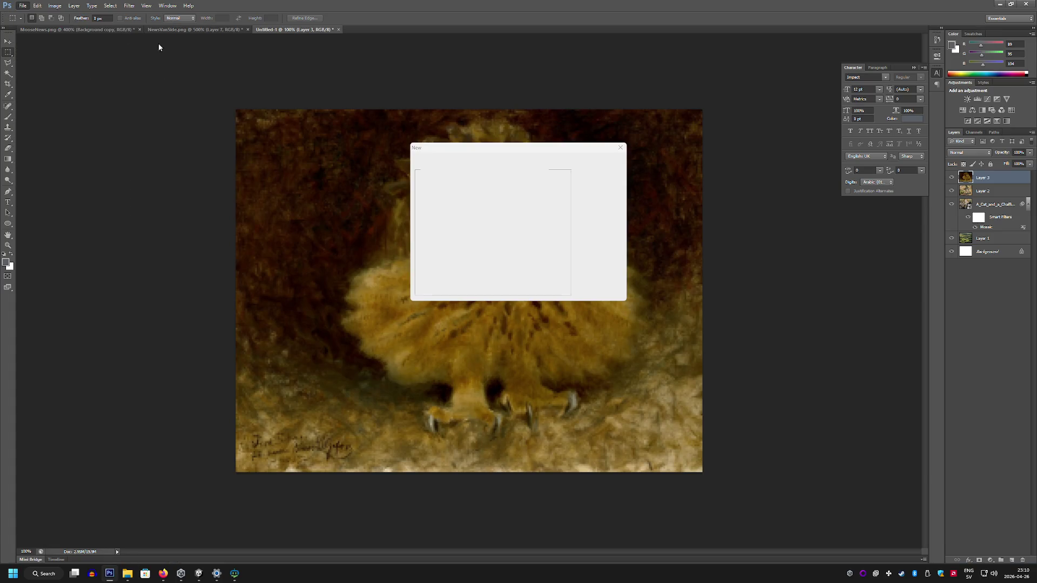
Step: Paste the Mörksugga photo into the new document and resize it to 500×500 pixels
click(598, 158)
key(ctrl+v)
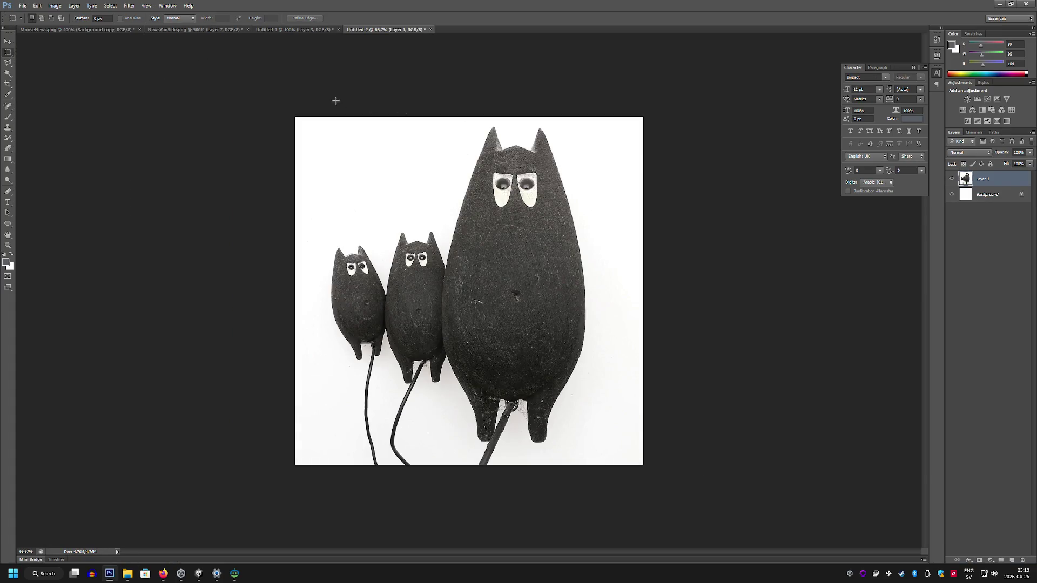
click(55, 5)
click(59, 65)
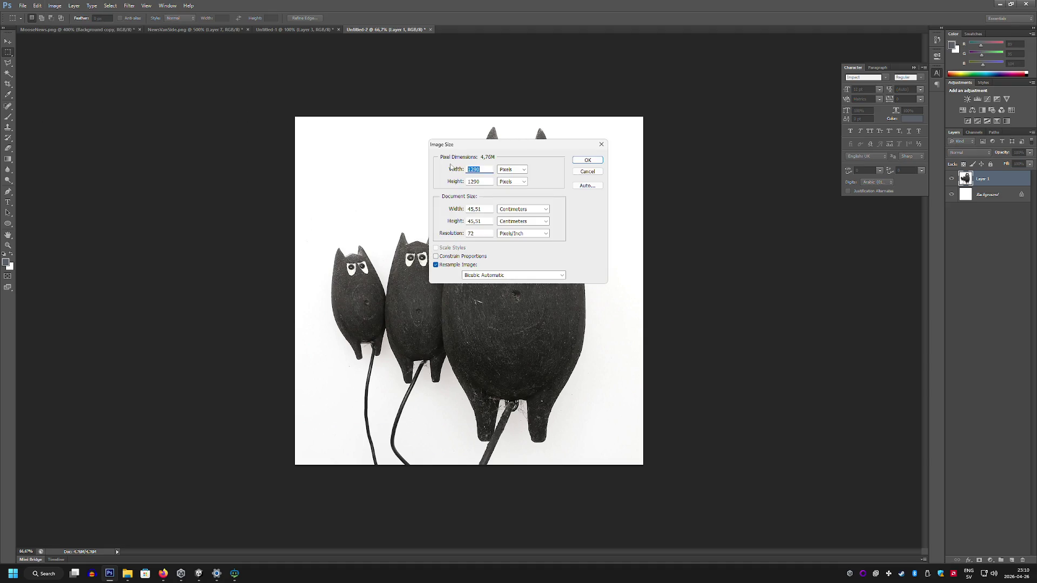
text(500)
key(Tab)
text(45)
key(BackSpace)
text(500)
key(Return)
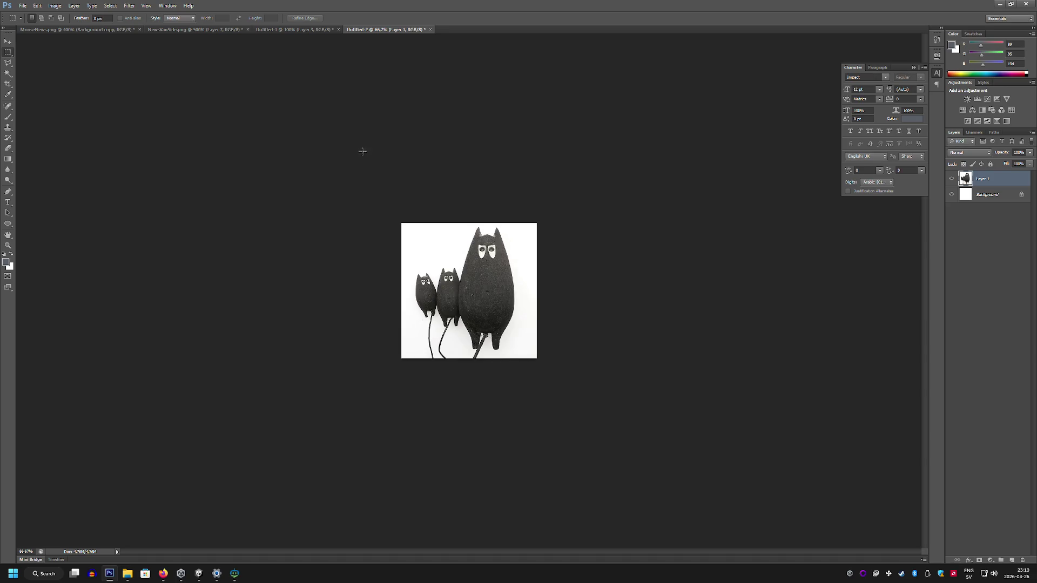
Step: Apply the Surface Blur filter to the photo and return to the browser
click(129, 6)
mouse_move(166, 89)
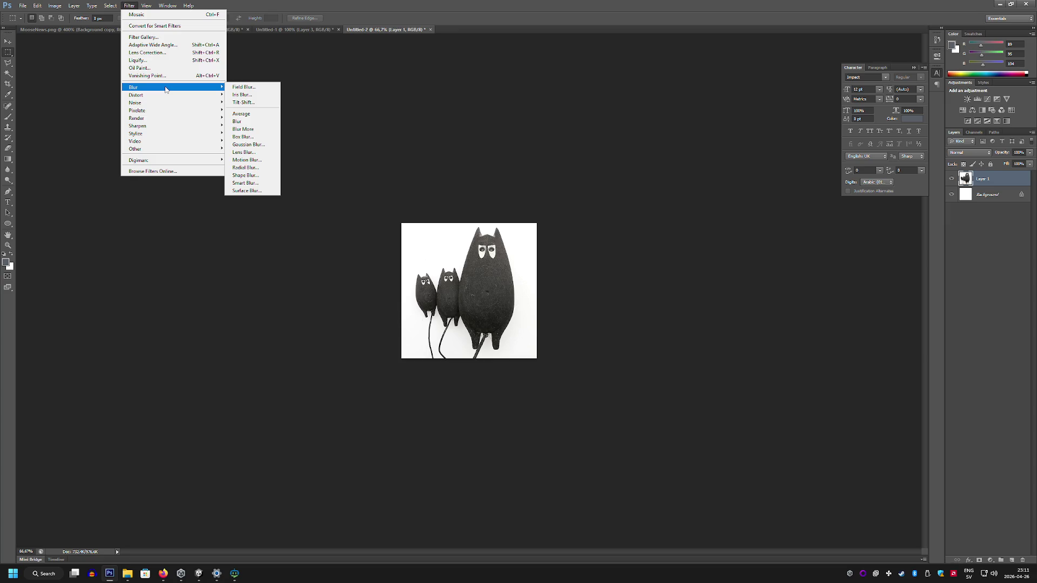
click(247, 191)
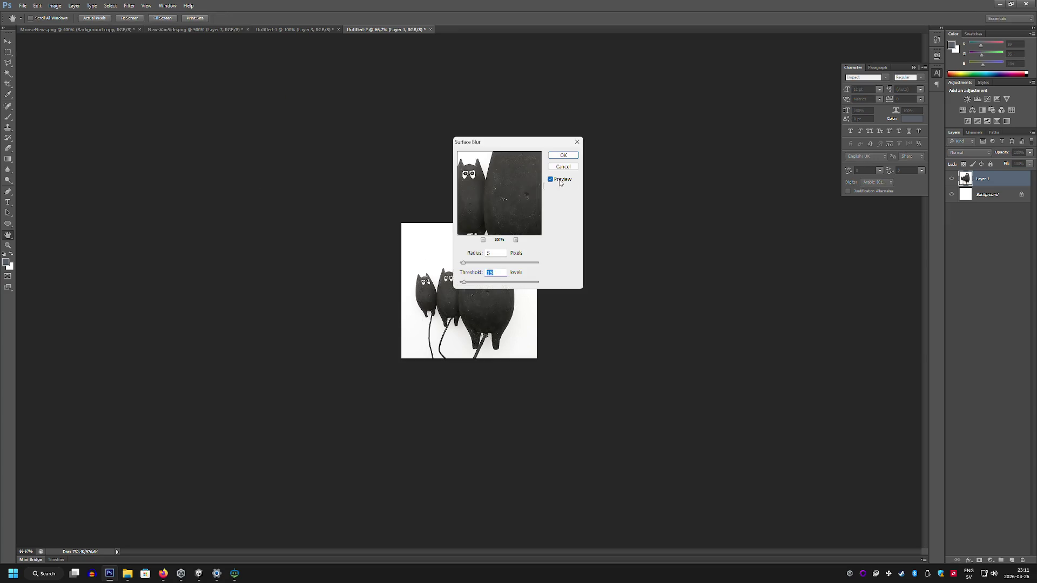
click(563, 155)
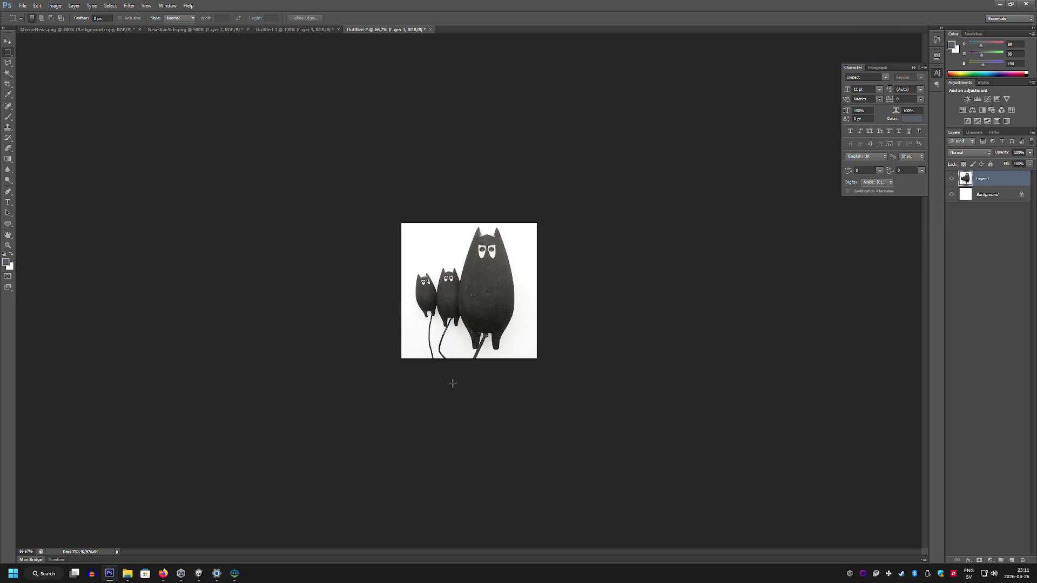
click(163, 573)
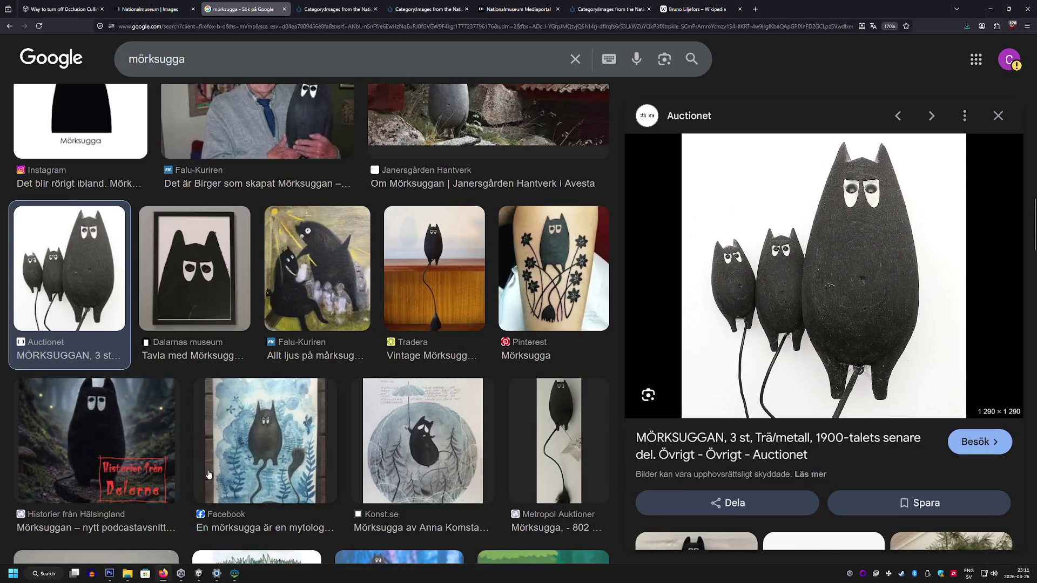
Step: Preview the Pinterest Mörksugga tattoo result and scroll through the images
click(531, 283)
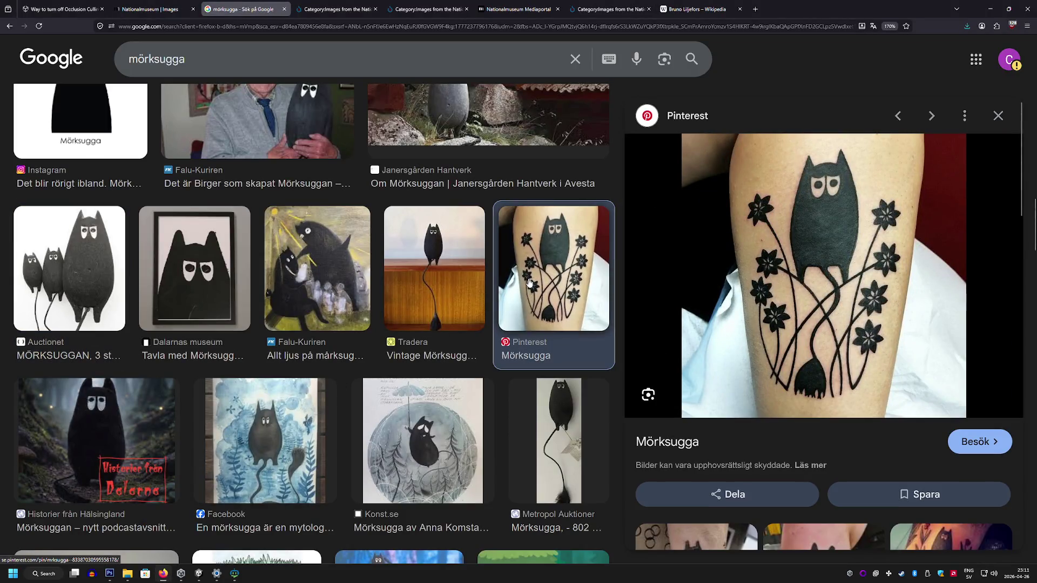
scroll(529, 280, down, 3)
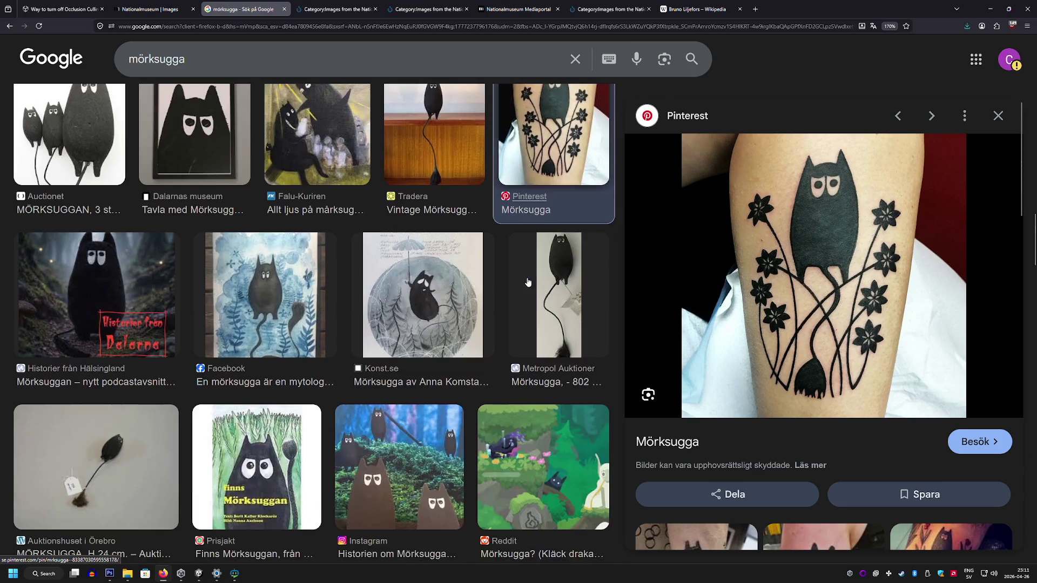
scroll(696, 316, down, 3)
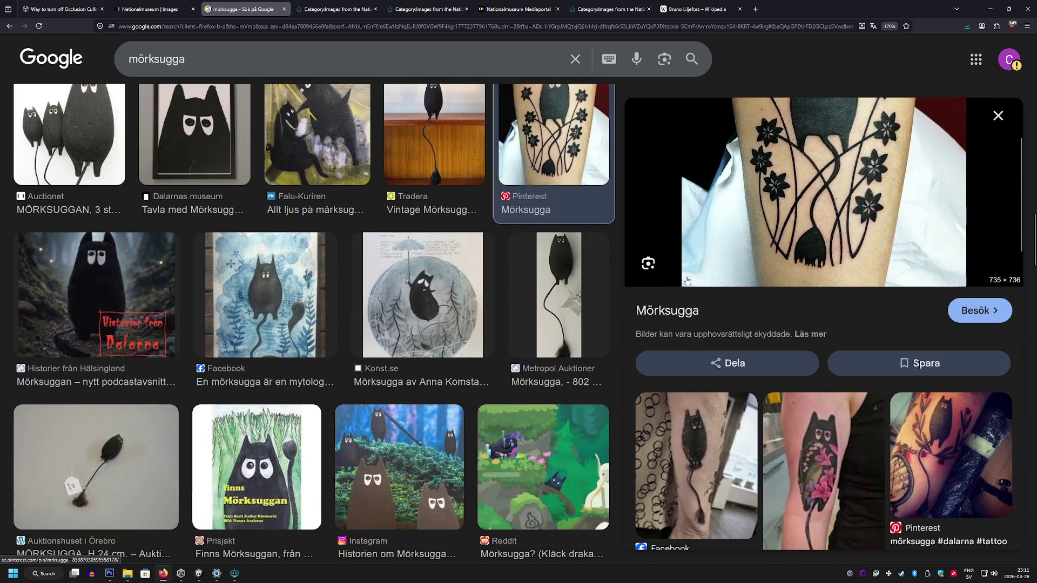
scroll(690, 268, up, 3)
scroll(521, 284, up, 5)
scroll(521, 283, up, 10)
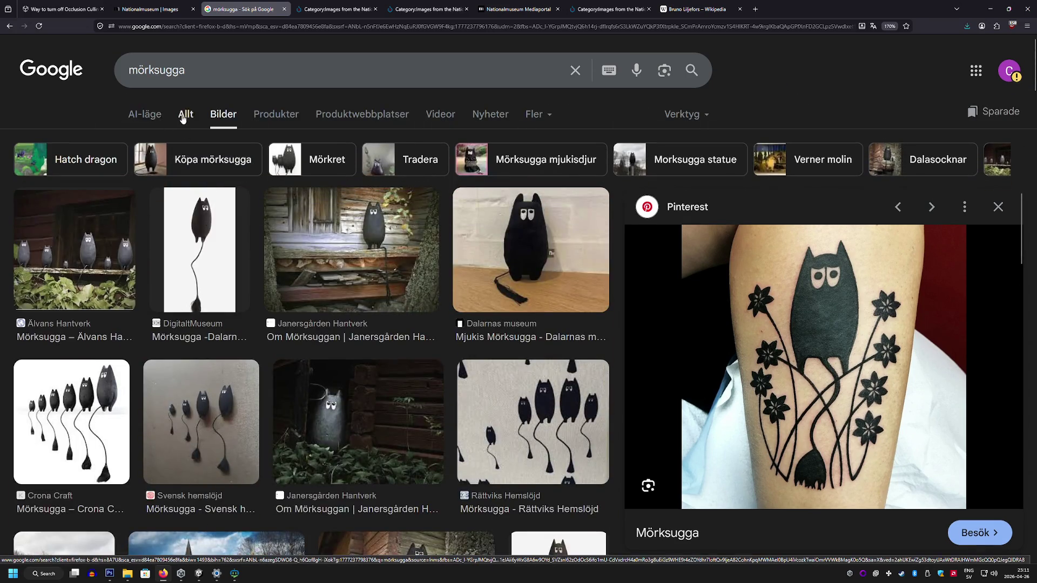
Step: Read the expanded AI overview in the mörksugga web results, then go back to Photoshop
click(186, 113)
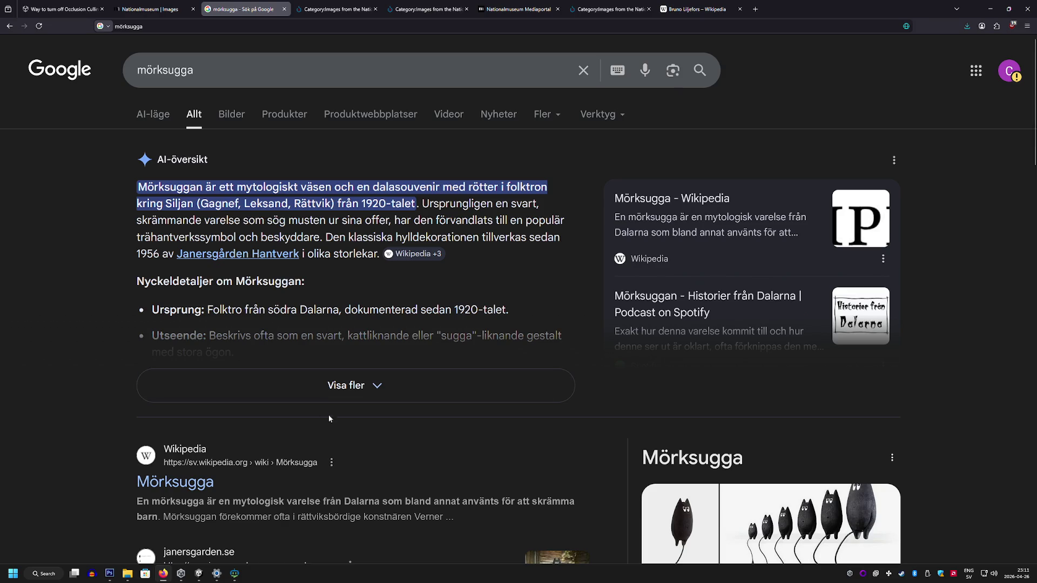
click(324, 388)
scroll(324, 391, down, 3)
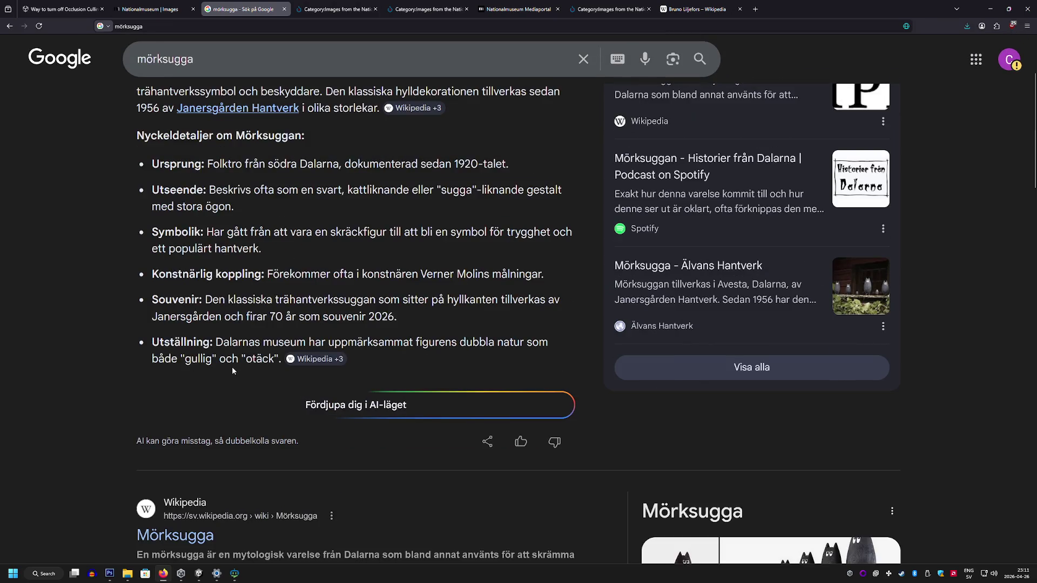
scroll(232, 366, up, 3)
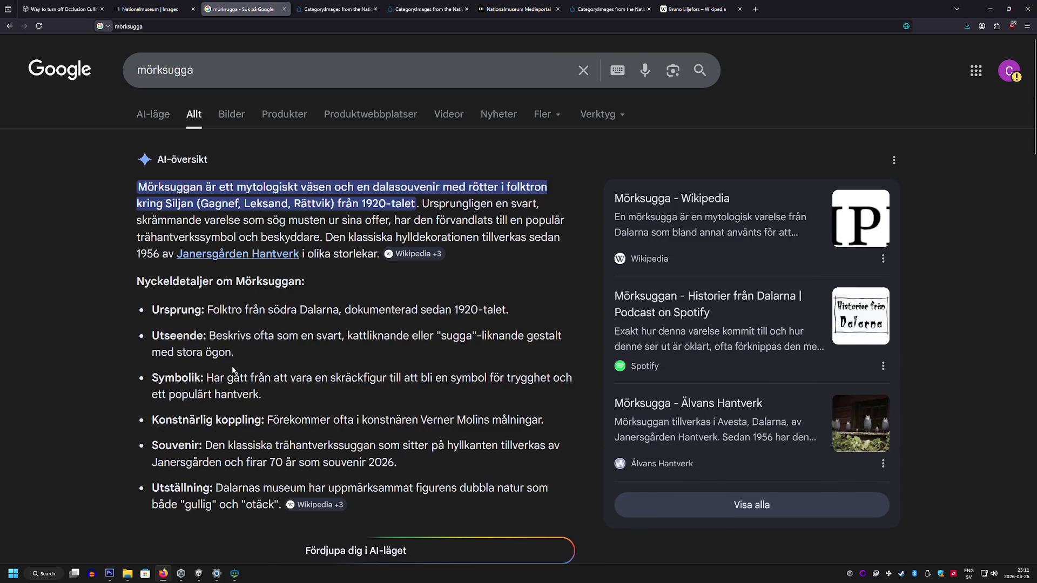
click(109, 573)
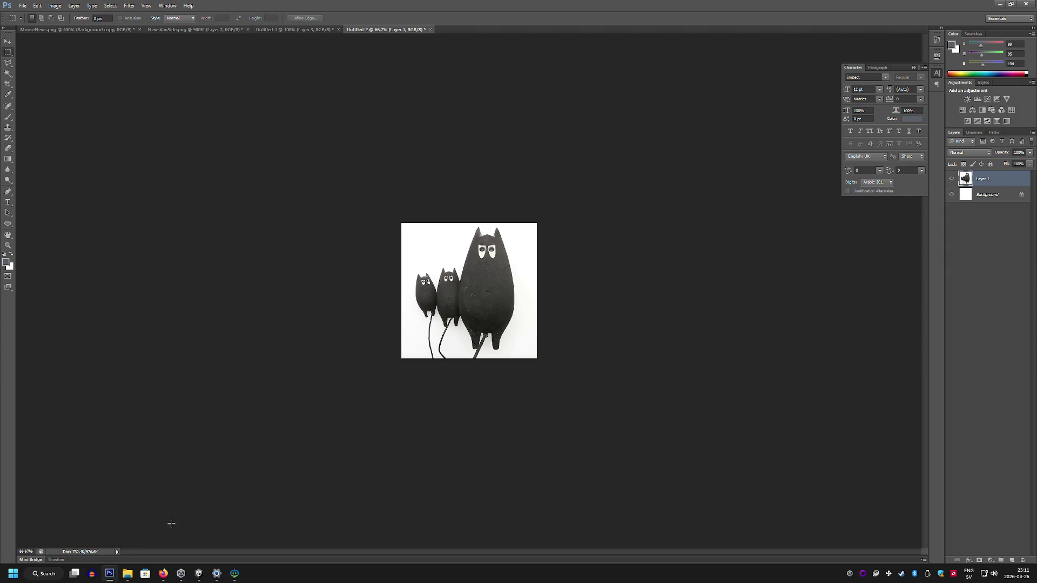
Step: At 200% zoom, trace the largest Mörksugga figure's outline with the Polygonal Lasso
key(l)
key(ctrl+plus)
key(ctrl+plus)
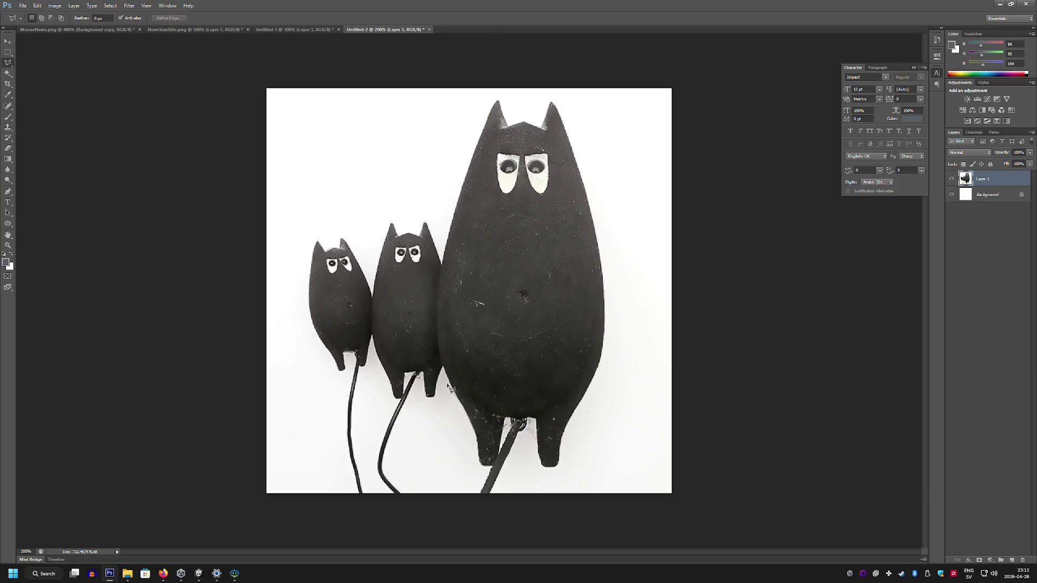
click(452, 385)
click(443, 258)
click(602, 354)
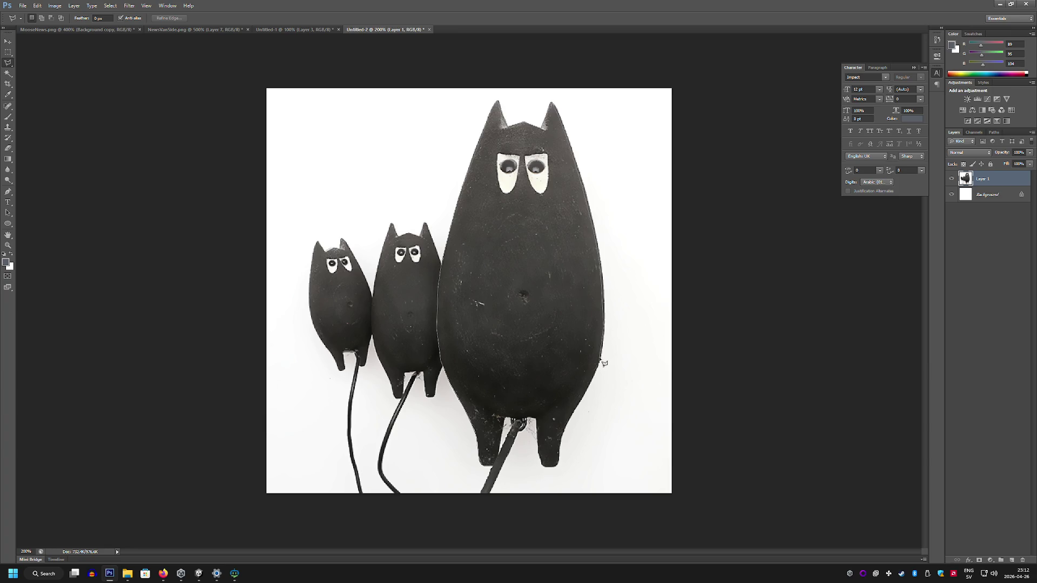
click(588, 387)
click(575, 417)
click(563, 442)
click(542, 455)
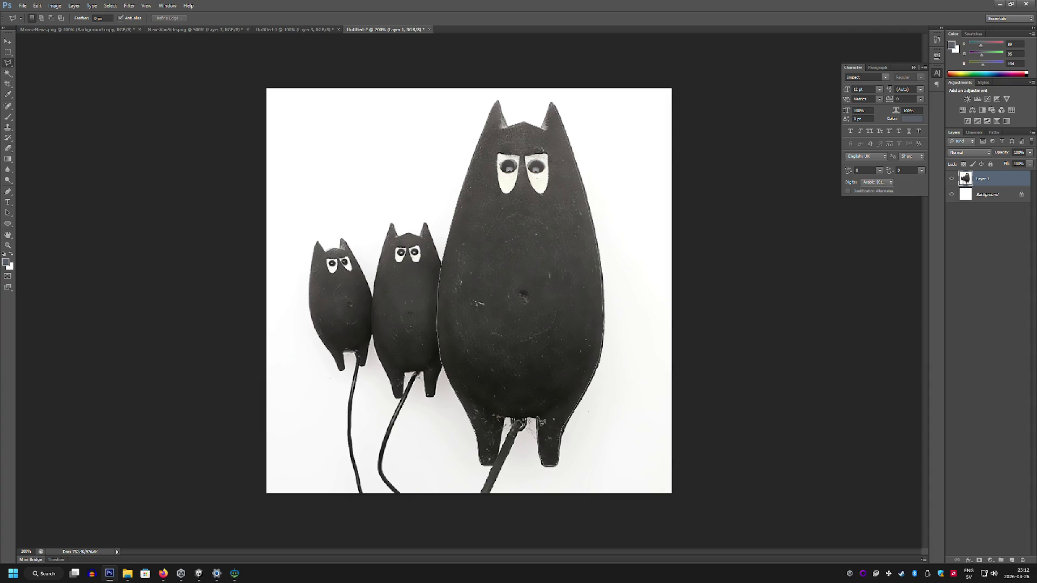
click(541, 423)
click(488, 468)
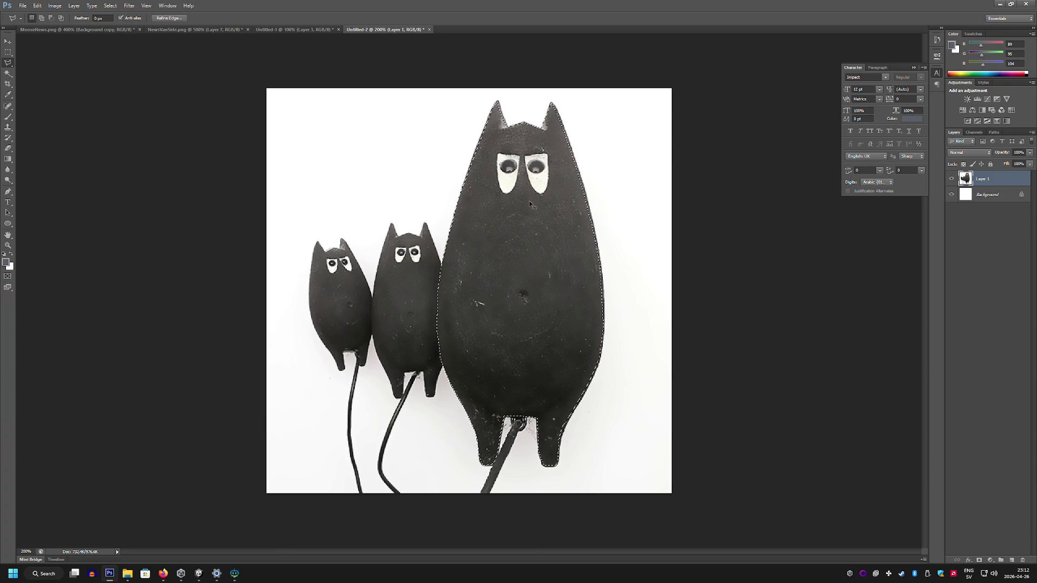
click(22, 5)
Step: Paste the cut-out figure into a new document and delete the white background layers
click(32, 14)
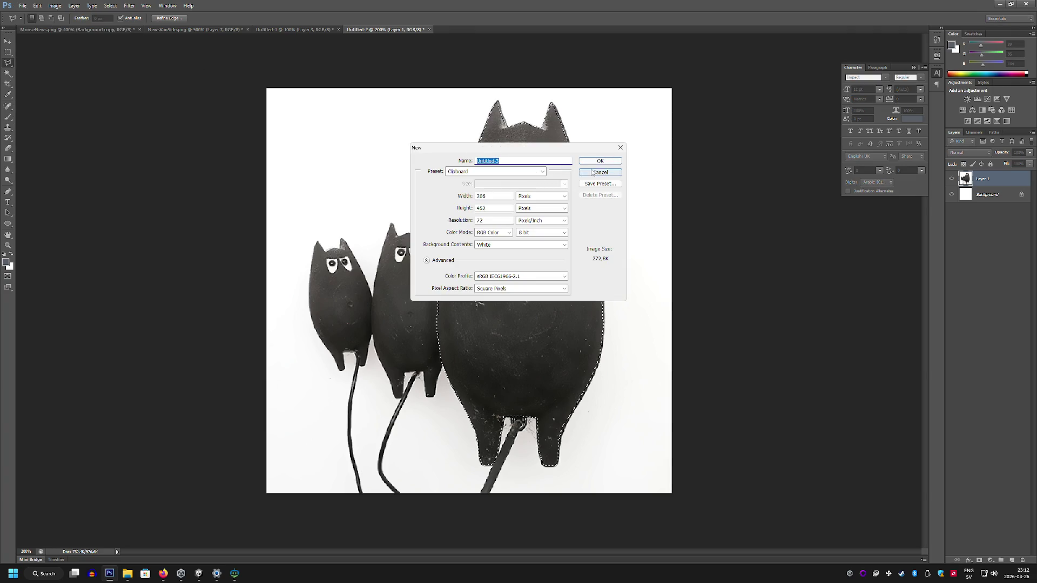
click(595, 162)
key(ctrl+v)
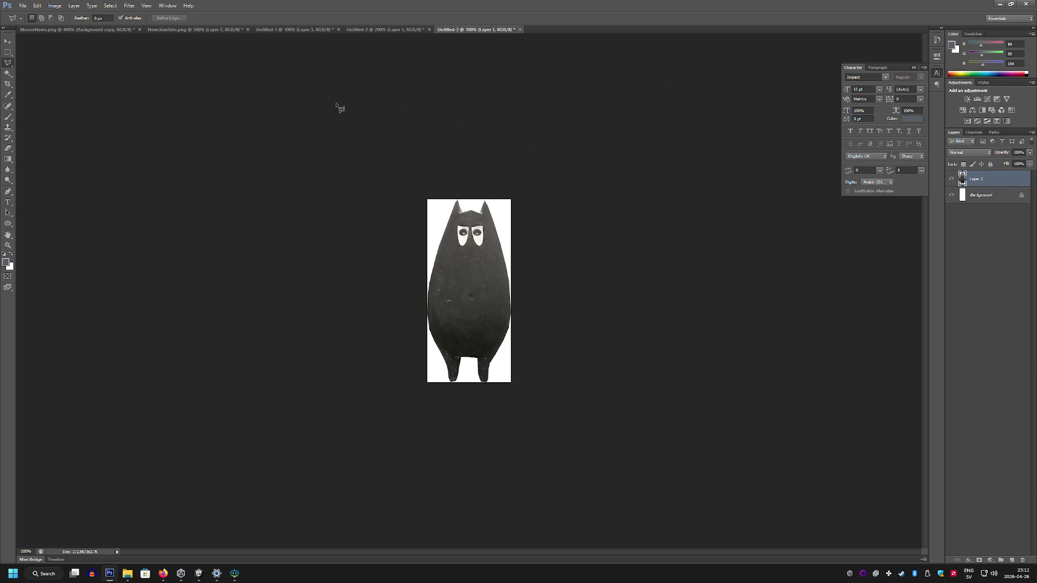
drag(999, 198, 1011, 560)
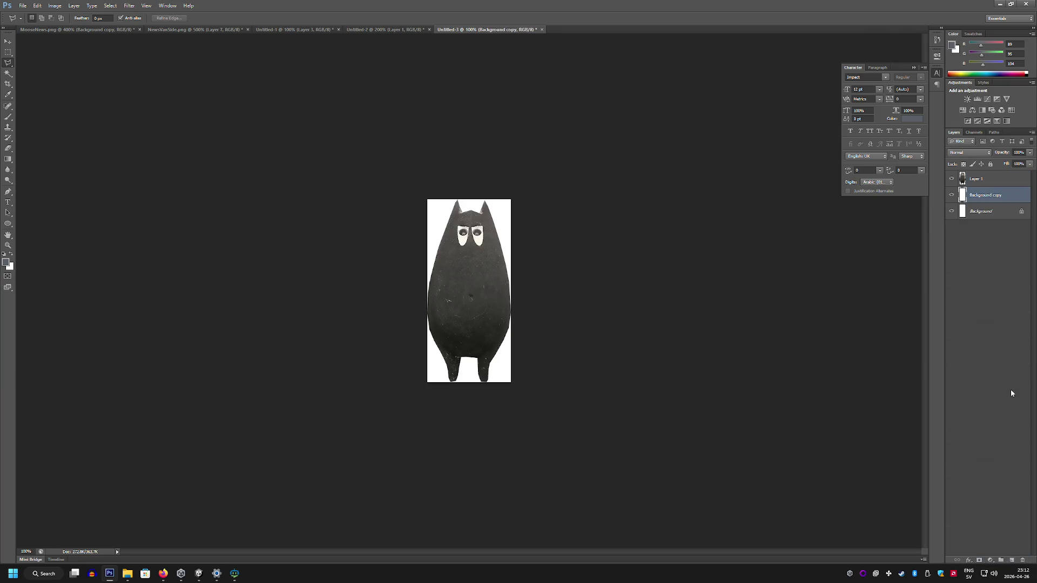
shift+click(999, 211)
key(Delete)
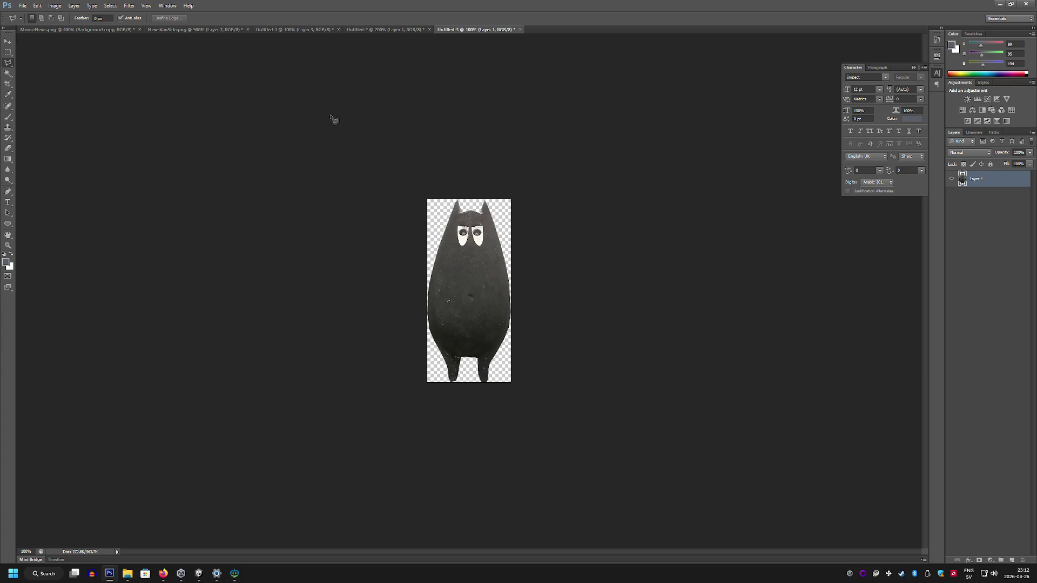
Step: Resize the figure image to 400 pixels tall
click(22, 5)
click(102, 118)
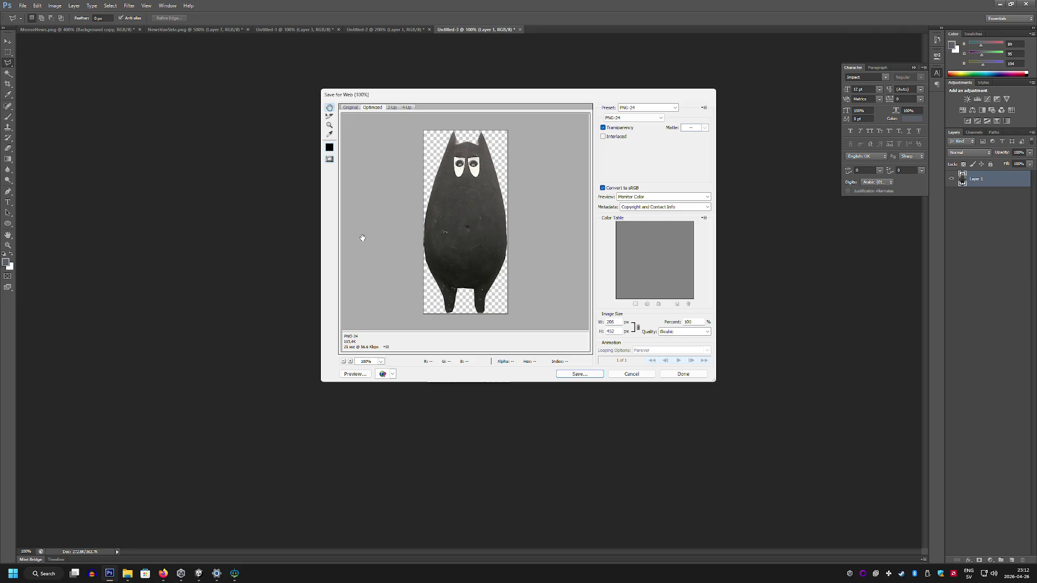
click(631, 374)
click(57, 6)
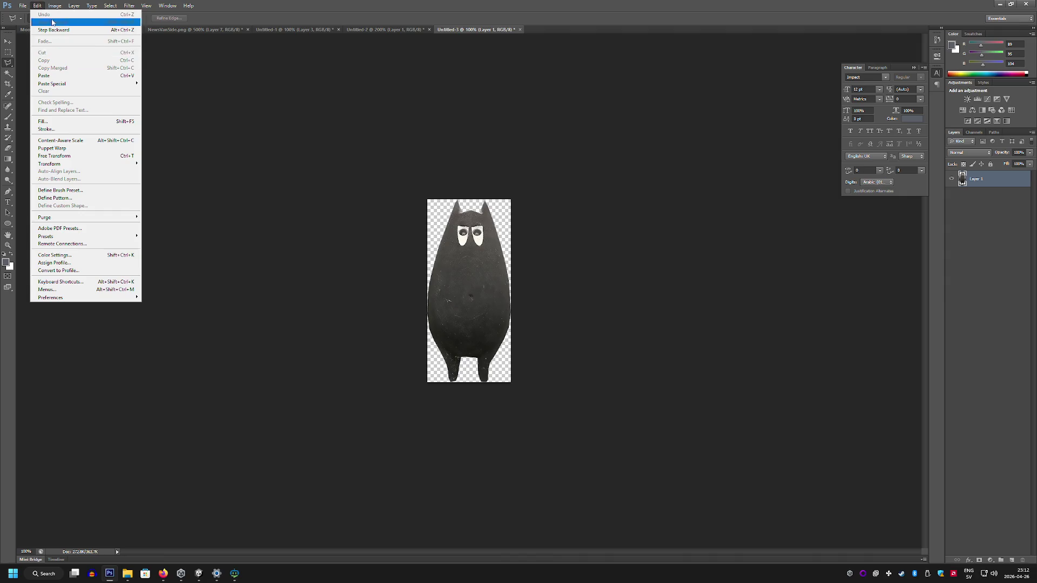
mouse_move(54, 6)
click(70, 64)
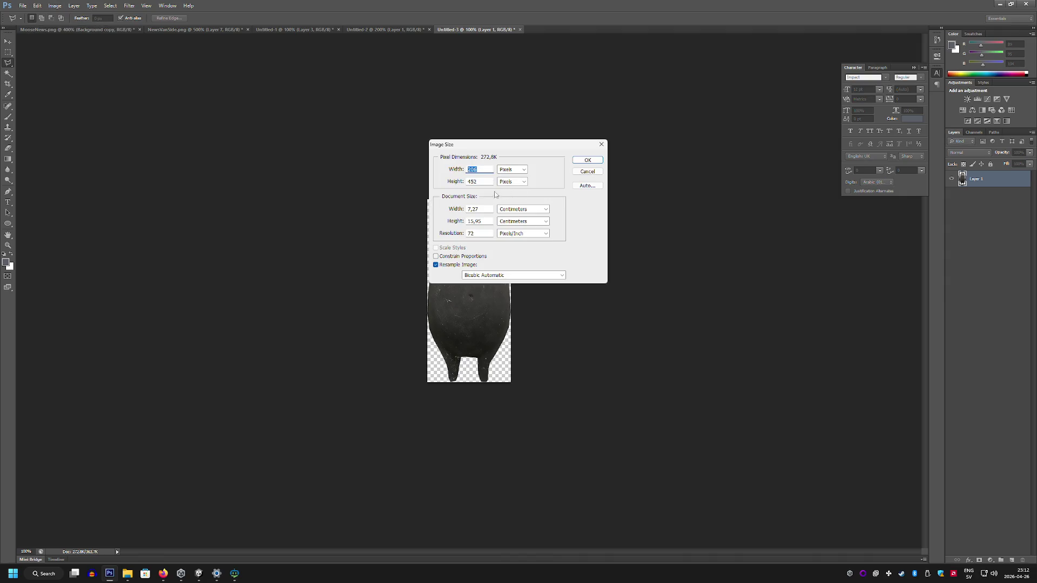
key(Tab)
text(400)
key(Return)
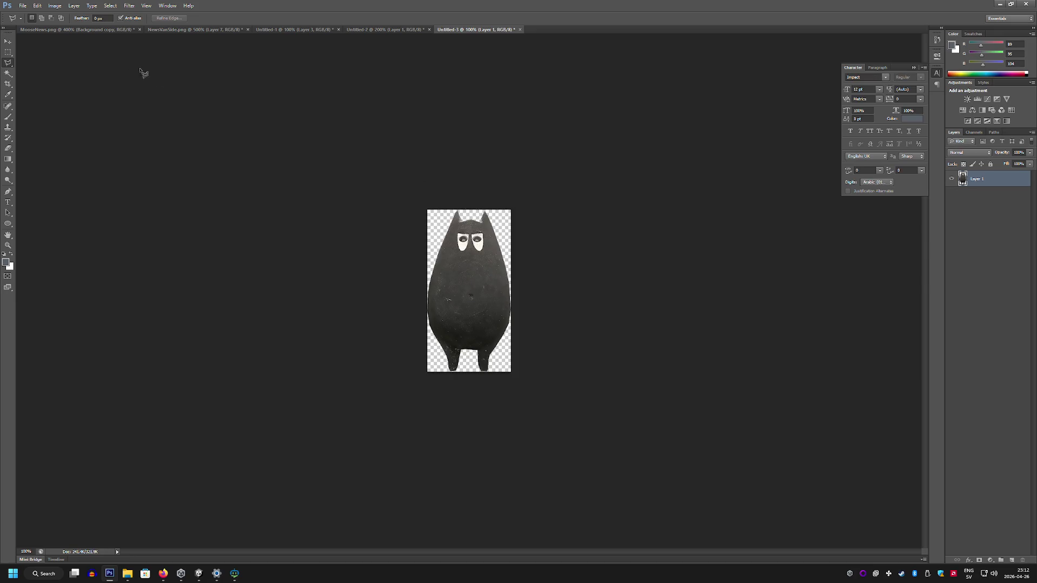
Step: Save the figure for web as PNG-24 into the Paintings folder, accepting the file-name warning
click(23, 6)
click(57, 118)
click(574, 373)
text(Mörkuggla)
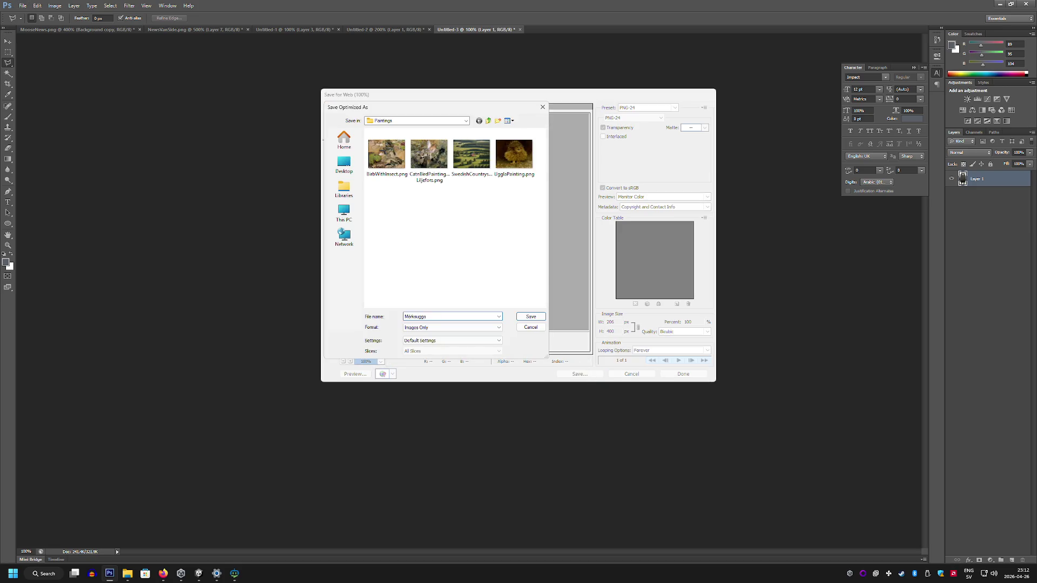
key(Return)
click(538, 216)
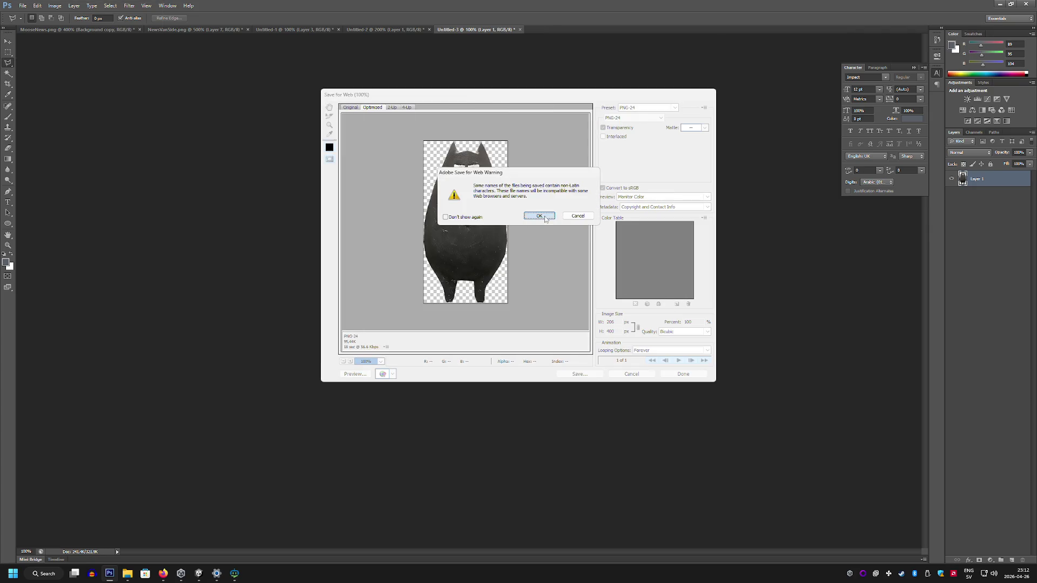
click(163, 575)
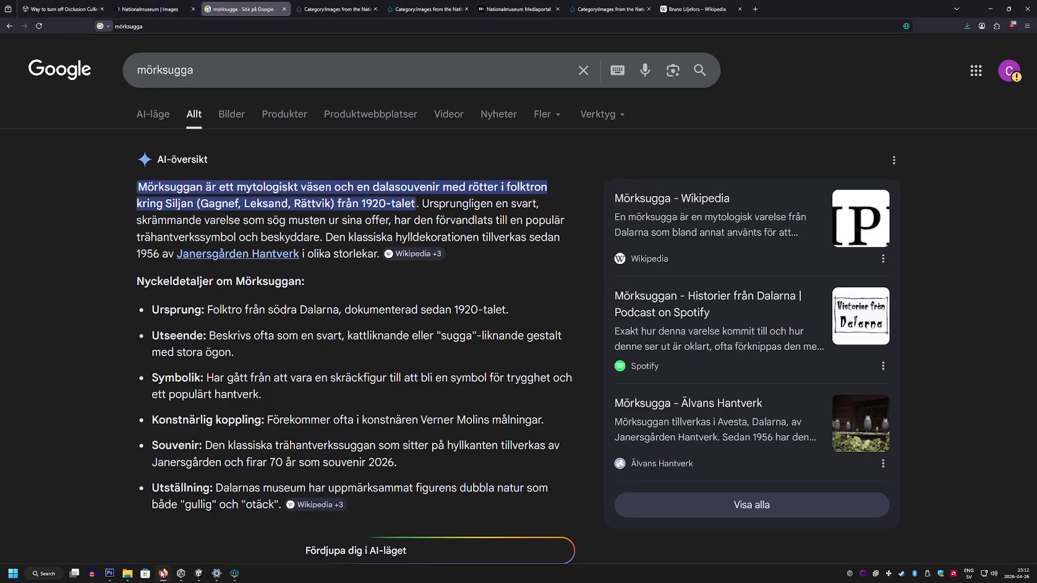
Step: Create a Mörksugga material in Paintings with the figure image as its albedo
click(207, 579)
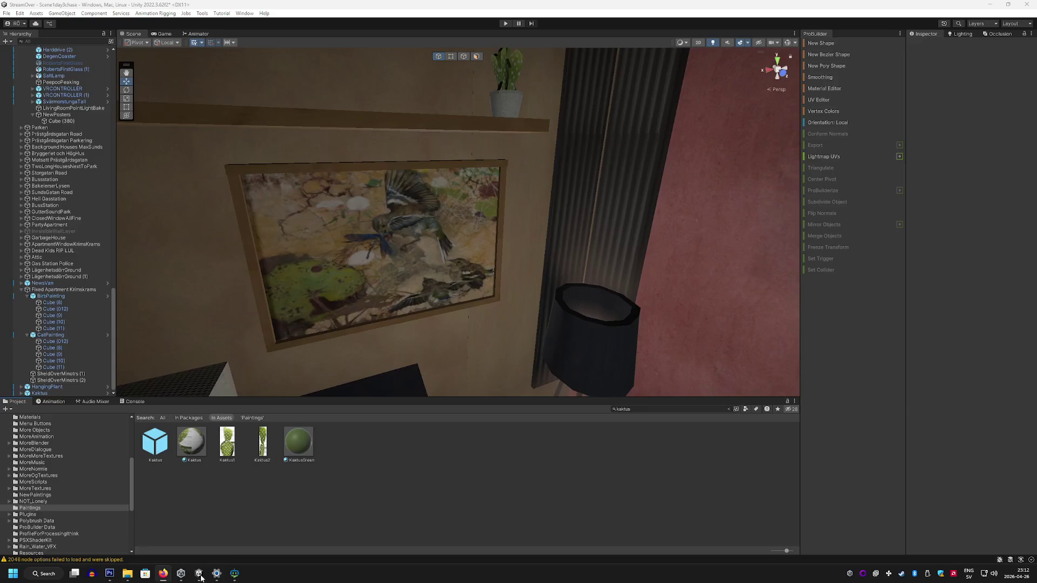
click(54, 506)
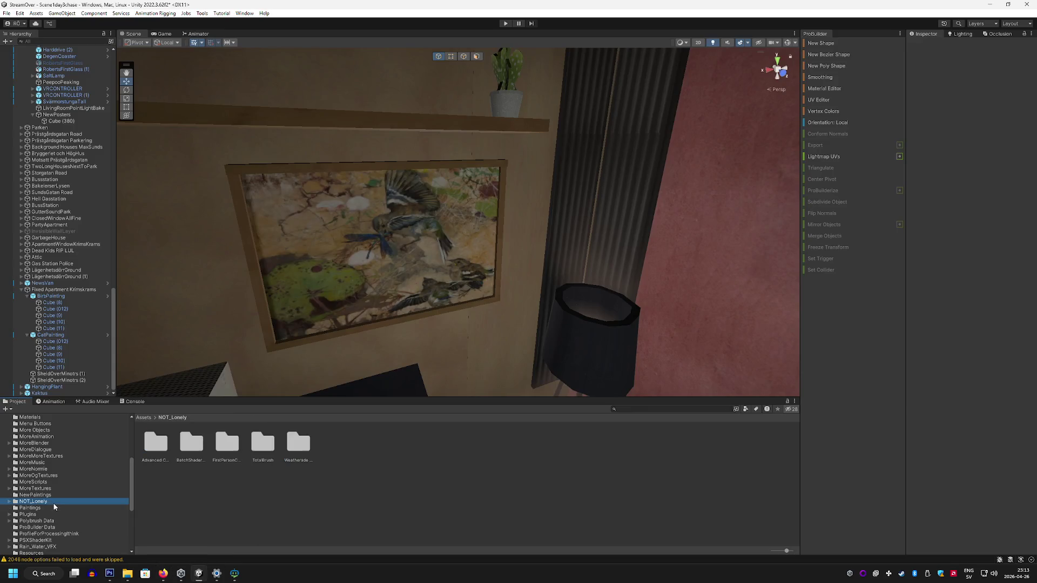
mouse_move(416, 351)
mouse_down()
mouse_move(378, 246)
mouse_move(375, 315)
mouse_up()
right_click(627, 497)
mouse_move(668, 263)
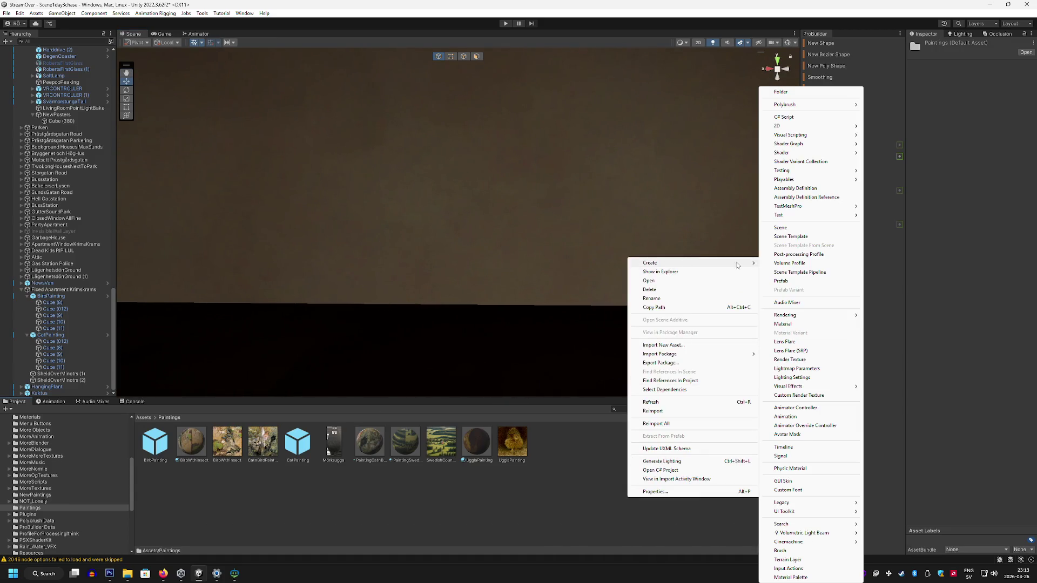
click(800, 323)
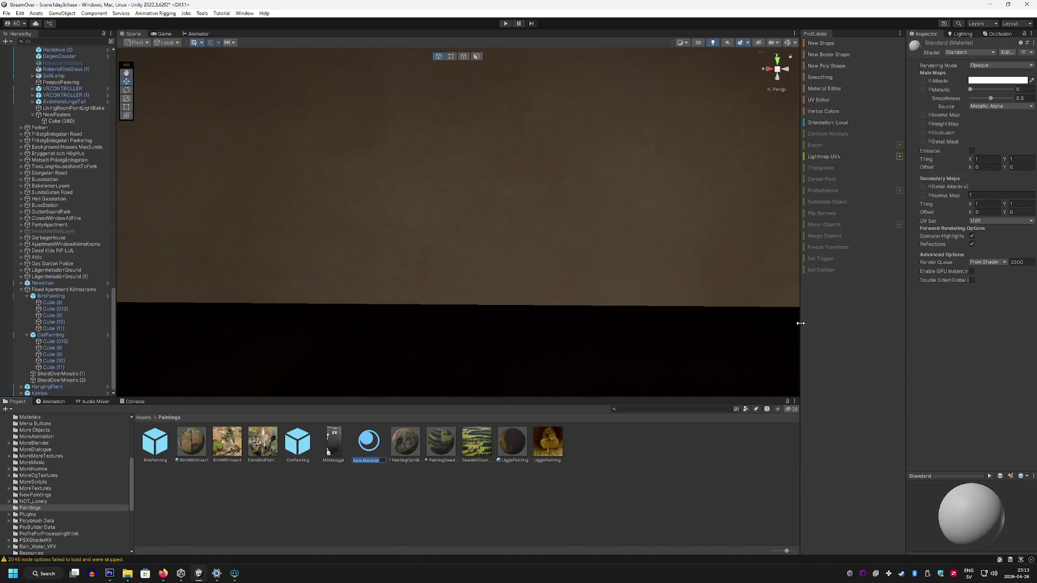
text(Mörksugg)
text(a)
key(Return)
mouse_move(369, 443)
mouse_down()
mouse_move(572, 352)
mouse_move(923, 30)
mouse_move(942, 87)
mouse_move(899, 89)
mouse_up()
scroll(493, 247, down, 5)
scroll(629, 187, up, 3)
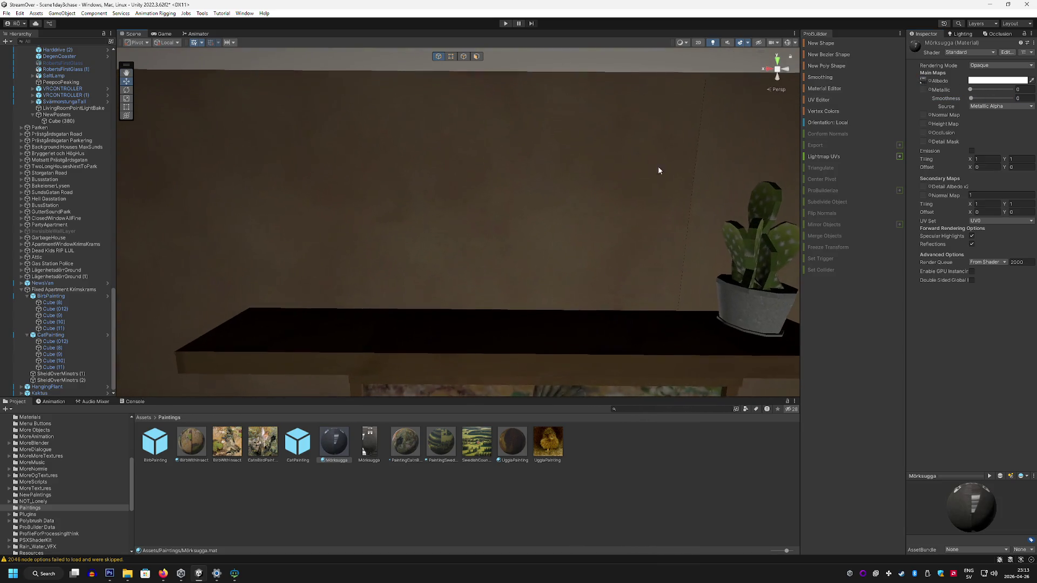
Step: Draw a thin ProBuilder panel on the wall, apply the Mörksugga material and select its front face
click(835, 43)
drag(368, 187, 449, 312)
click(444, 324)
key(f)
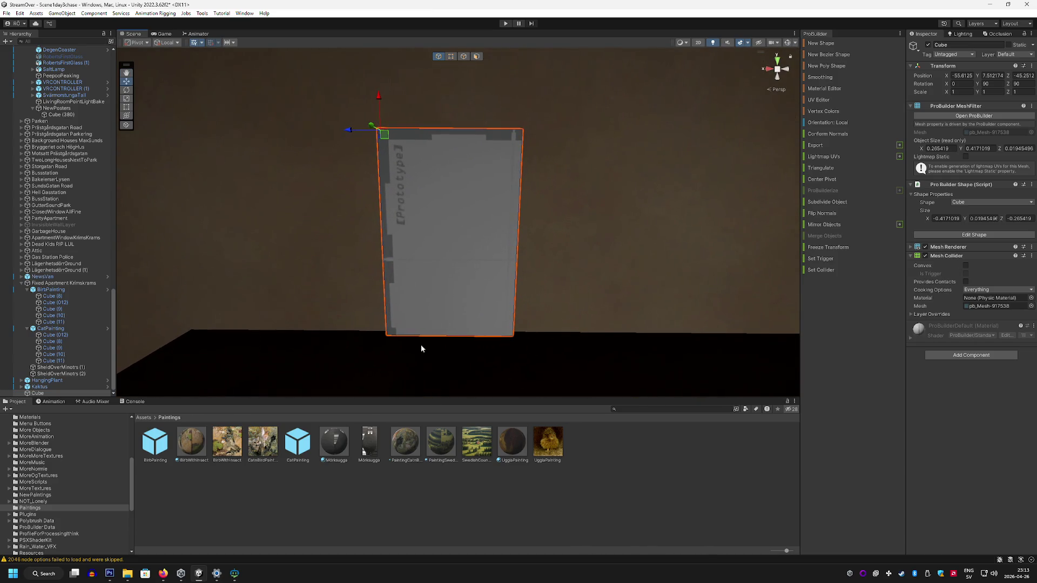
drag(344, 442, 425, 290)
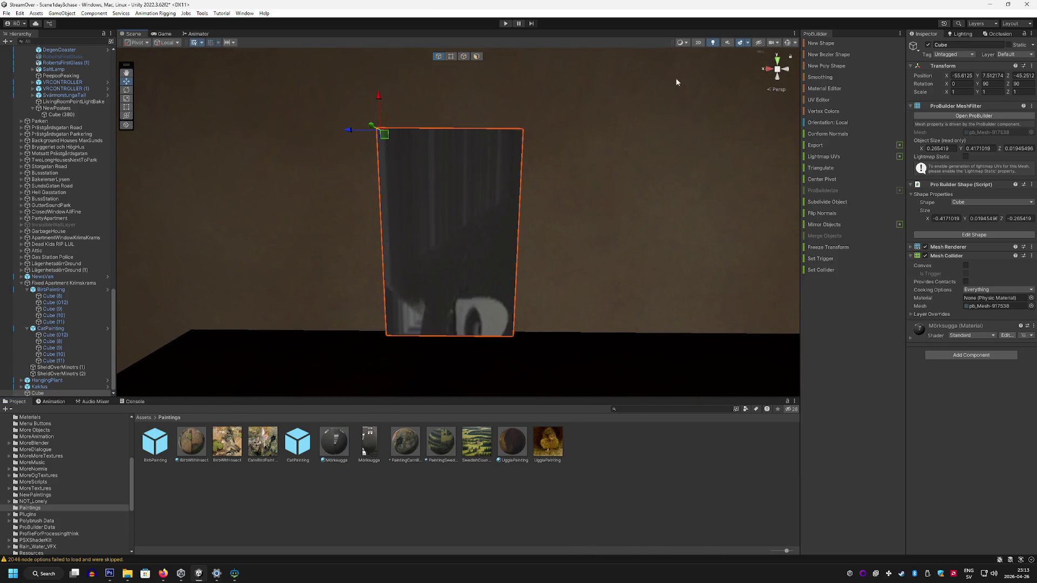
click(477, 56)
click(479, 199)
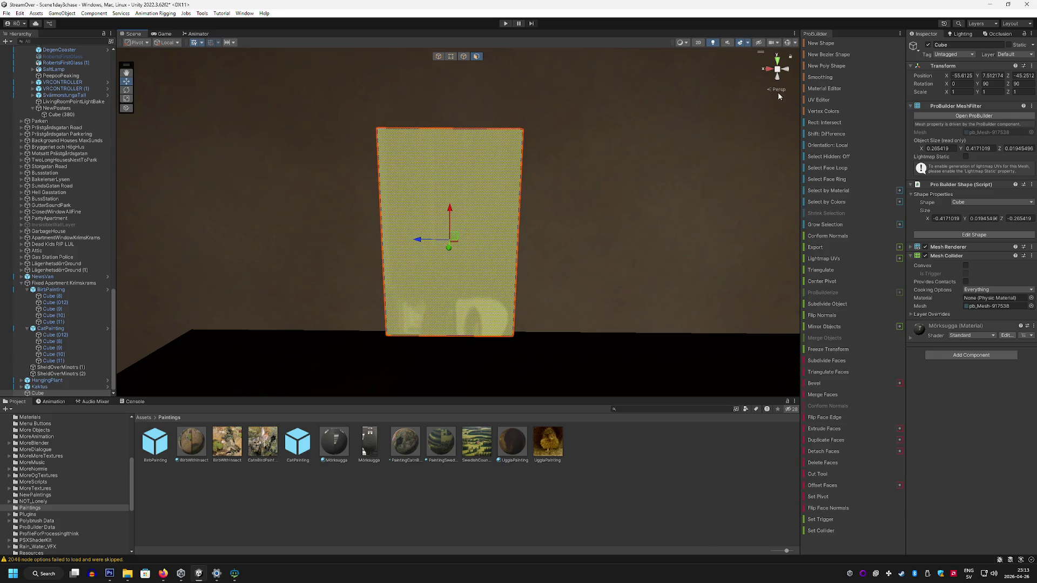
Step: In the UV Editor, set Fill Mode to Stretch and offset the face's UVs to -1,-1
click(815, 99)
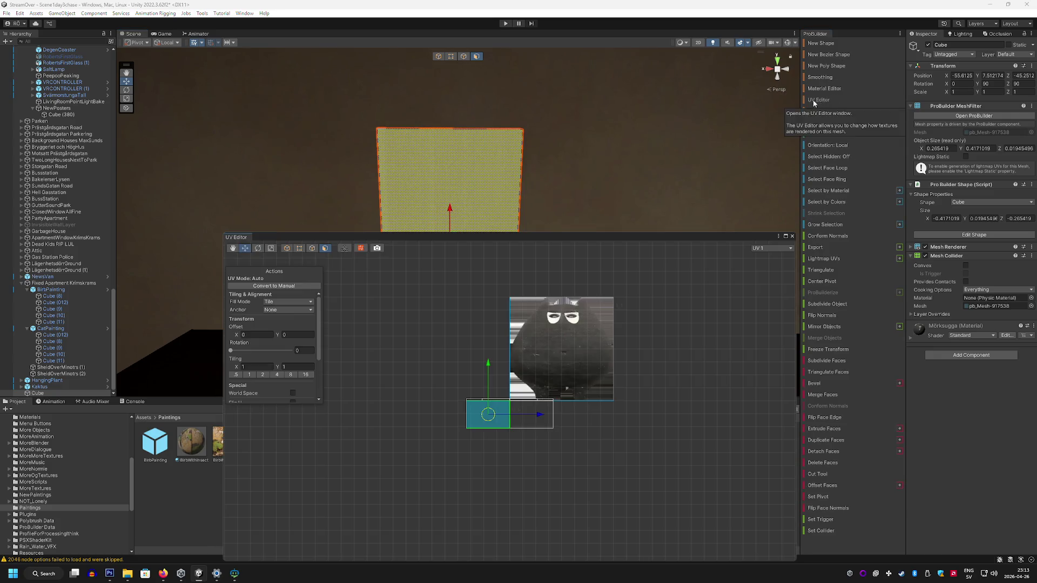
click(307, 304)
click(300, 331)
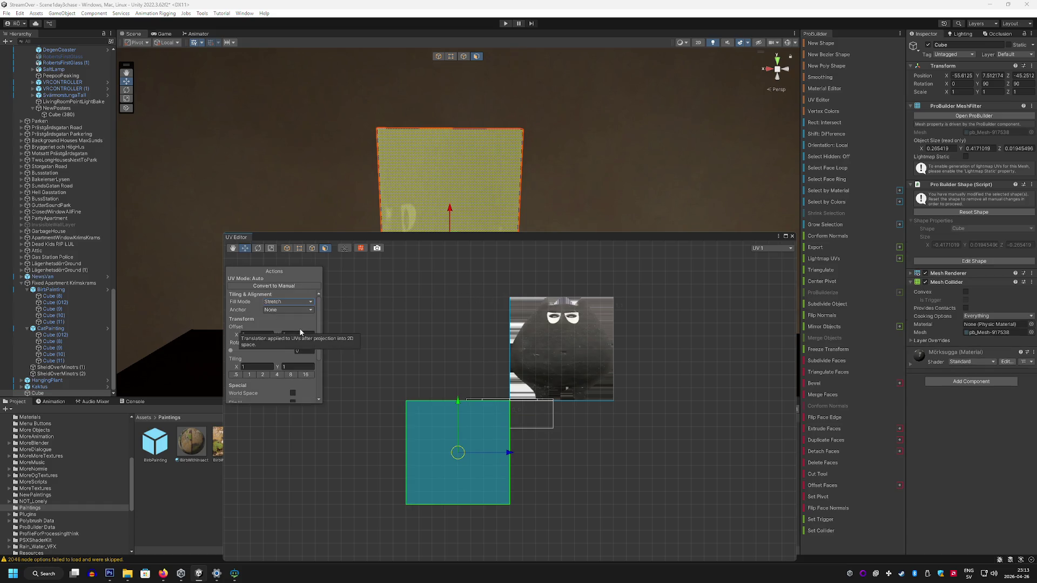
mouse_move(478, 404)
mouse_down()
mouse_move(474, 296)
mouse_move(468, 306)
mouse_up()
drag(506, 349, 612, 350)
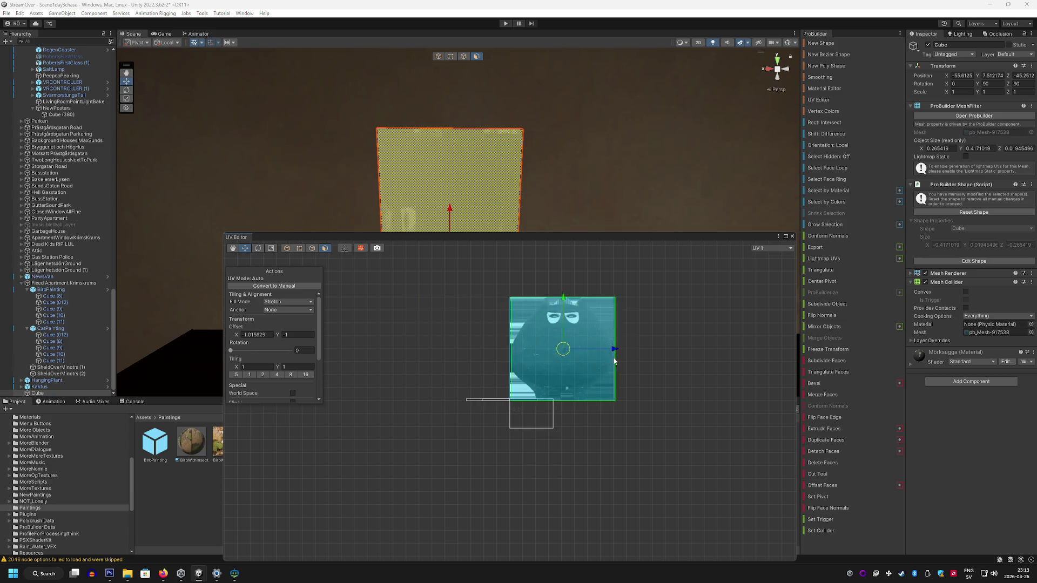
mouse_move(593, 177)
mouse_down()
mouse_move(586, 219)
mouse_move(593, 206)
mouse_up()
Step: Try texture rotation values such as 90, 180, 125, 200 and 280 in the Rotation field
click(303, 351)
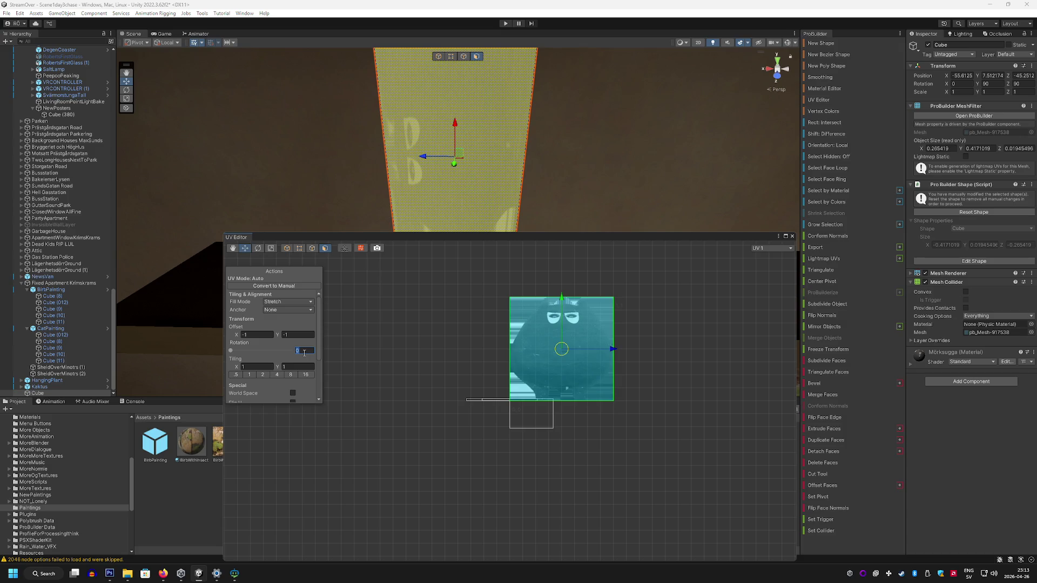
text(90)
key(Return)
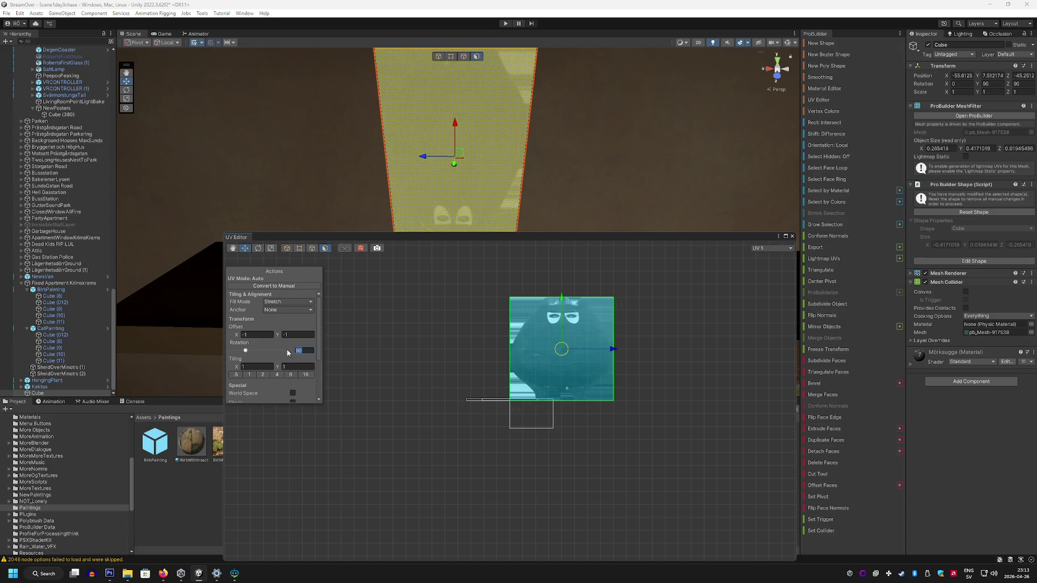
key(BackSpace)
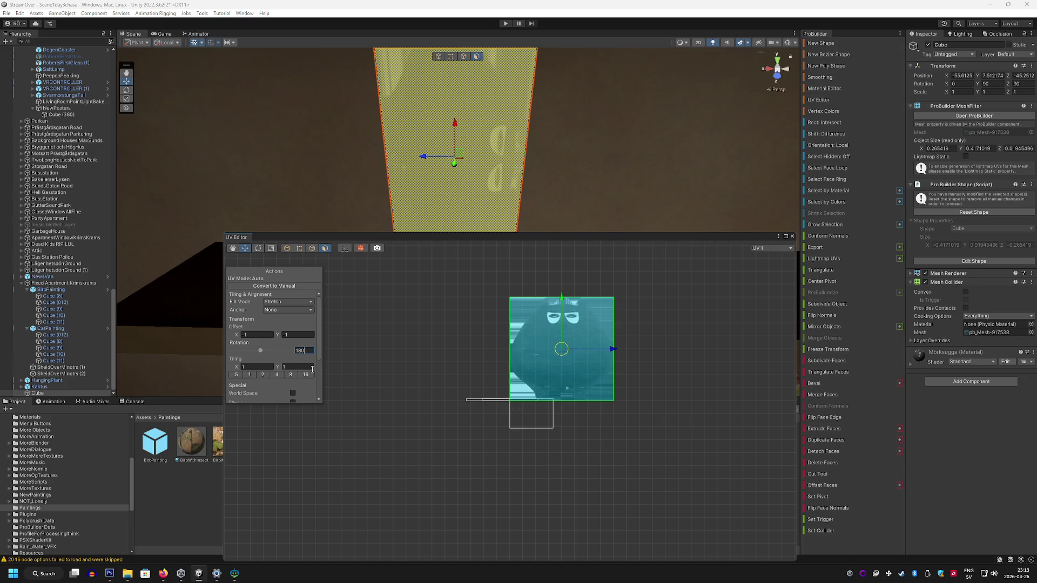
text(90)
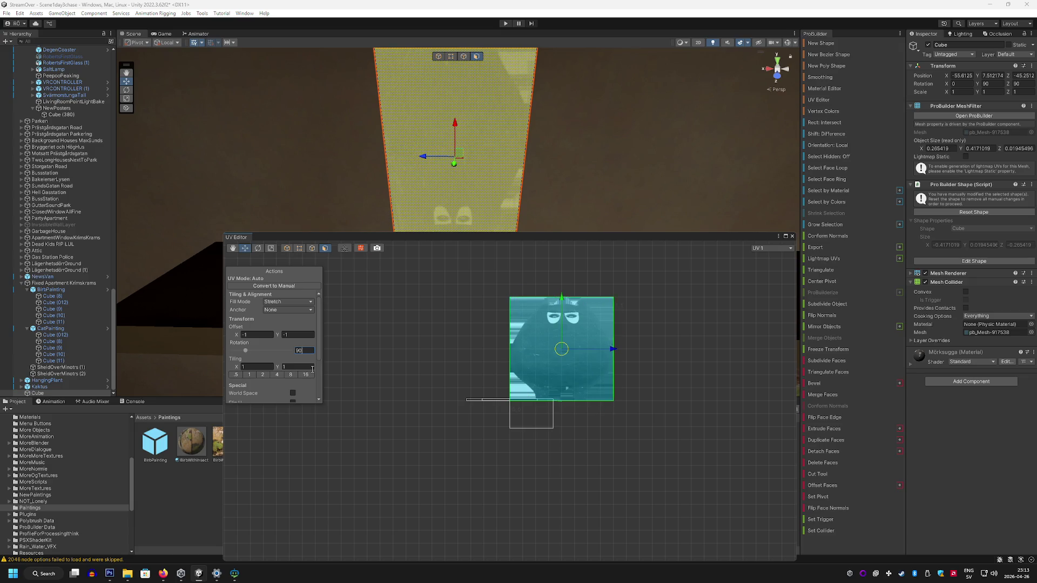
key(BackSpace)
key(BackSpace)
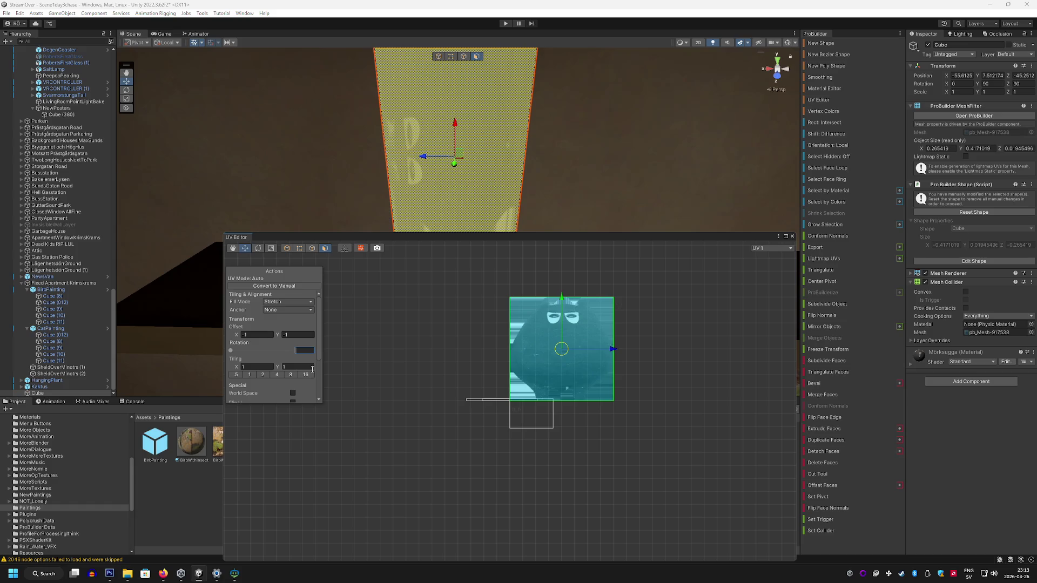
text(180)
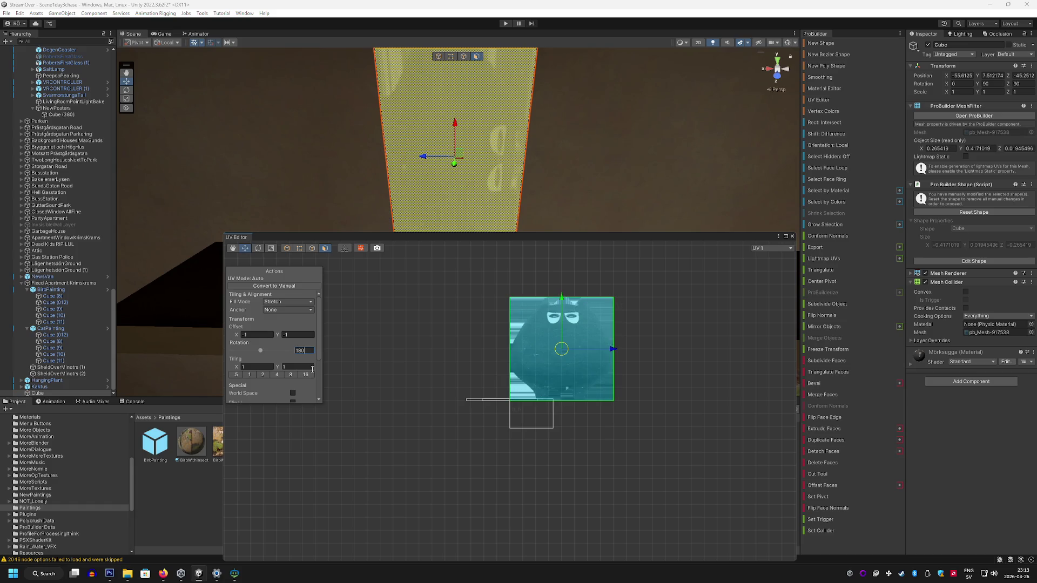
key(BackSpace)
key(BackSpace)
key(BackSpace)
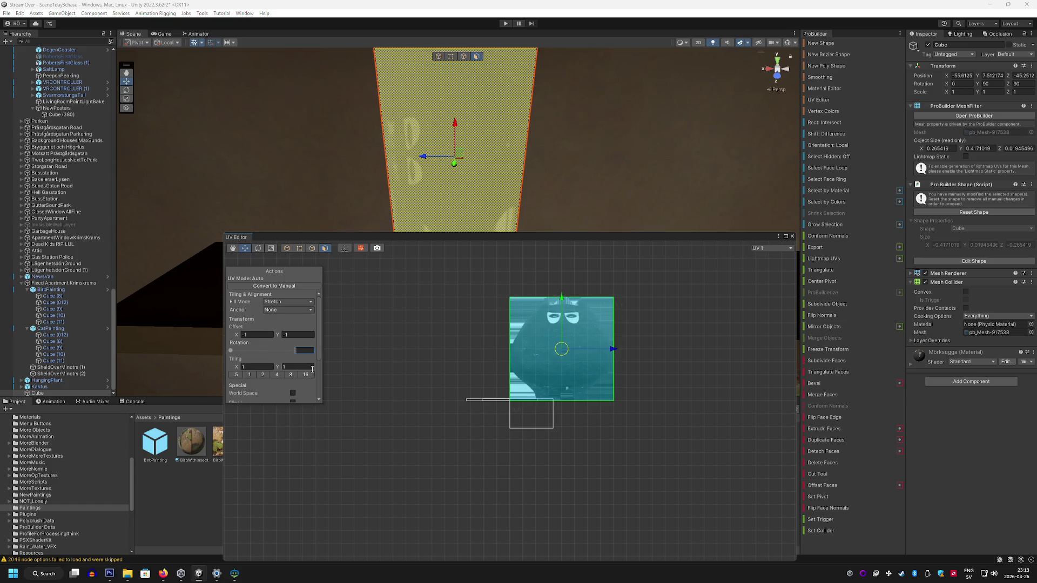
text(125)
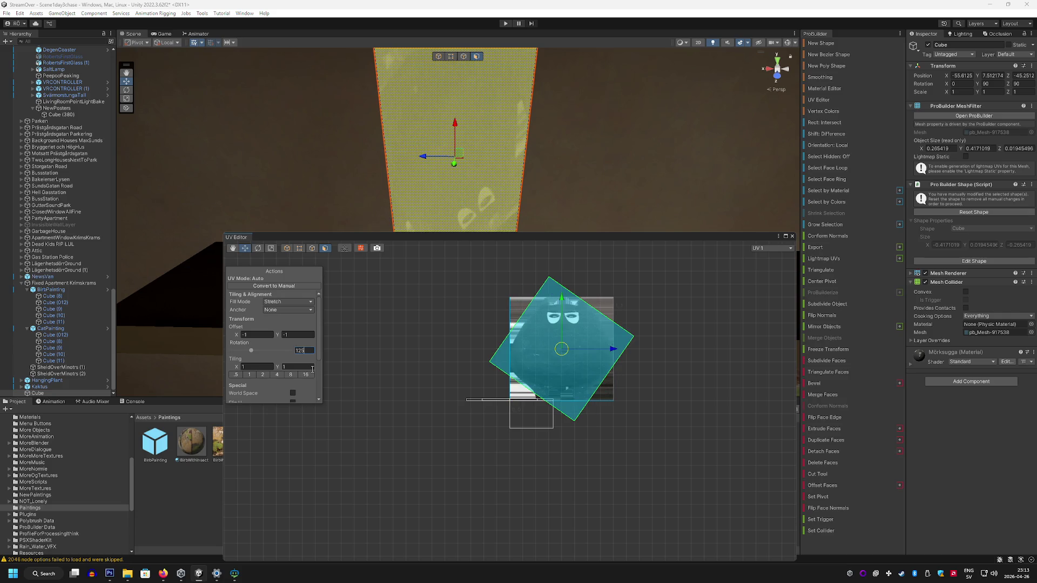
key(BackSpace)
key(BackSpace)
key(BackSpace)
text(200)
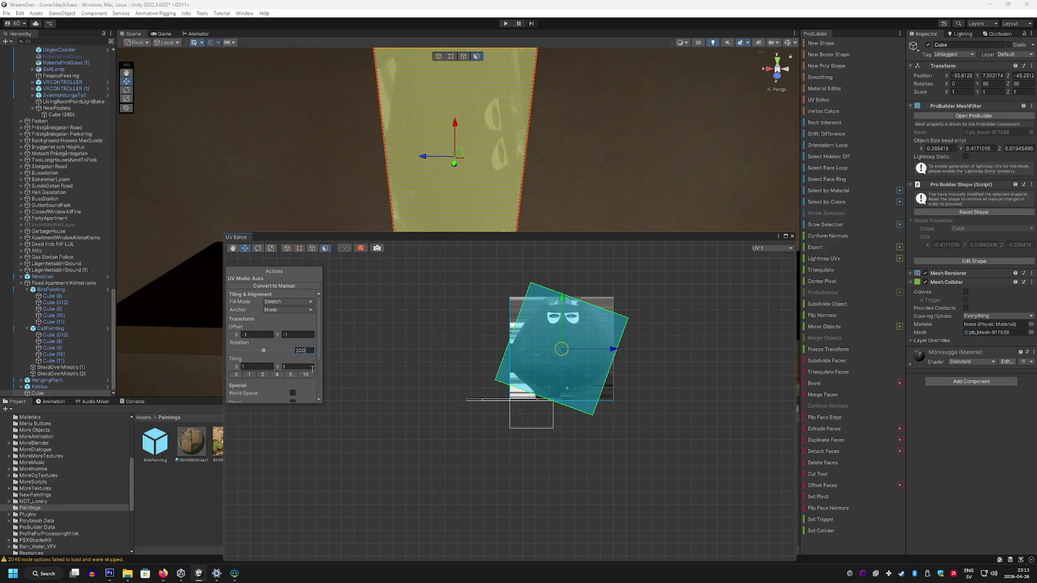
key(BackSpace)
key(BackSpace)
key(BackSpace)
text(280)
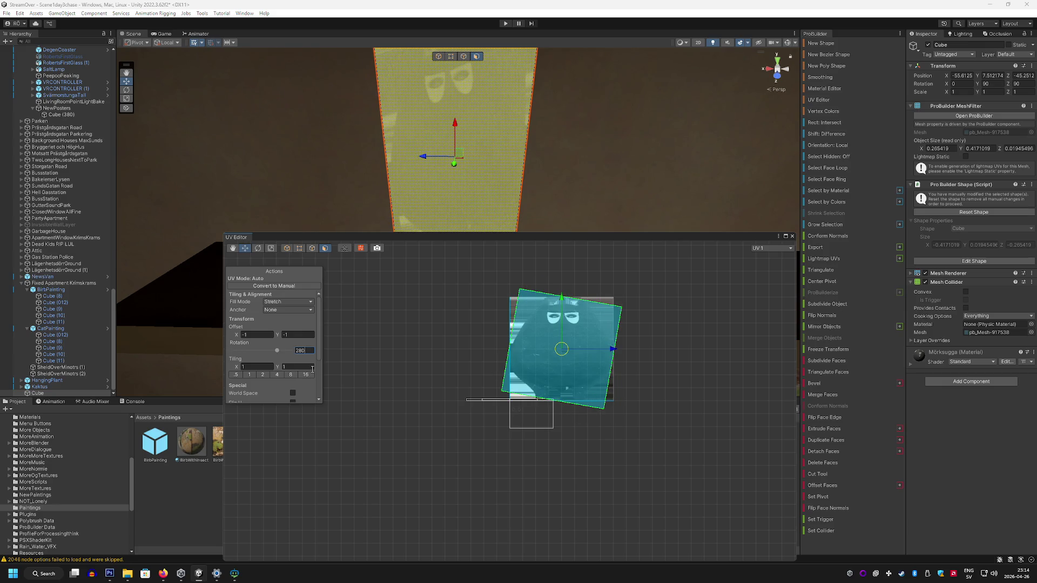
key(BackSpace)
key(BackSpace)
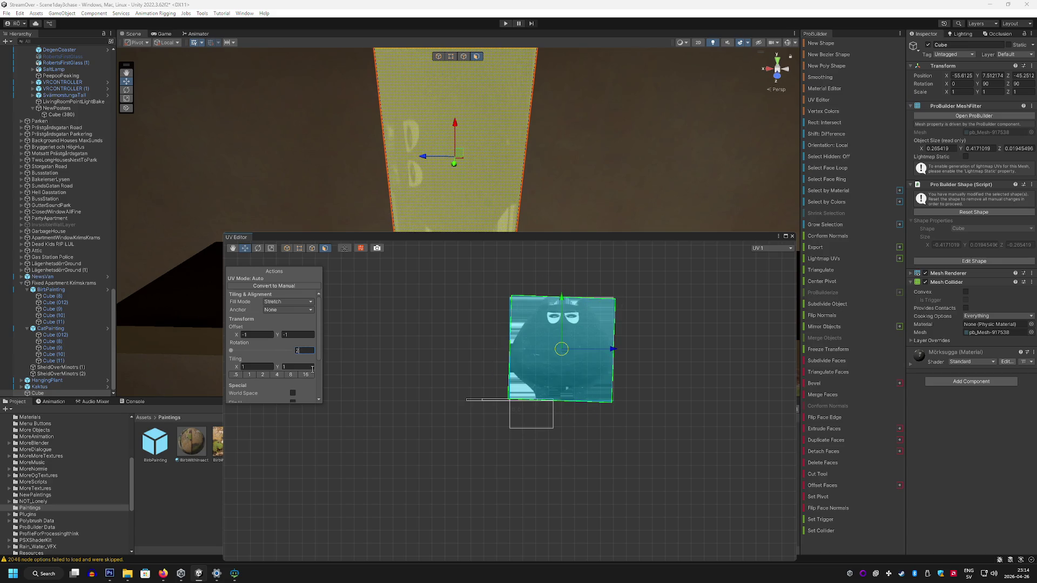
text(5)
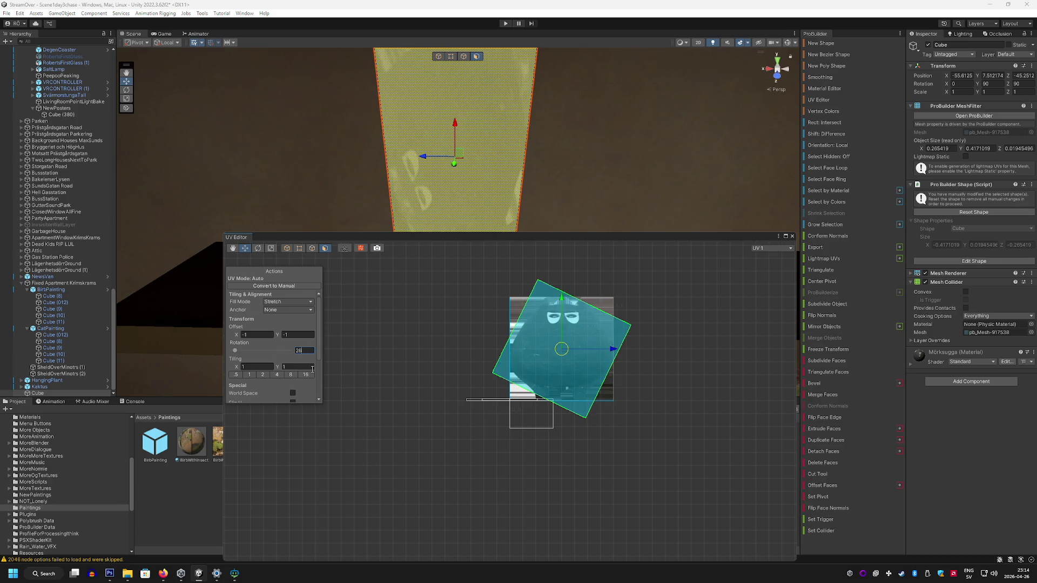
key(BackSpace)
text(3)
key(BackSpace)
text(8)
key(BackSpace)
text(0)
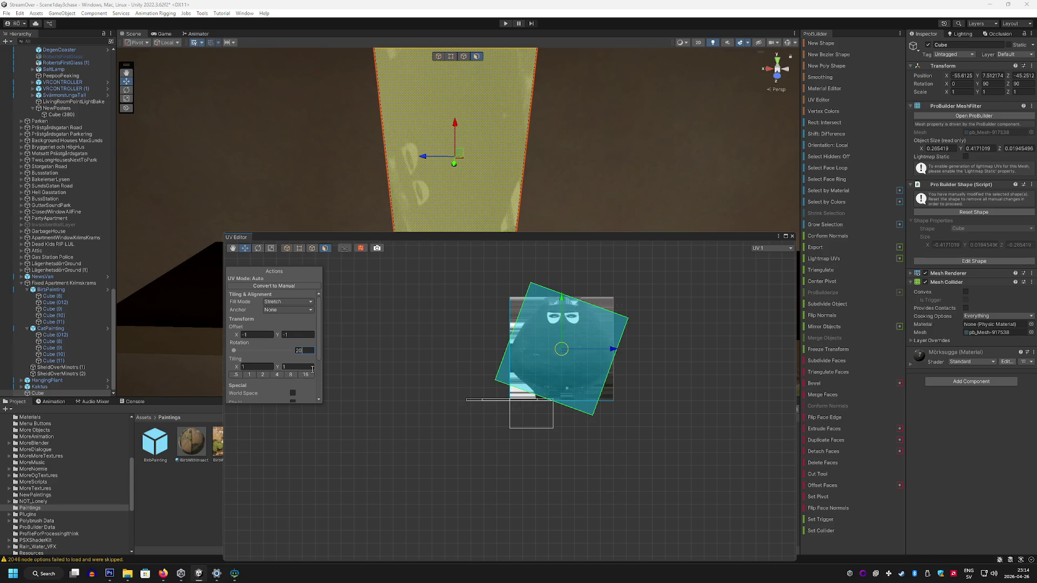
key(BackSpace)
key(BackSpace)
text(1890)
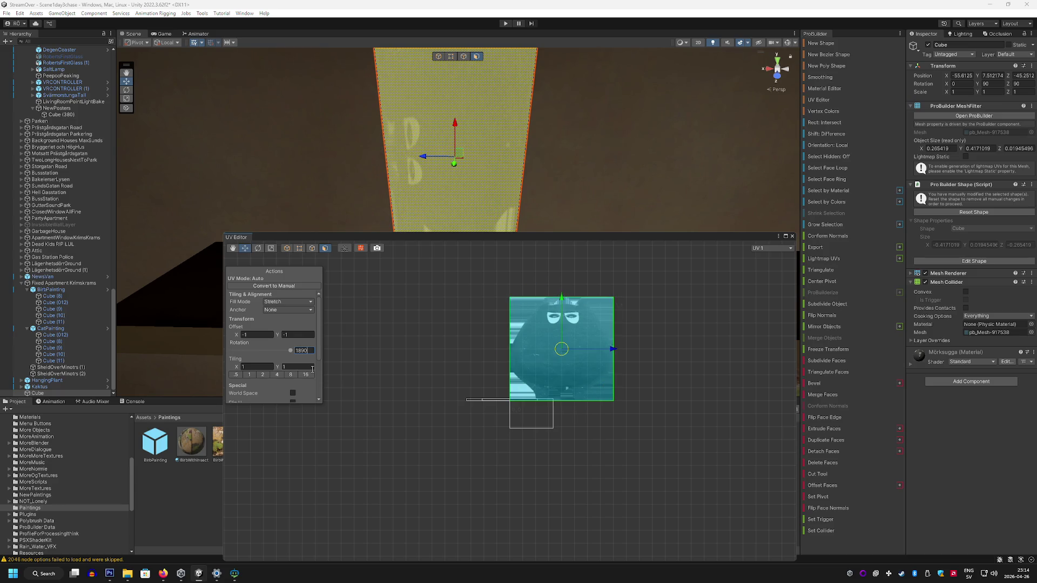
key(BackSpace)
key(BackSpace)
key(BackSpace)
key(BackSpace)
Step: Set the UV rotation to 270, close the UV Editor and view the upright figure panel
drag(231, 351, 276, 354)
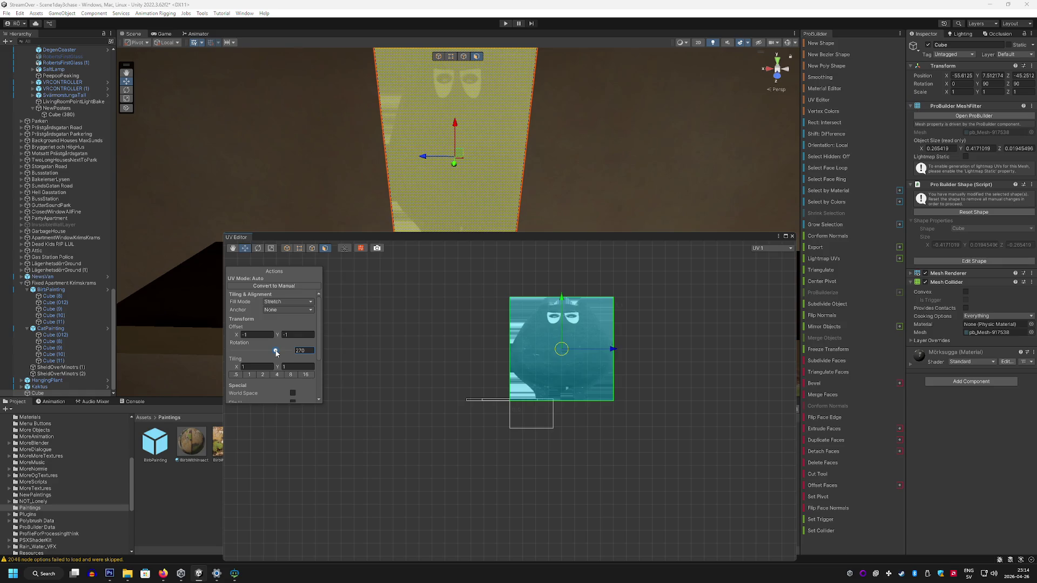
click(792, 236)
mouse_move(741, 235)
mouse_down()
mouse_move(593, 189)
mouse_move(332, 196)
mouse_move(479, 201)
mouse_move(551, 222)
mouse_move(546, 186)
mouse_move(542, 229)
mouse_move(551, 198)
mouse_up()
click(331, 196)
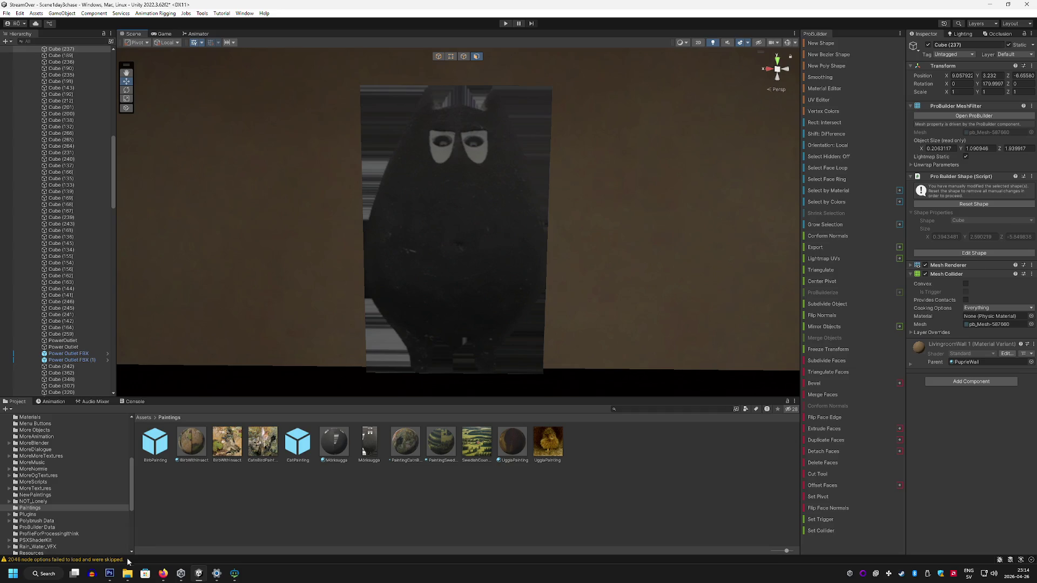
Step: Switch from Unity to the cat image open in Photoshop
click(109, 573)
Step: Apply a Mosaic pixelate filter with cell size 2 to the cat image
click(129, 5)
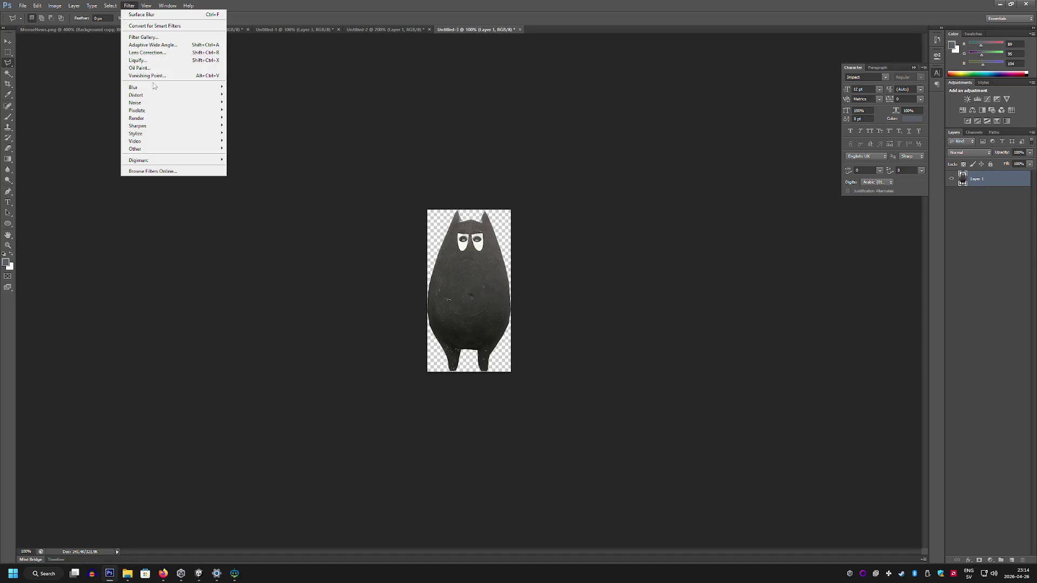
mouse_move(177, 110)
click(252, 149)
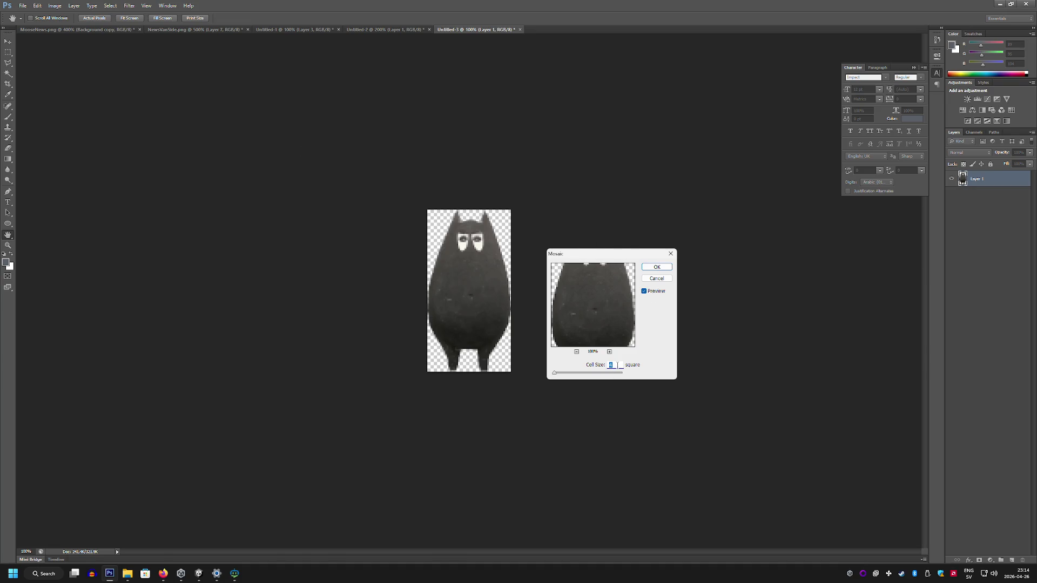
text(2)
click(656, 267)
Step: Darken the cat image with Brightness/Contrast at brightness -30 and contrast 100
click(24, 6)
click(64, 118)
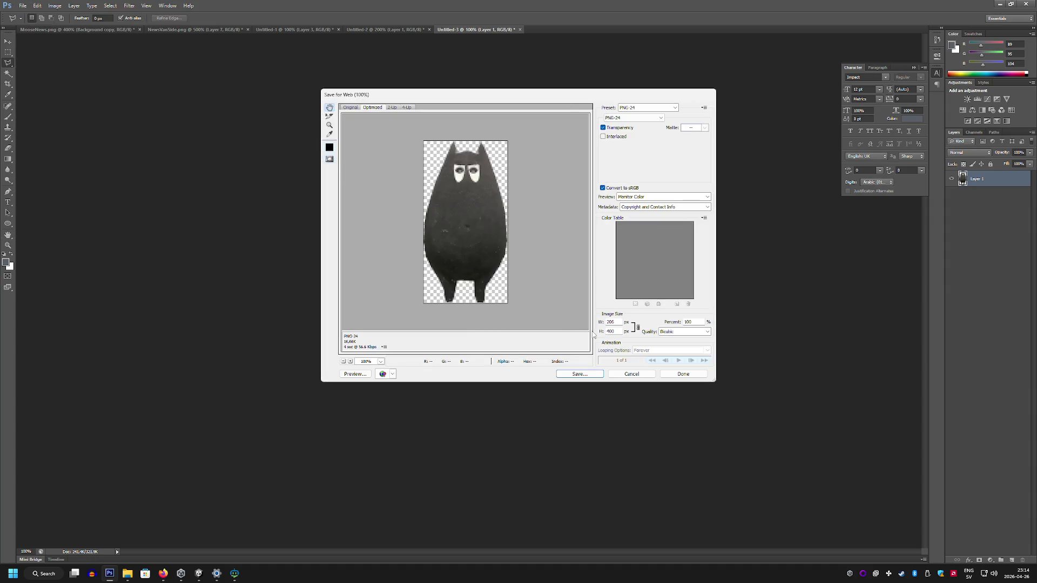
click(632, 374)
click(55, 6)
mouse_move(91, 26)
click(169, 26)
mouse_move(501, 211)
mouse_down()
mouse_move(549, 206)
mouse_move(492, 190)
mouse_up()
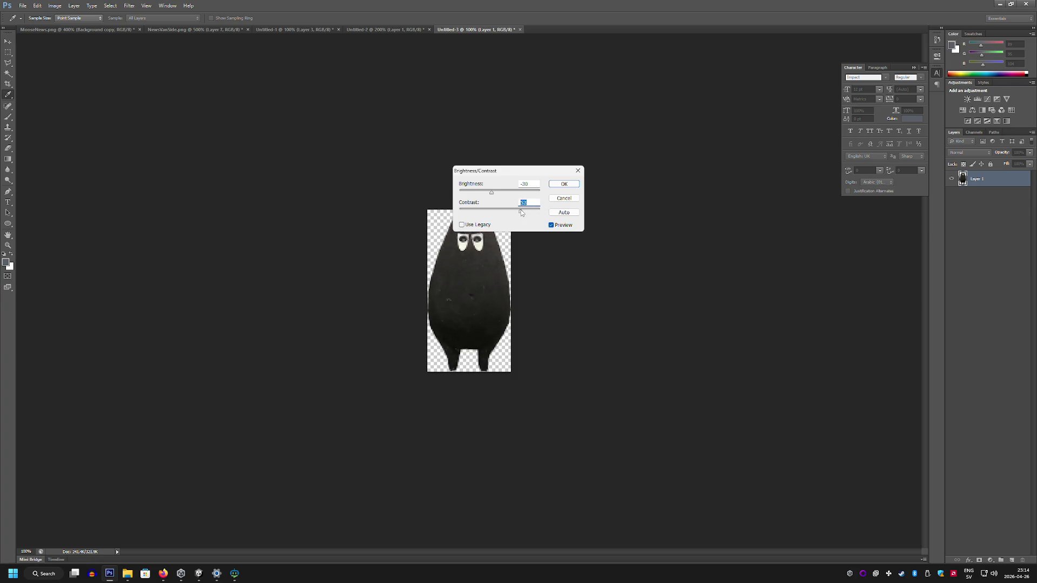
click(562, 185)
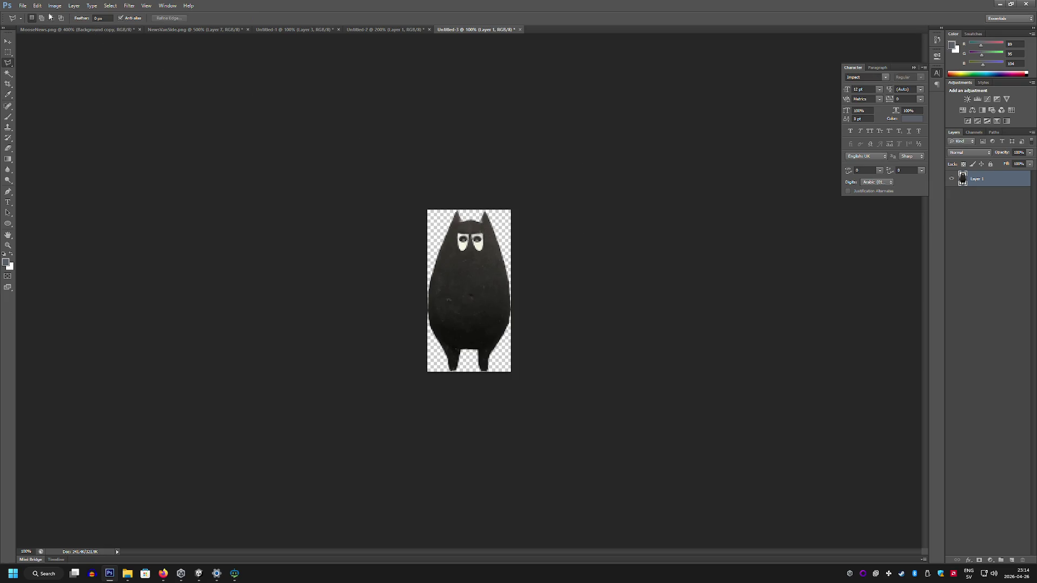
Step: Save for Web over Mörksugga.png in the Paintings folder and return to Unity
click(23, 6)
click(63, 121)
click(587, 373)
click(470, 154)
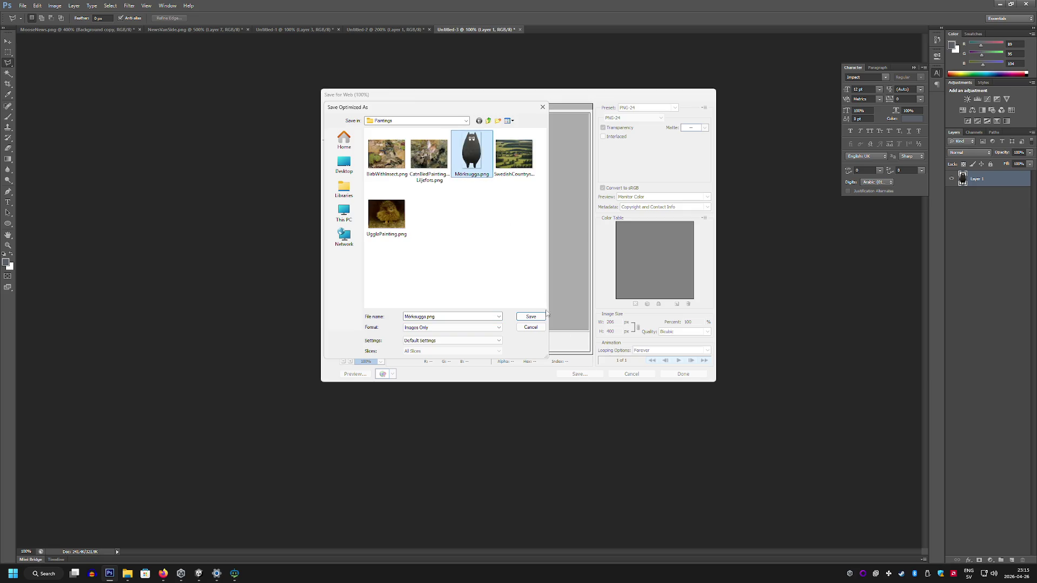
click(531, 316)
click(573, 256)
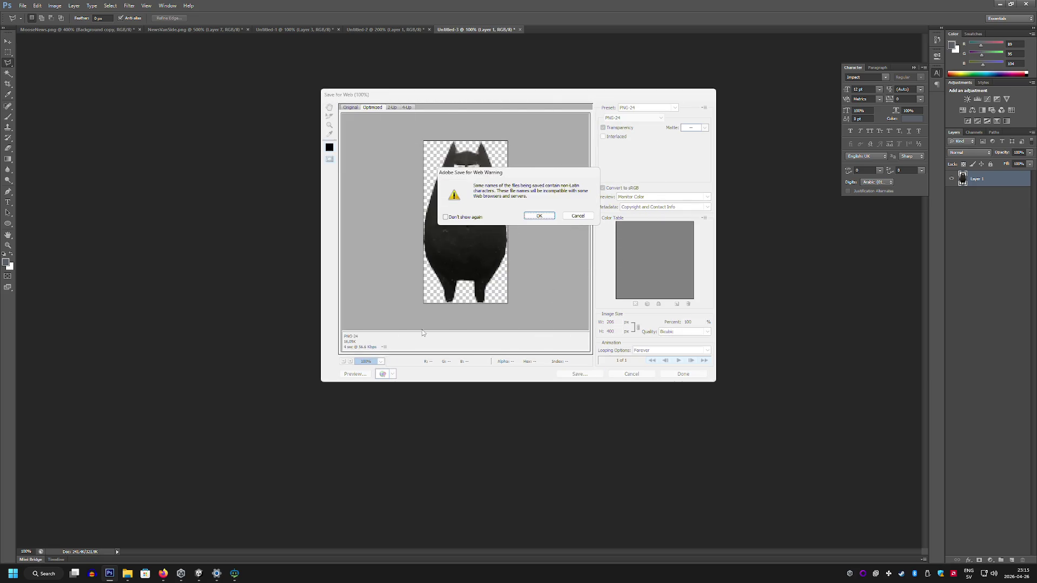
click(538, 216)
click(218, 574)
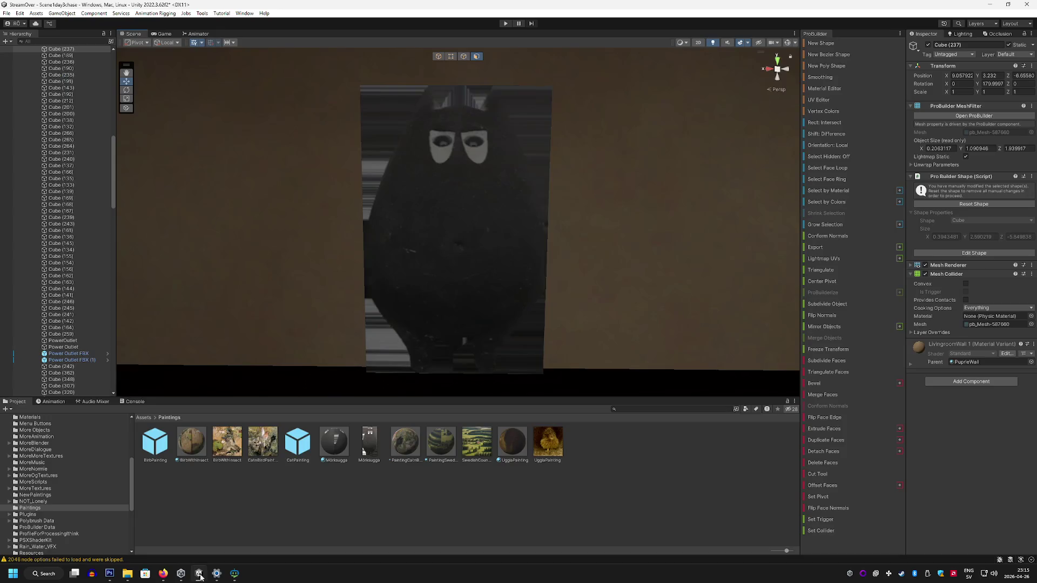
Step: Start a new ProBuilder Poly Shape with its first point at the cat's lower left leg
click(821, 43)
scroll(544, 201, up, 5)
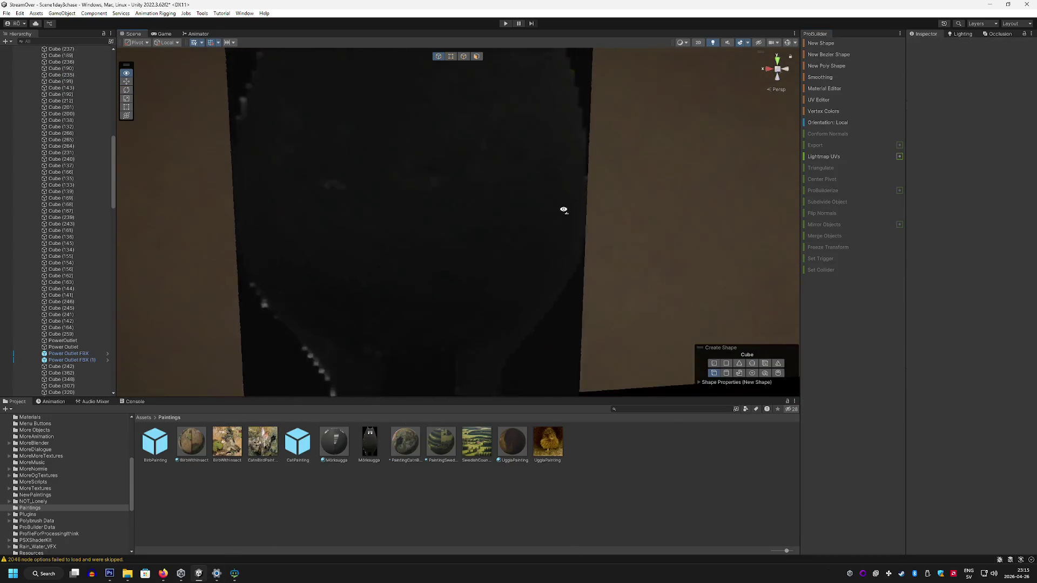
scroll(562, 211, down, 5)
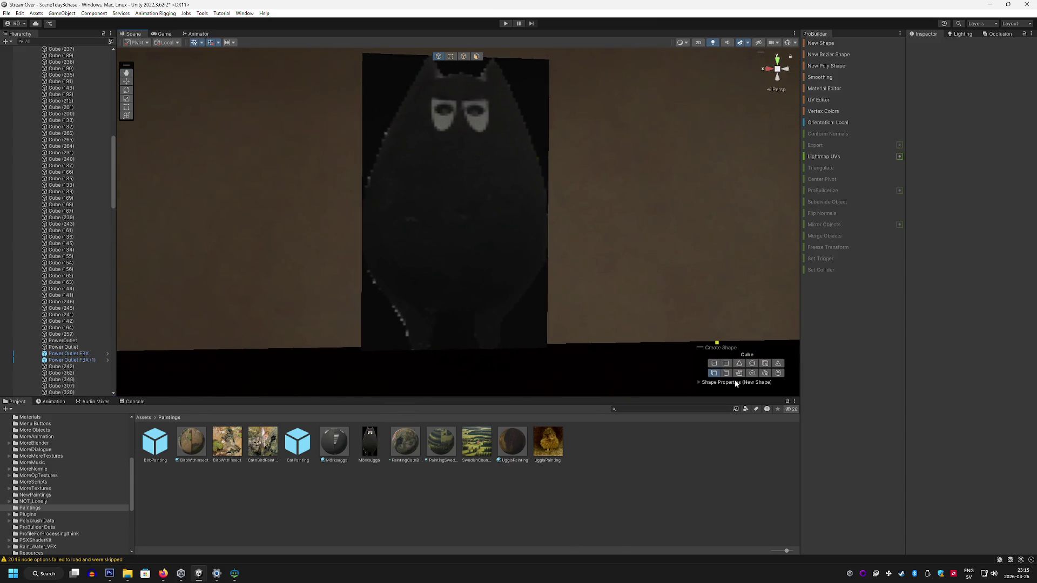
click(844, 66)
click(429, 350)
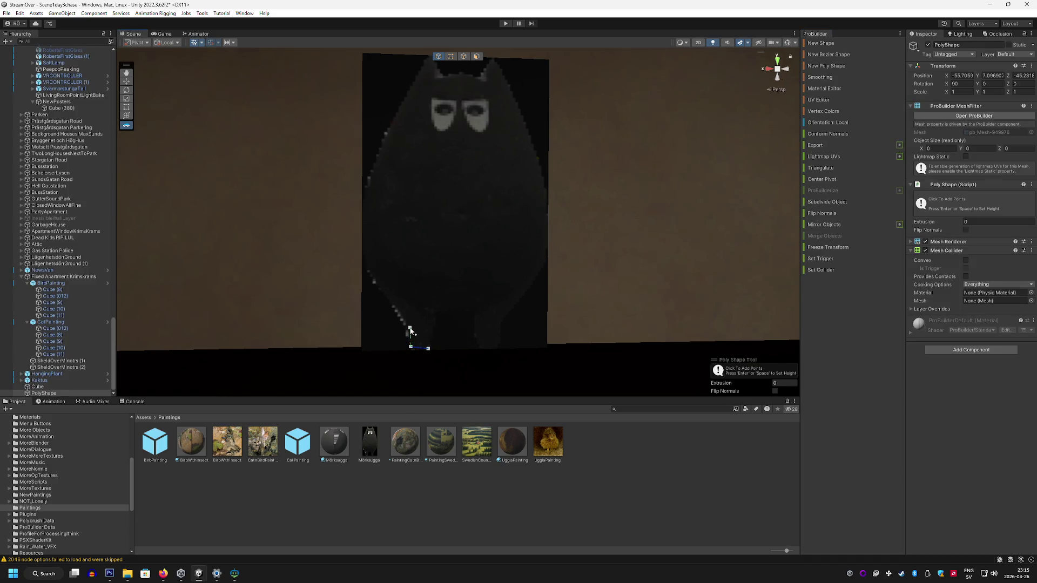
Step: Trace outline points up the cat's left side and across both ears
click(394, 299)
click(367, 267)
click(365, 193)
click(398, 113)
click(478, 81)
click(525, 128)
Step: Finish the outline down the right side and between the legs, closing it and extruding to about 0.043
click(545, 246)
click(508, 312)
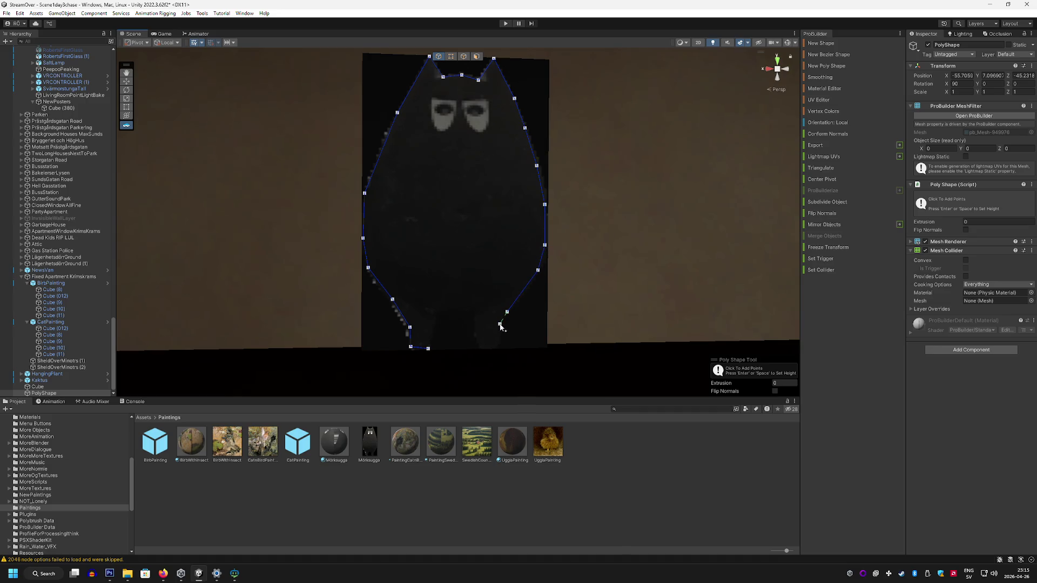
click(487, 350)
click(476, 338)
click(430, 334)
click(427, 349)
mouse_move(455, 351)
mouse_down()
mouse_move(597, 340)
mouse_move(562, 253)
mouse_up()
mouse_move(446, 255)
mouse_down()
mouse_move(474, 253)
mouse_move(491, 86)
mouse_up()
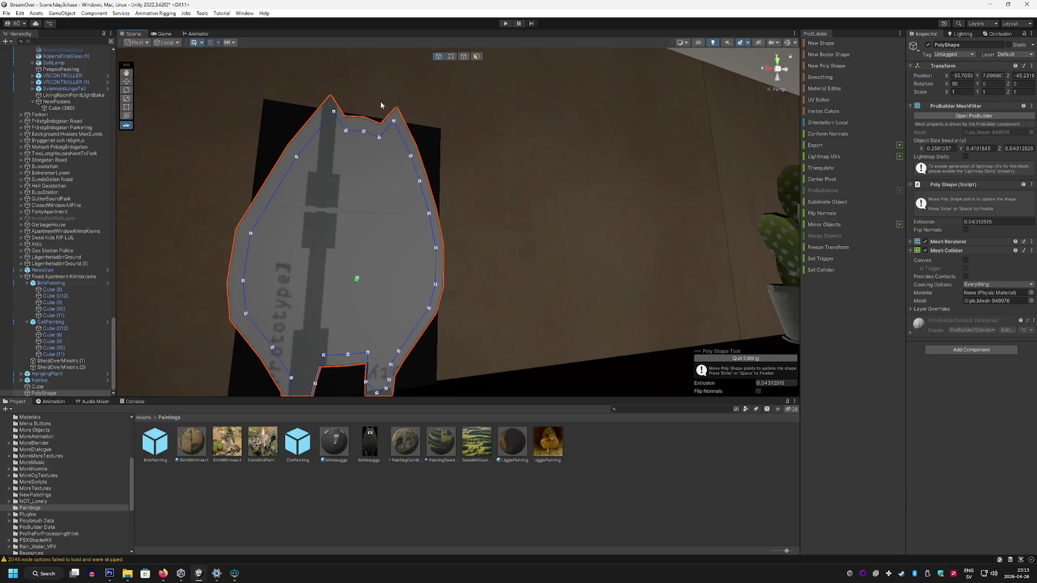
Step: Delete the black backing cube behind the cat painting
key(w)
click(281, 111)
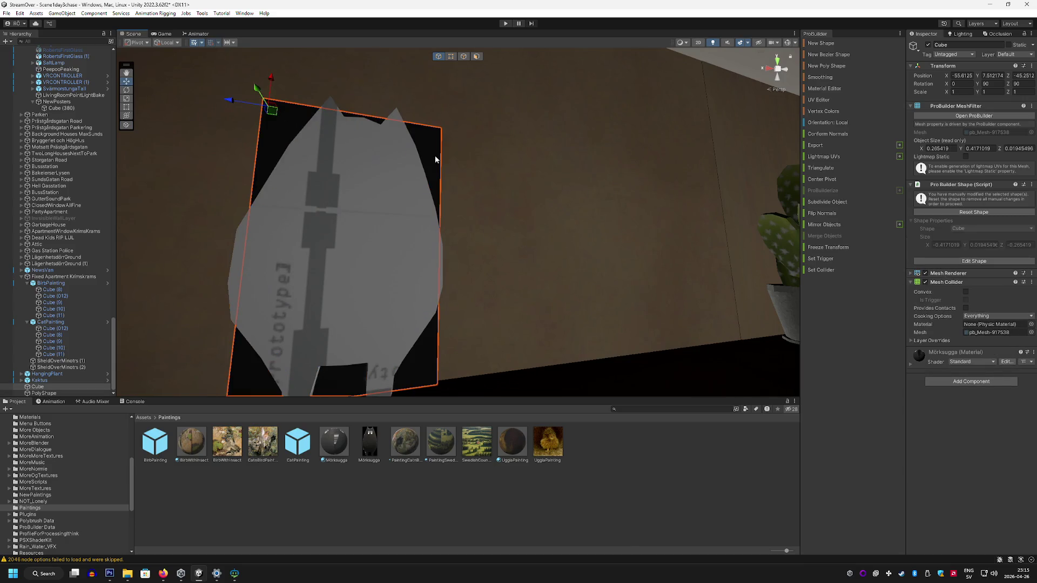
key(Delete)
Step: Apply the Mörksugga material to the cat poly shape's front face
mouse_move(544, 180)
mouse_down()
mouse_move(507, 197)
mouse_move(350, 200)
mouse_move(520, 192)
mouse_move(603, 209)
mouse_up()
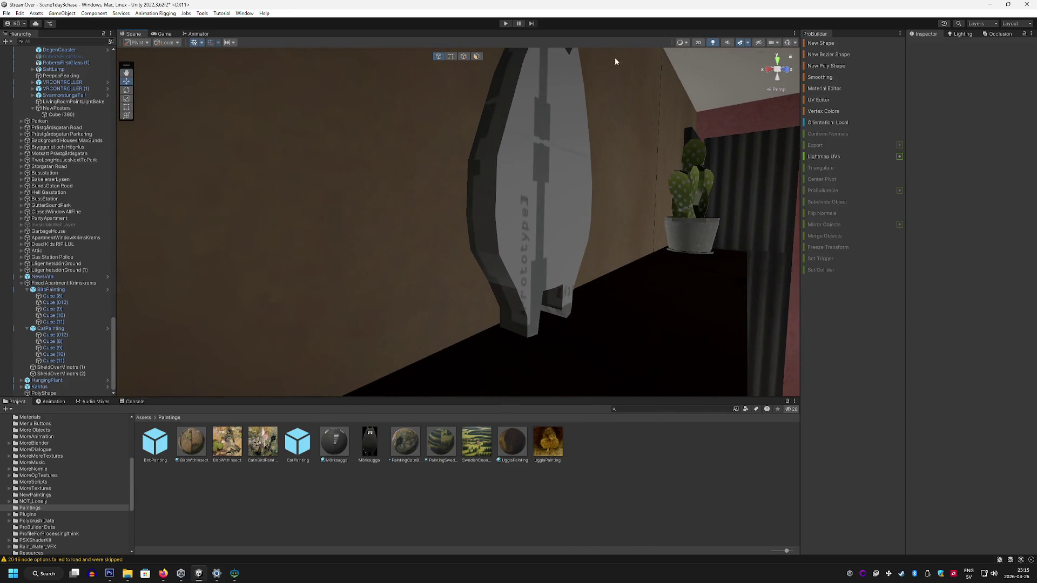
click(476, 57)
click(565, 129)
key(f)
drag(645, 164, 543, 141)
drag(332, 450, 436, 290)
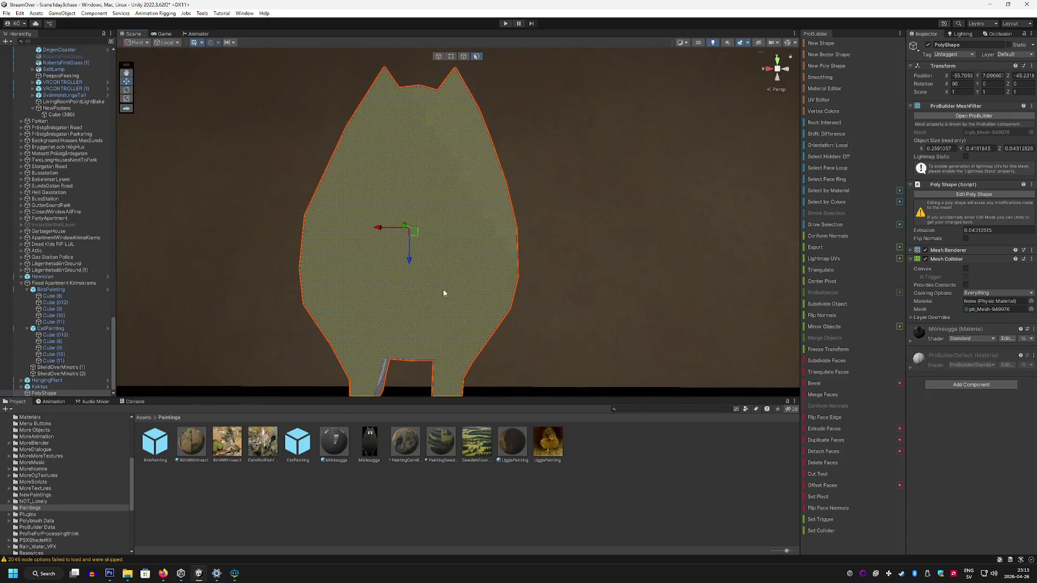
Step: In the UV Editor, fit the texture to the face and move the UV island onto the cat
click(828, 101)
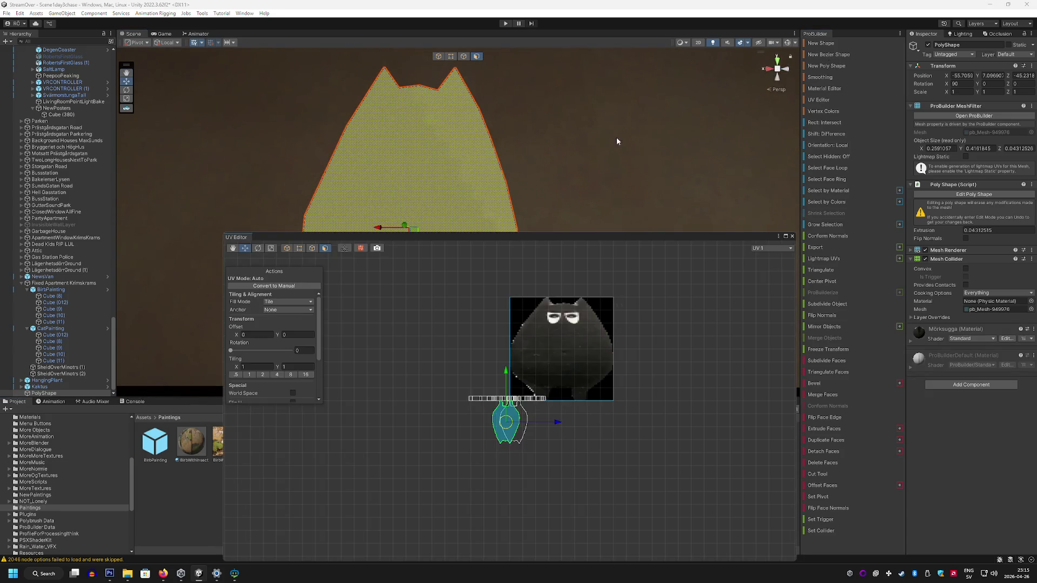
click(289, 301)
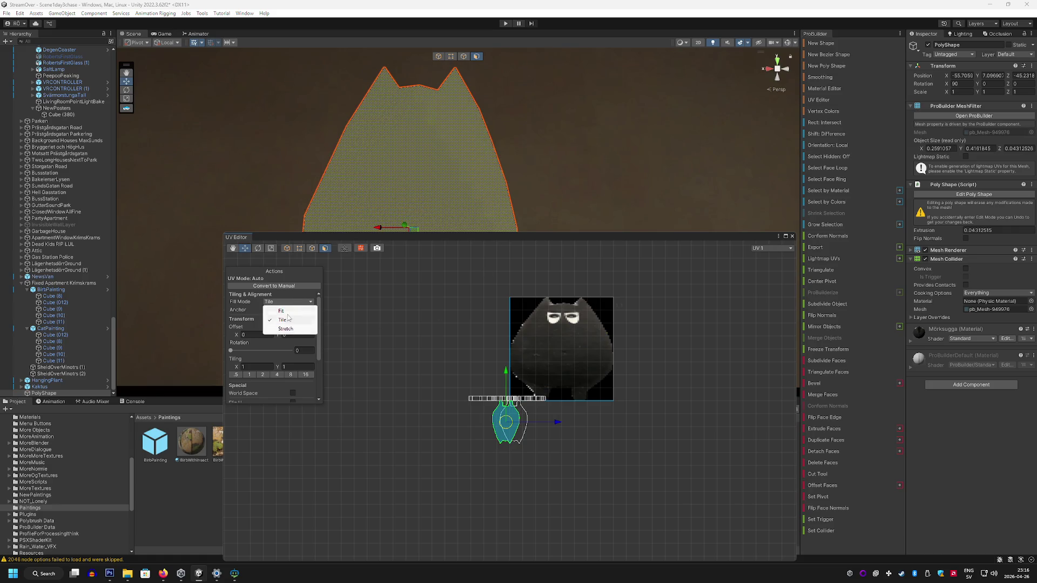
click(288, 312)
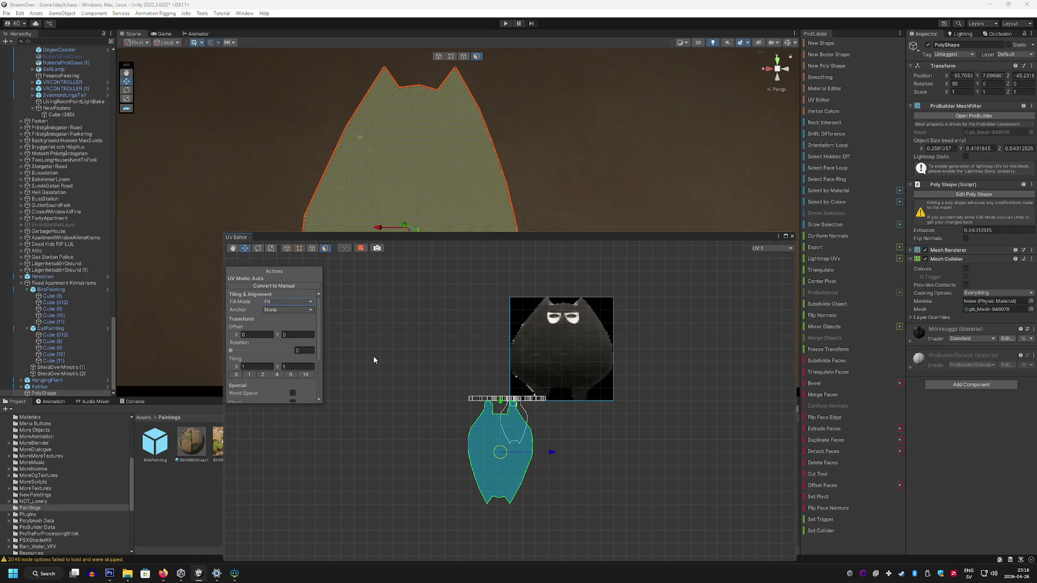
click(582, 457)
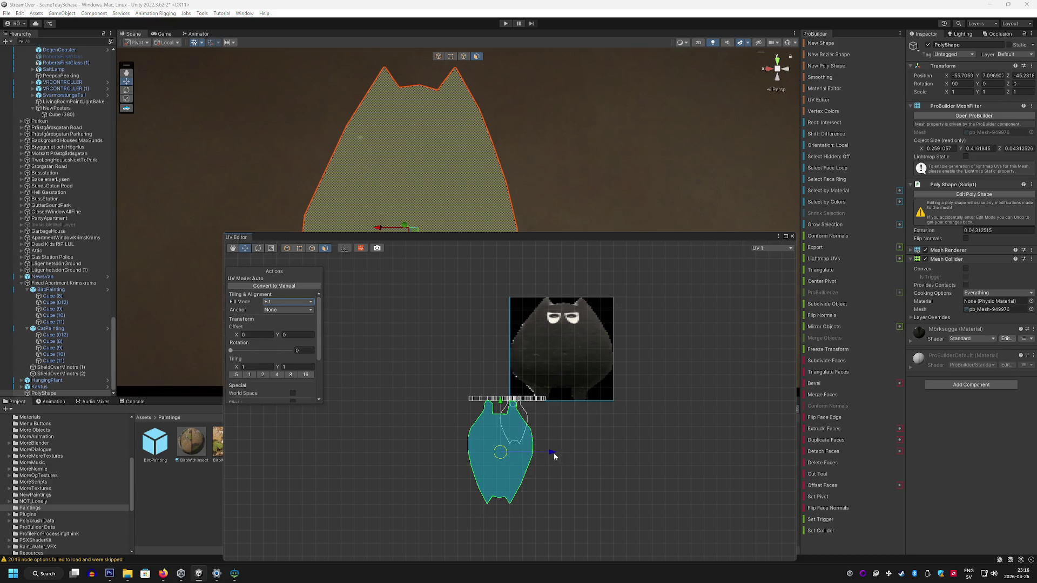
key(ctrl+z)
drag(550, 454, 609, 454)
drag(560, 403, 566, 299)
Step: Set Fill Mode to Stretch and UV rotation to 180 so the cat stands upright
click(289, 302)
click(285, 330)
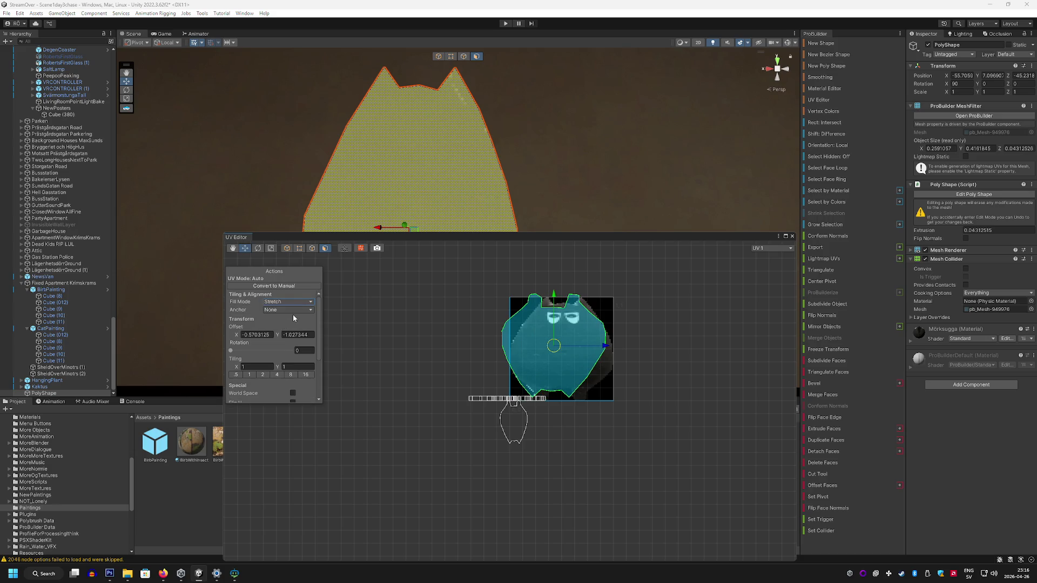
scroll(272, 319, down, 1)
scroll(274, 319, up, 1)
click(305, 351)
text(2)
text(70)
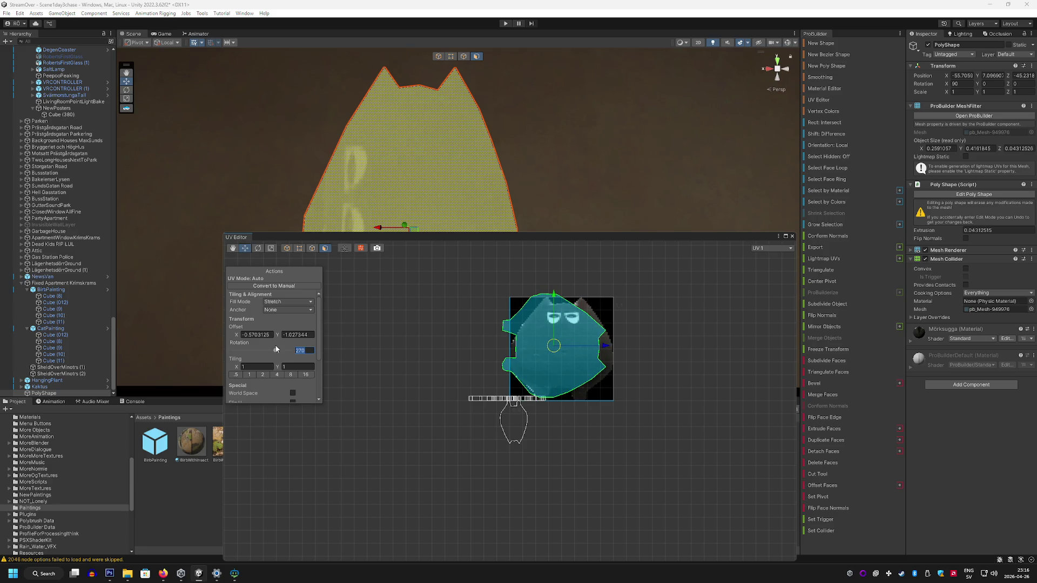
key(Return)
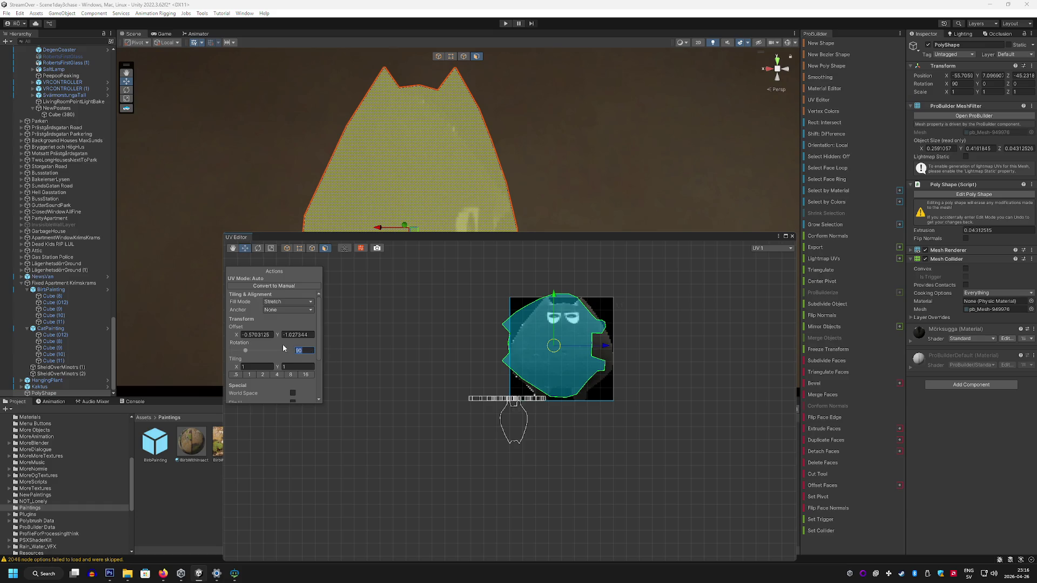
text(180)
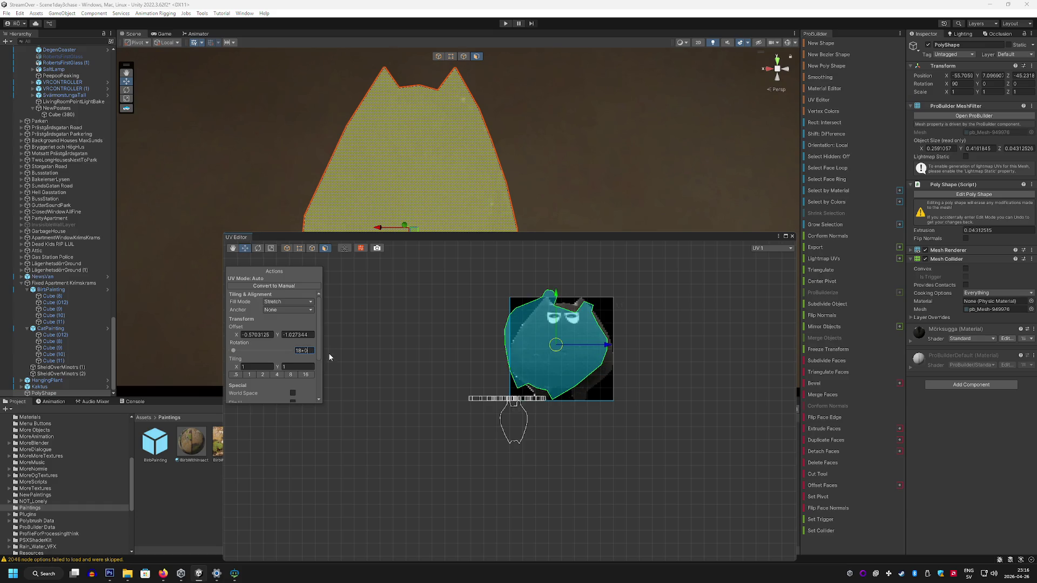
key(Return)
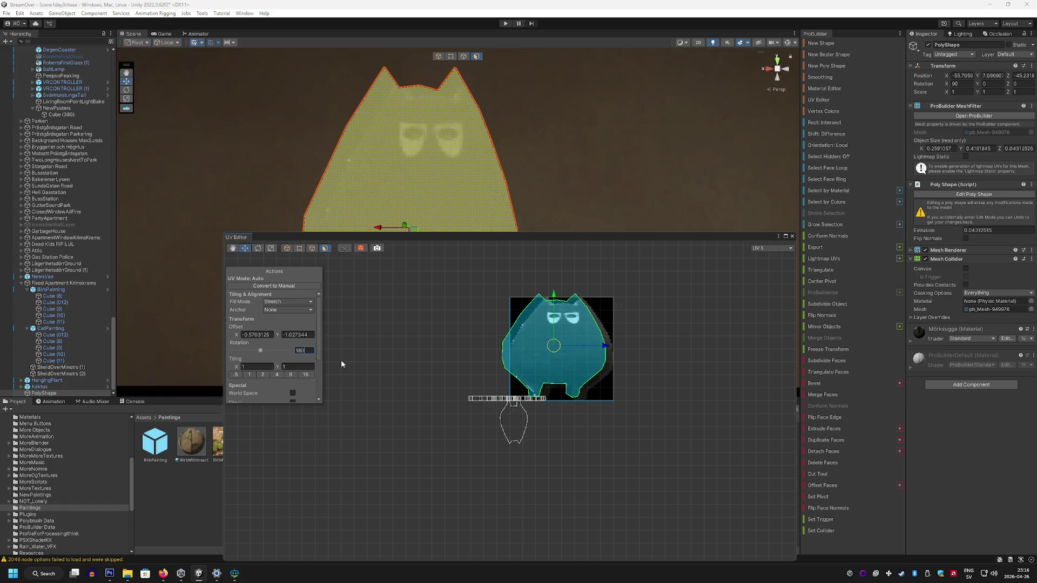
Step: Nudge the UV island right, down and left to align the cat with its outline
click(609, 347)
click(604, 349)
drag(604, 350, 611, 350)
drag(561, 296, 560, 299)
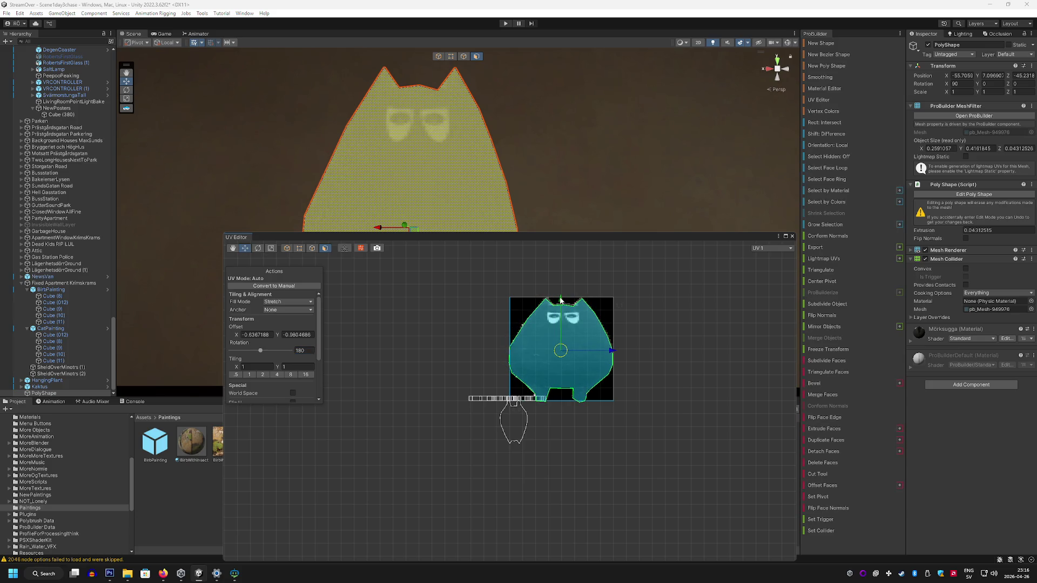
scroll(533, 162, up, 5)
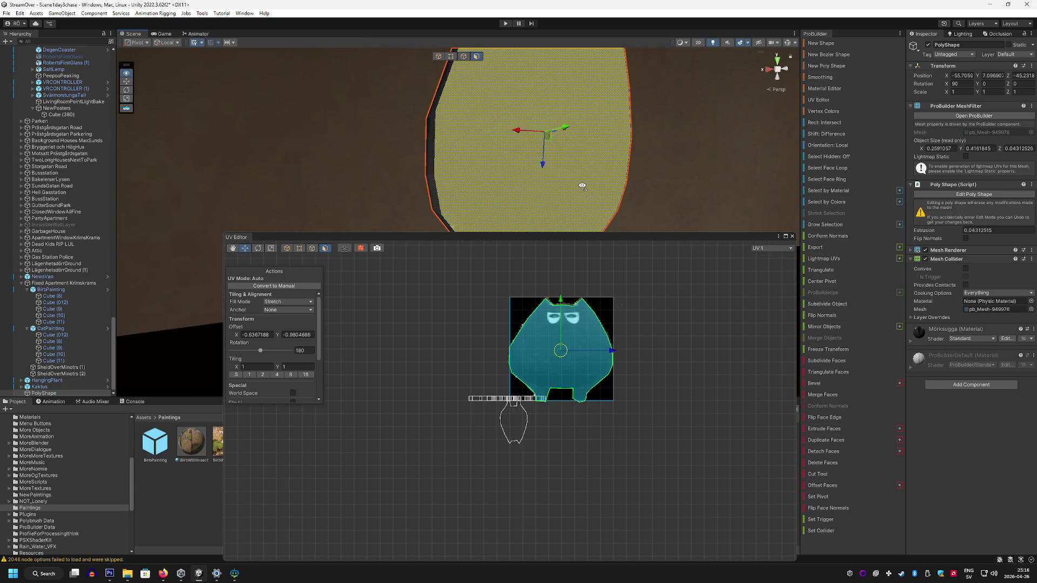
drag(612, 353, 611, 352)
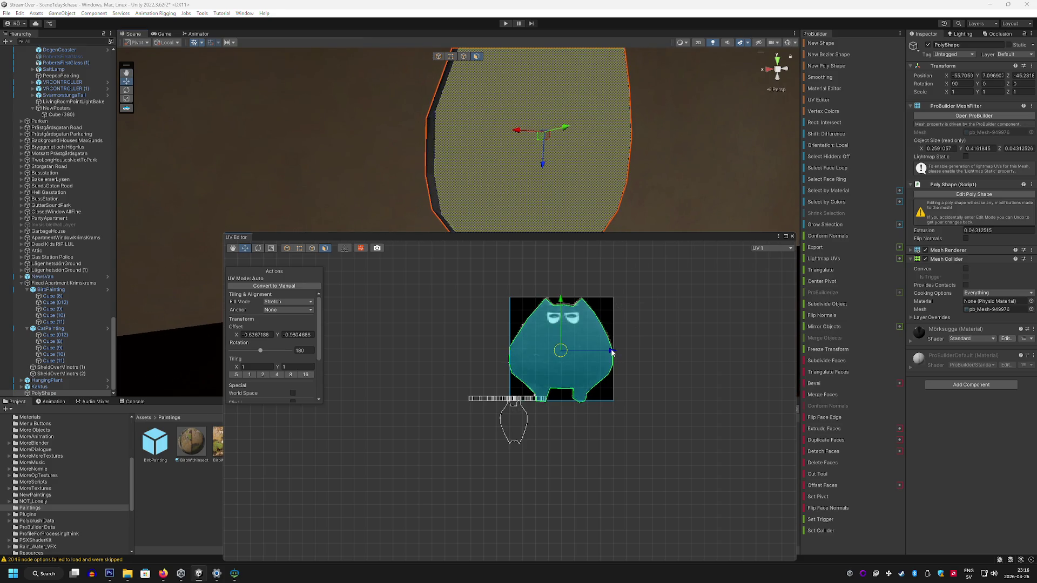
click(792, 236)
scroll(709, 186, down, 10)
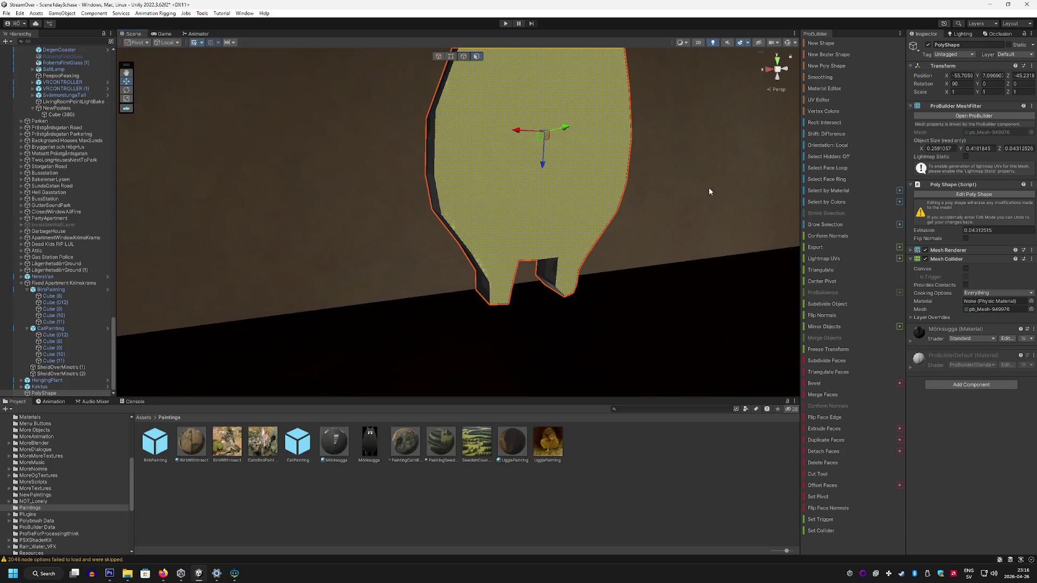
Step: Reselect the cat shape and slightly nudge its texture offset in the UV Editor
click(708, 187)
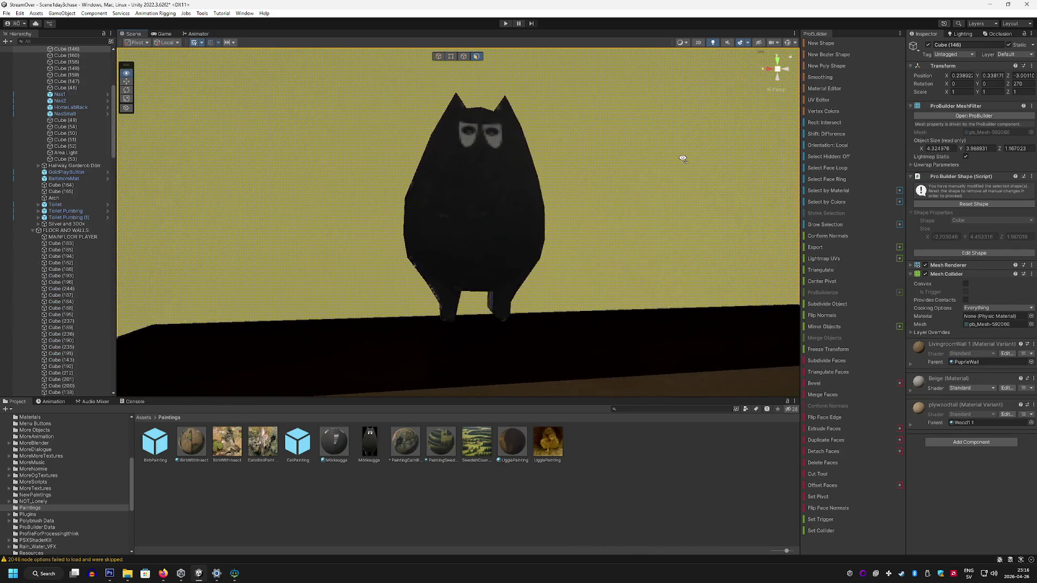
key(ctrl+z)
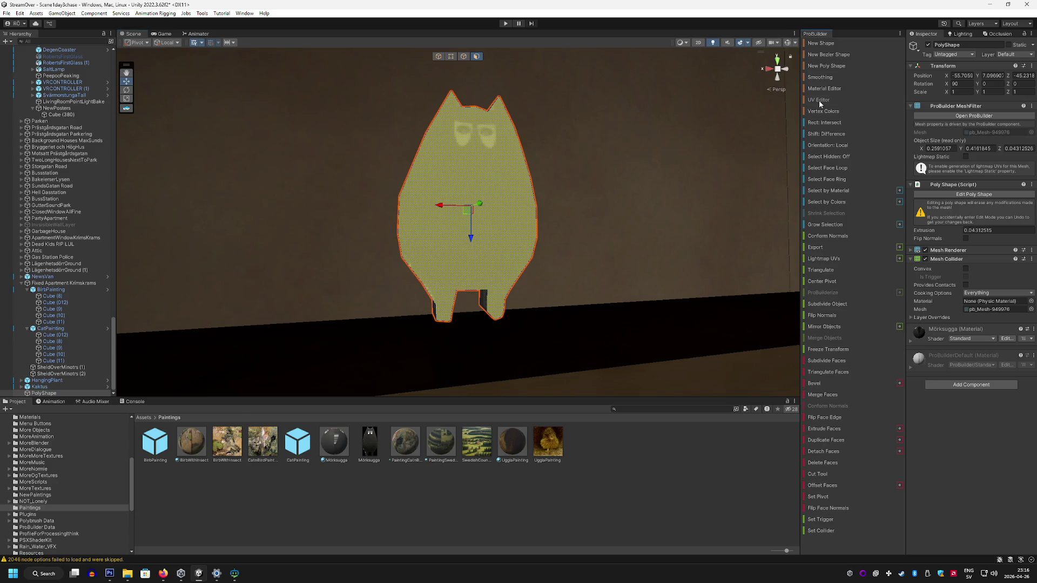
click(819, 101)
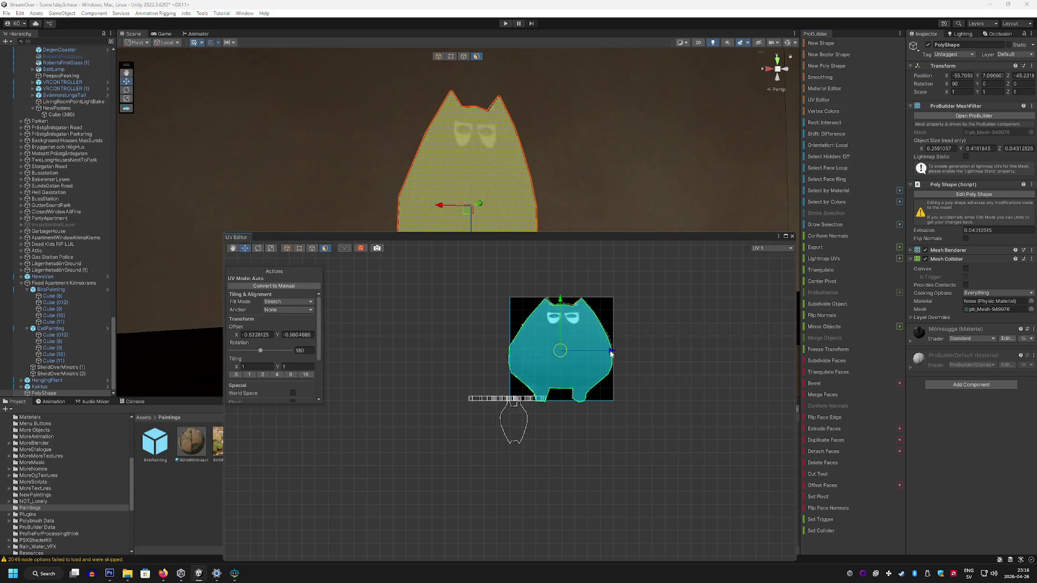
drag(612, 353, 610, 352)
drag(561, 298, 560, 299)
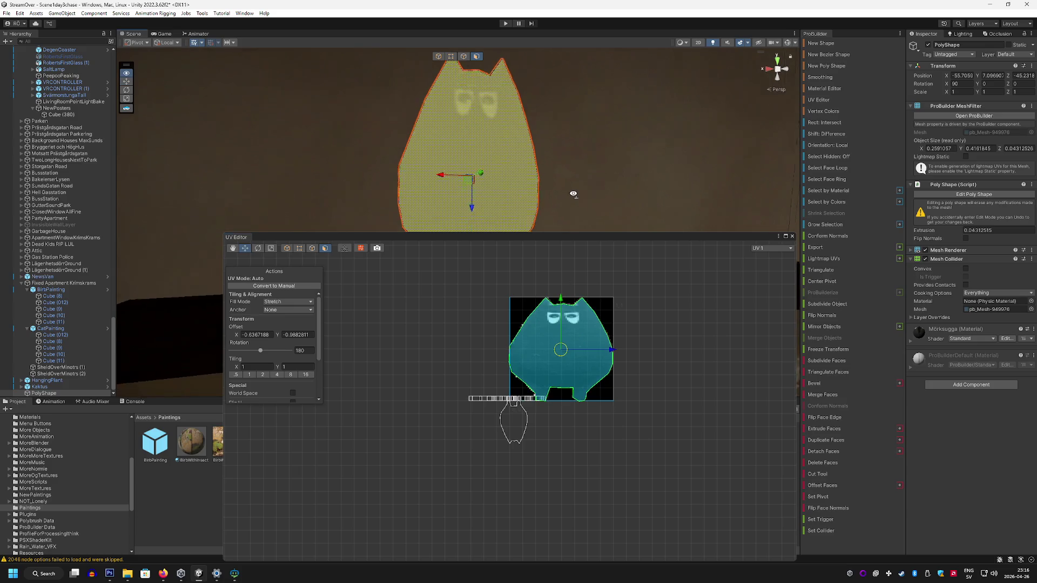
click(792, 236)
Step: Select the extruded edge faces along the cat's left side
click(691, 204)
mouse_move(691, 204)
mouse_down()
mouse_move(655, 176)
mouse_move(688, 176)
mouse_move(574, 202)
mouse_move(610, 205)
mouse_move(609, 186)
mouse_up()
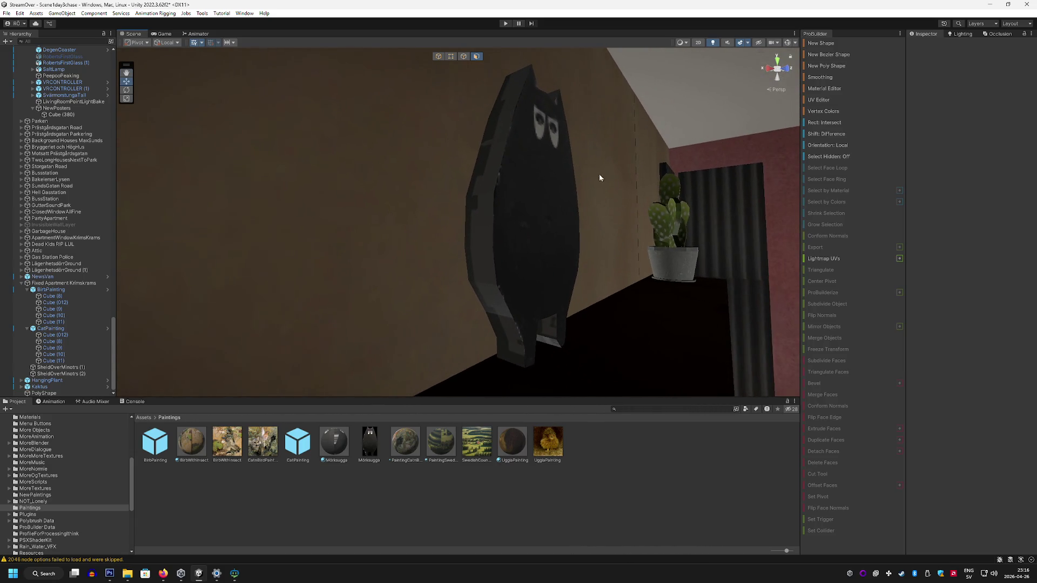
click(505, 312)
shift+click(505, 340)
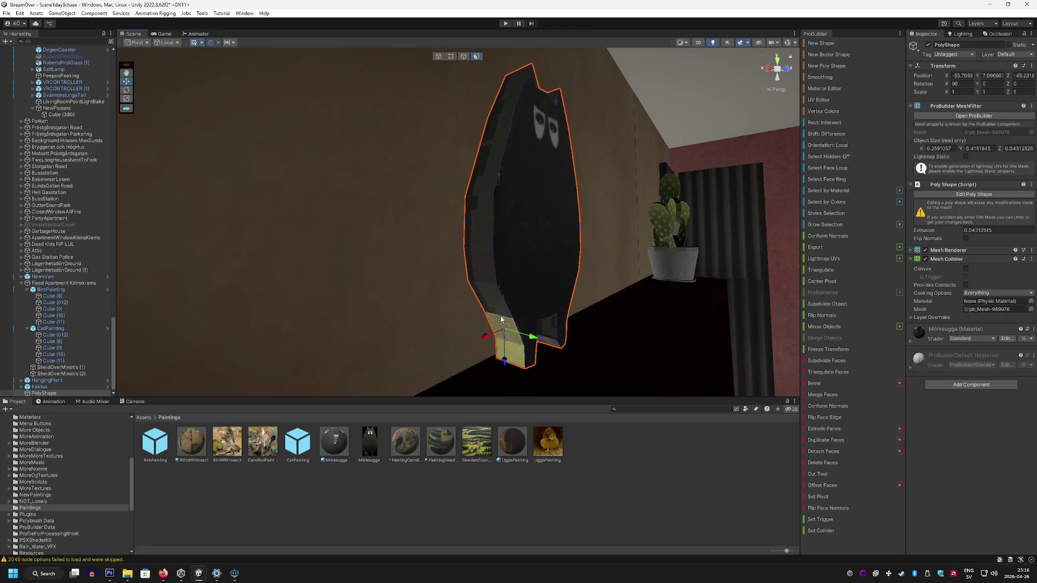
shift+click(485, 254)
shift+click(486, 222)
mouse_move(486, 222)
mouse_down()
mouse_move(487, 97)
mouse_move(358, 85)
mouse_move(378, 108)
mouse_up()
Step: Add the ear faces and right-side edge faces to the selection
shift+click(400, 135)
shift+click(432, 154)
shift+click(491, 168)
mouse_move(491, 169)
mouse_down()
mouse_move(513, 232)
mouse_move(444, 258)
mouse_up()
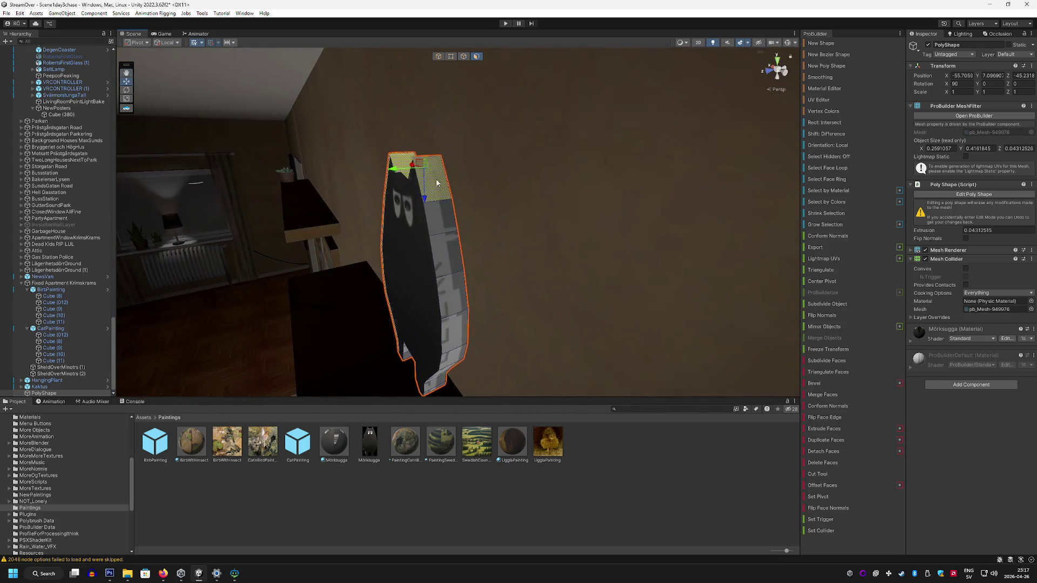
shift+click(445, 295)
shift+click(449, 342)
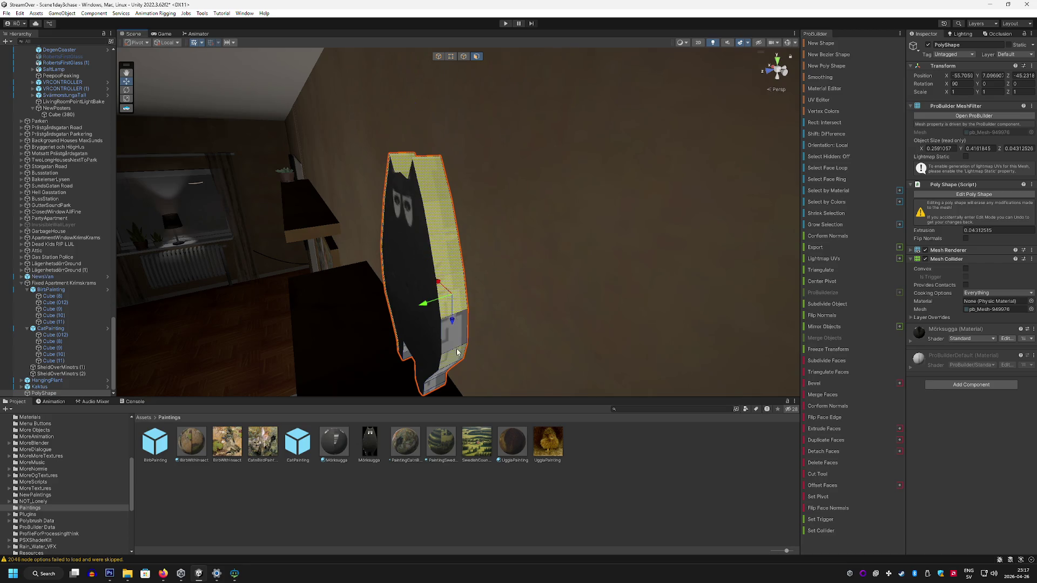
mouse_move(449, 342)
mouse_down()
mouse_move(469, 238)
mouse_move(432, 275)
mouse_move(430, 342)
mouse_move(428, 286)
mouse_move(580, 281)
mouse_move(431, 193)
mouse_move(368, 196)
mouse_move(456, 162)
mouse_move(416, 232)
mouse_move(507, 230)
mouse_move(493, 313)
mouse_move(481, 302)
mouse_move(483, 281)
mouse_up()
Step: Select the remaining edge faces and apply the terribleblack 2 material to them
shift+click(431, 192)
key(f)
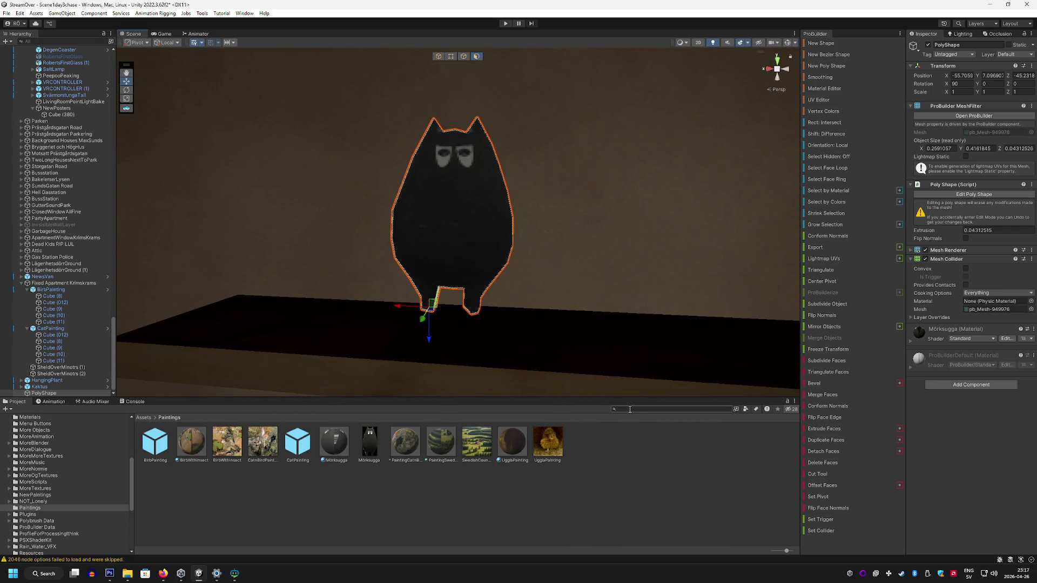
click(635, 411)
text(errible)
mouse_move(442, 372)
mouse_down()
mouse_move(527, 296)
mouse_move(474, 284)
mouse_move(486, 289)
mouse_move(432, 320)
mouse_move(447, 317)
mouse_up()
key(f)
click(419, 467)
mouse_move(359, 302)
mouse_down()
mouse_move(336, 297)
mouse_move(606, 312)
mouse_up()
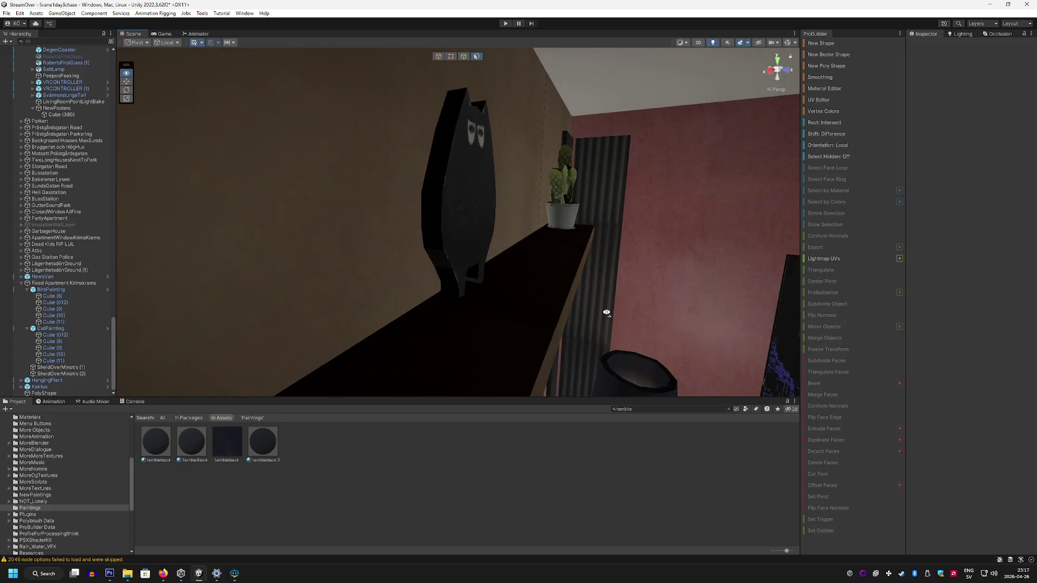
mouse_move(490, 226)
mouse_down()
mouse_move(528, 227)
mouse_move(446, 220)
mouse_up()
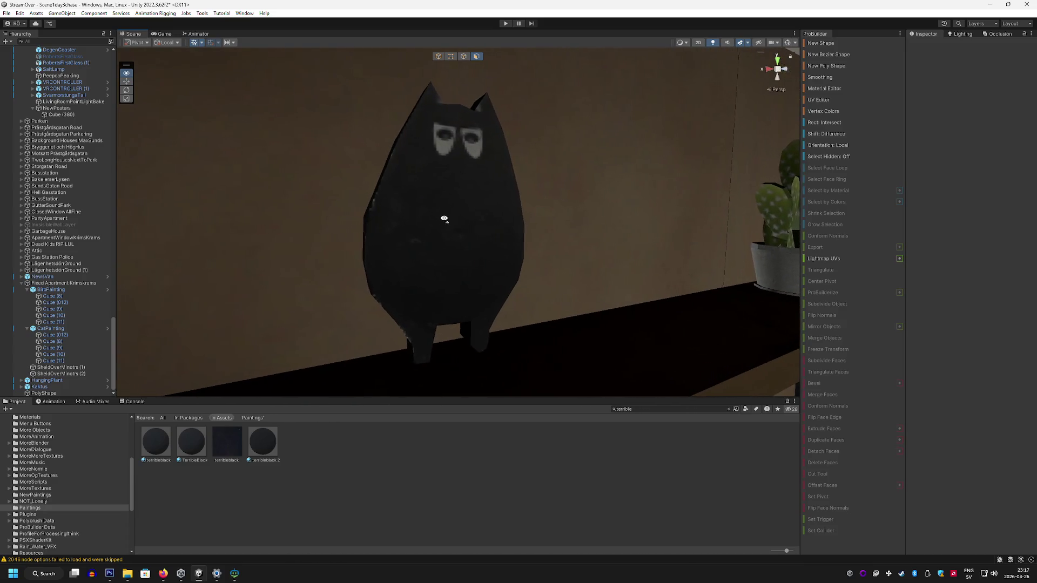
Step: Set the cat texture's UV tiling to 0.98 on both X and Y in the UV Editor
click(472, 201)
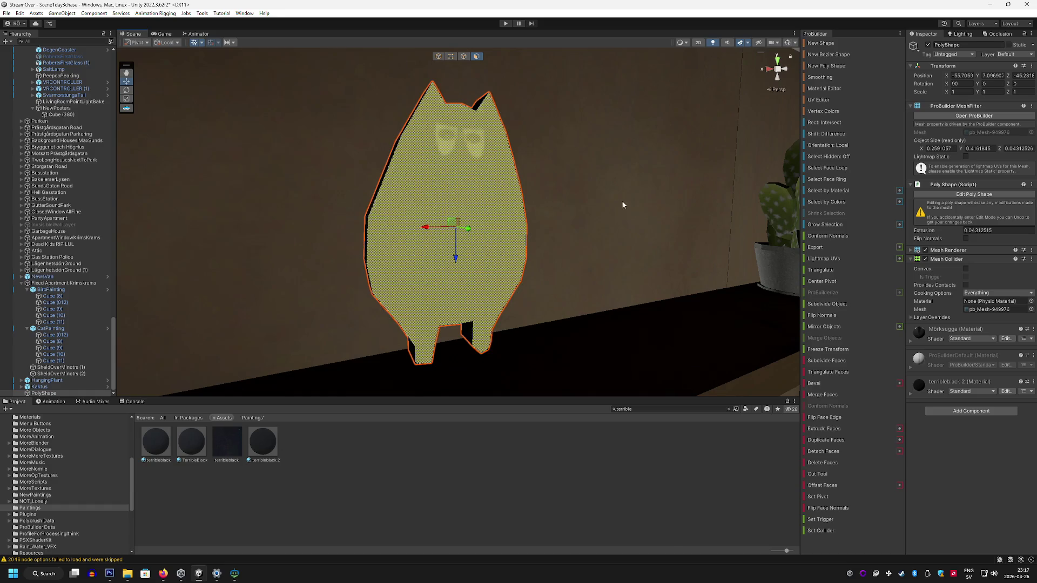
click(817, 100)
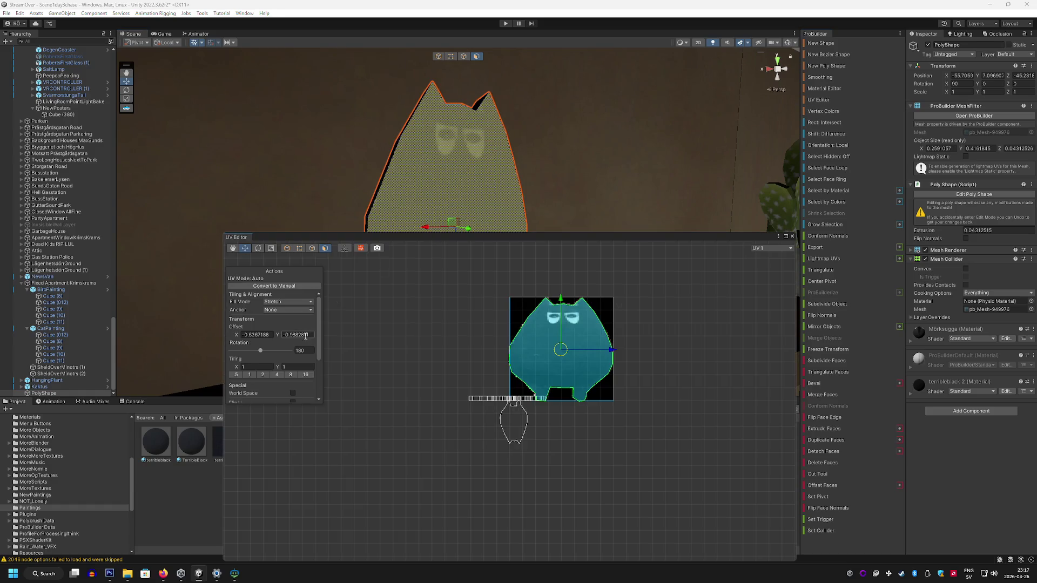
click(238, 377)
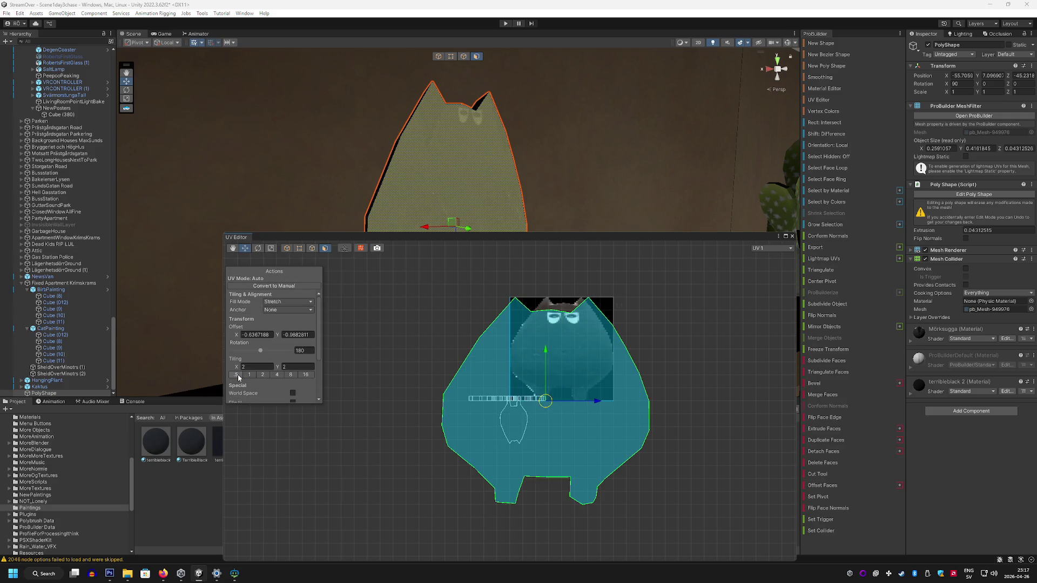
click(250, 375)
click(250, 367)
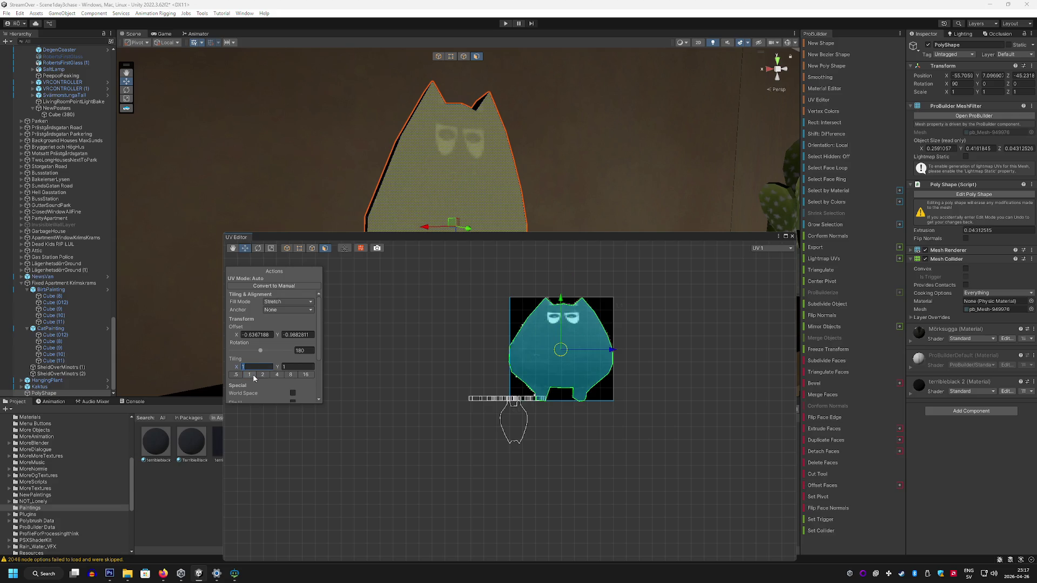
text(.02)
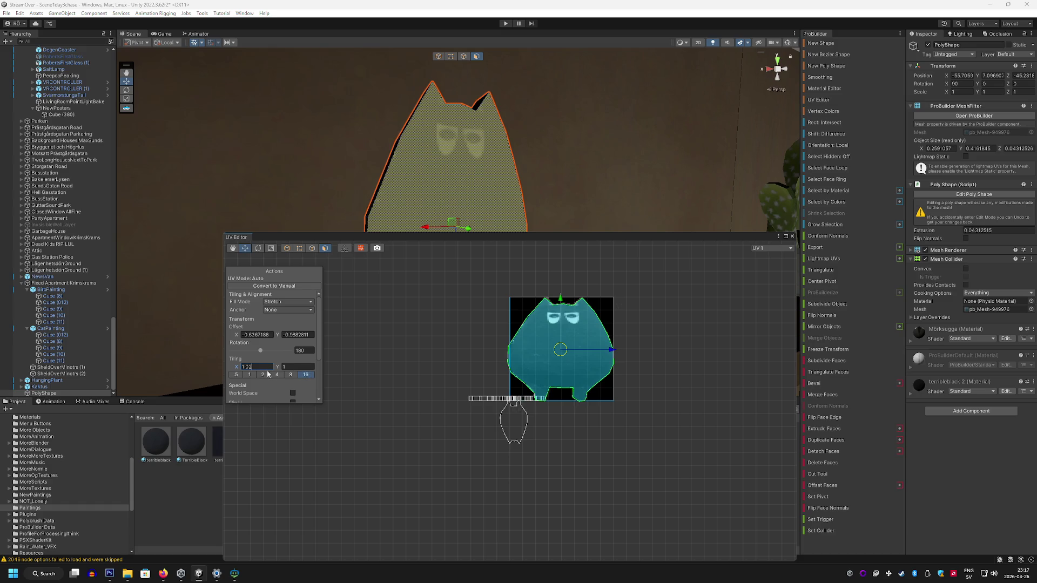
text(0.98)
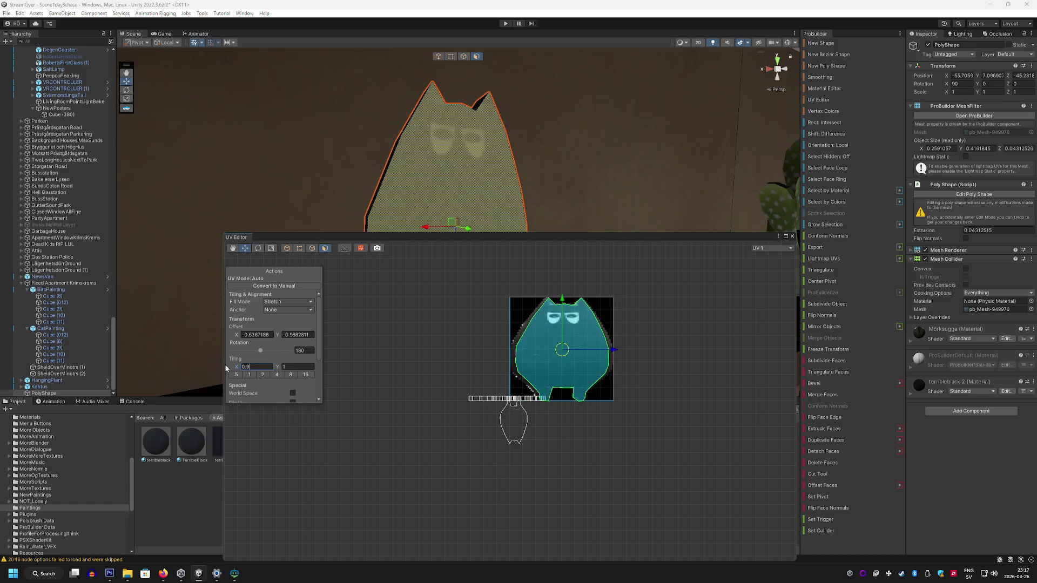
key(Tab)
text(0.98)
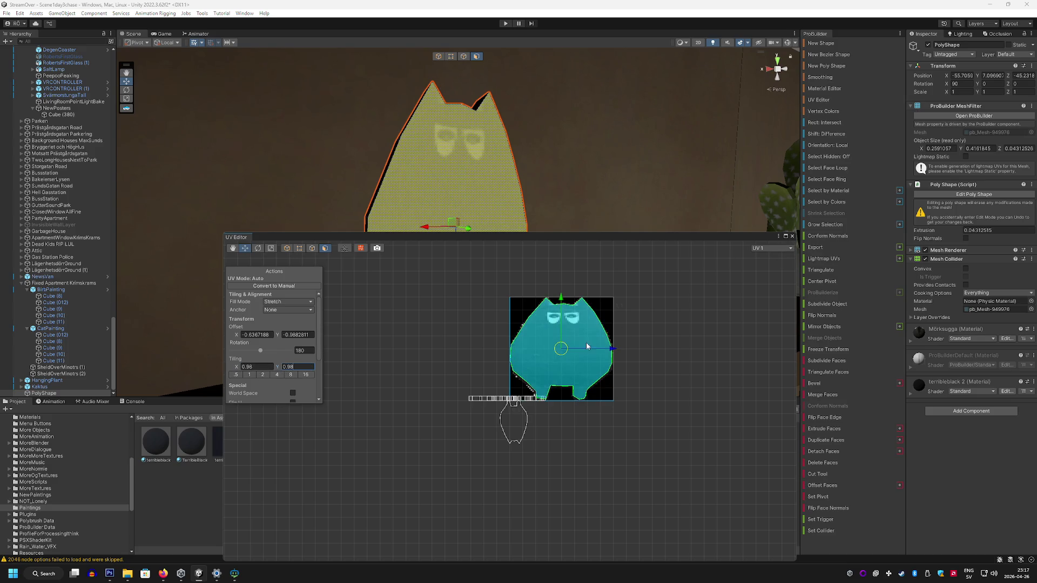
click(793, 238)
click(636, 215)
mouse_move(636, 215)
mouse_down()
mouse_move(484, 214)
mouse_move(639, 220)
mouse_up()
click(504, 212)
mouse_move(505, 213)
mouse_down()
mouse_move(562, 197)
mouse_move(528, 114)
mouse_up()
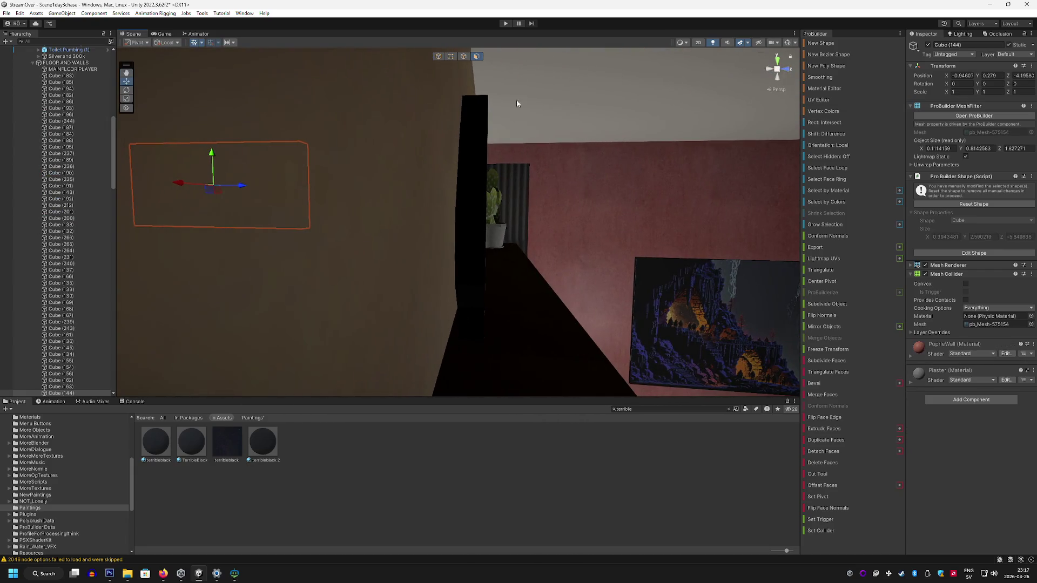
Step: Inspect the finished cat cutout from several angles and begin a new poly shape for the tail
click(474, 144)
drag(493, 341, 540, 313)
mouse_move(263, 442)
mouse_down()
mouse_move(378, 351)
mouse_move(548, 264)
mouse_move(552, 273)
mouse_move(421, 289)
mouse_move(347, 280)
mouse_move(267, 212)
mouse_up()
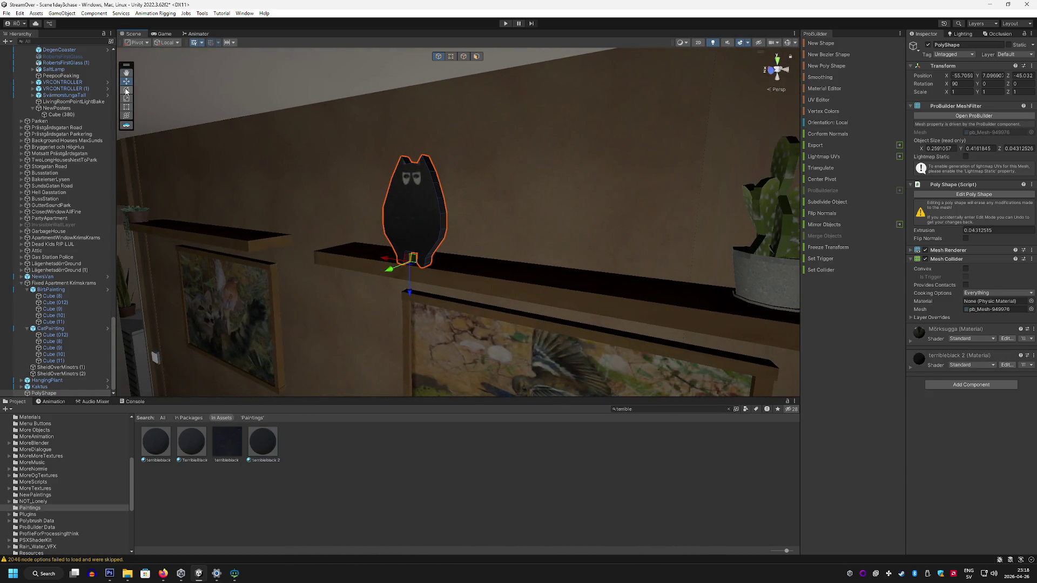
mouse_move(162, 97)
mouse_down()
mouse_move(277, 132)
mouse_move(313, 197)
mouse_move(523, 248)
mouse_move(509, 270)
mouse_move(513, 243)
mouse_move(491, 225)
mouse_move(358, 169)
mouse_move(355, 148)
mouse_move(486, 231)
mouse_move(477, 93)
mouse_move(539, 91)
mouse_move(583, 111)
mouse_move(560, 142)
mouse_move(459, 107)
mouse_move(384, 113)
mouse_move(432, 128)
mouse_up()
click(827, 65)
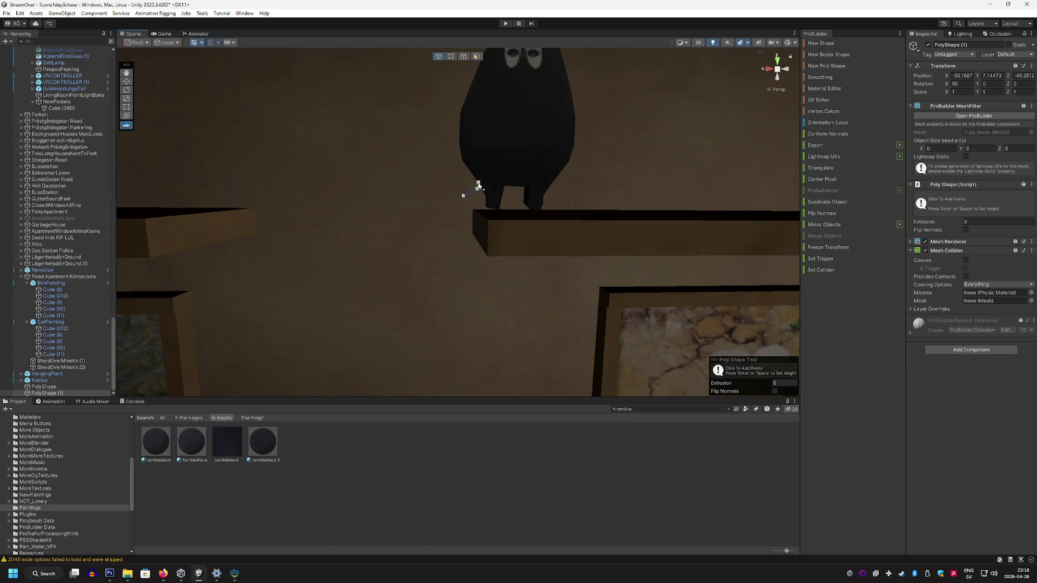
Step: Draw a six-point curving tail outline down from the cat and extrude it to a slight thickness
click(429, 217)
click(423, 242)
click(426, 263)
click(433, 290)
click(430, 326)
click(419, 348)
key(Return)
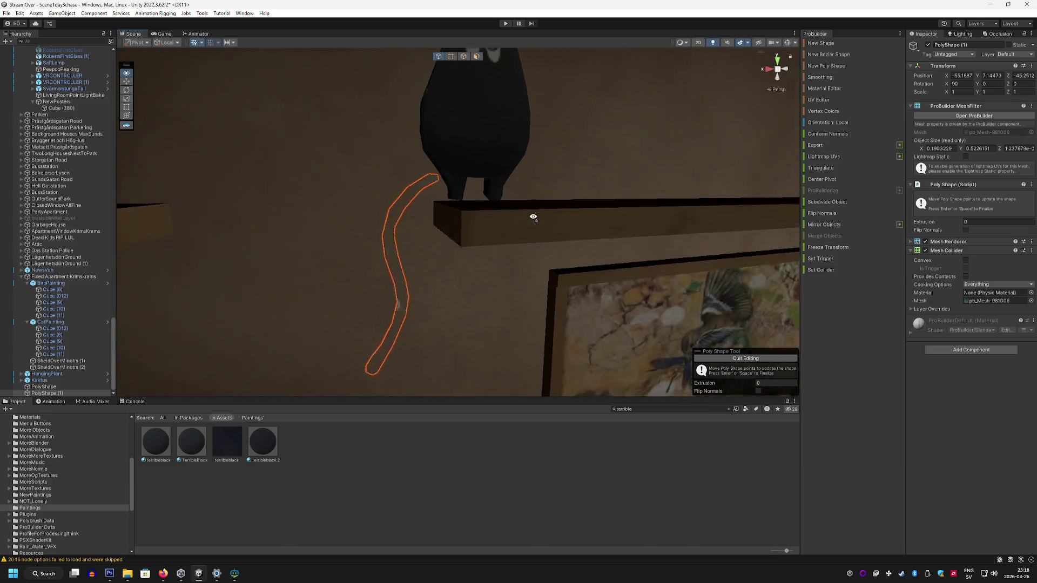
mouse_move(463, 246)
mouse_down()
mouse_move(494, 241)
mouse_move(416, 224)
mouse_up()
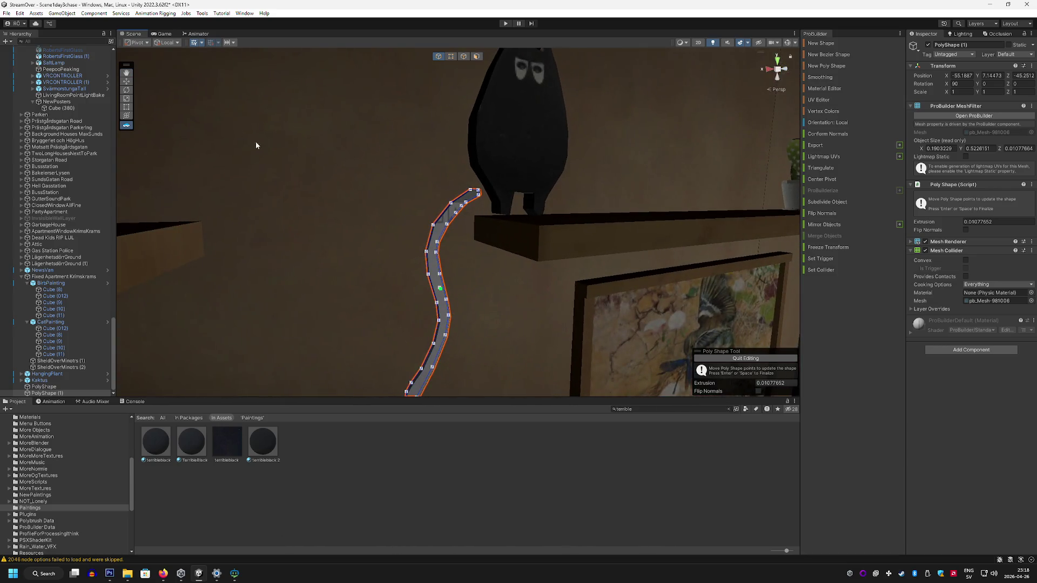
Step: Move the tail into place under the cat so it hangs over the shelf edge
click(127, 81)
key(f)
drag(540, 185, 559, 189)
mouse_move(507, 324)
mouse_down()
mouse_move(481, 308)
mouse_move(422, 343)
mouse_move(440, 167)
mouse_move(464, 205)
mouse_move(559, 291)
mouse_move(618, 273)
mouse_move(525, 234)
mouse_move(370, 241)
mouse_move(455, 195)
mouse_move(426, 226)
mouse_move(301, 215)
mouse_up()
scroll(423, 211, down, 3)
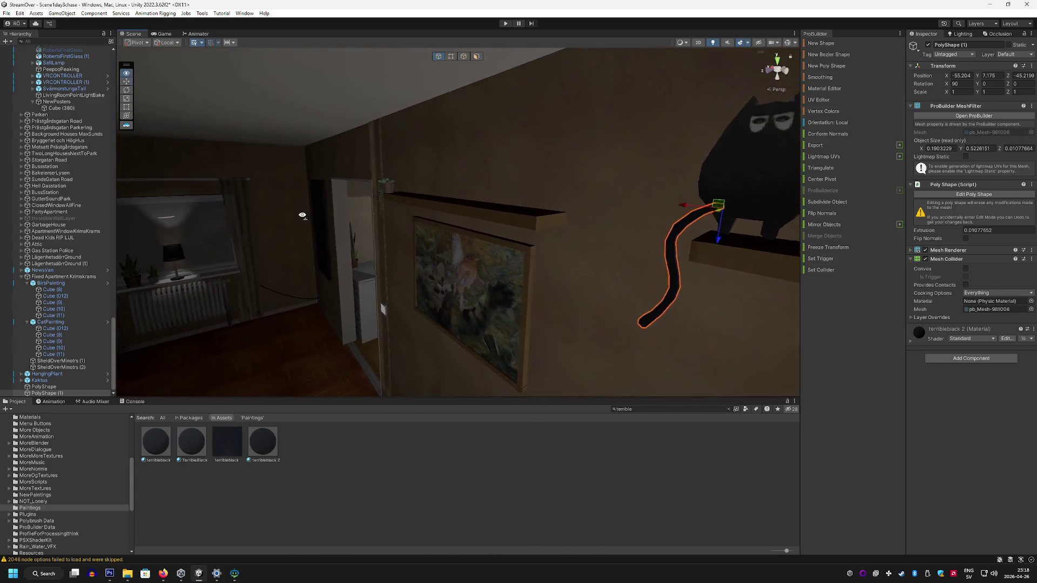
click(301, 176)
mouse_move(300, 176)
mouse_down()
mouse_move(339, 205)
mouse_move(364, 144)
mouse_move(338, 144)
mouse_move(313, 205)
mouse_move(426, 141)
mouse_move(455, 143)
mouse_up()
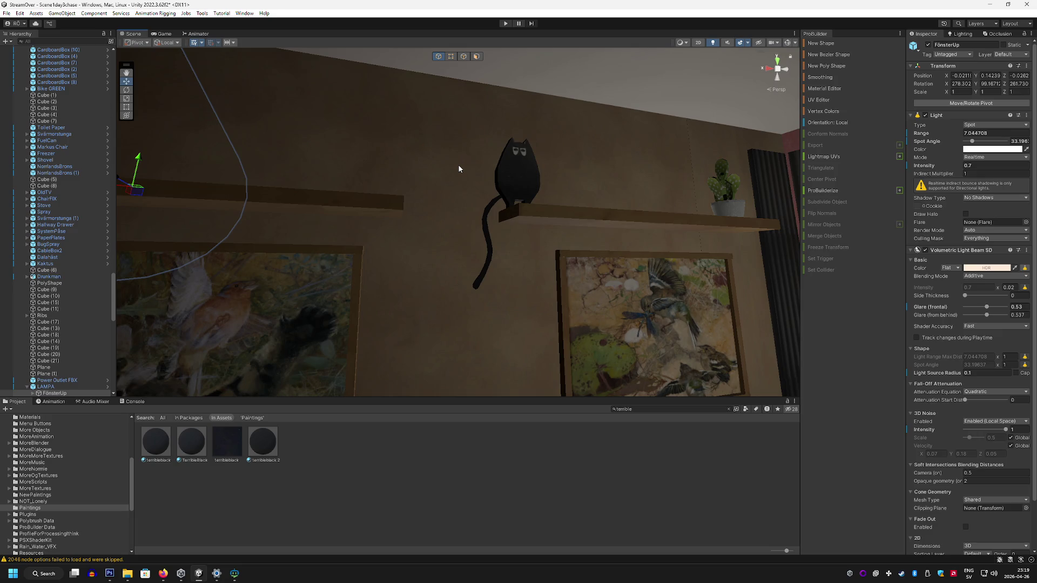
click(532, 162)
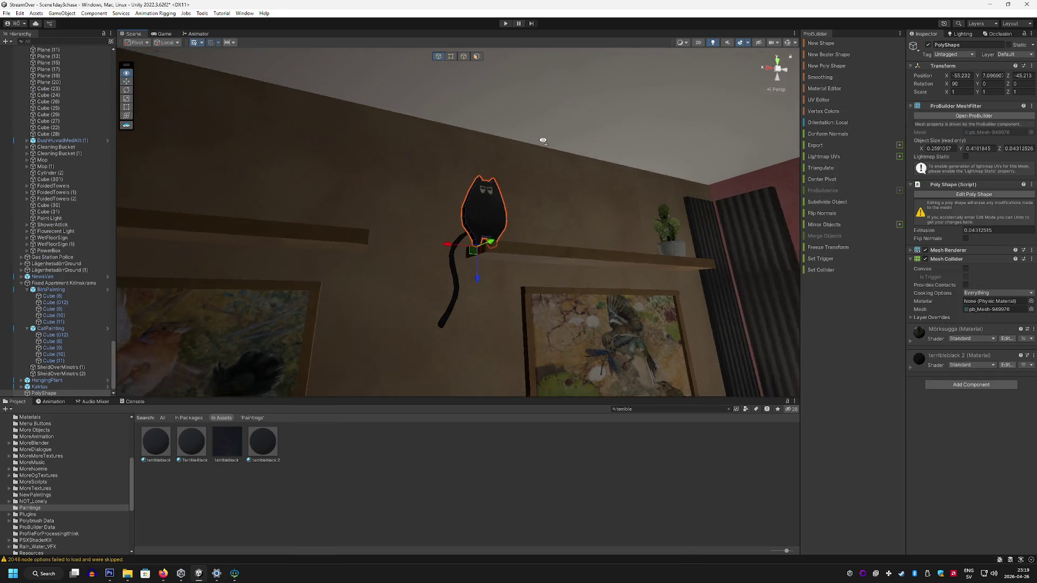
key(f)
scroll(61, 379, down, 1)
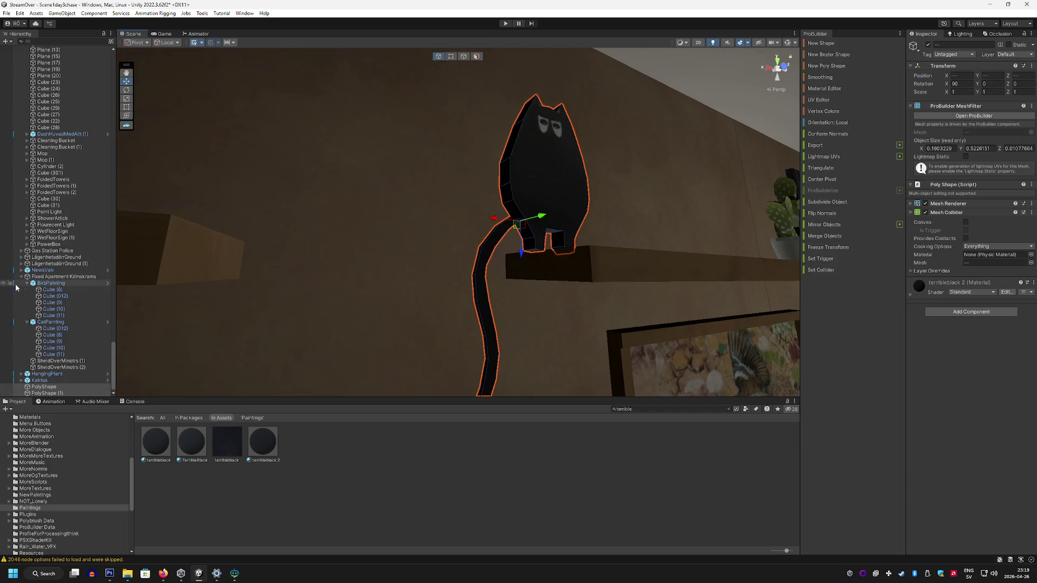
right_click(60, 387)
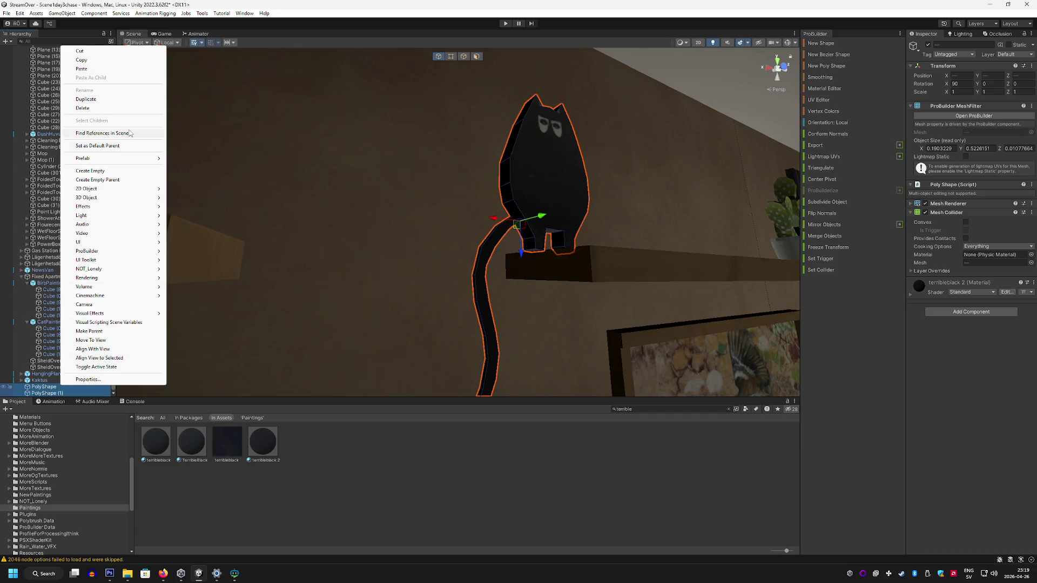
click(115, 182)
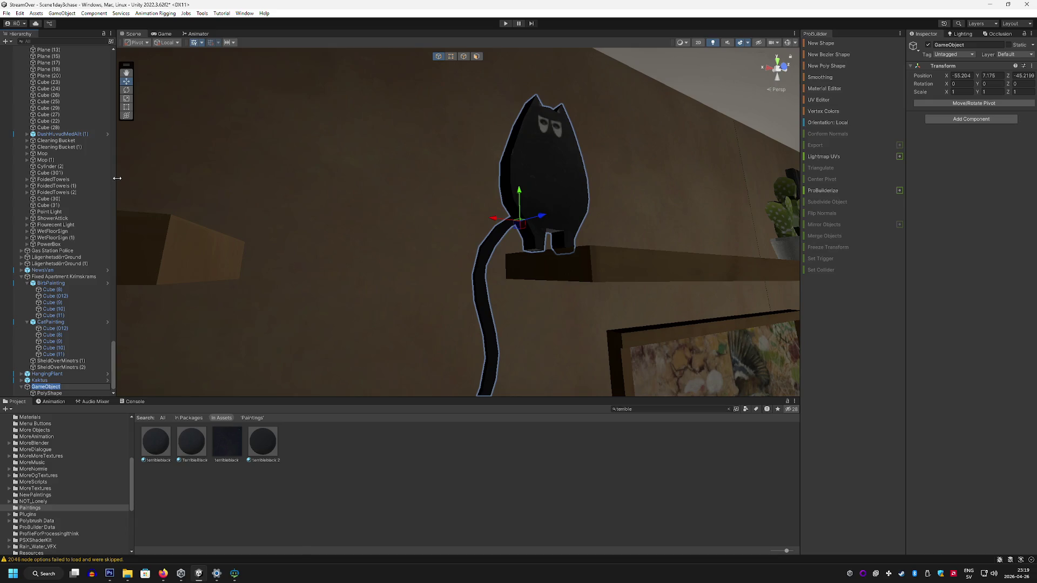
text(MörkSugga)
key(Return)
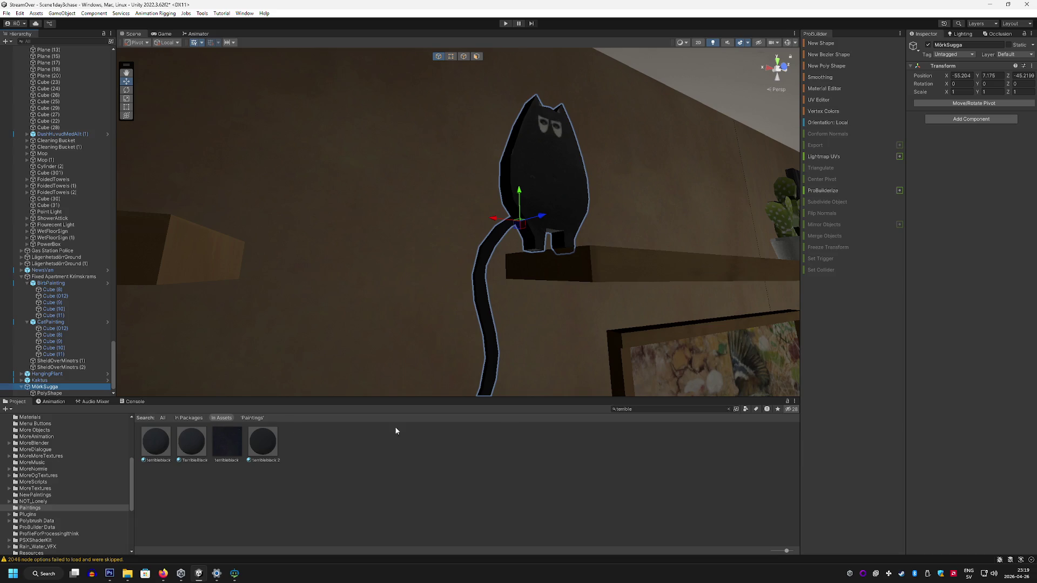
click(331, 509)
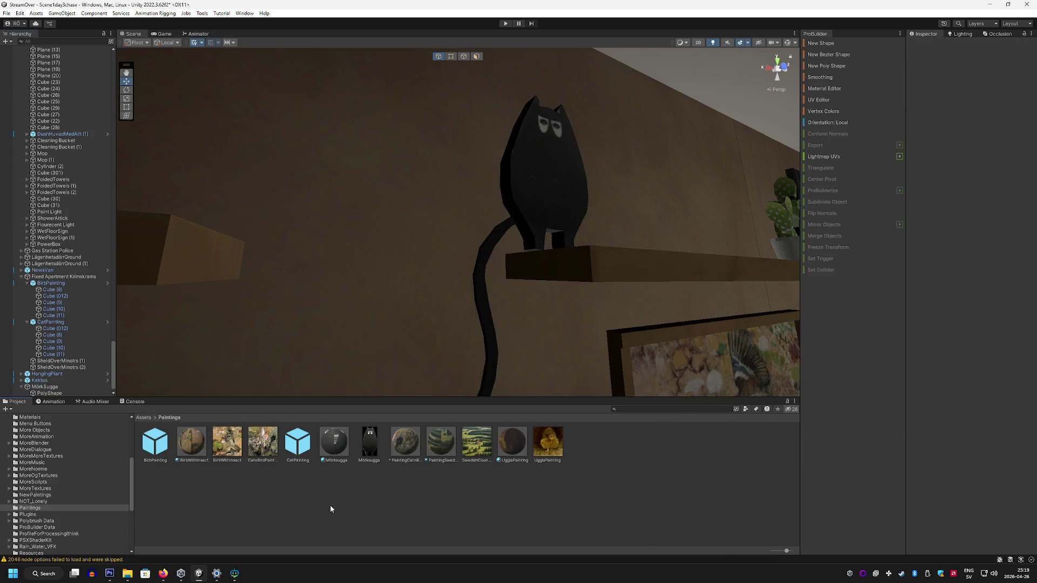
scroll(43, 383, down, 1)
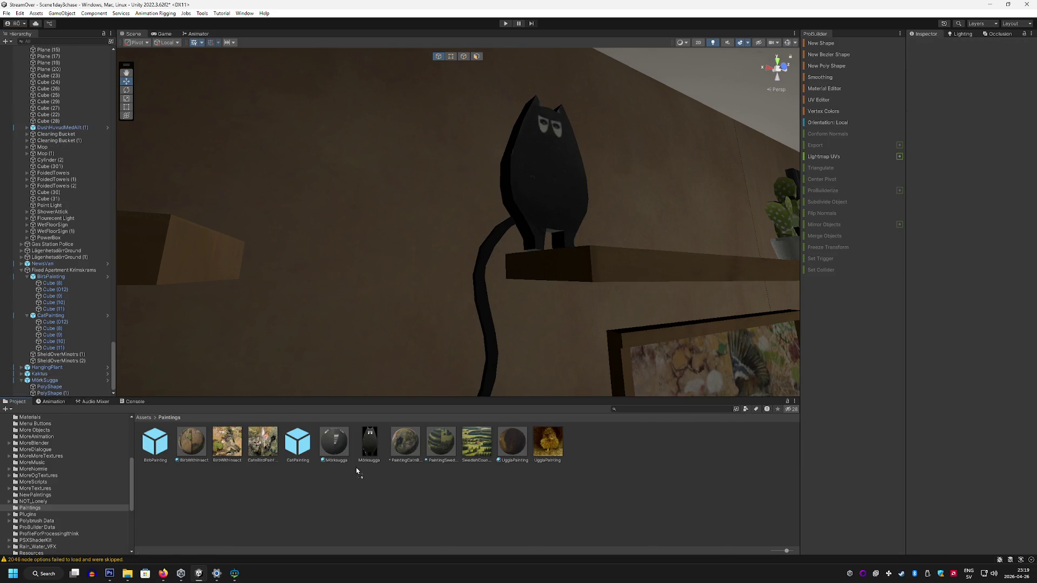
drag(356, 471, 356, 471)
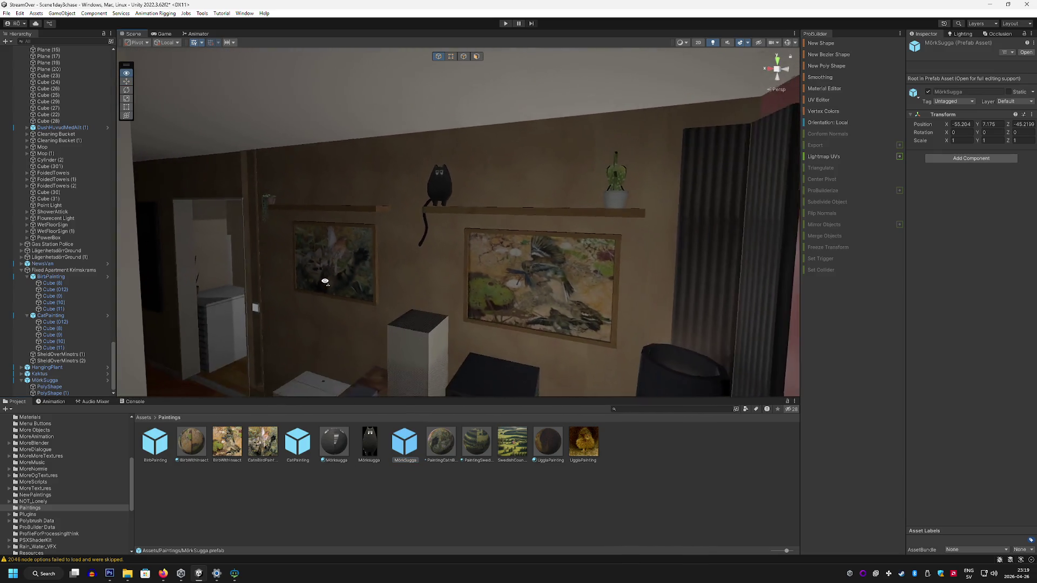
key(w)
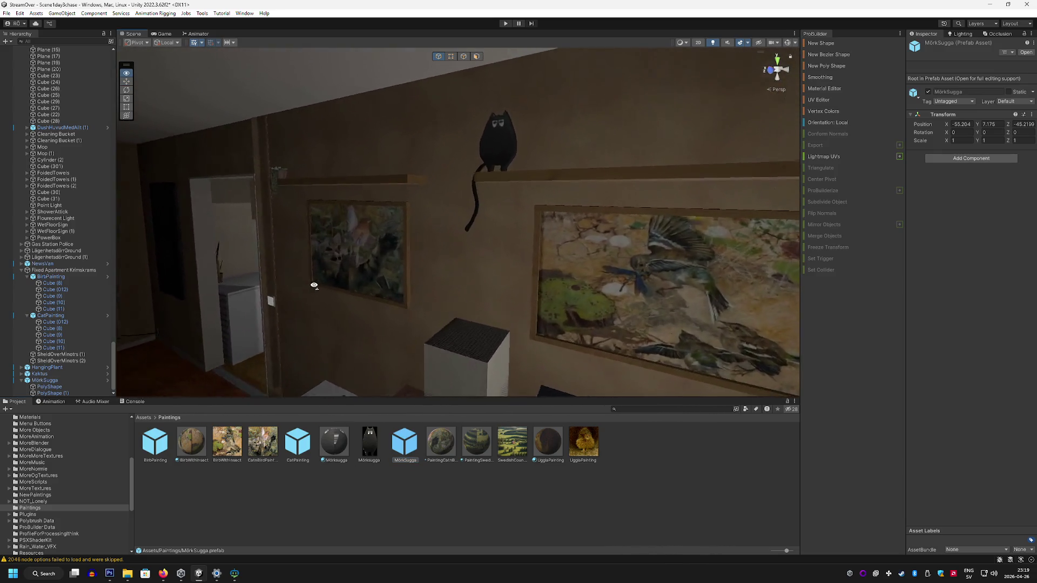
key(s)
scroll(312, 286, down, 2)
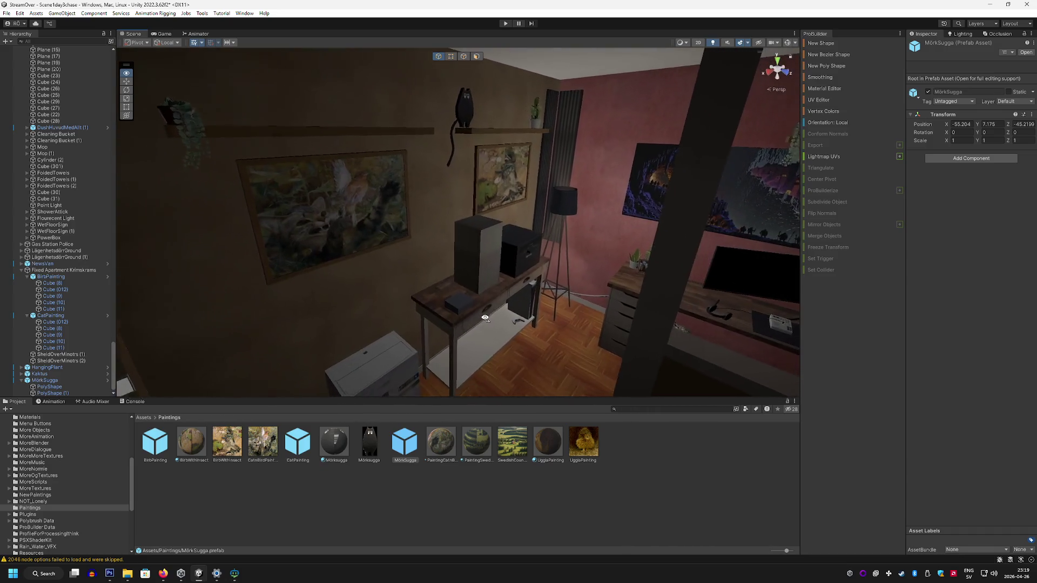
key(s)
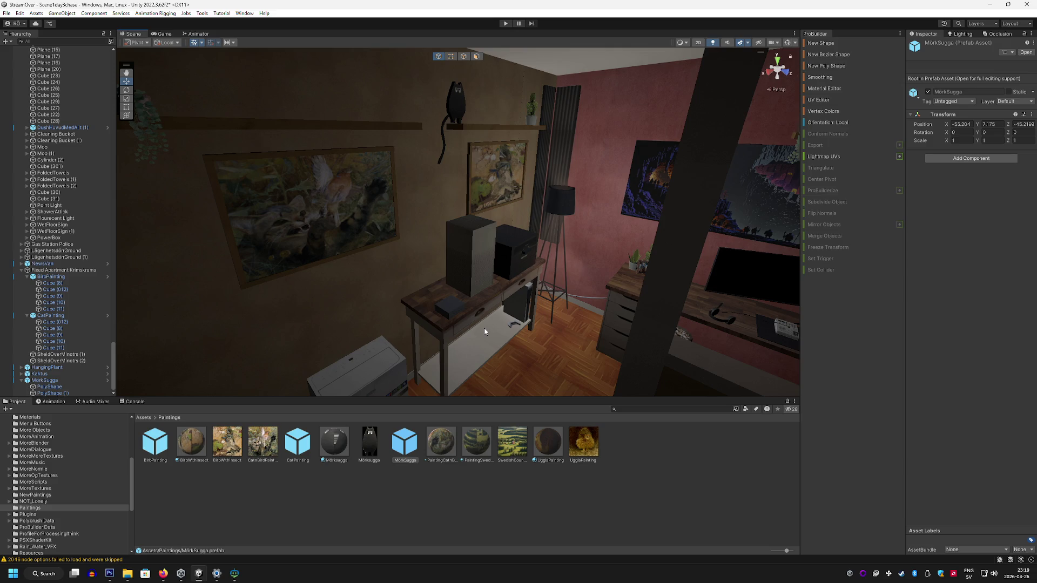
mouse_move(484, 328)
mouse_down()
mouse_move(625, 301)
mouse_move(664, 263)
mouse_move(421, 258)
mouse_up()
Step: Inspect the existing Lampa Dator desk lamp, then pull back to a wide room view
click(422, 258)
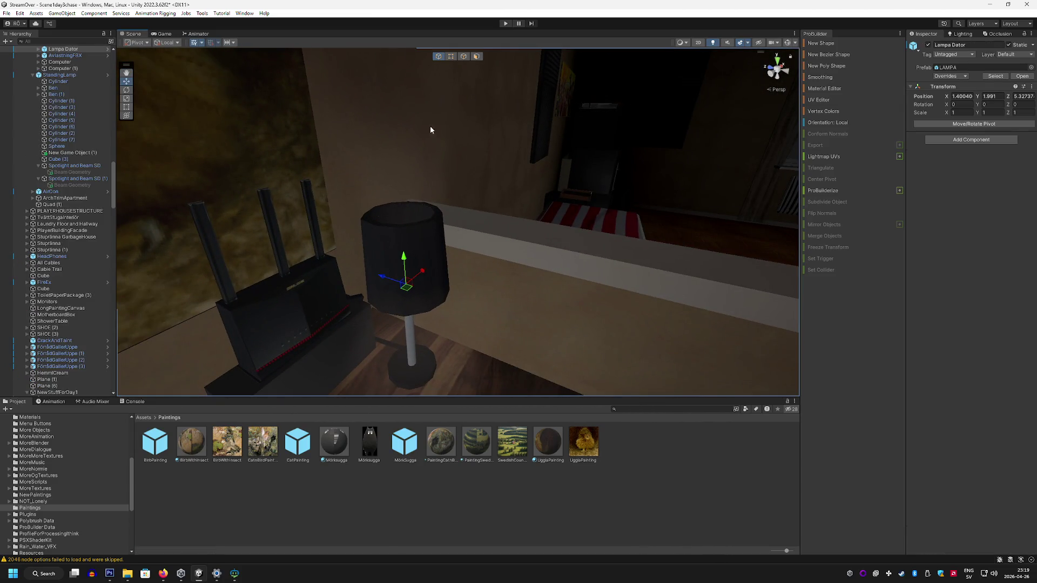
click(442, 215)
key(f)
scroll(62, 95, up, 2)
click(64, 73)
mouse_move(440, 154)
mouse_down()
mouse_move(528, 171)
mouse_move(633, 384)
mouse_up()
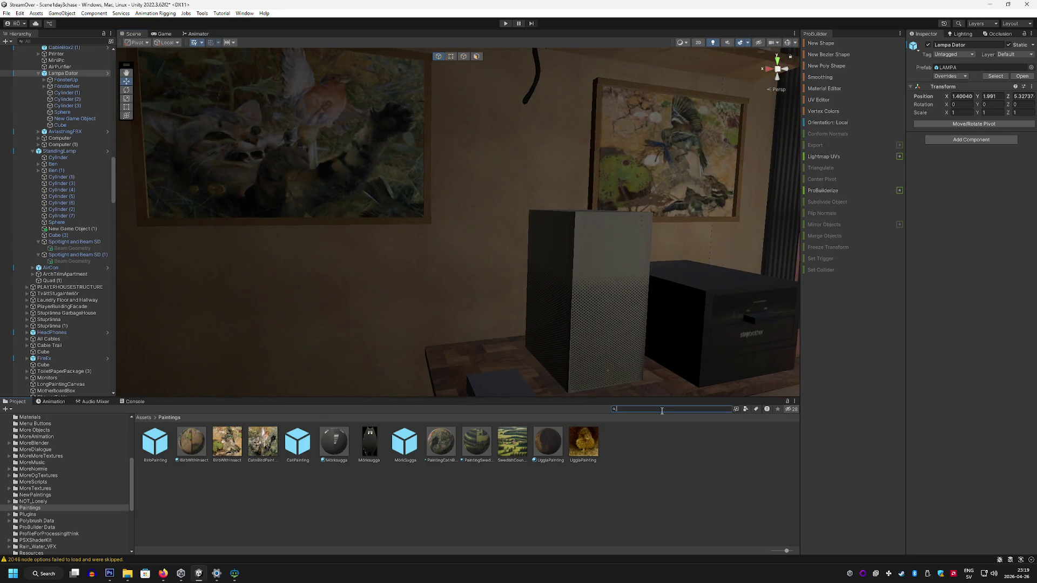
Step: Place a LAMPA lamp from the Project window onto the desk and nudge it along X
click(319, 474)
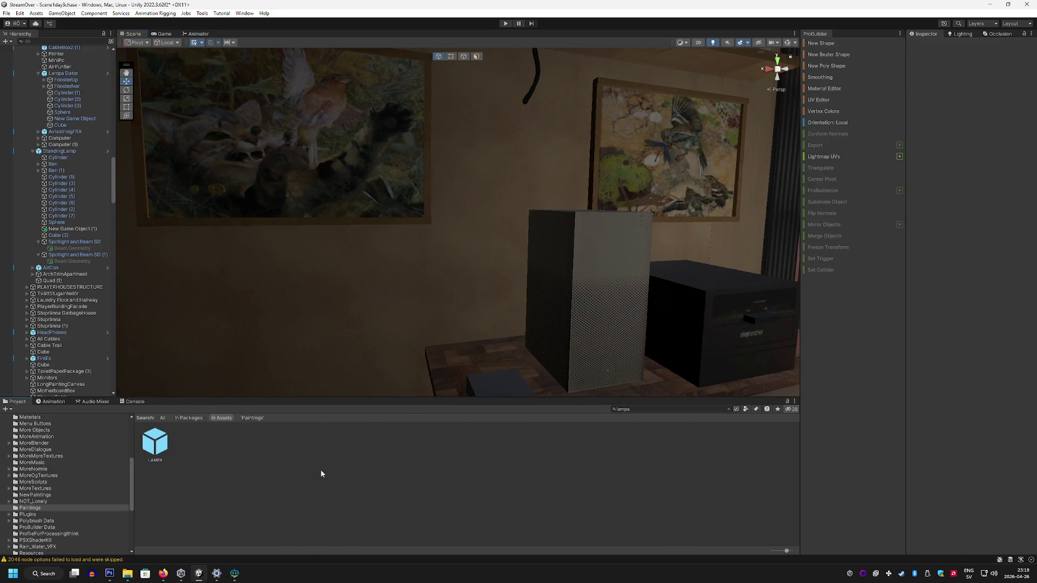
mouse_move(155, 443)
mouse_down()
mouse_move(351, 422)
mouse_move(480, 368)
mouse_move(500, 263)
mouse_move(456, 260)
mouse_up()
mouse_move(393, 245)
mouse_down()
mouse_move(340, 232)
mouse_move(315, 237)
mouse_up()
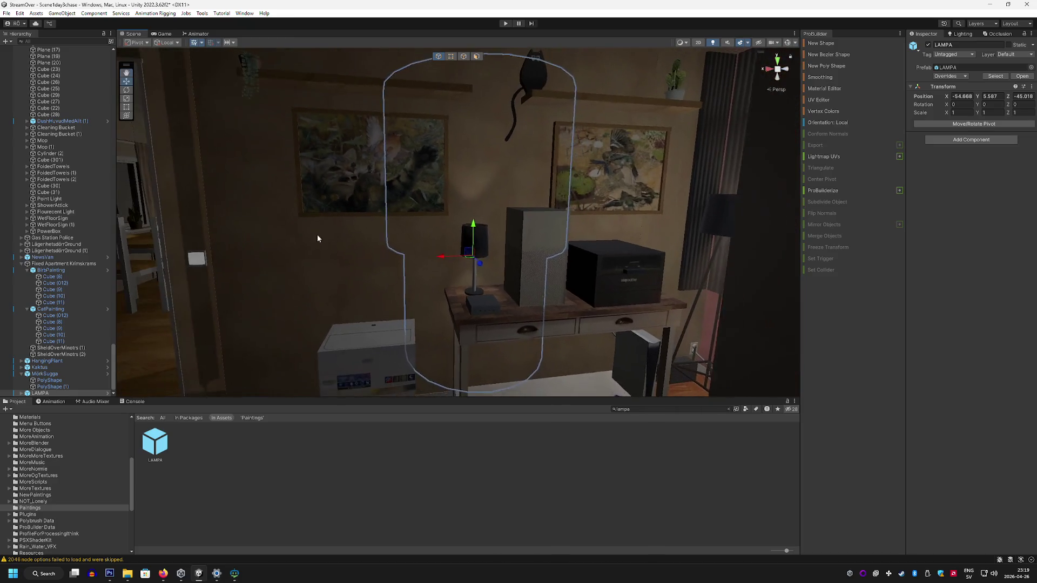
mouse_move(443, 257)
mouse_down()
mouse_move(436, 264)
mouse_move(368, 248)
mouse_move(479, 259)
mouse_move(481, 273)
mouse_move(549, 267)
mouse_move(509, 274)
mouse_up()
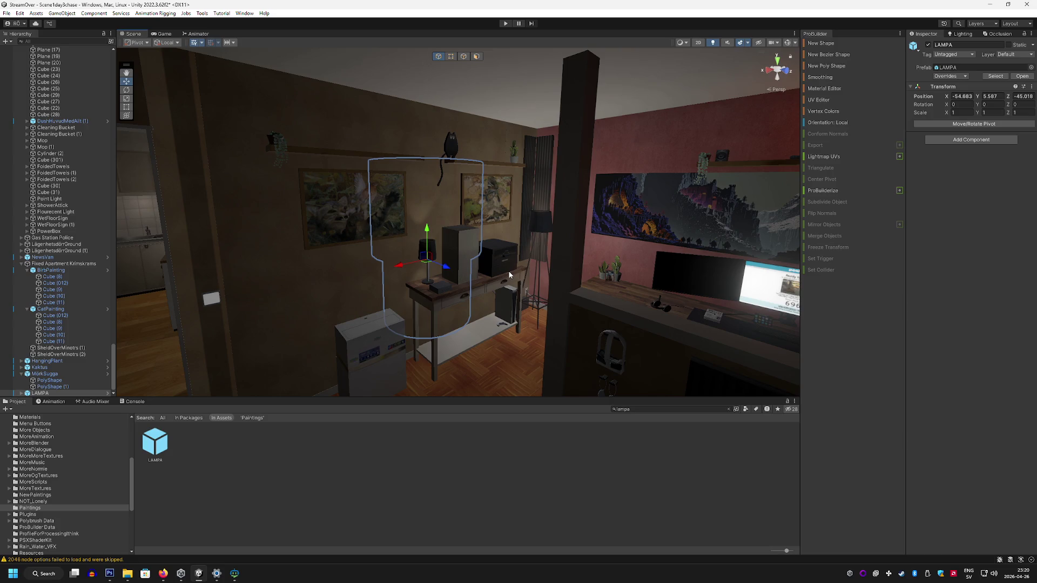
click(503, 335)
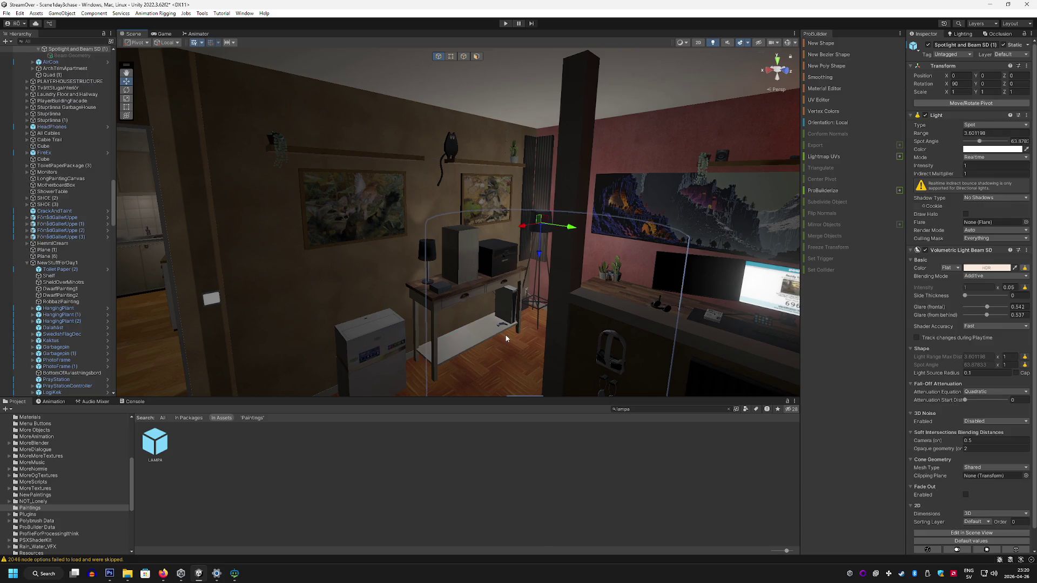
drag(503, 336, 479, 352)
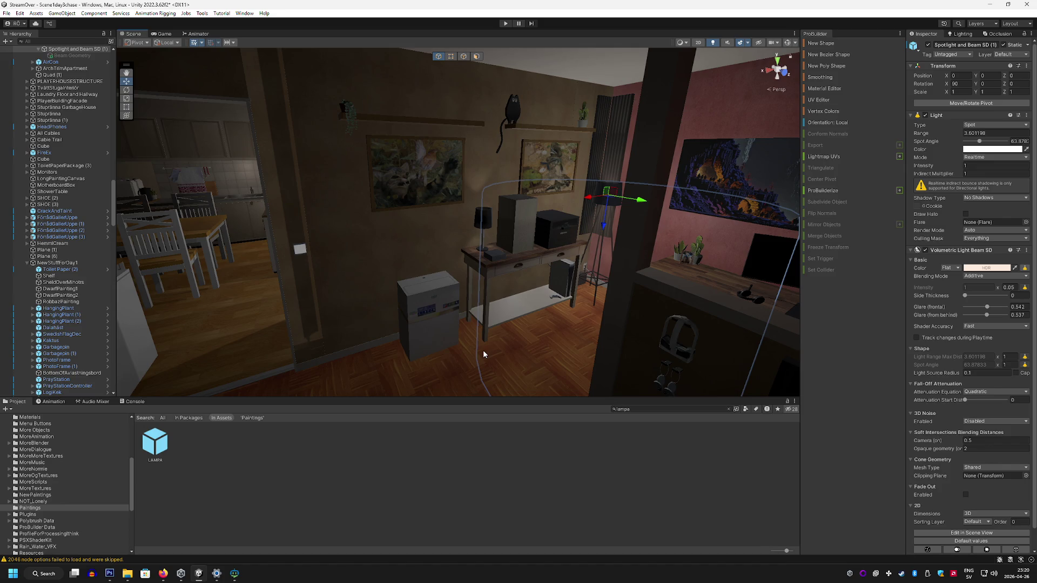
mouse_move(436, 356)
mouse_down()
mouse_move(496, 370)
mouse_move(384, 343)
mouse_move(441, 322)
mouse_move(319, 331)
mouse_move(289, 347)
mouse_move(377, 333)
mouse_move(623, 339)
mouse_move(664, 303)
mouse_move(689, 349)
mouse_move(650, 393)
mouse_move(579, 393)
mouse_move(370, 324)
mouse_move(281, 340)
mouse_move(225, 326)
mouse_move(197, 333)
mouse_move(307, 372)
mouse_move(394, 380)
mouse_move(350, 385)
mouse_up()
click(163, 574)
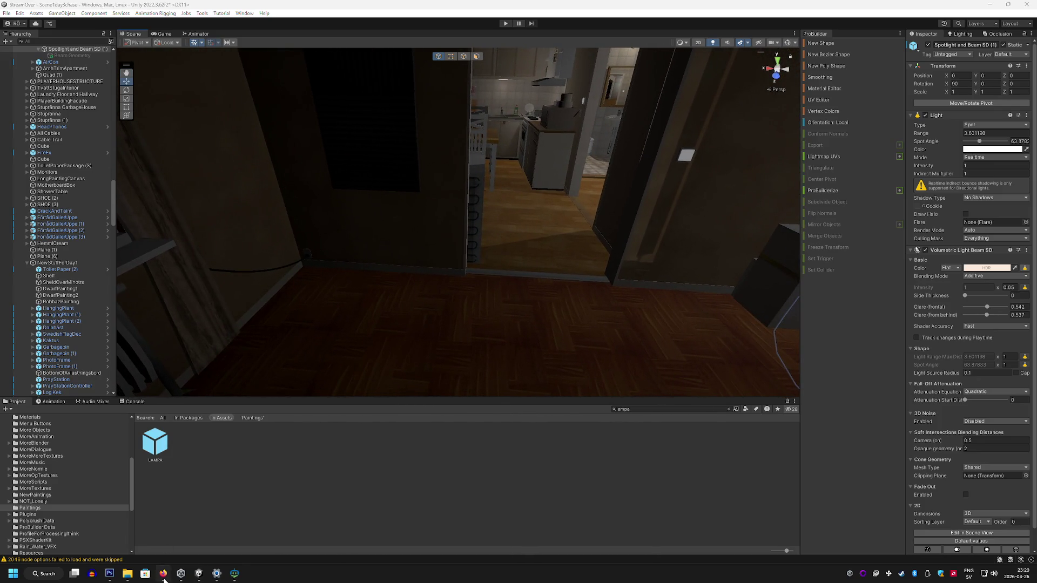
Step: Replace the previous Google query with 'ikea soffa' and browse the results
drag(194, 70, 157, 71)
key(BackSpace)
key(BackSpace)
key(BackSpace)
text(ikea soffa)
key(Return)
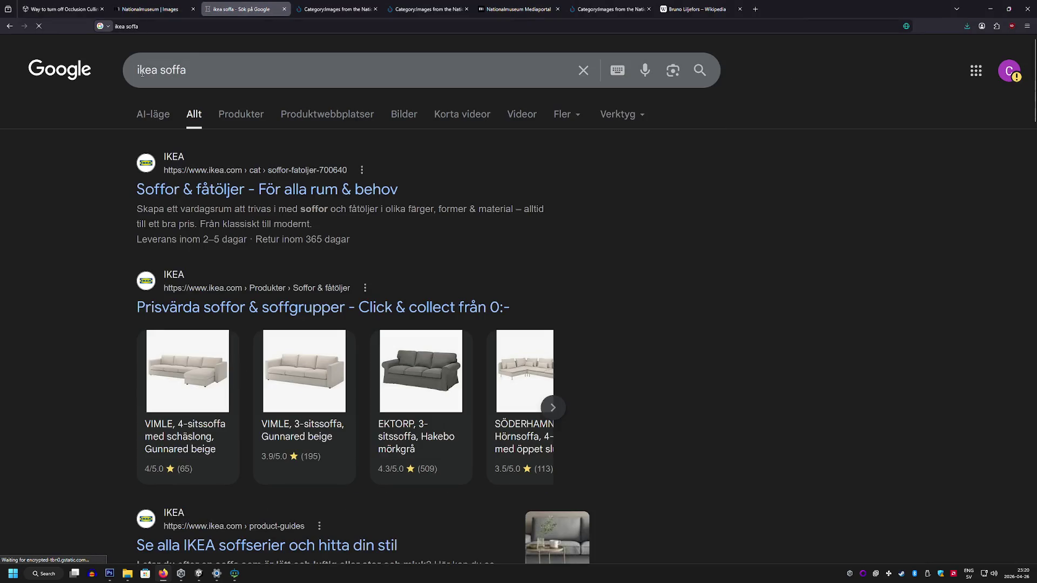
scroll(89, 315, down, 2)
scroll(89, 311, down, 8)
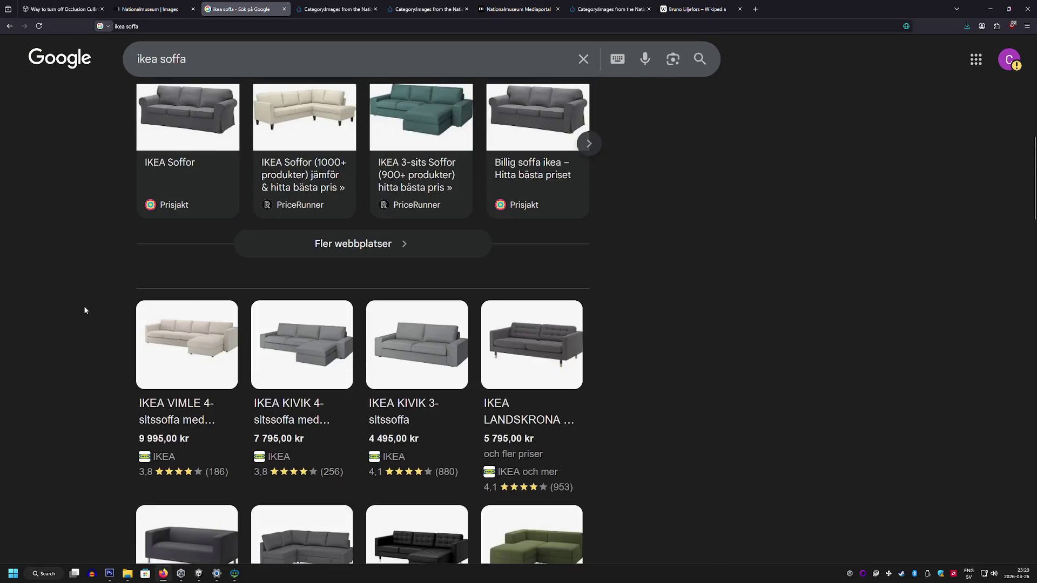
scroll(82, 310, down, 3)
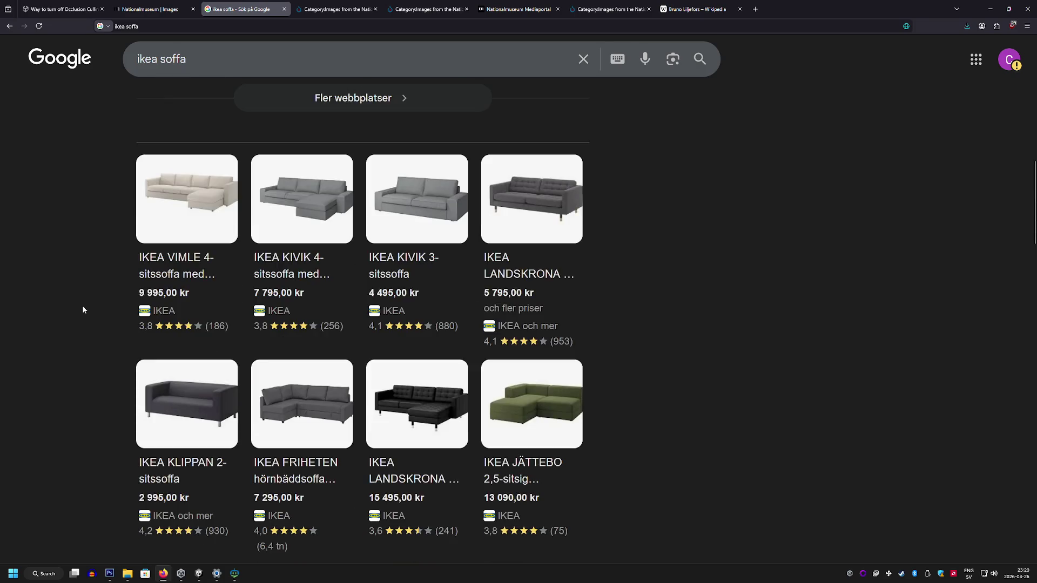
scroll(83, 310, up, 13)
Step: Refine the search to 'ikea soffa tvåsits' and open the EKTORP 2-sitssoffa result
click(225, 87)
text(tv)
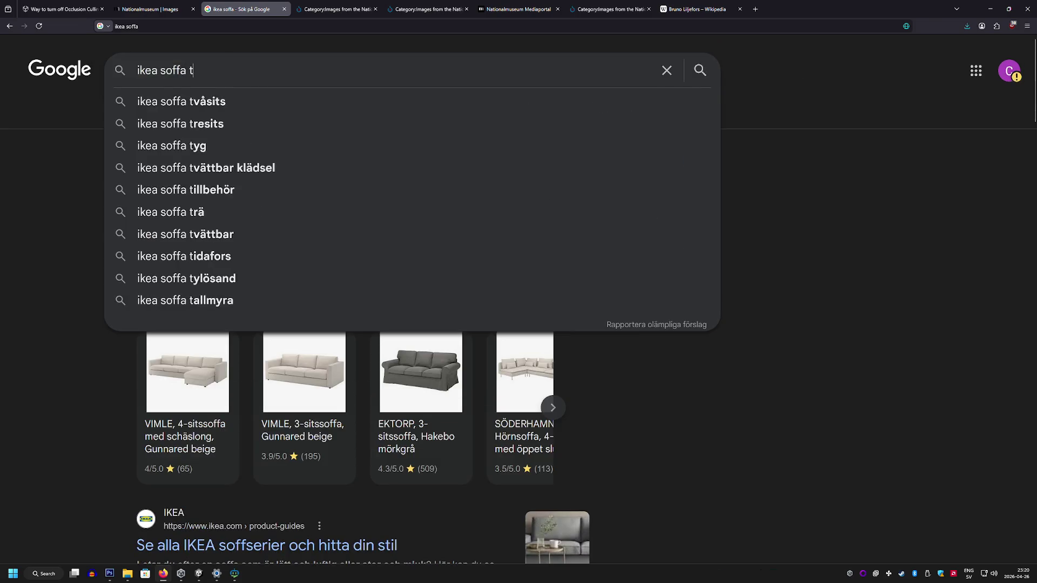
key(BackSpace)
text(våsits)
key(Return)
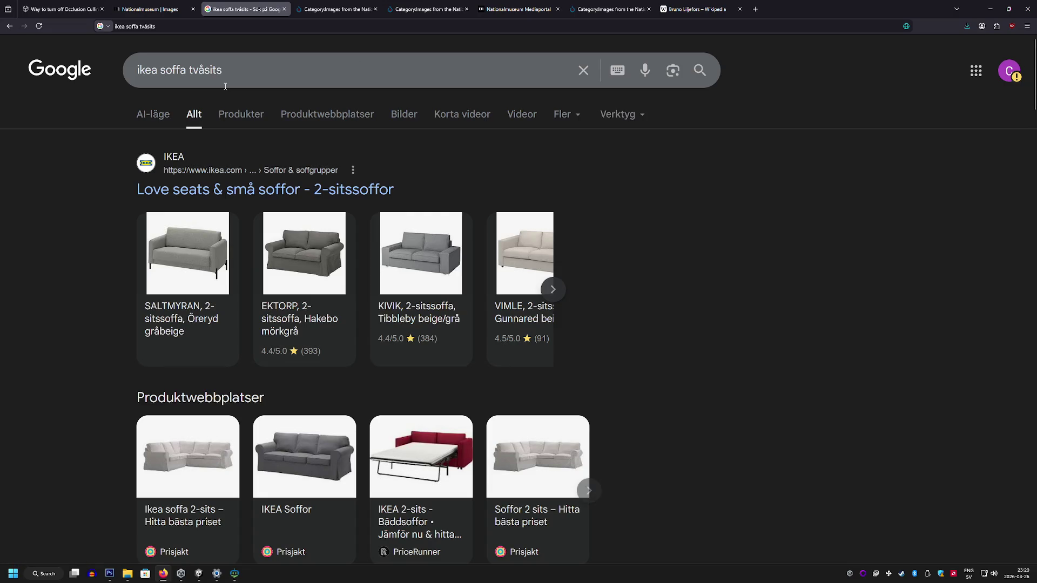
click(304, 250)
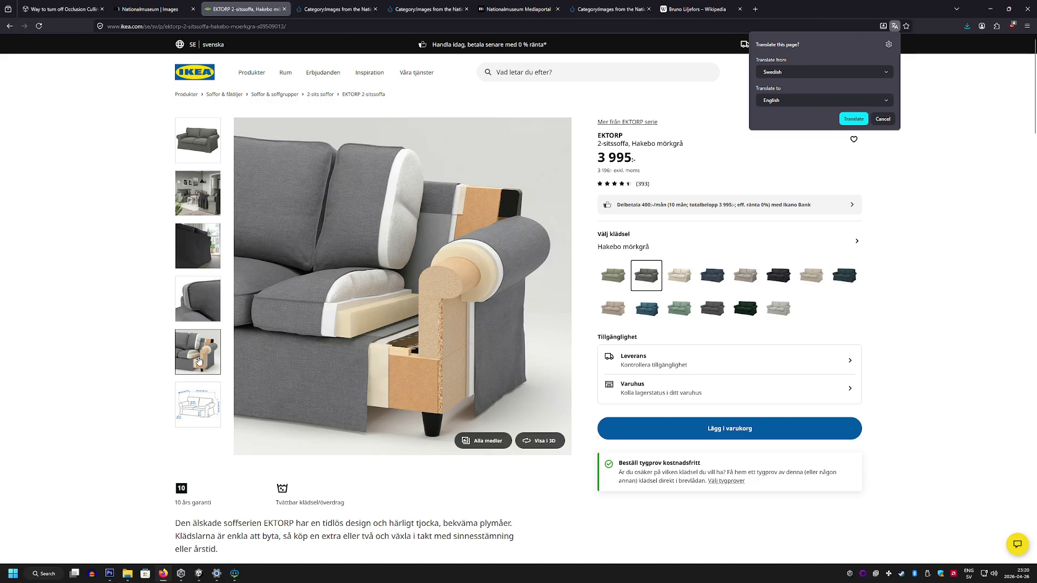
Step: Dismiss the translate offer, search IKEA for 'soffa', browse the KLIPPAN sofa, then return to Unity
click(197, 315)
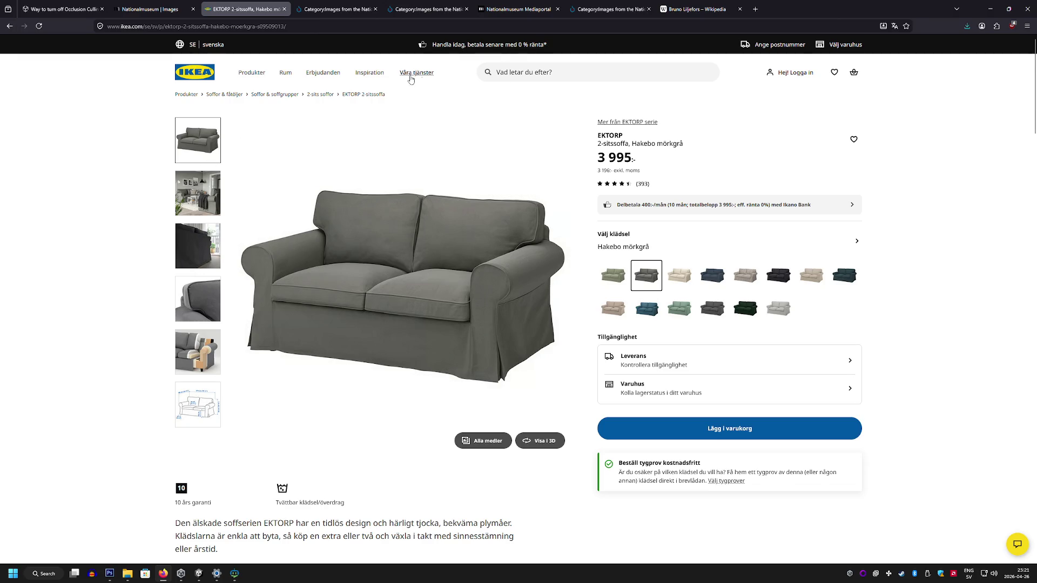
click(528, 74)
key(Return)
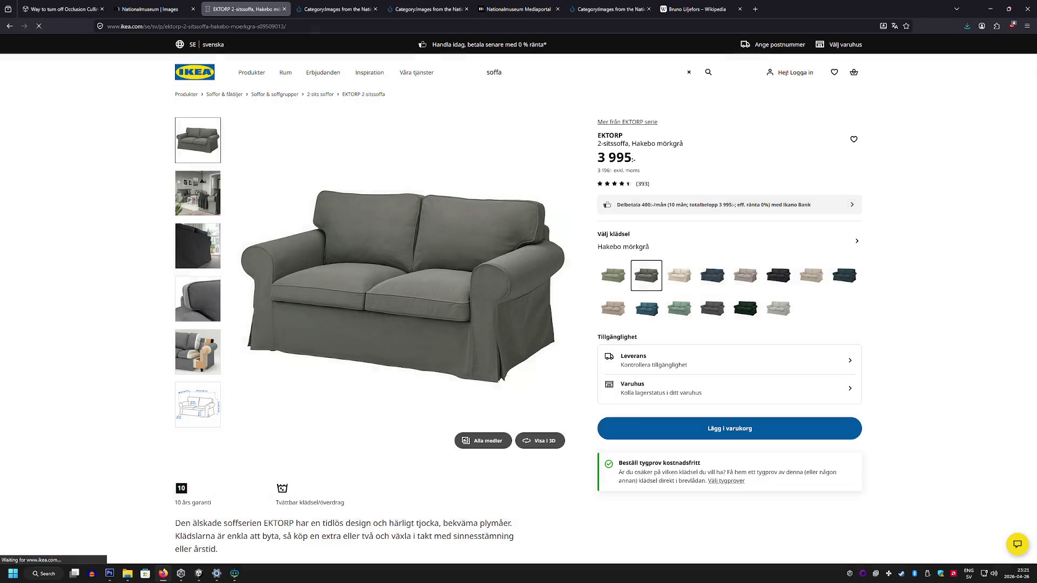
scroll(512, 260, down, 10)
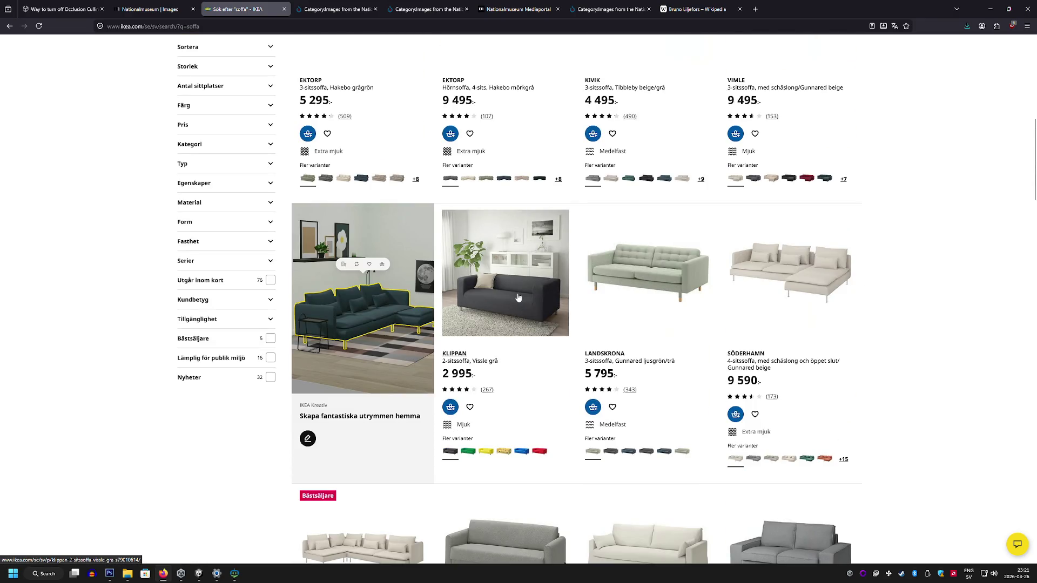
scroll(517, 297, down, 1)
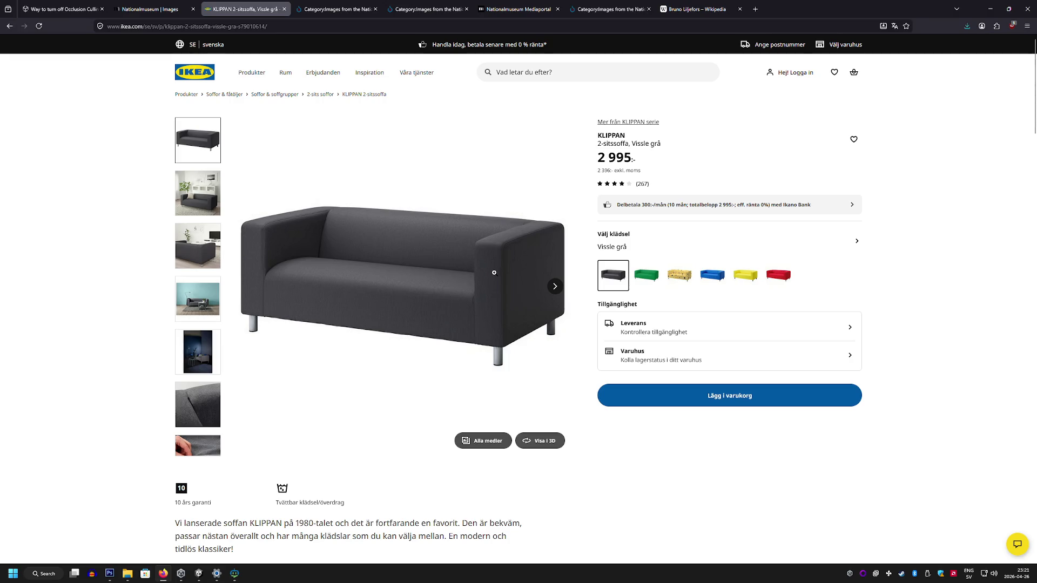
click(199, 574)
Step: Fly toward the doorway and draw a ProBuilder cube's base rectangle on the floor, setting its height
key(w)
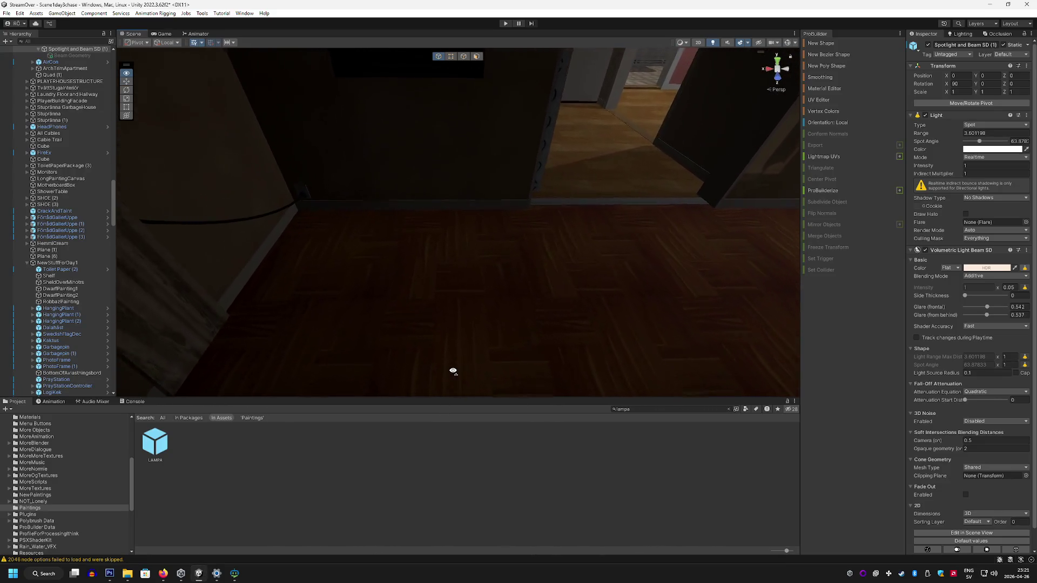
click(820, 44)
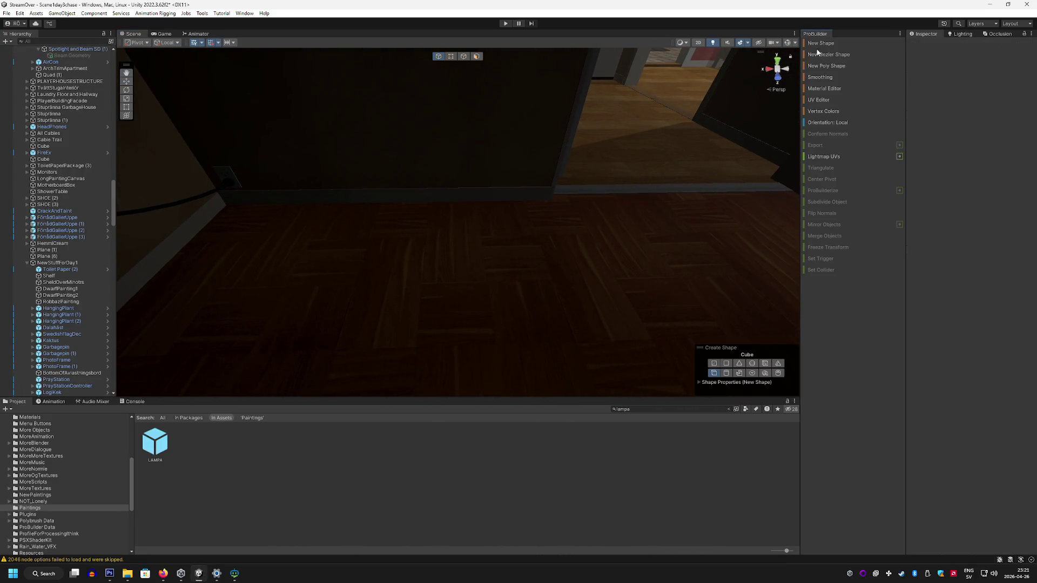
mouse_move(281, 231)
mouse_down()
mouse_move(579, 329)
mouse_move(737, 332)
mouse_move(729, 348)
mouse_move(706, 344)
mouse_up()
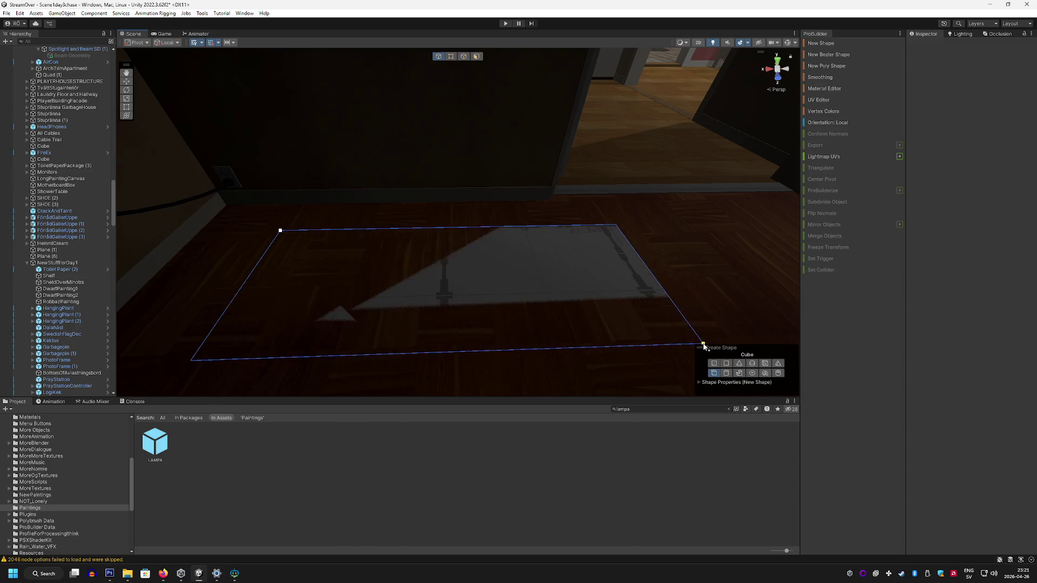
click(711, 281)
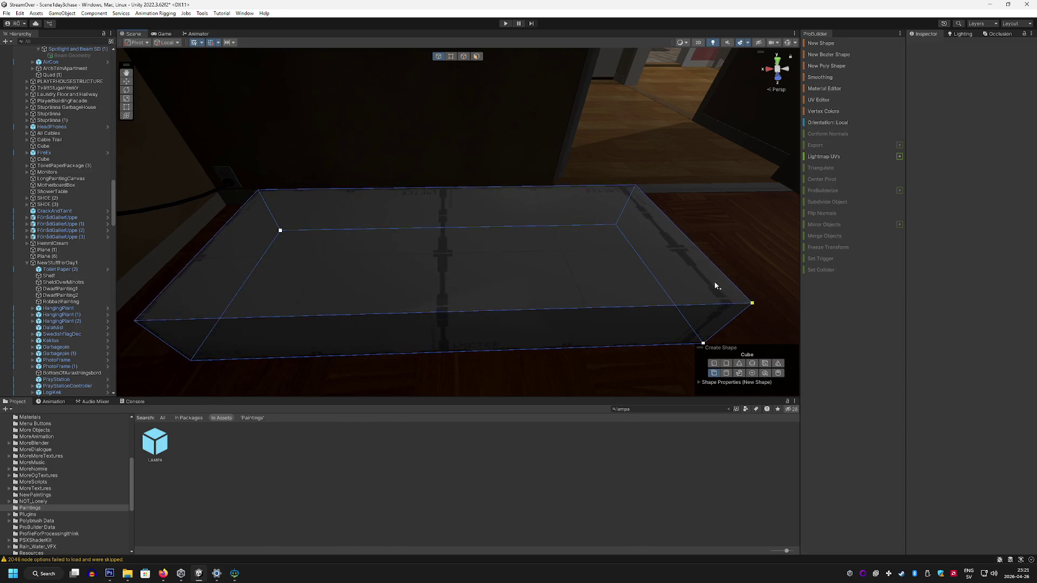
Step: Raise the new box's top face to make the block taller
key(Escape)
mouse_move(708, 285)
mouse_down()
mouse_move(662, 293)
mouse_move(630, 275)
mouse_move(605, 229)
mouse_up()
click(476, 56)
click(434, 262)
drag(432, 227, 440, 188)
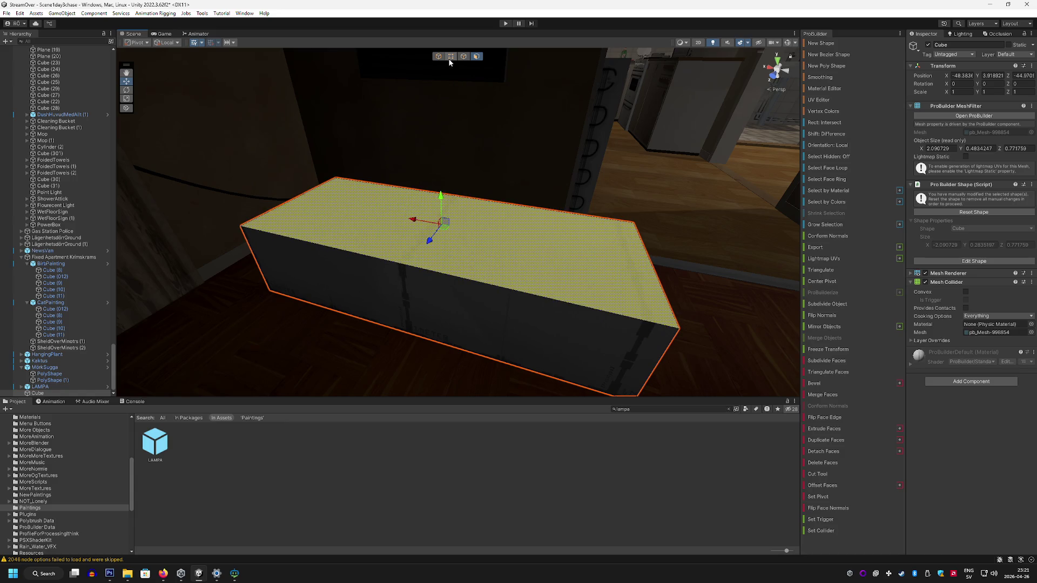
Step: Add edge loops near both box ends and one lengthwise loop across the top
click(463, 56)
click(488, 284)
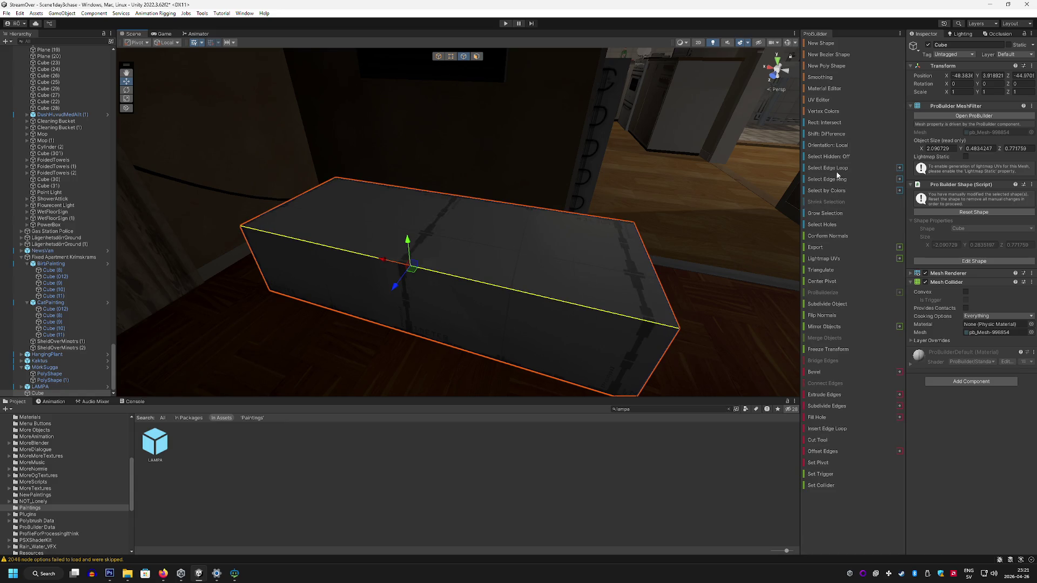
click(841, 430)
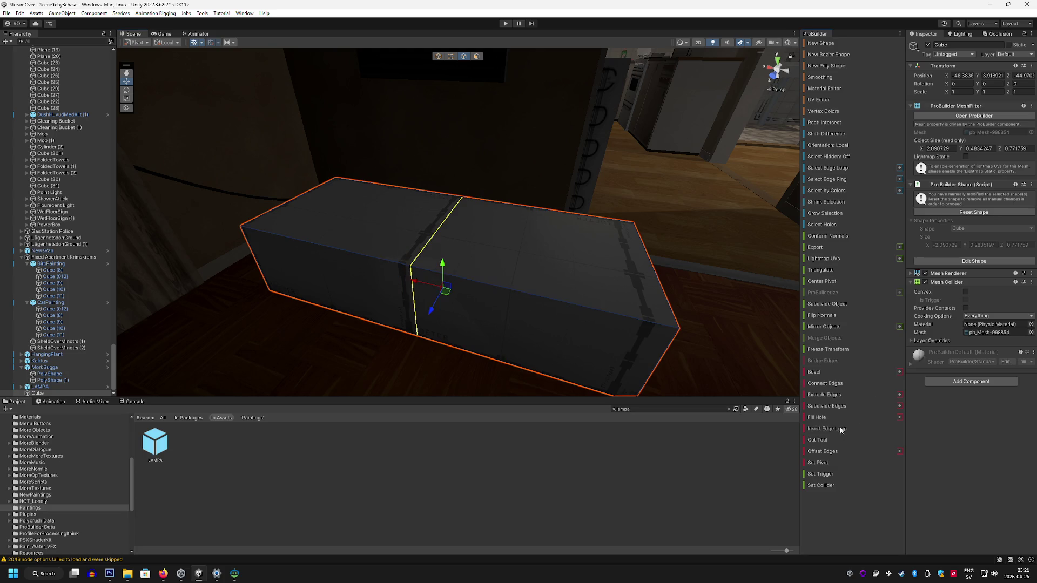
drag(446, 291, 561, 310)
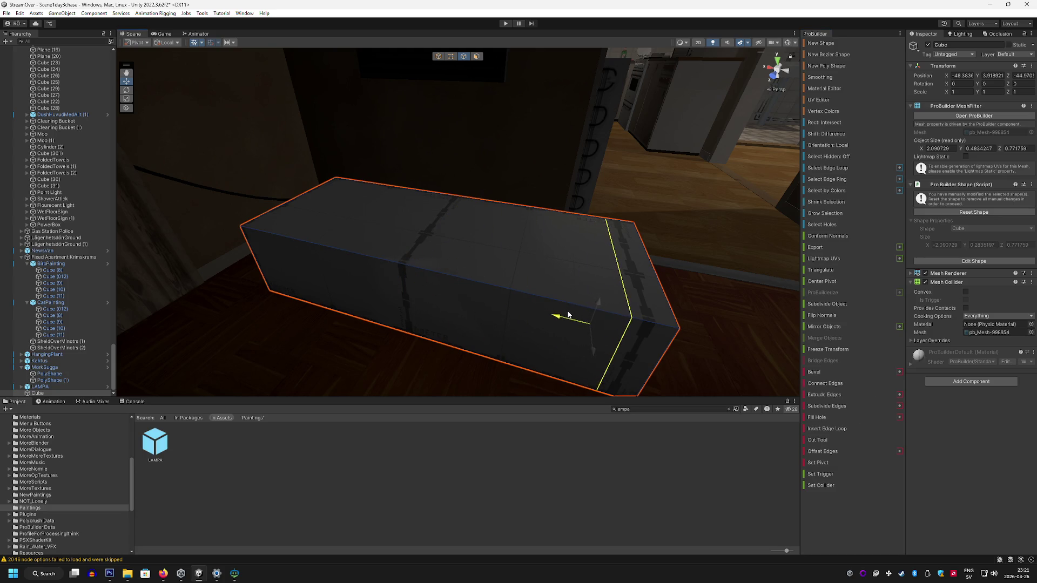
click(524, 294)
click(841, 427)
drag(419, 280, 315, 246)
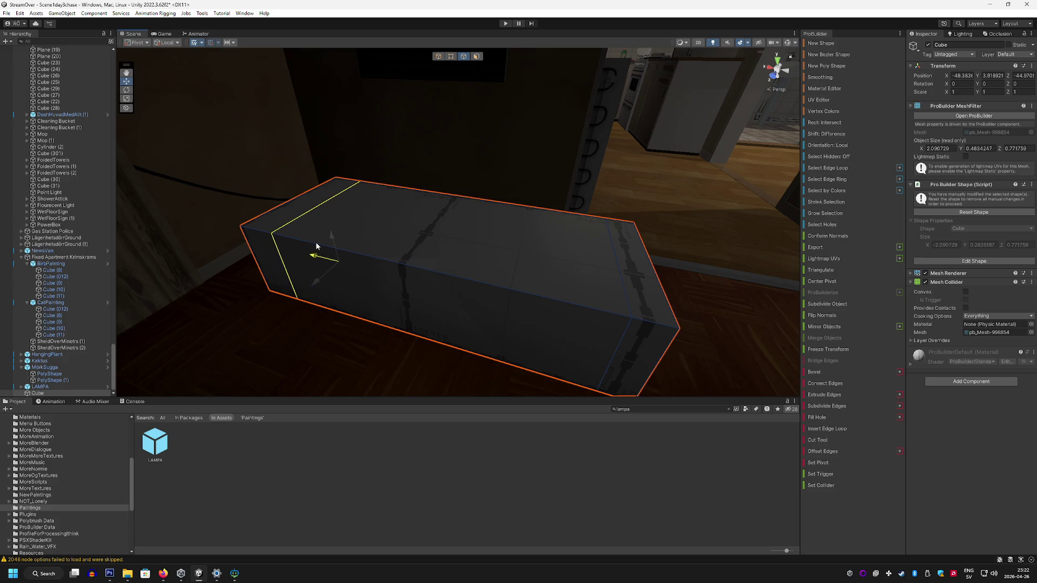
click(334, 198)
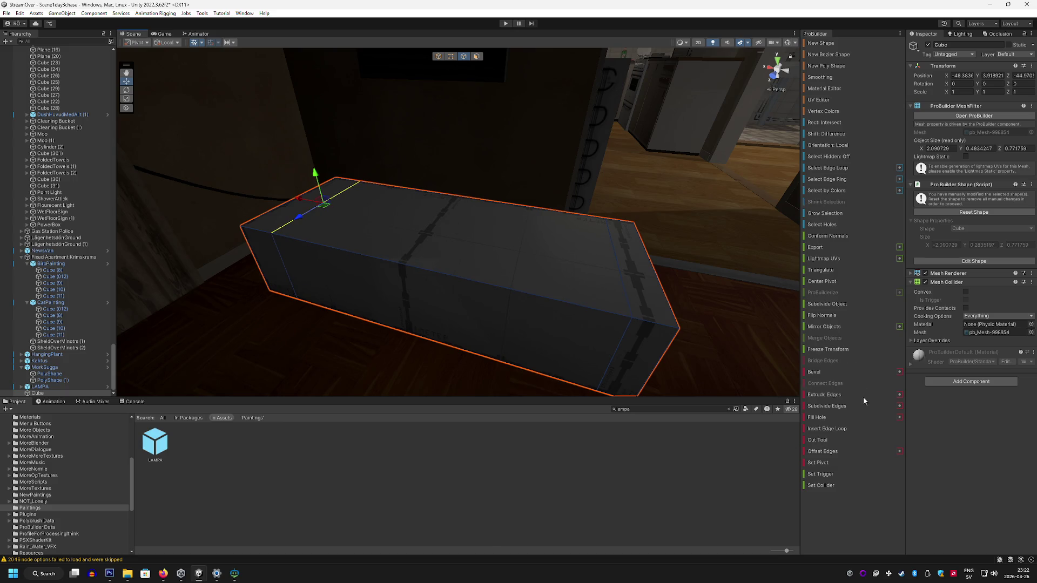
click(847, 430)
drag(441, 310, 453, 289)
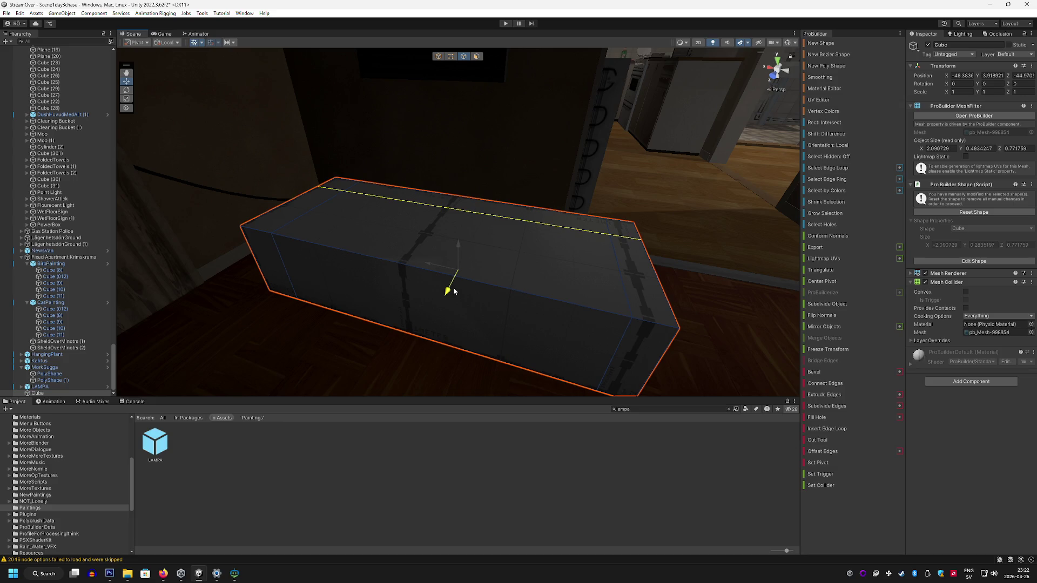
click(475, 56)
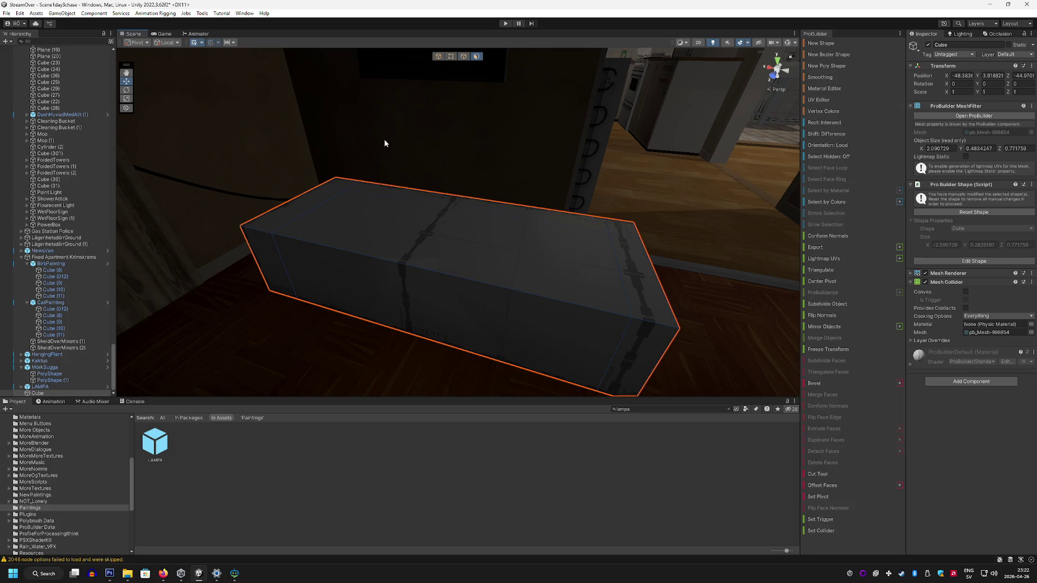
Step: Raise the box's top rim faces, trying and undoing a lowered inner seat face
click(350, 187)
shift+click(368, 186)
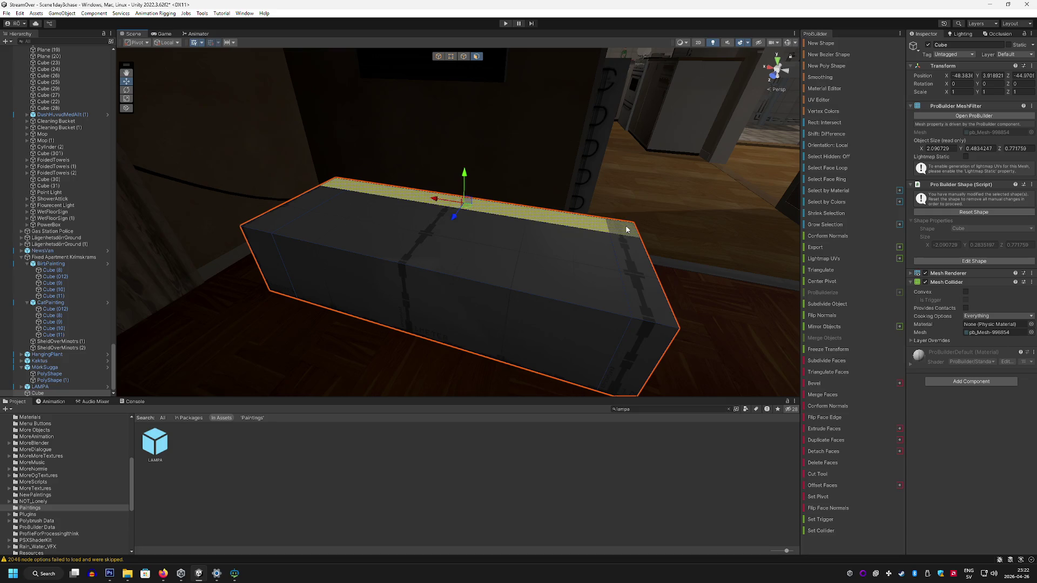
shift+click(632, 254)
shift+click(278, 219)
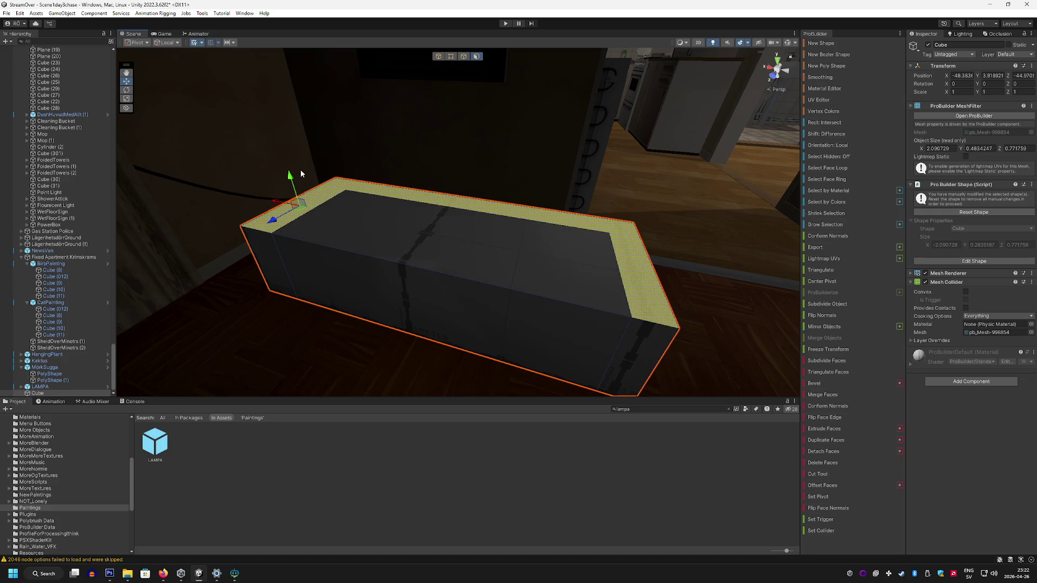
mouse_move(289, 172)
mouse_down()
mouse_move(289, 144)
mouse_move(289, 165)
mouse_up()
click(441, 206)
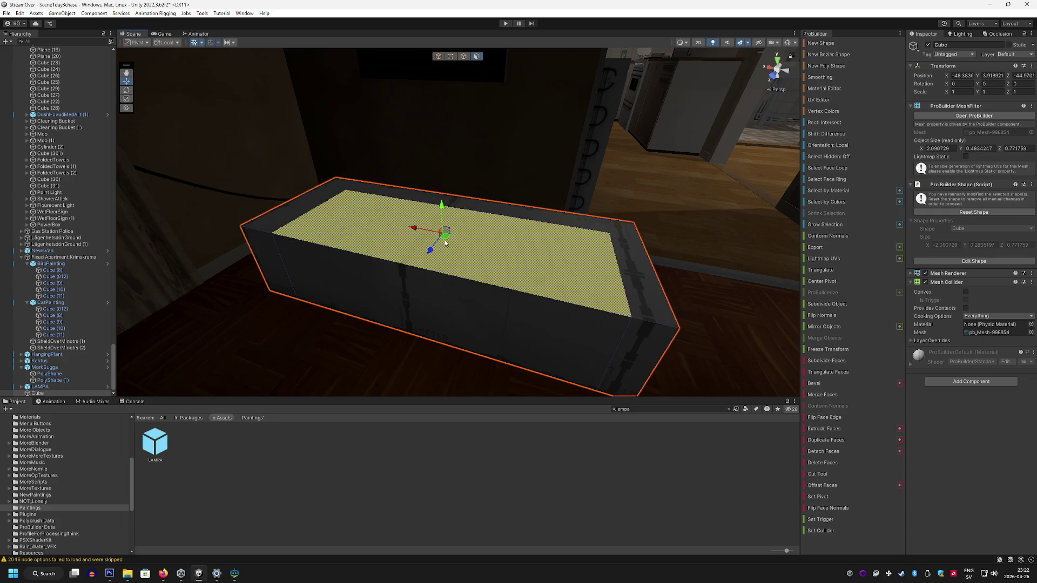
drag(441, 206, 441, 221)
key(ctrl+z)
click(843, 429)
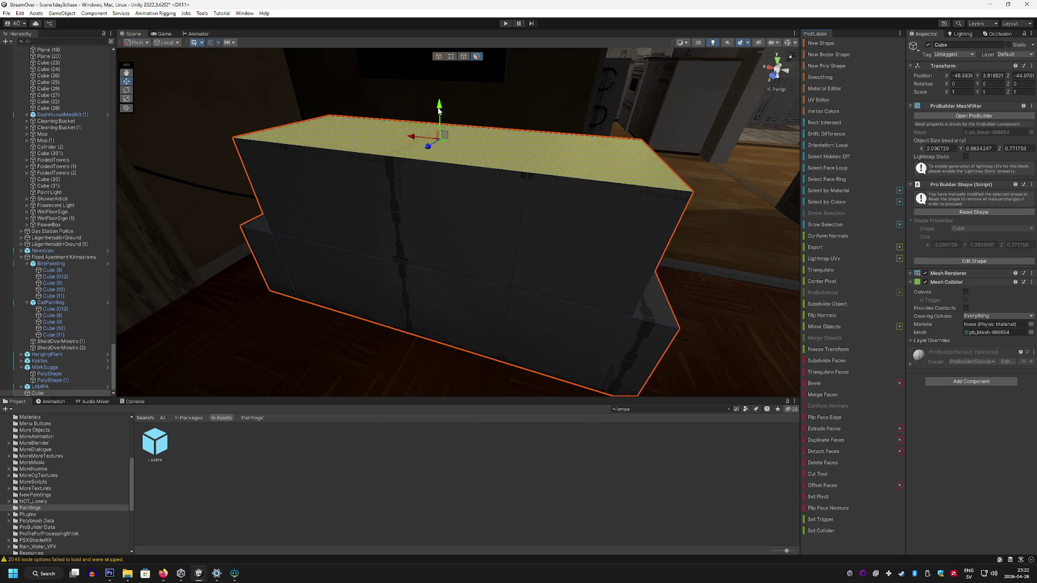
mouse_move(437, 121)
mouse_down()
mouse_move(451, 222)
mouse_move(385, 238)
mouse_move(278, 231)
mouse_move(495, 247)
mouse_move(547, 270)
mouse_move(495, 96)
mouse_move(486, 111)
mouse_up()
key(ctrl+z)
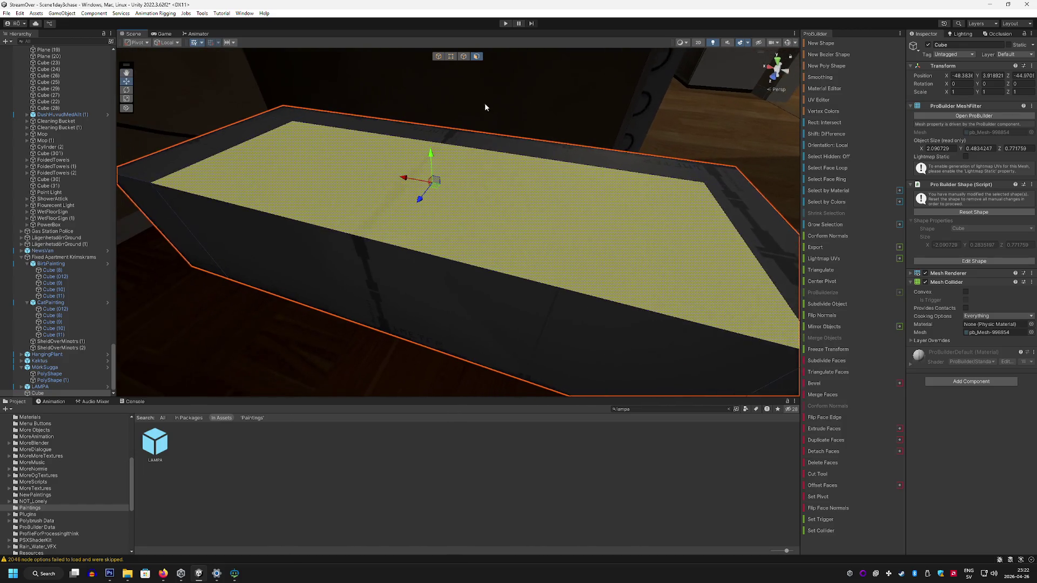
Step: Extrude the narrow top rim faces upward into walls and lower them slightly
click(463, 57)
click(415, 251)
mouse_move(504, 253)
mouse_down()
mouse_move(531, 258)
mouse_move(442, 246)
mouse_up()
key(ctrl+z)
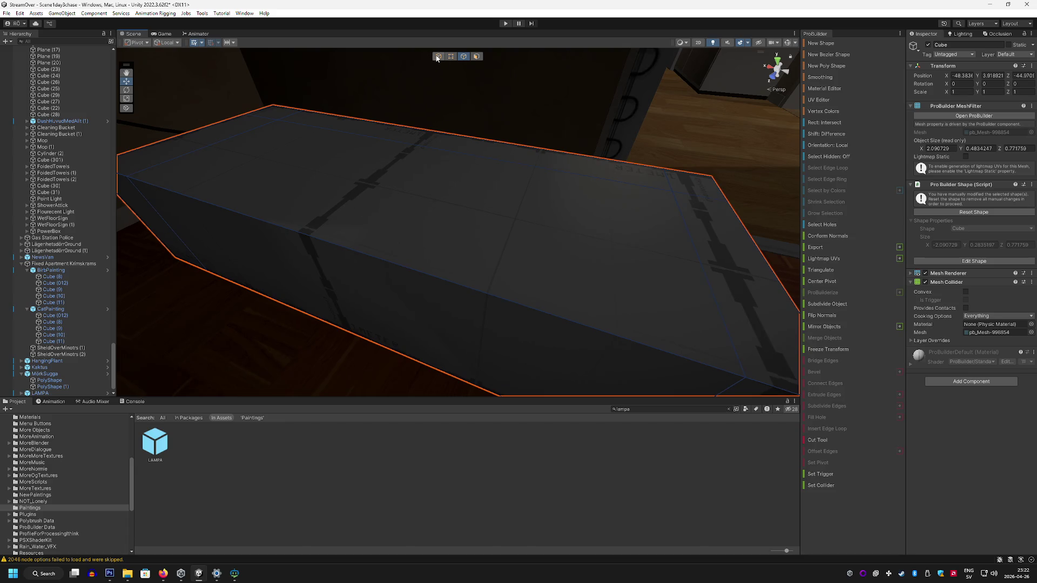
click(477, 57)
click(254, 116)
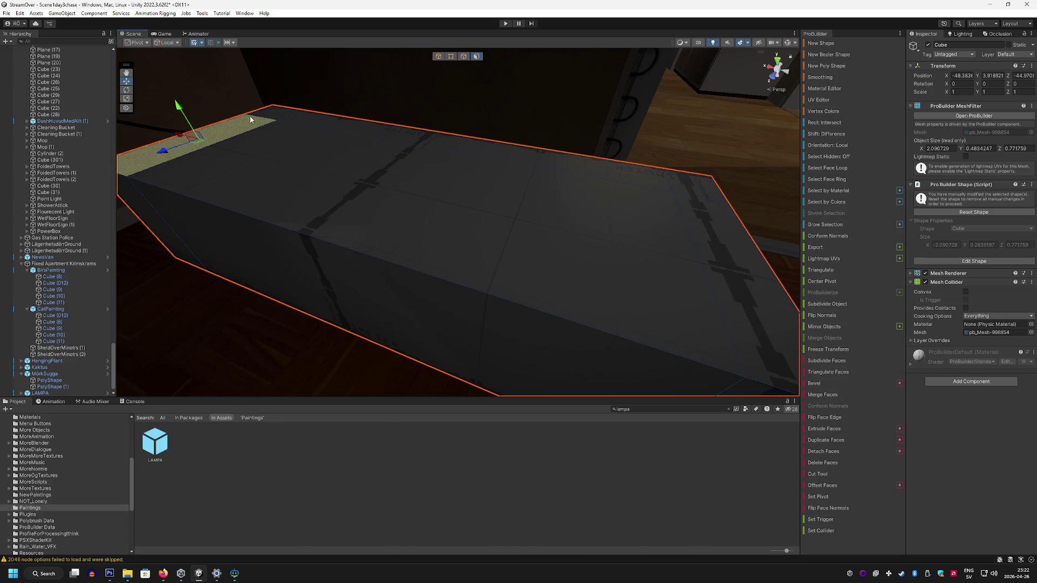
drag(330, 126, 590, 227)
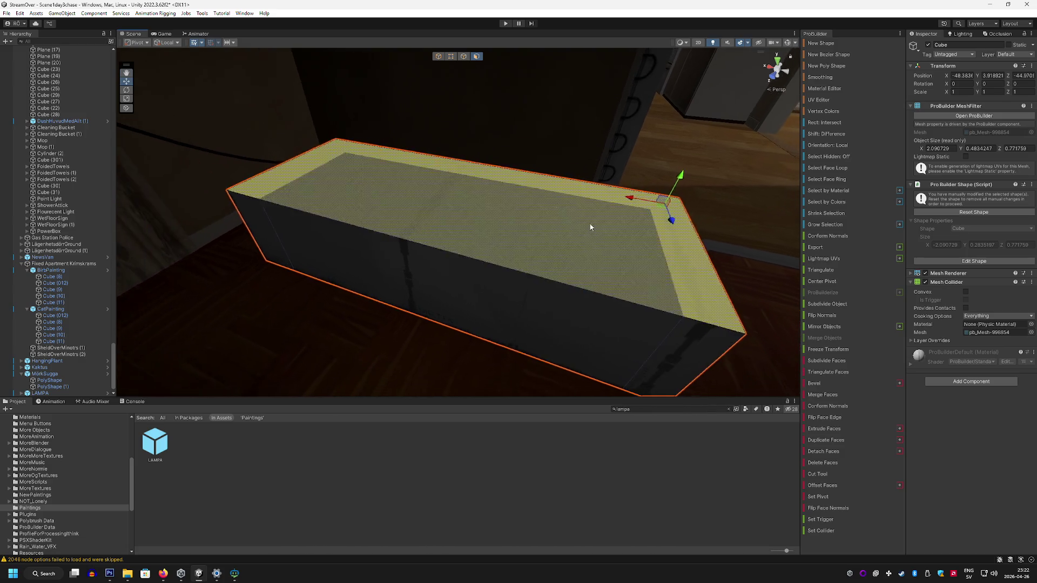
click(830, 432)
scroll(574, 167, down, 3)
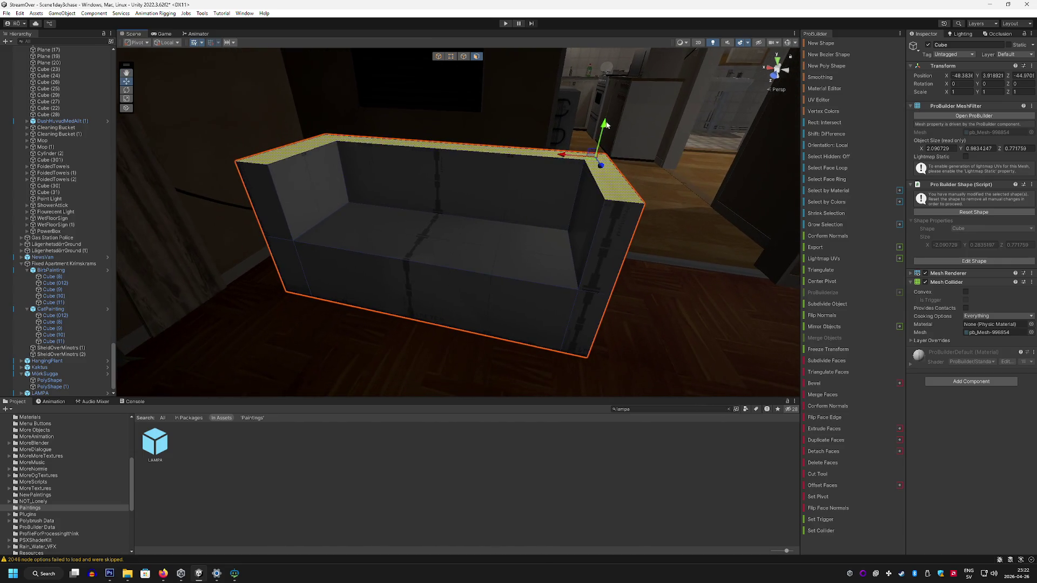
mouse_move(599, 158)
alt+mouse_down()
mouse_move(509, 224)
mouse_move(412, 214)
alt+mouse_up()
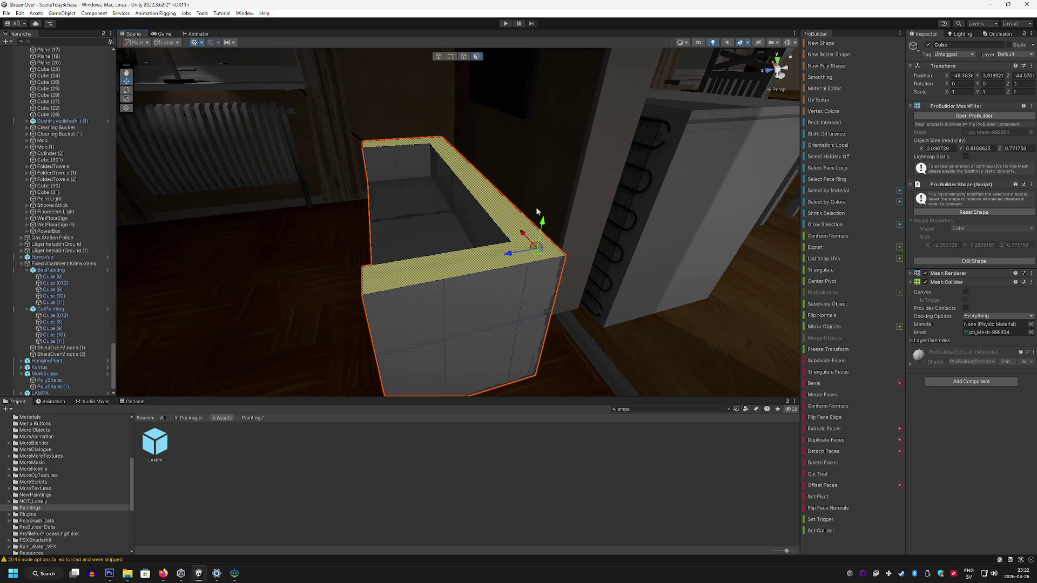
drag(538, 225, 539, 243)
Step: Extrude the back and end rim faces to shape the backrest and arm
click(491, 224)
shift+click(543, 272)
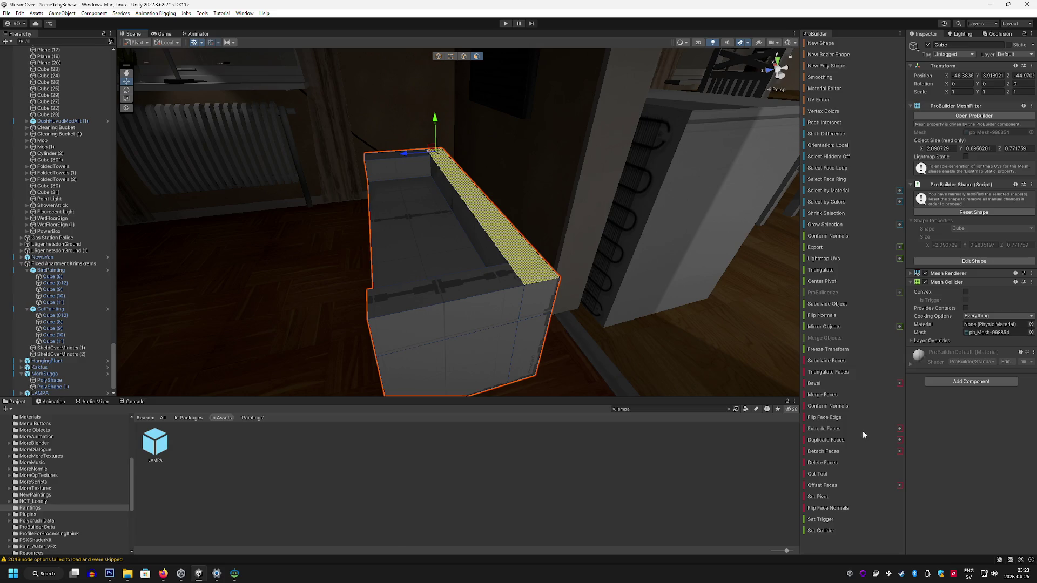
click(824, 429)
mouse_move(431, 100)
mouse_down()
mouse_move(432, 127)
mouse_move(432, 114)
mouse_move(170, 83)
mouse_up()
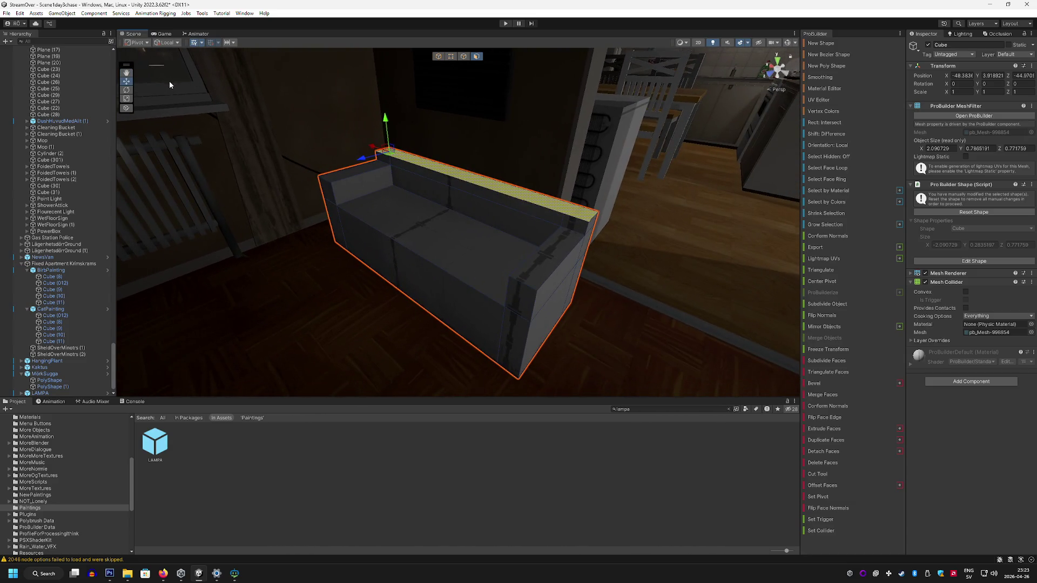
click(440, 57)
mouse_move(349, 205)
alt+mouse_down()
mouse_move(310, 250)
mouse_move(273, 120)
mouse_move(259, 116)
alt+mouse_up()
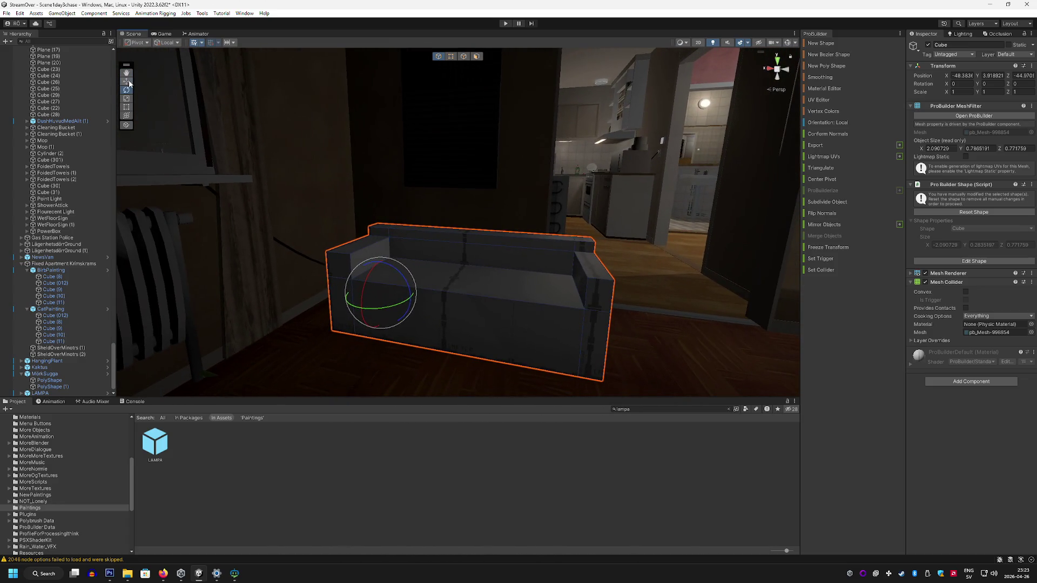
Step: Lift the sofa box off the floor and raise its bottom face
mouse_move(382, 266)
mouse_down()
mouse_move(392, 191)
mouse_move(390, 291)
mouse_move(378, 172)
mouse_move(363, 225)
mouse_move(412, 109)
mouse_move(401, 161)
mouse_up()
click(476, 56)
click(470, 88)
click(294, 294)
mouse_move(293, 293)
alt+mouse_down()
mouse_move(391, 268)
mouse_move(591, 273)
mouse_move(553, 340)
mouse_move(594, 207)
mouse_move(570, 176)
alt+mouse_up()
mouse_move(570, 175)
alt+mouse_down()
mouse_move(559, 220)
mouse_move(507, 146)
mouse_move(426, 130)
alt+mouse_up()
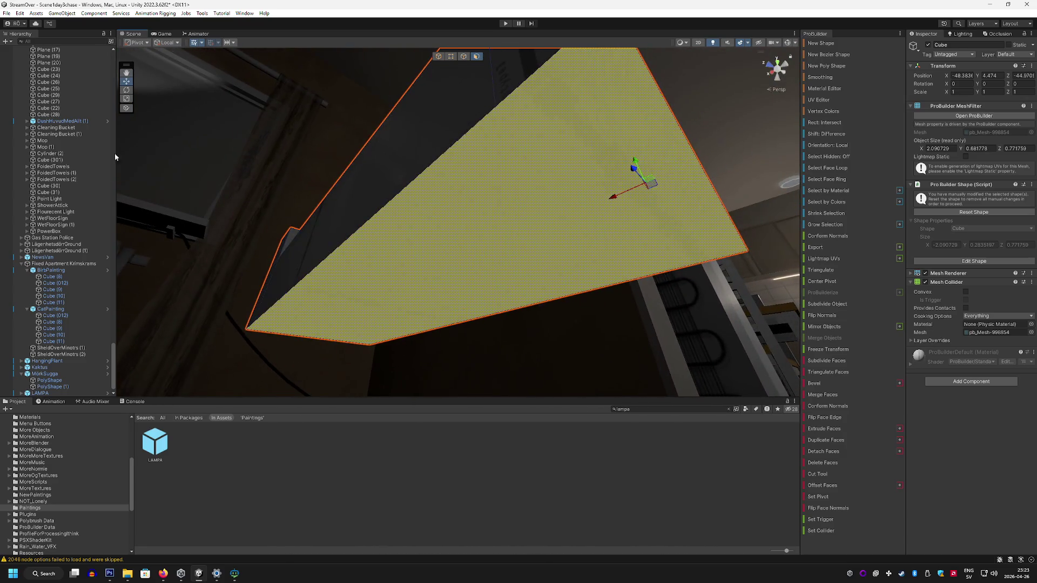
Step: Draw a small ProBuilder cylinder leg under the sofa box and set its height
click(832, 45)
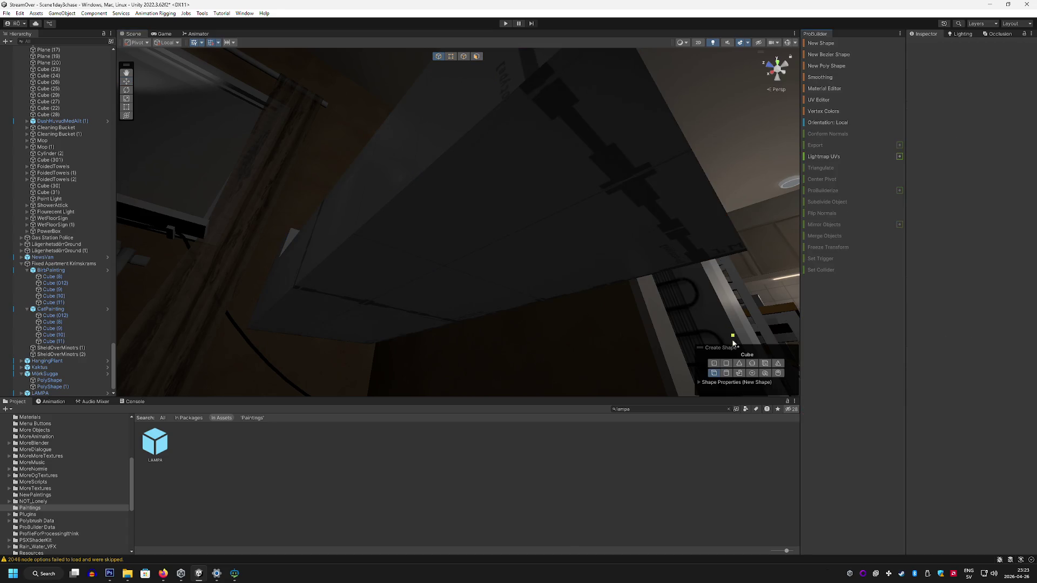
click(726, 373)
mouse_move(607, 154)
alt+mouse_down()
mouse_move(548, 115)
mouse_move(476, 122)
alt+mouse_up()
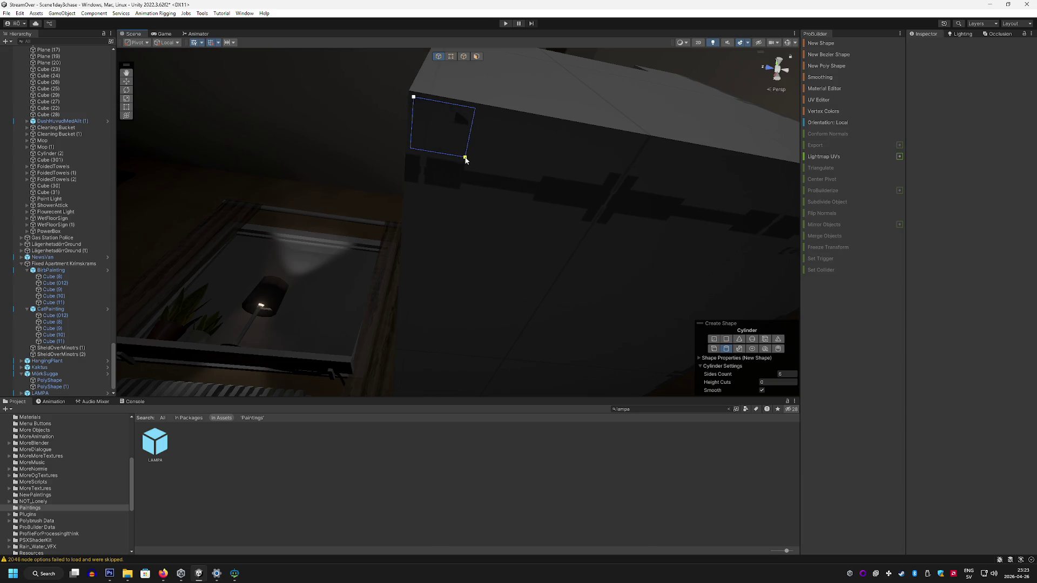
drag(467, 160, 469, 164)
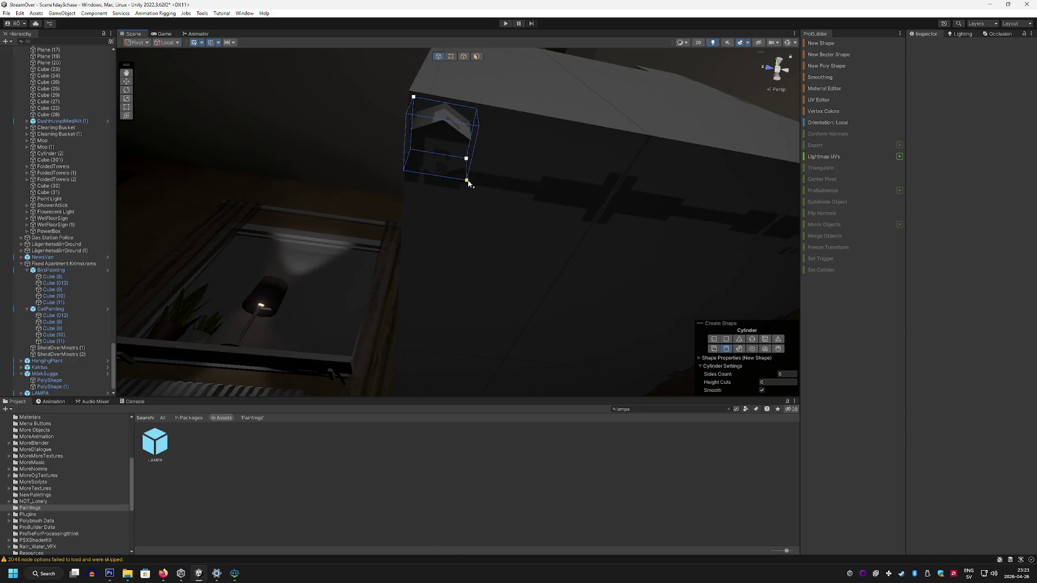
click(479, 213)
mouse_move(480, 213)
alt+mouse_down()
mouse_move(496, 230)
mouse_move(461, 240)
mouse_move(481, 313)
mouse_move(440, 234)
alt+mouse_up()
Step: Duplicate the cylinder leg with Ctrl+D and position the copies under the sofa
key(ctrl+d)
mouse_move(366, 139)
mouse_down()
mouse_move(538, 154)
mouse_move(544, 127)
mouse_move(530, 121)
mouse_up()
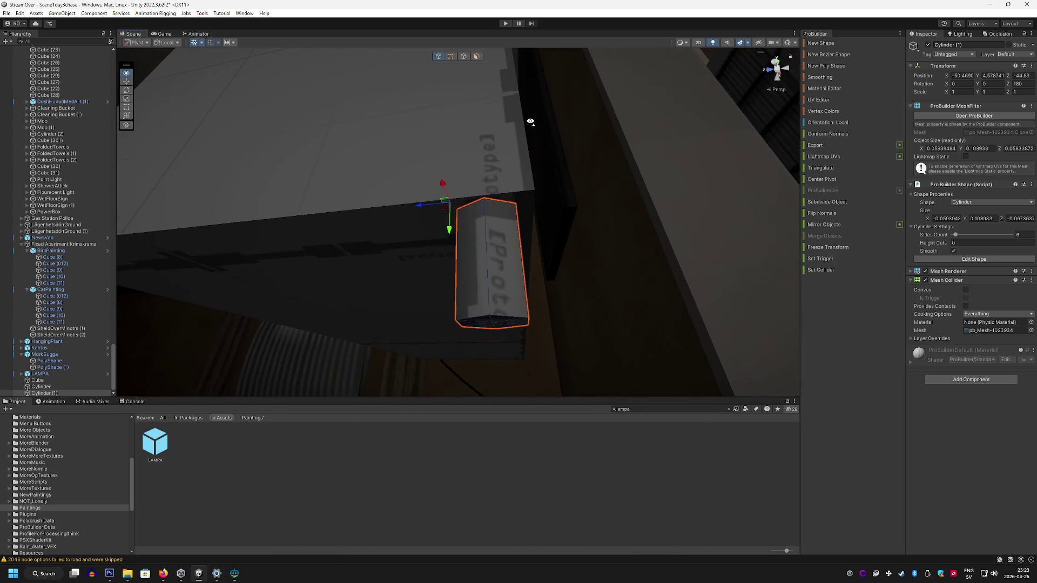
mouse_move(427, 205)
alt+mouse_down()
mouse_move(611, 319)
mouse_move(496, 236)
alt+mouse_up()
key(ctrl+d)
mouse_move(479, 190)
mouse_down()
mouse_move(289, 176)
mouse_move(692, 190)
mouse_move(265, 184)
mouse_move(296, 201)
mouse_move(315, 173)
mouse_move(423, 169)
mouse_up()
mouse_move(577, 249)
mouse_down()
mouse_move(465, 232)
mouse_move(491, 238)
mouse_move(412, 377)
mouse_move(410, 339)
mouse_move(348, 328)
mouse_move(355, 386)
mouse_move(364, 248)
mouse_move(352, 146)
mouse_move(384, 208)
mouse_move(421, 342)
mouse_move(396, 324)
mouse_move(361, 388)
mouse_move(335, 273)
mouse_up()
Step: Search the Project window for 'wood' and apply the light plywood material to a leg
text(wood)
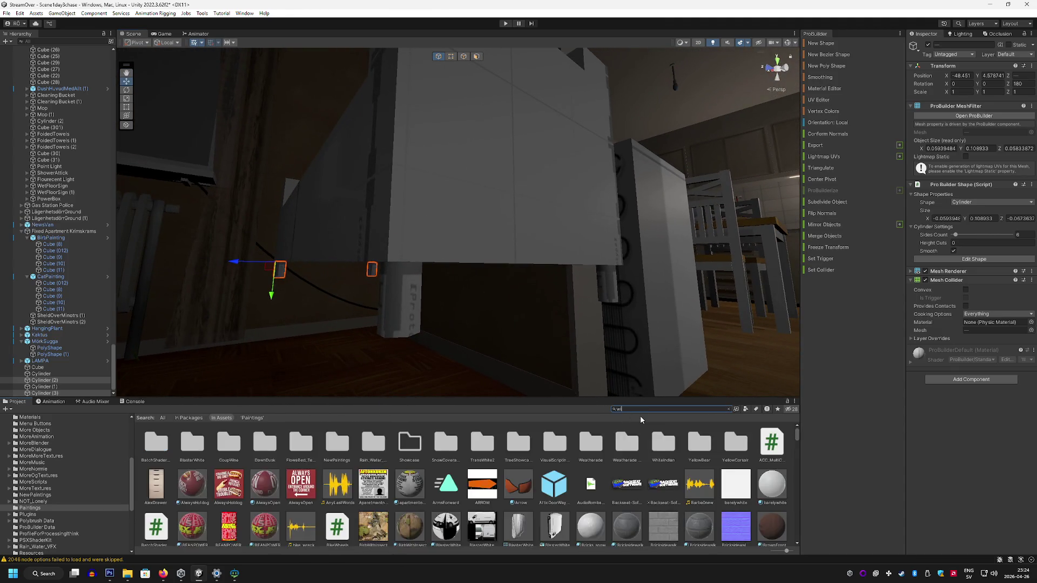
drag(448, 443, 416, 294)
mouse_move(609, 297)
alt+mouse_down()
mouse_move(498, 343)
mouse_move(474, 375)
mouse_move(464, 351)
mouse_move(335, 292)
alt+mouse_up()
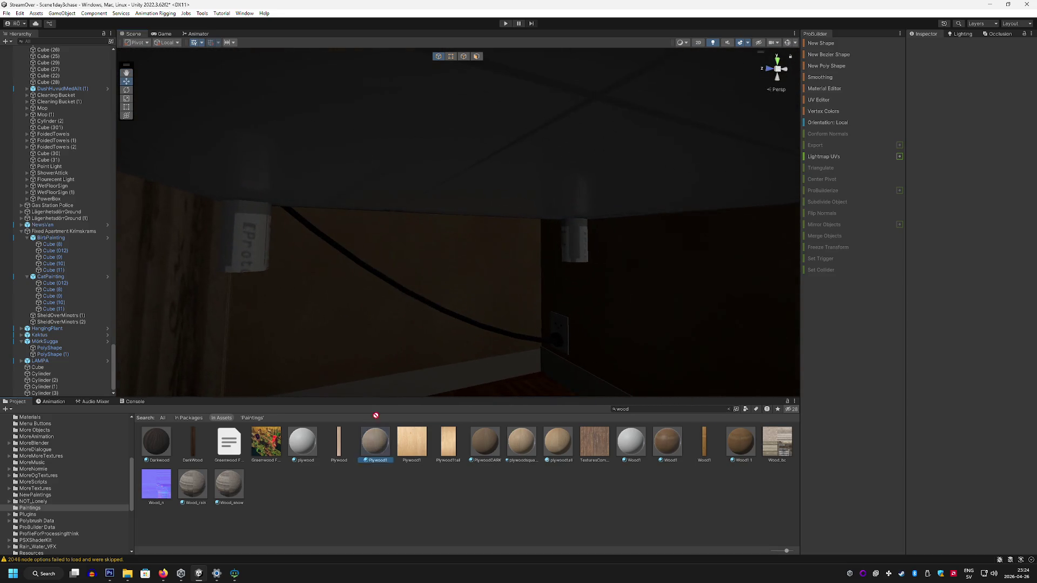
mouse_move(575, 240)
alt+mouse_down()
mouse_move(632, 381)
mouse_move(648, 315)
mouse_move(633, 292)
mouse_move(645, 298)
mouse_move(639, 324)
mouse_move(585, 245)
alt+mouse_up()
scroll(639, 290, up, 5)
Step: Select the sofa's top back face and raise the backrest higher
click(478, 56)
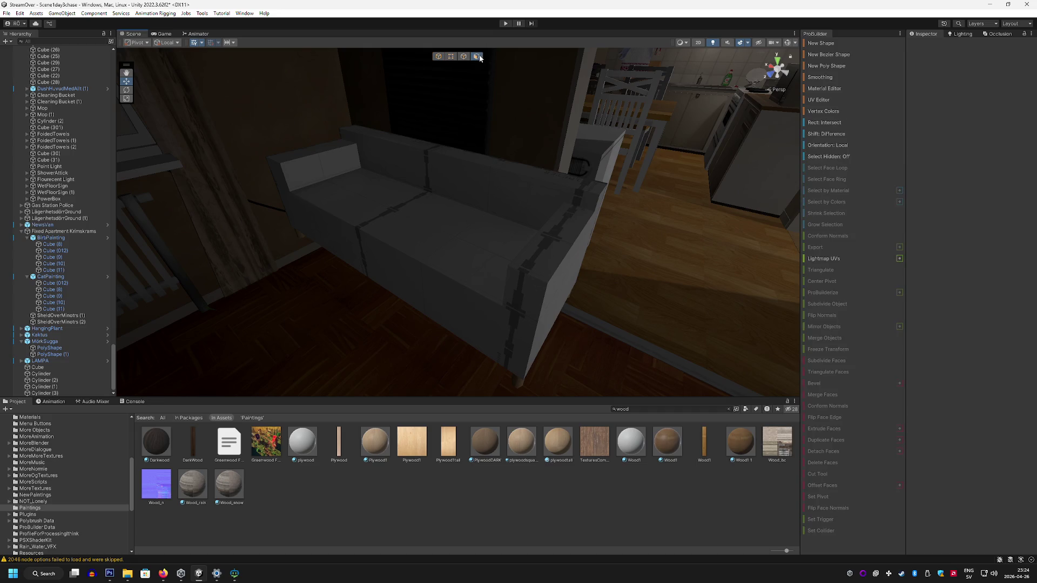
click(361, 131)
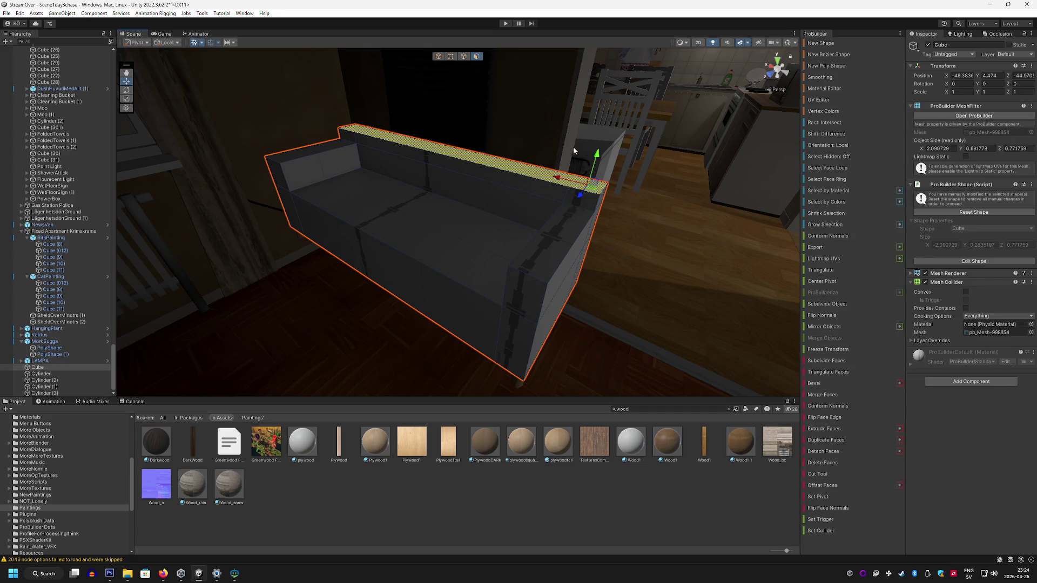
mouse_move(597, 155)
mouse_down()
mouse_move(609, 97)
mouse_move(605, 138)
mouse_move(560, 138)
mouse_up()
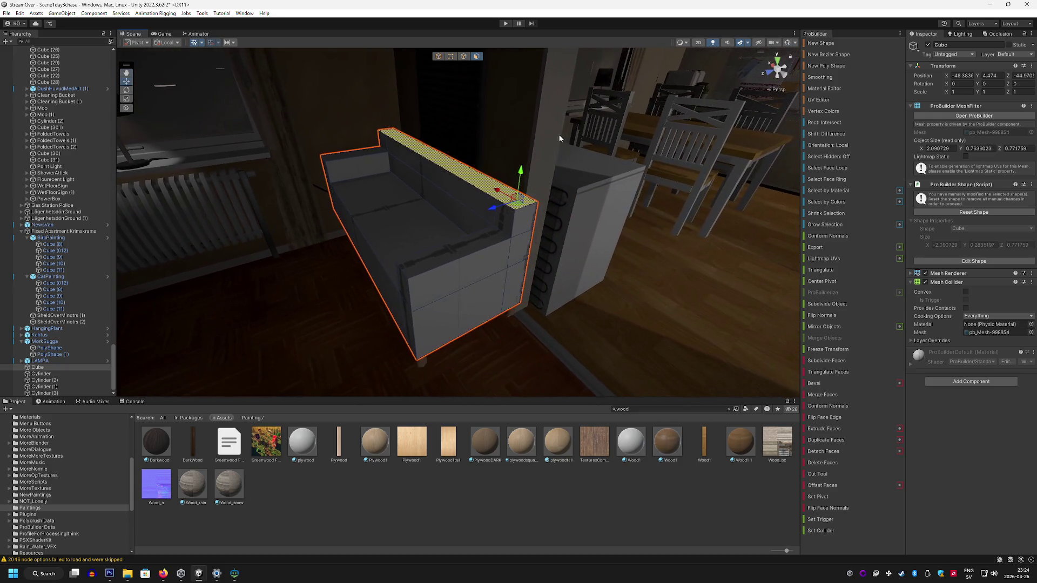
Step: Select the sofa's top back edge, an arm edge and a long bottom edge
click(451, 57)
click(464, 57)
click(530, 205)
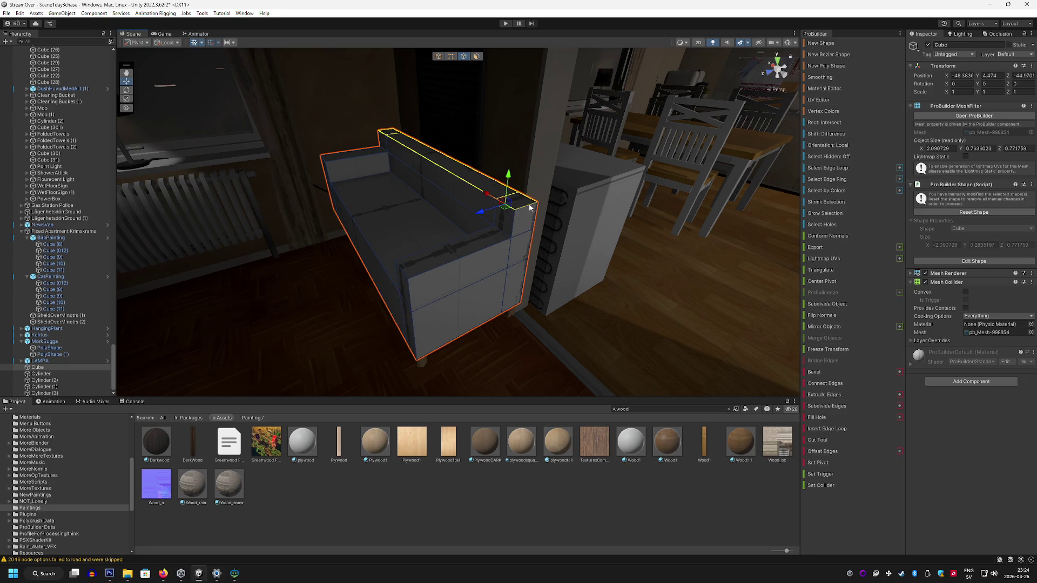
scroll(445, 182, up, 5)
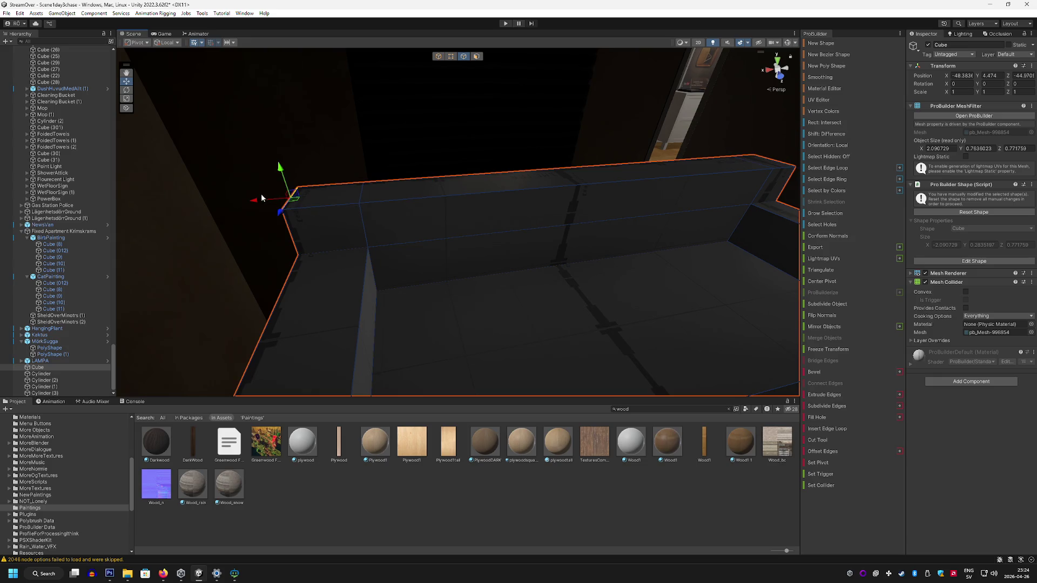
mouse_move(267, 200)
mouse_down()
mouse_move(359, 241)
mouse_move(297, 280)
mouse_move(458, 273)
mouse_move(533, 224)
mouse_move(524, 211)
mouse_up()
click(295, 275)
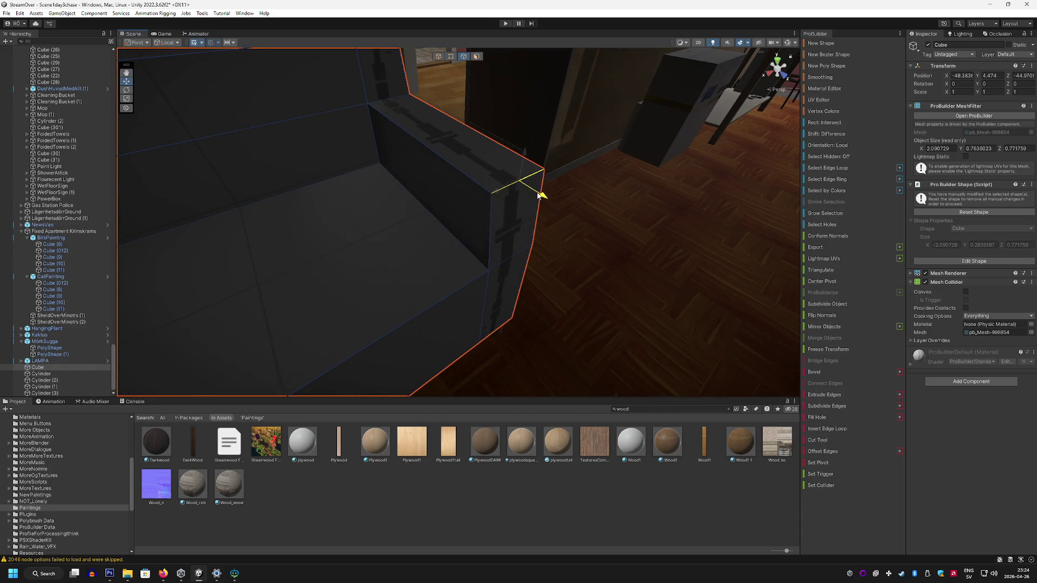
drag(451, 294, 316, 277)
click(346, 268)
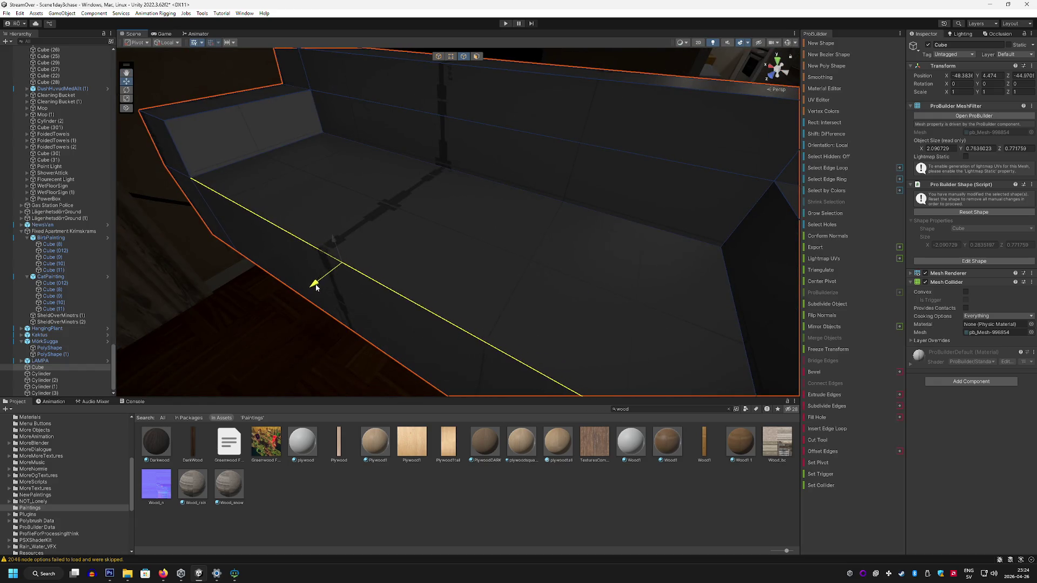
mouse_move(440, 253)
mouse_down()
mouse_move(421, 209)
mouse_move(372, 262)
mouse_move(355, 234)
mouse_move(297, 241)
mouse_move(260, 264)
mouse_move(469, 208)
mouse_up()
Step: Clear the edge selection, switch to vertex mode and deselect the sofa entirely
click(261, 263)
click(469, 208)
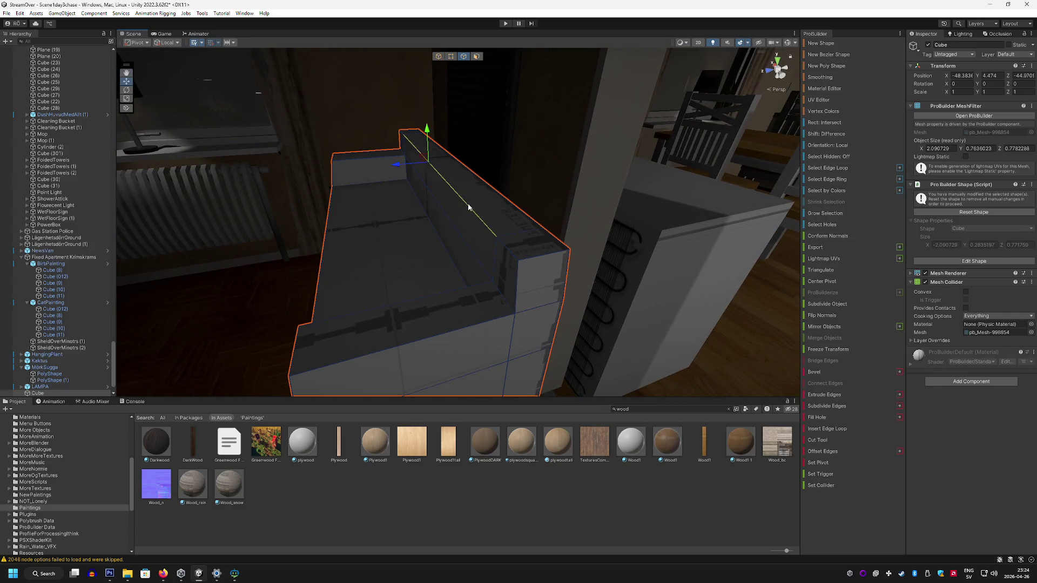
click(399, 169)
drag(409, 215, 383, 209)
click(452, 57)
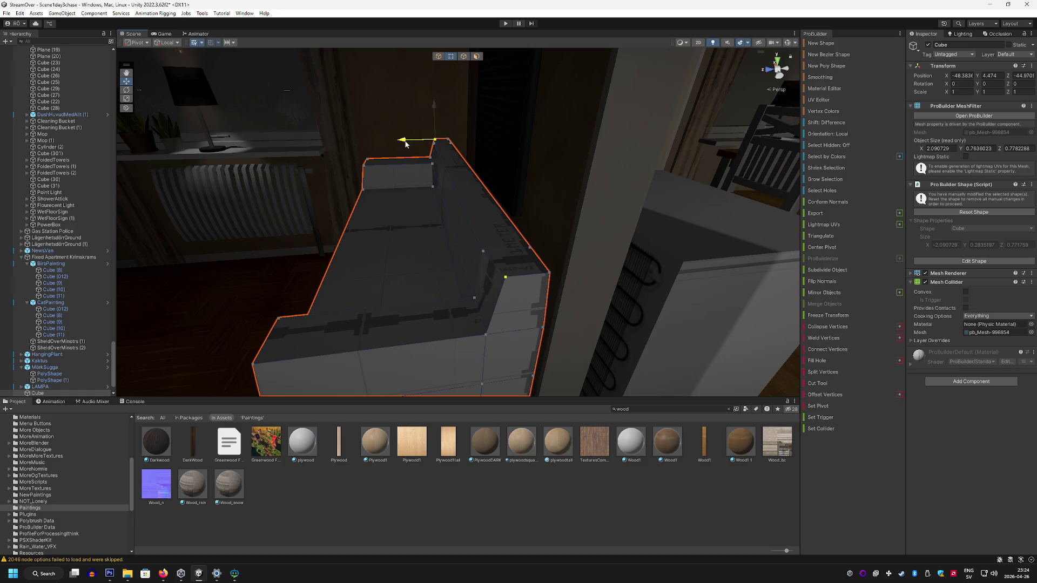
drag(408, 235, 561, 232)
click(585, 504)
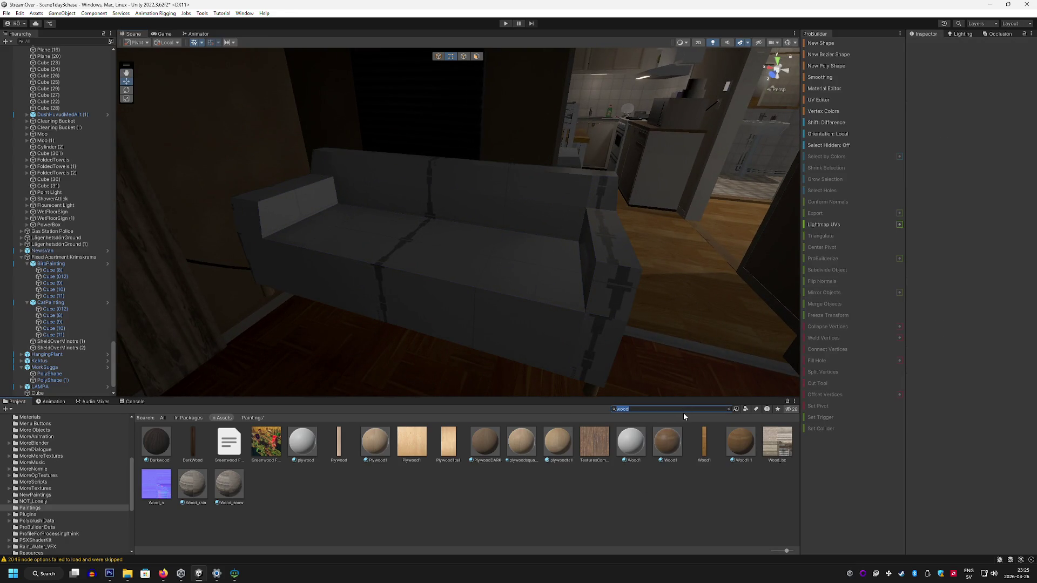
Step: Search the Project window and try the GardMsall and then the TerribleBlack material on the sofa
text(t)
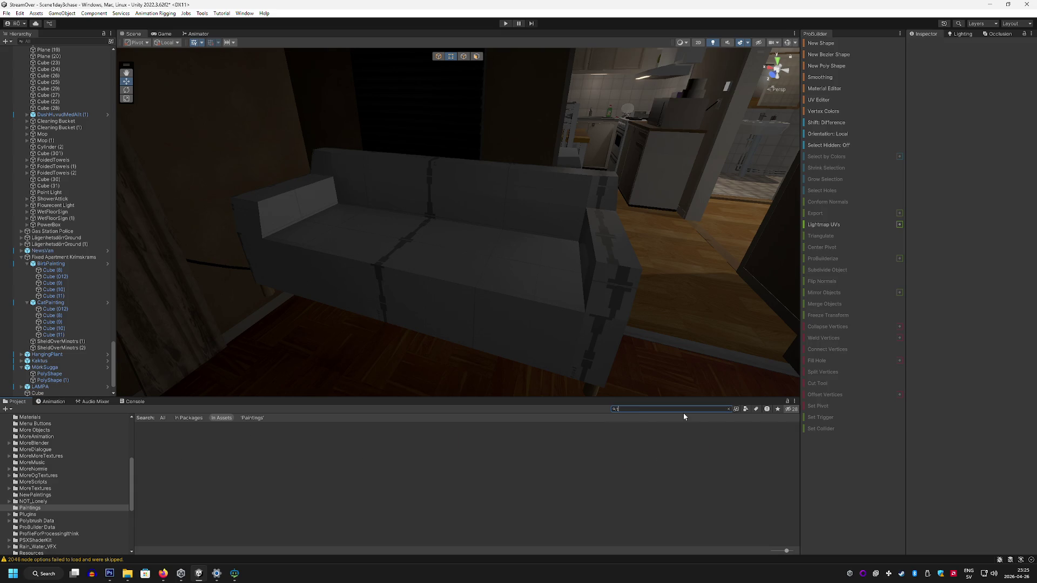
key(BackSpace)
text(bric)
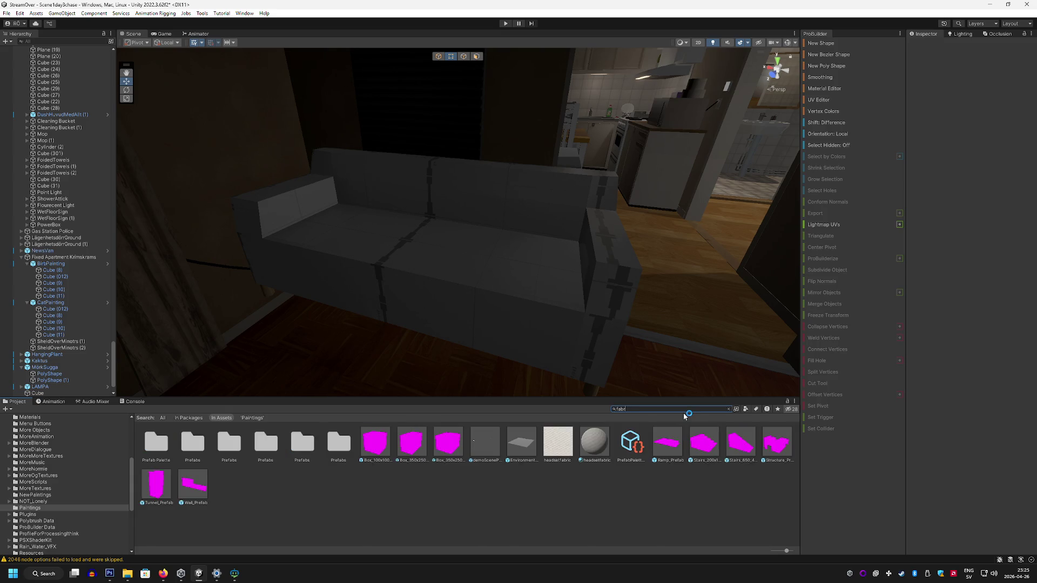
key(BackSpace)
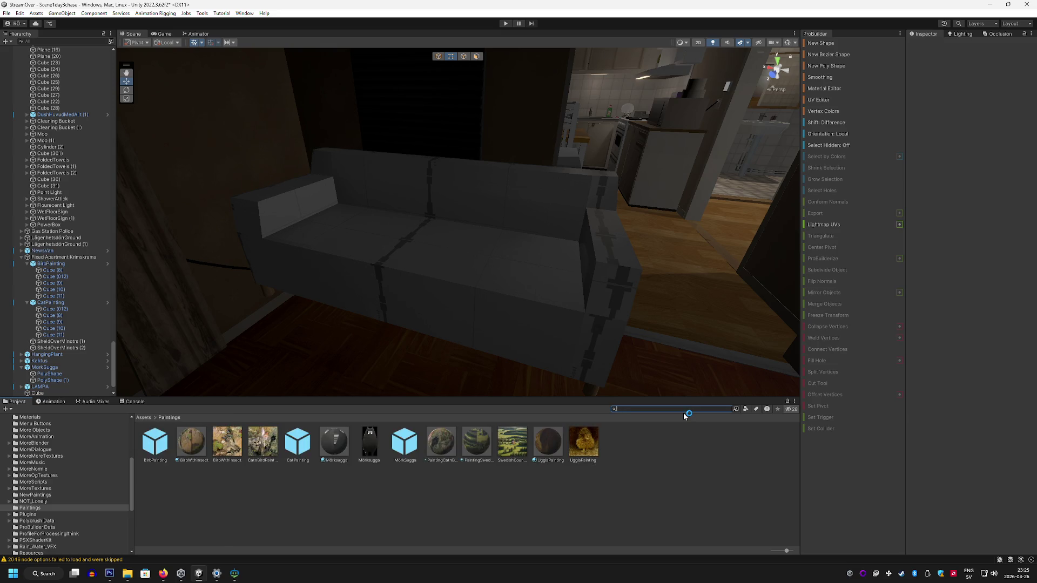
text(gard)
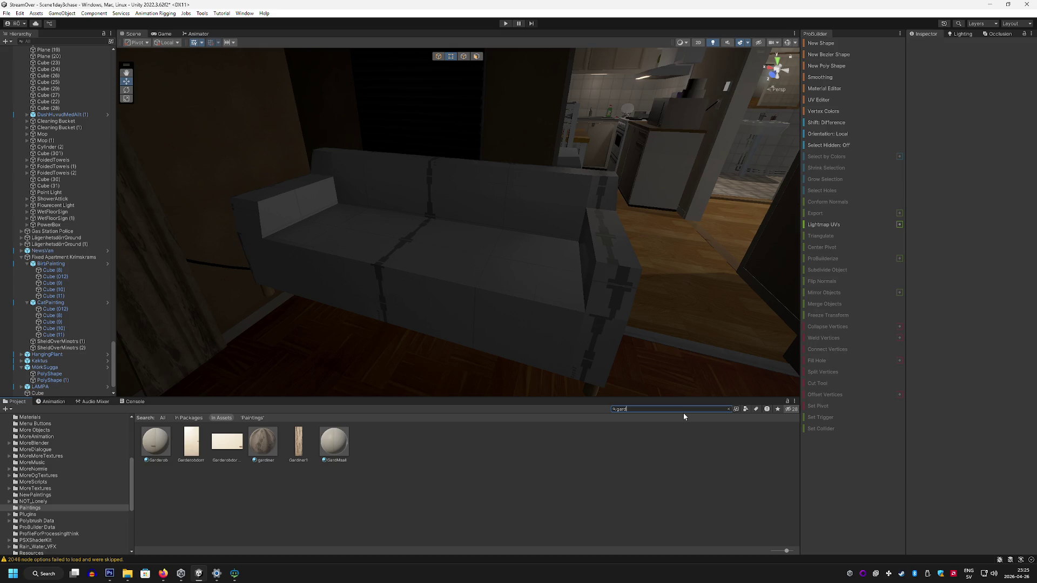
click(491, 461)
mouse_move(326, 376)
mouse_down()
mouse_move(431, 292)
mouse_move(497, 312)
mouse_move(429, 316)
mouse_move(444, 303)
mouse_move(357, 396)
mouse_up()
mouse_move(340, 441)
mouse_down()
mouse_move(437, 301)
mouse_move(453, 327)
mouse_move(275, 386)
mouse_up()
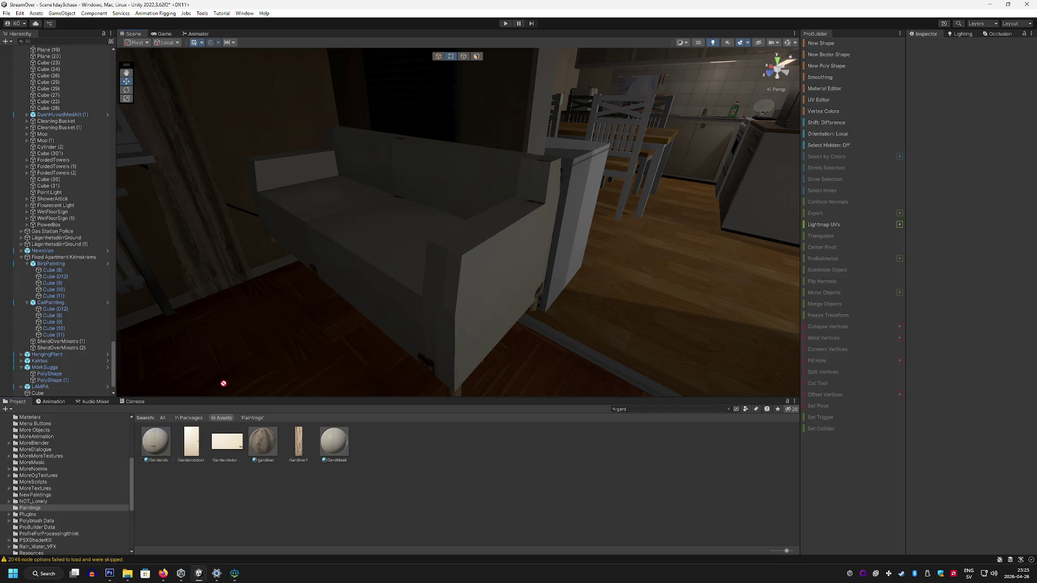
text(term)
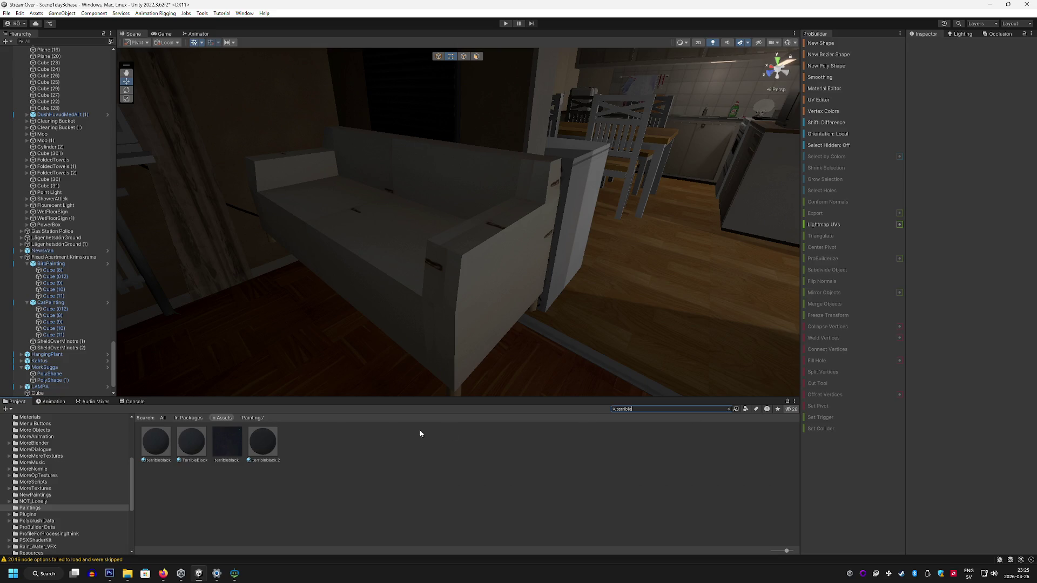
drag(189, 440, 379, 261)
mouse_move(517, 372)
mouse_down()
mouse_move(458, 324)
mouse_move(457, 340)
mouse_move(652, 423)
mouse_up()
Step: Search for red materials and try them on the sofa, including the glowing red emissive one
text(ed)
scroll(501, 474, down, 1)
mouse_move(528, 504)
mouse_down()
mouse_move(486, 353)
mouse_move(504, 362)
mouse_move(484, 402)
mouse_up()
scroll(243, 517, up, 1)
mouse_move(445, 329)
mouse_down()
mouse_move(431, 340)
mouse_move(588, 456)
mouse_up()
scroll(594, 458, down, 1)
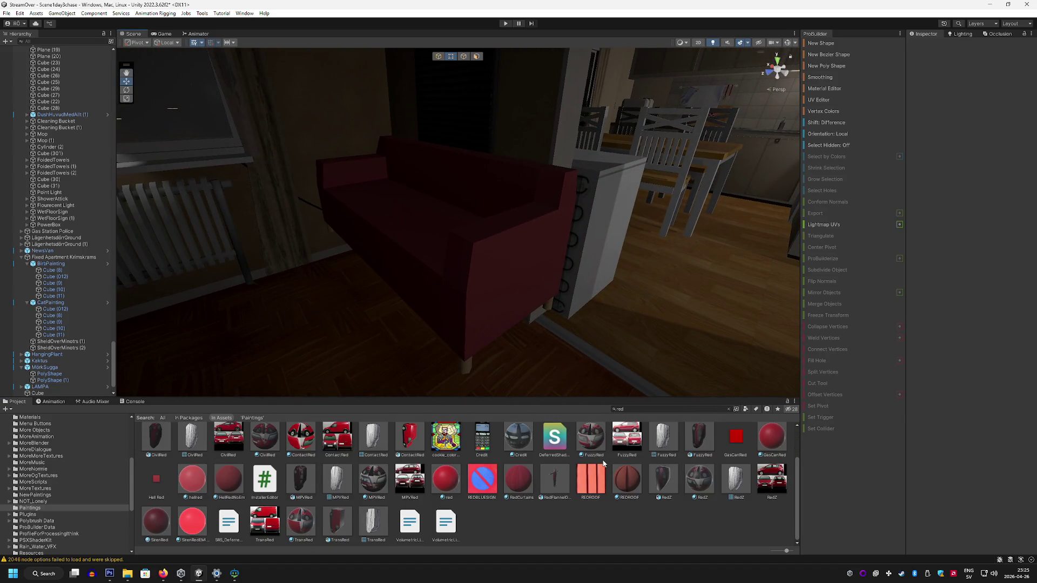
mouse_move(191, 521)
mouse_down()
mouse_move(216, 486)
mouse_move(446, 301)
mouse_move(602, 333)
mouse_move(469, 347)
mouse_move(630, 345)
mouse_move(655, 375)
mouse_move(634, 378)
mouse_move(541, 321)
mouse_move(545, 349)
mouse_move(555, 263)
mouse_move(546, 308)
mouse_move(562, 342)
mouse_up()
Step: Try cookie_color and AgileRed on the sofa, finishing with the dark red apred material
scroll(602, 500, up, 1)
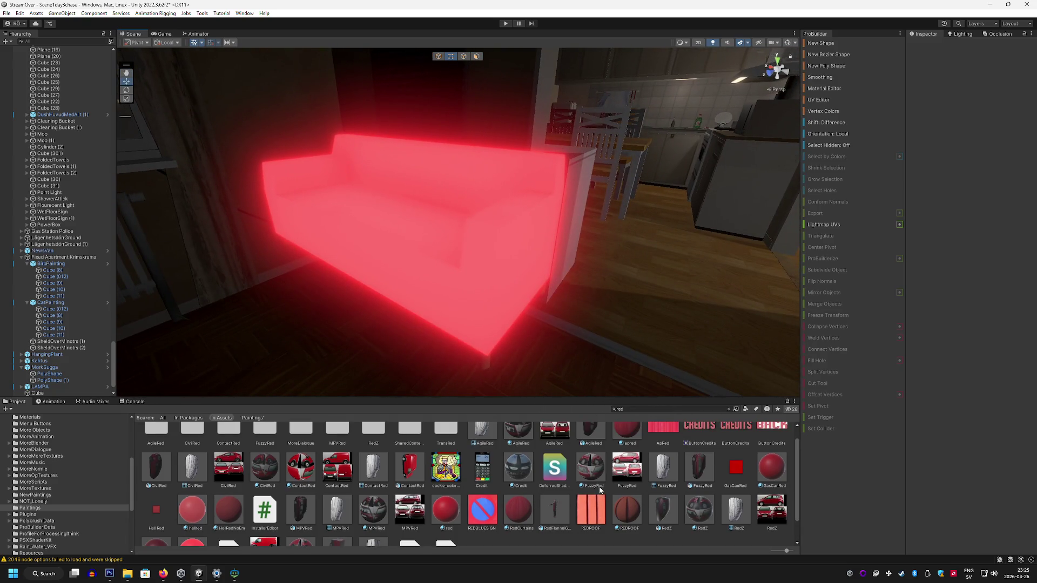
scroll(595, 487, up, 1)
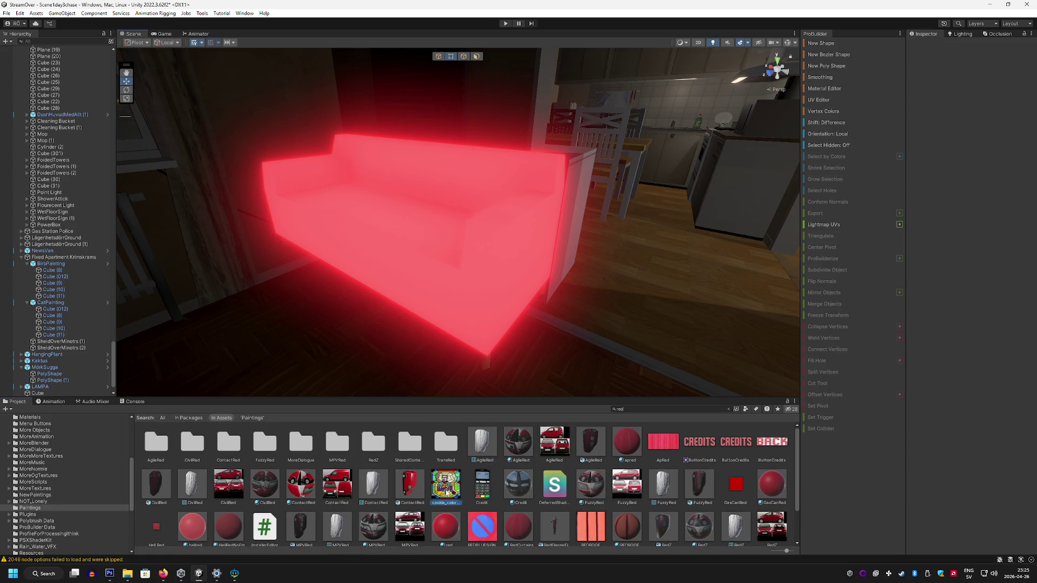
drag(463, 265, 458, 262)
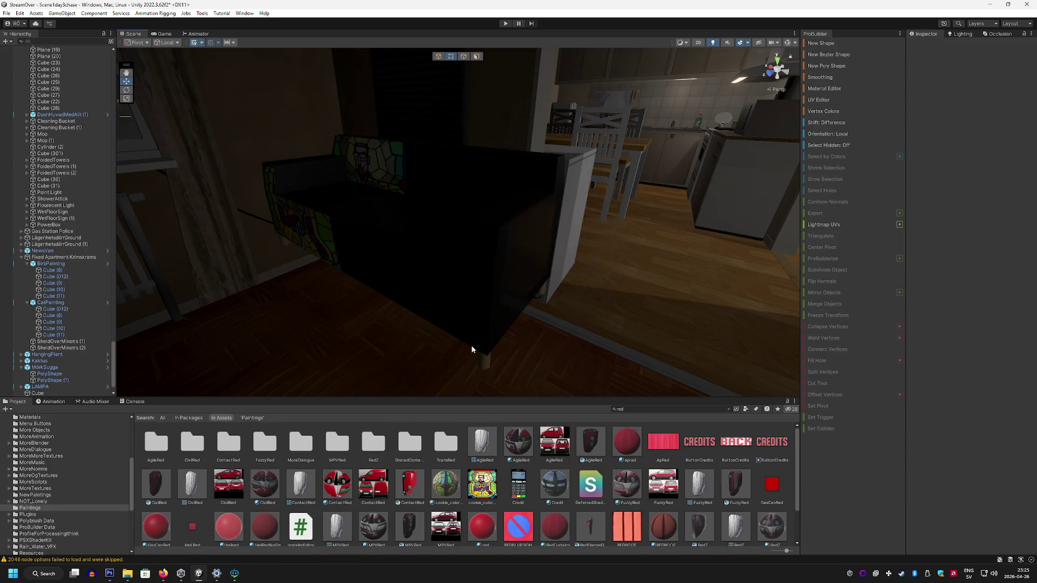
drag(523, 442, 468, 276)
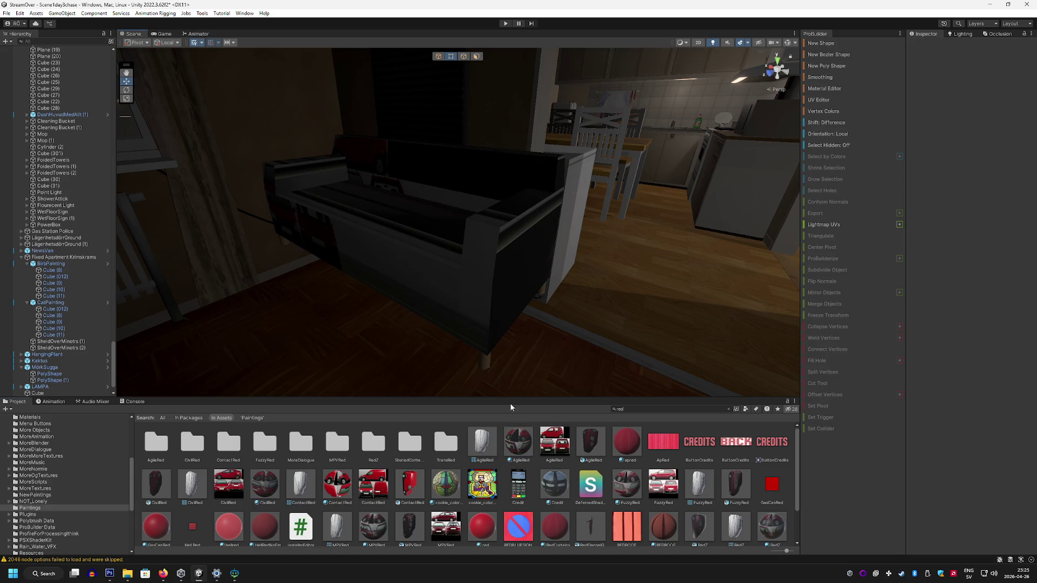
mouse_move(622, 447)
mouse_down()
mouse_move(493, 284)
mouse_move(540, 340)
mouse_move(449, 320)
mouse_move(552, 333)
mouse_up()
scroll(609, 451, down, 2)
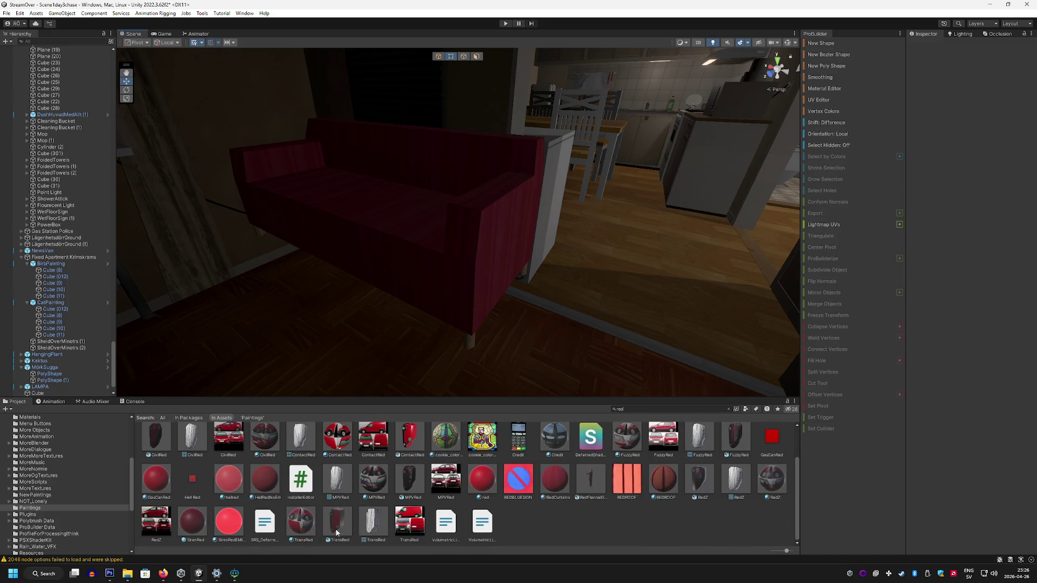
click(234, 573)
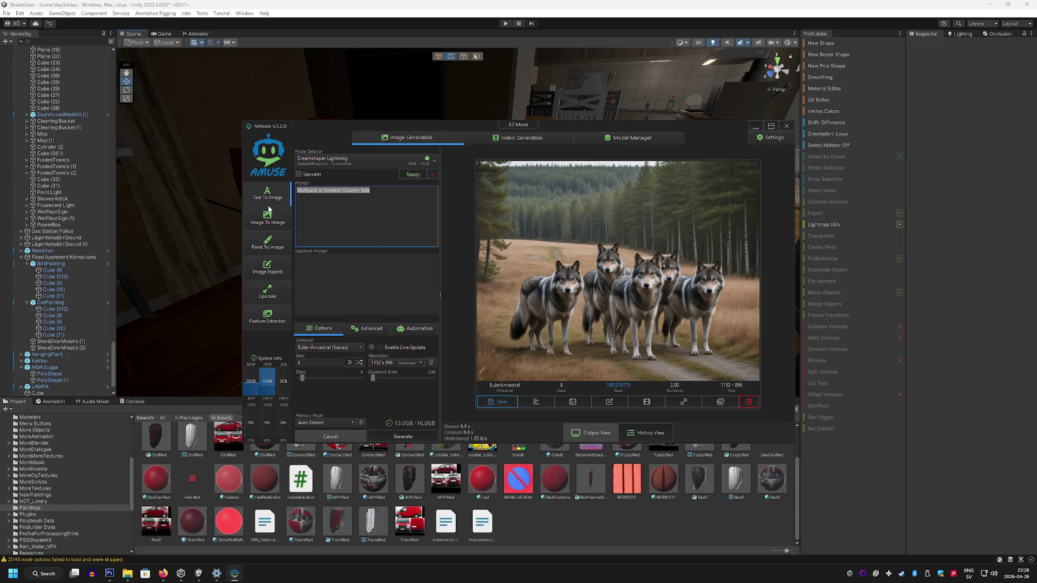
Step: Generate a first image from the prompt 'red fabric texture'
text(red fabric texture)
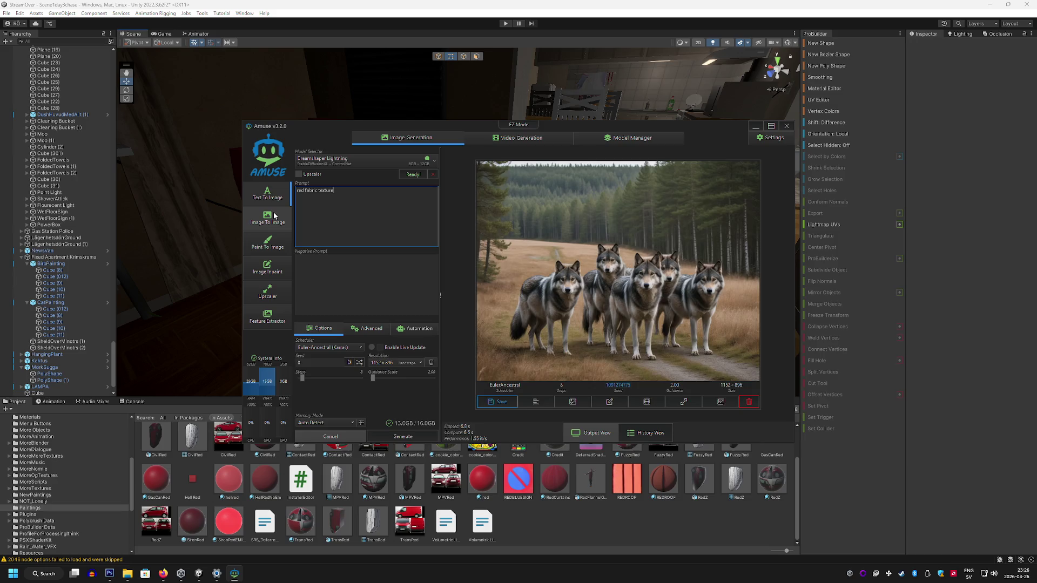
key(Return)
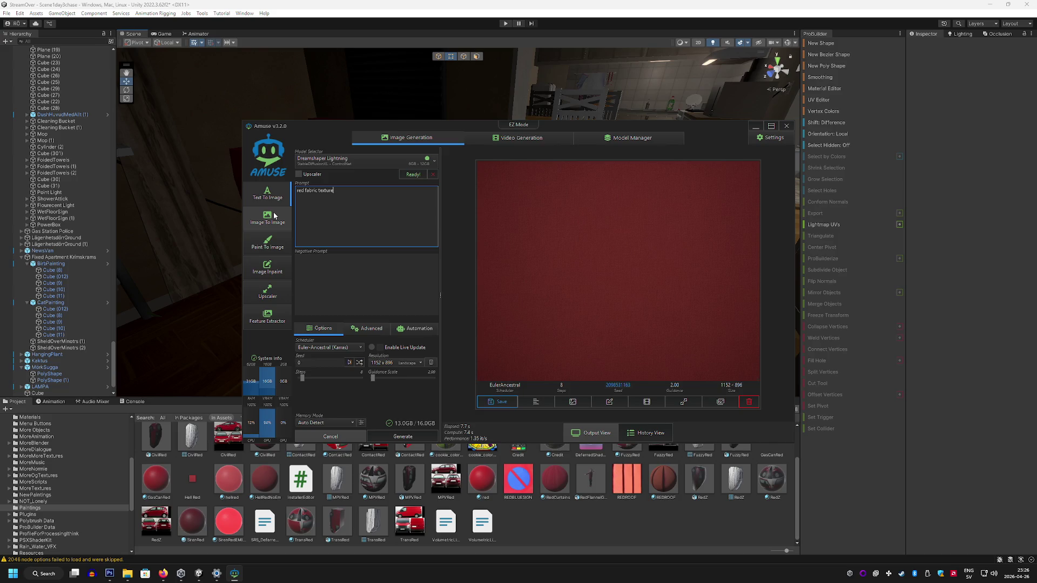
right_click(586, 282)
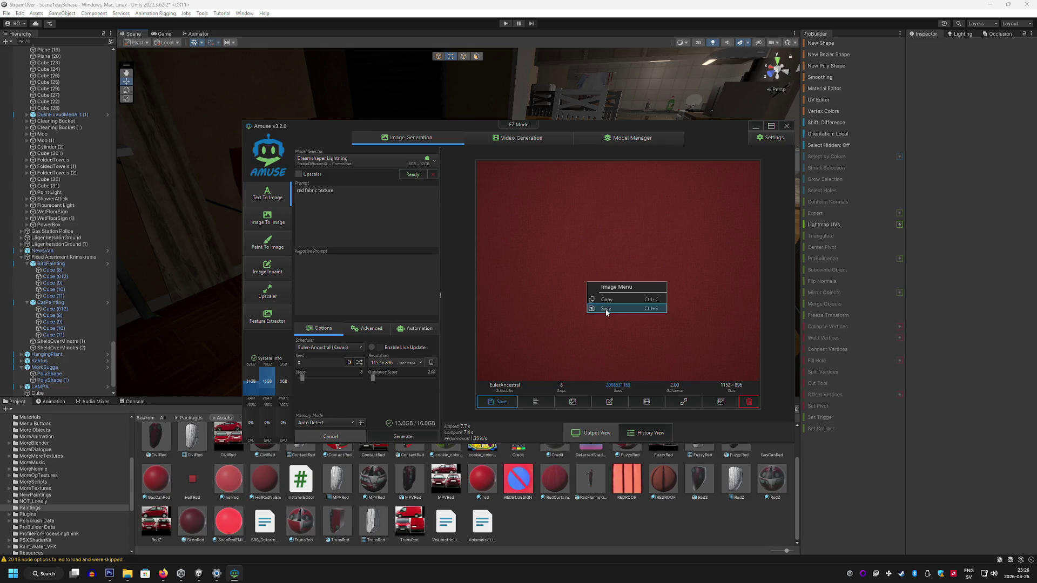
click(606, 310)
Step: Switch the output resolution to 512 x 512 Square and regenerate the red fabric texture
click(421, 369)
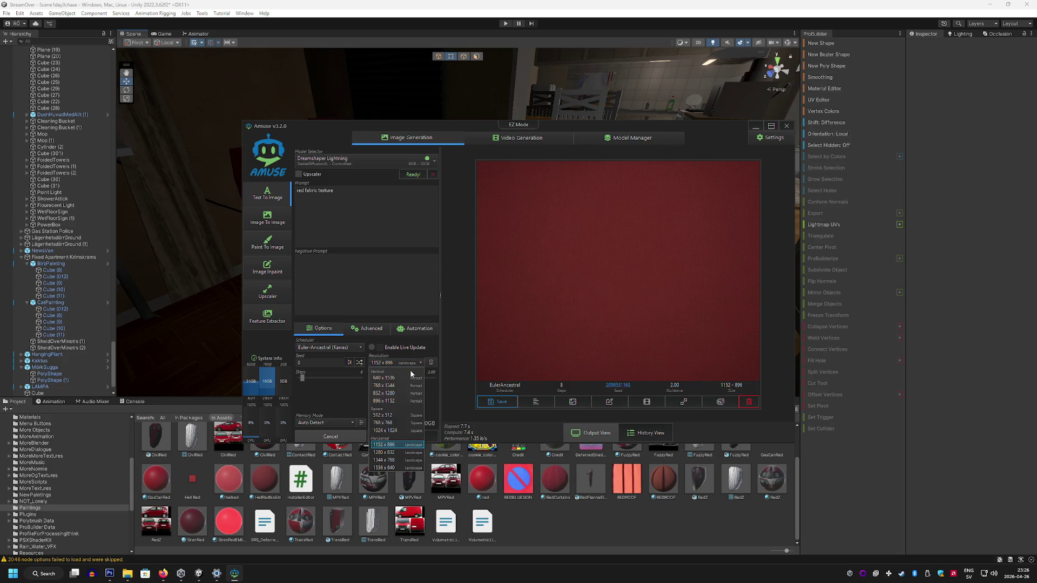
click(395, 419)
click(413, 431)
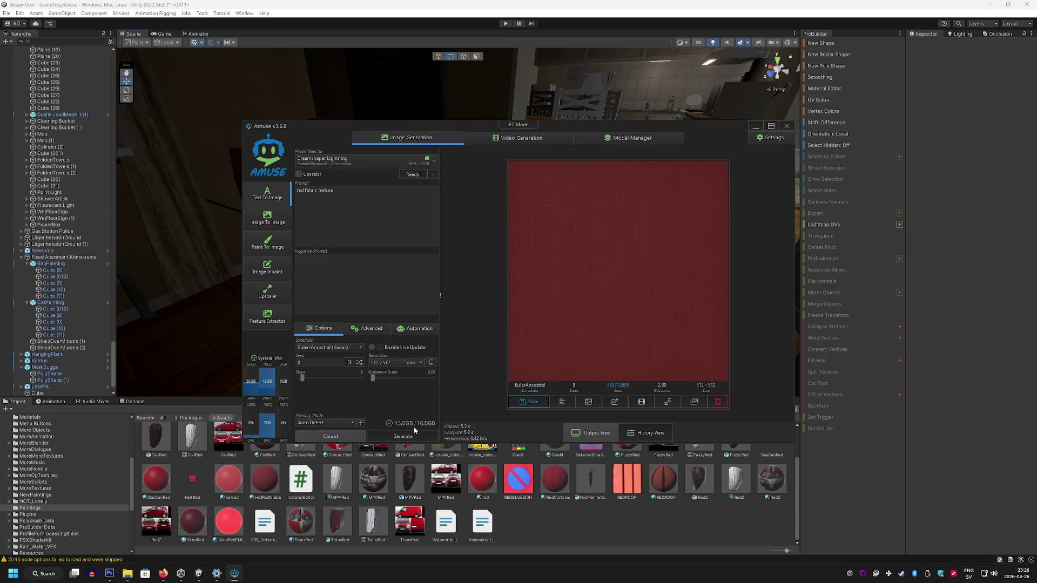
right_click(609, 276)
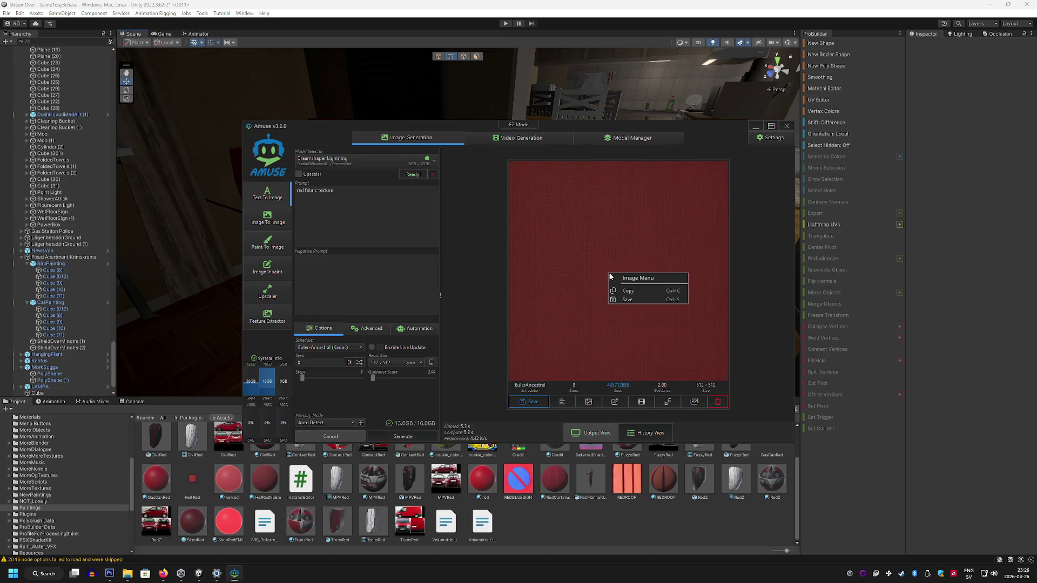
Step: Save the generated texture, browsing into the Unity project's Assets > Paintings folder
click(648, 299)
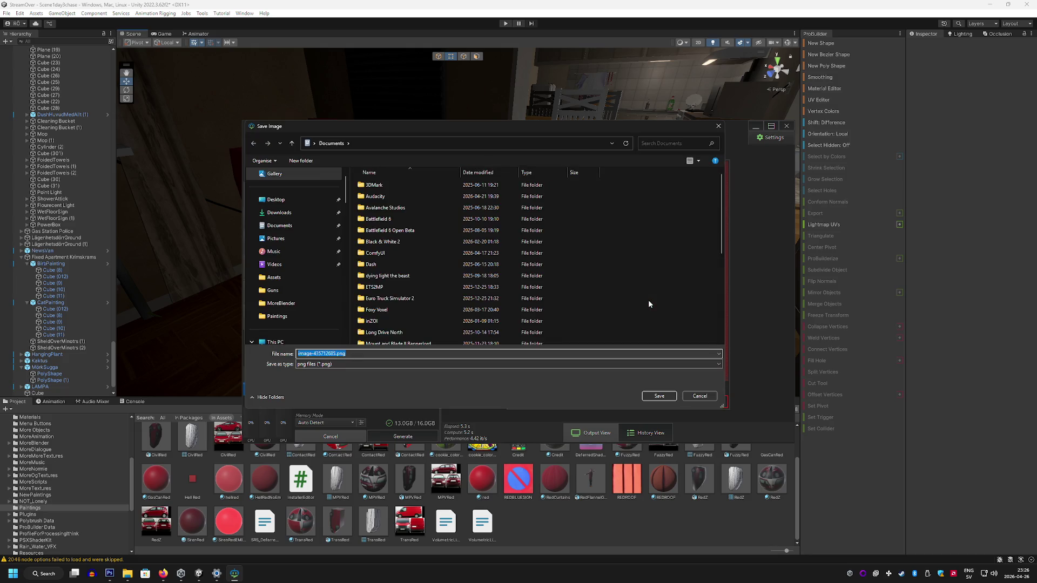
scroll(303, 305, down, 4)
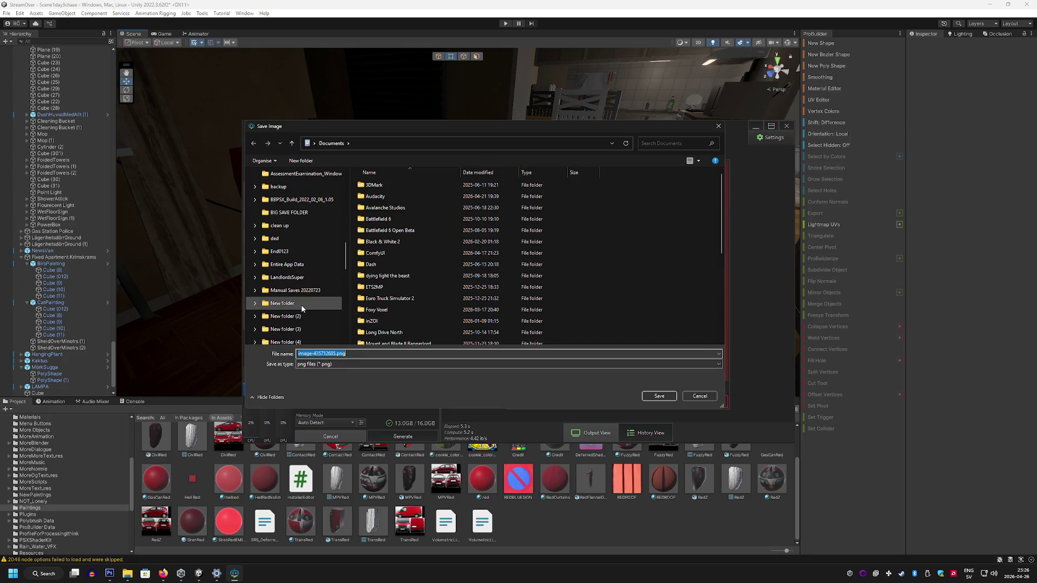
scroll(307, 295, up, 3)
click(290, 240)
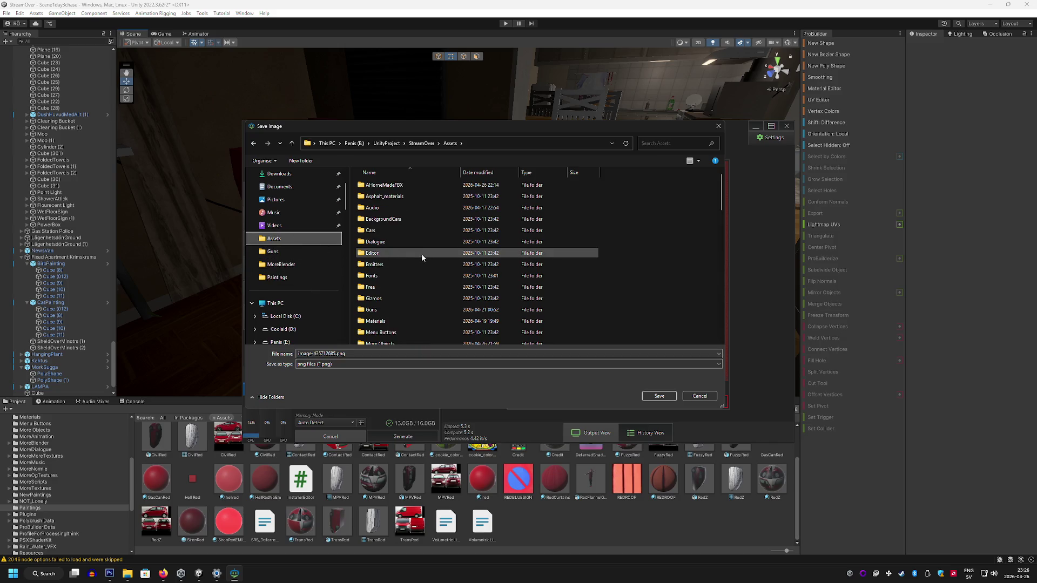
scroll(420, 257, down, 5)
scroll(400, 252, down, 2)
scroll(410, 286, down, 5)
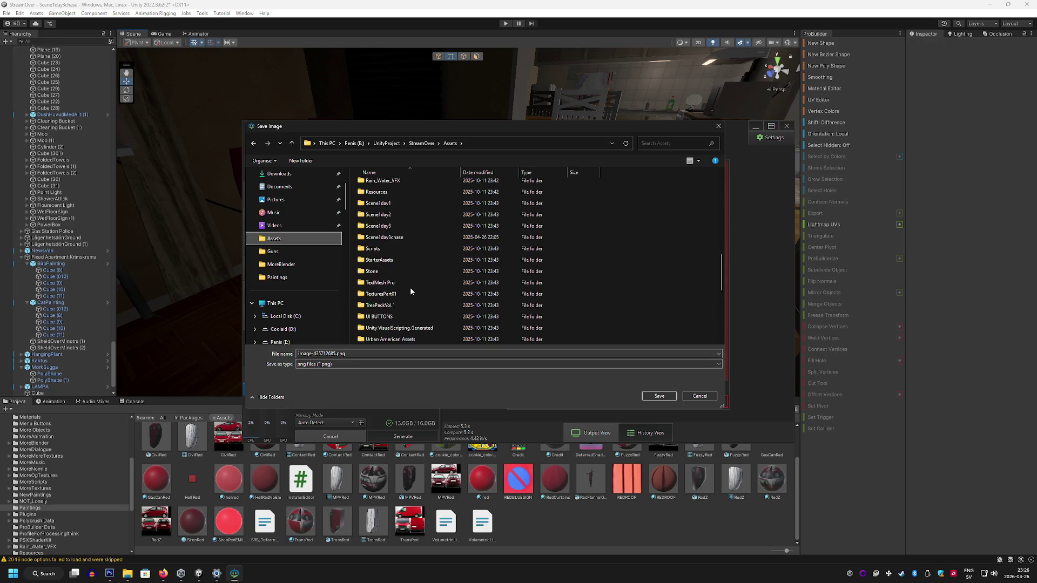
scroll(410, 291, down, 2)
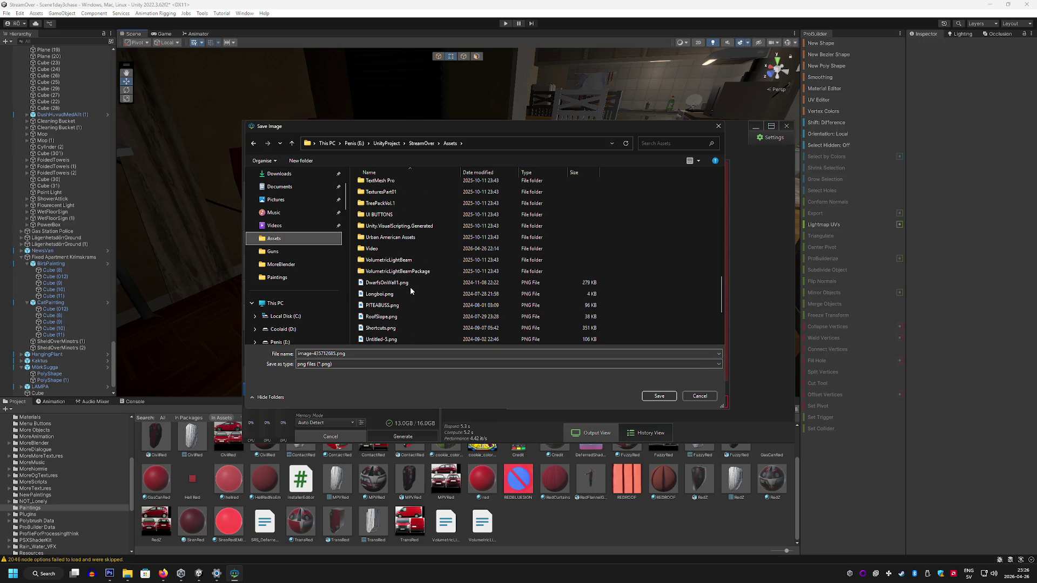
scroll(410, 290, up, 10)
scroll(409, 292, up, 2)
scroll(408, 292, up, 1)
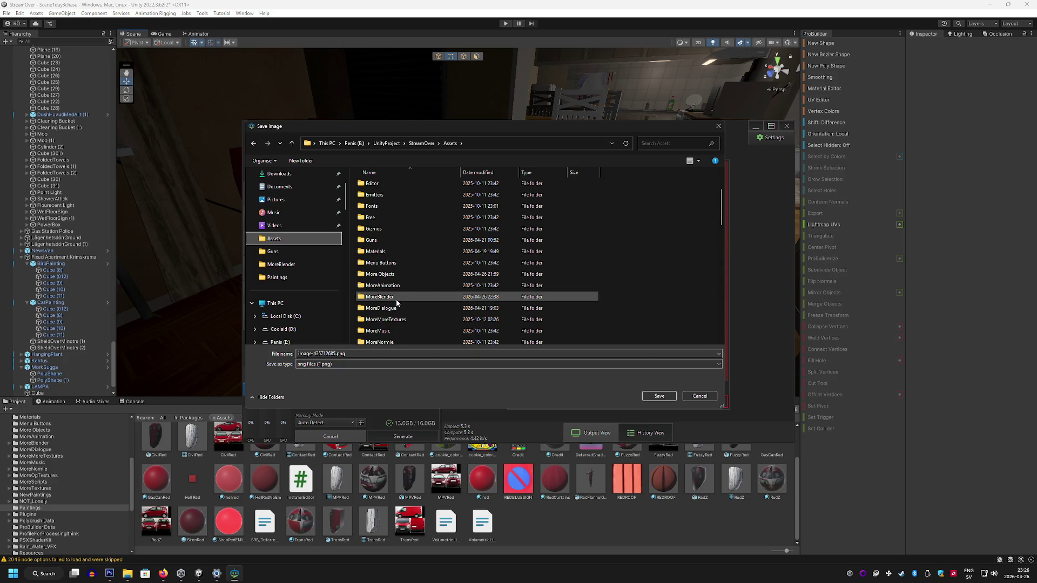
scroll(404, 287, down, 8)
key(p)
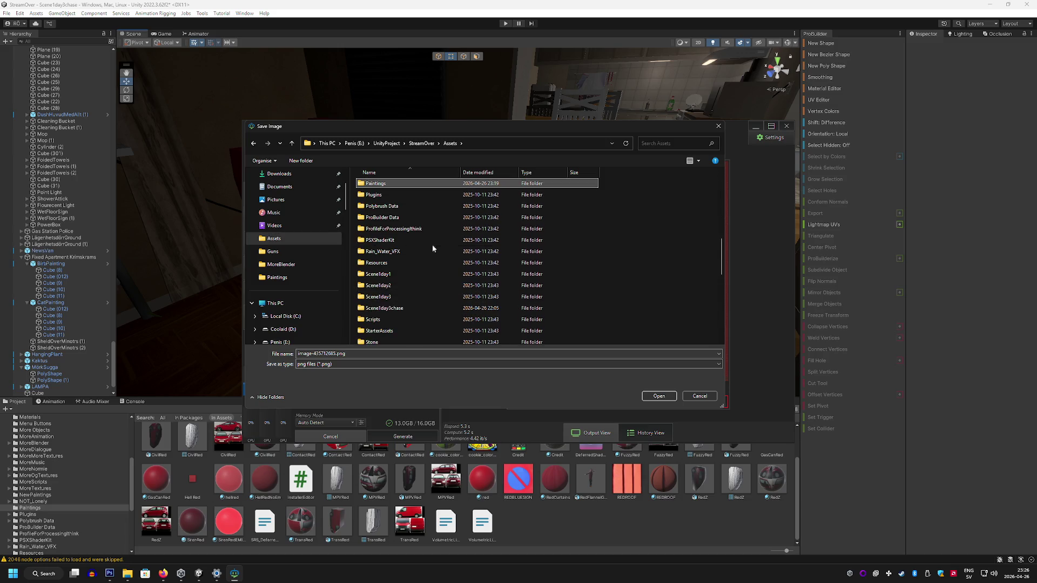
double_click(387, 184)
Step: Rename the file to RedFabric.png, keeping the extension, and confirm the save
double_click(300, 354)
click(336, 354)
drag(335, 354, 280, 367)
text(Red)
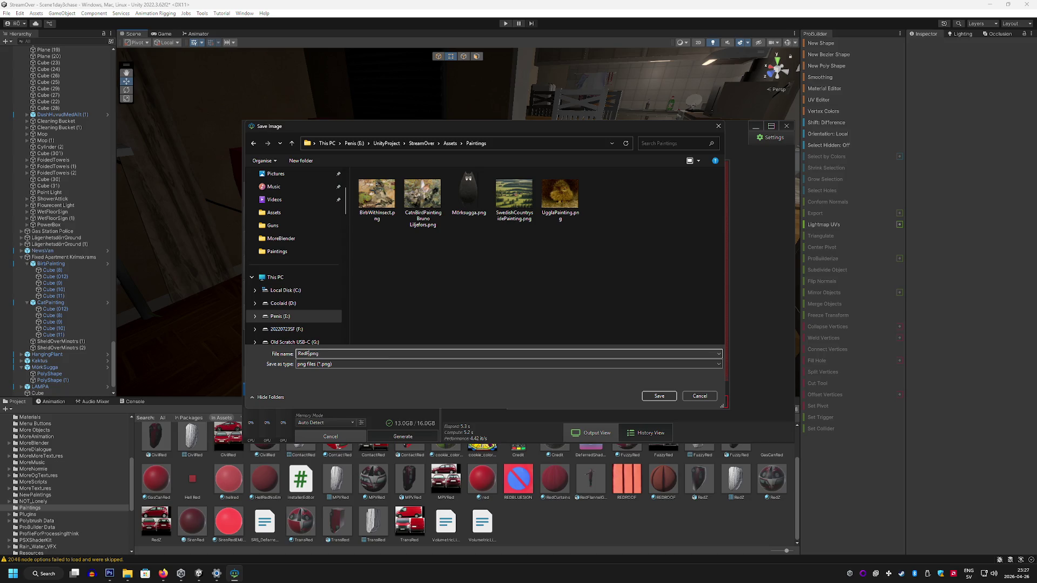
text(c)
key(Return)
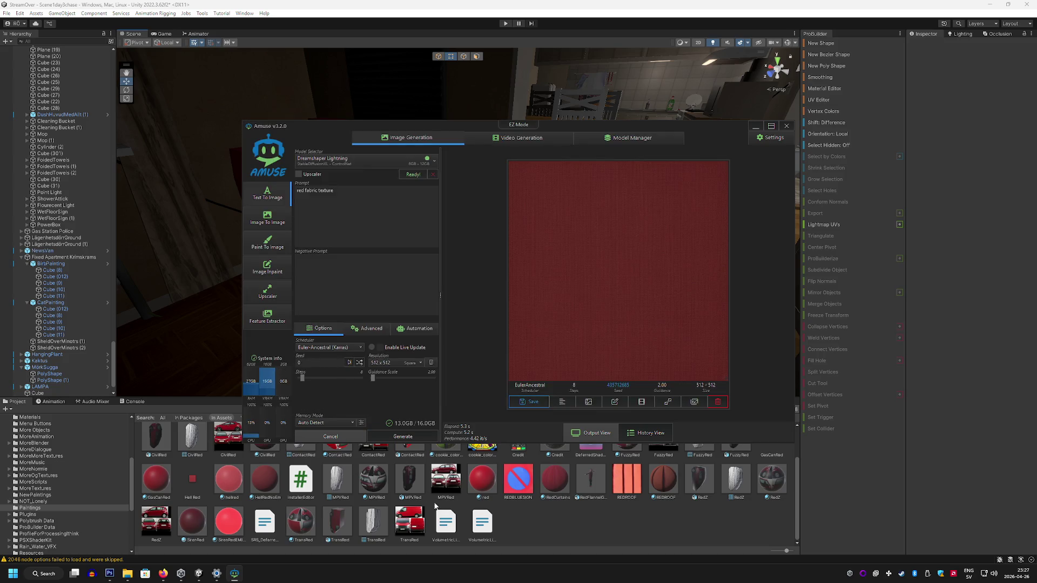
Step: Back in Unity, create a new material in Paintings named RedFabric
click(604, 517)
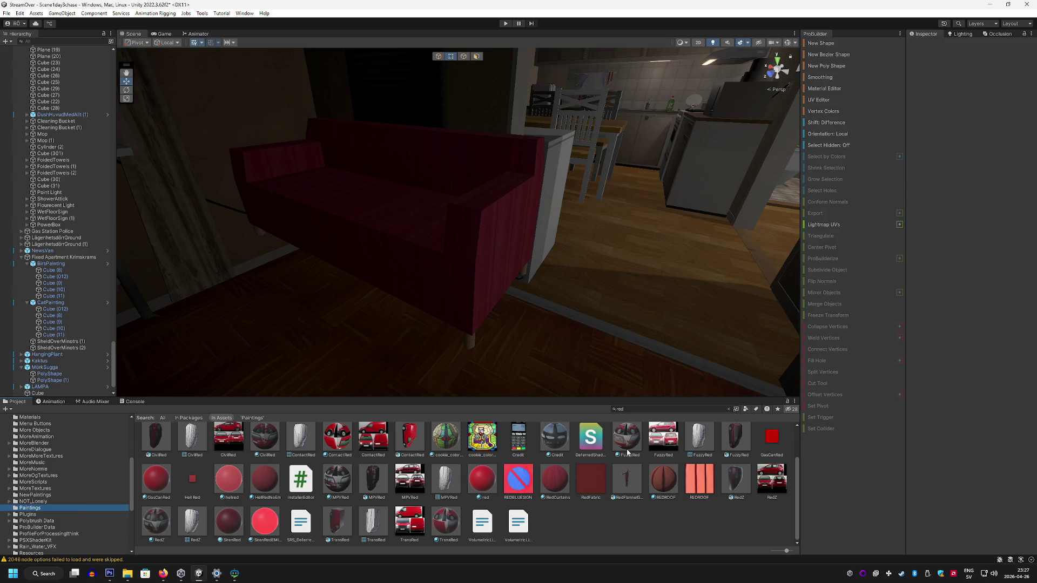
click(728, 409)
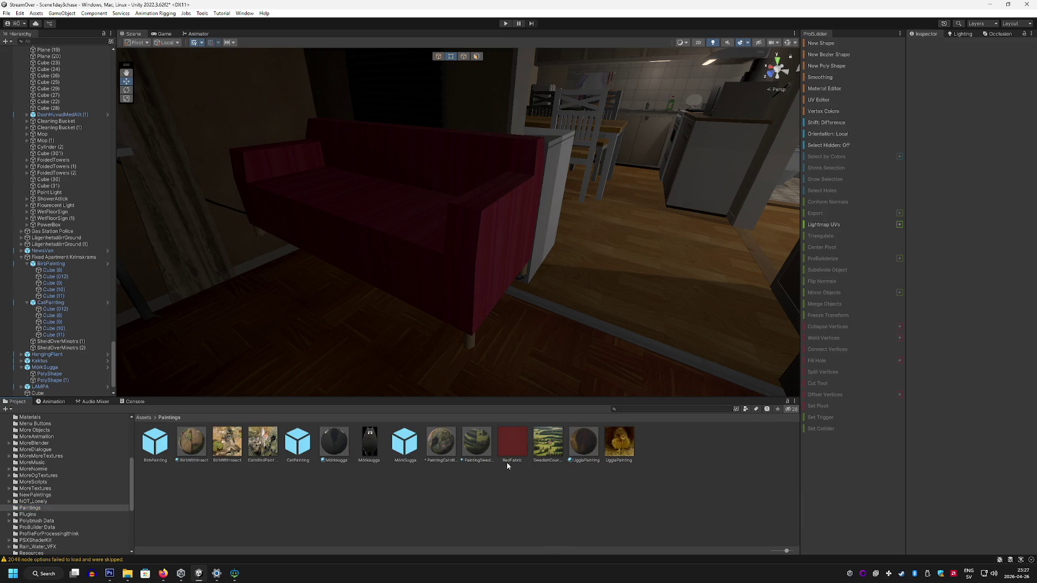
right_click(512, 443)
mouse_move(602, 217)
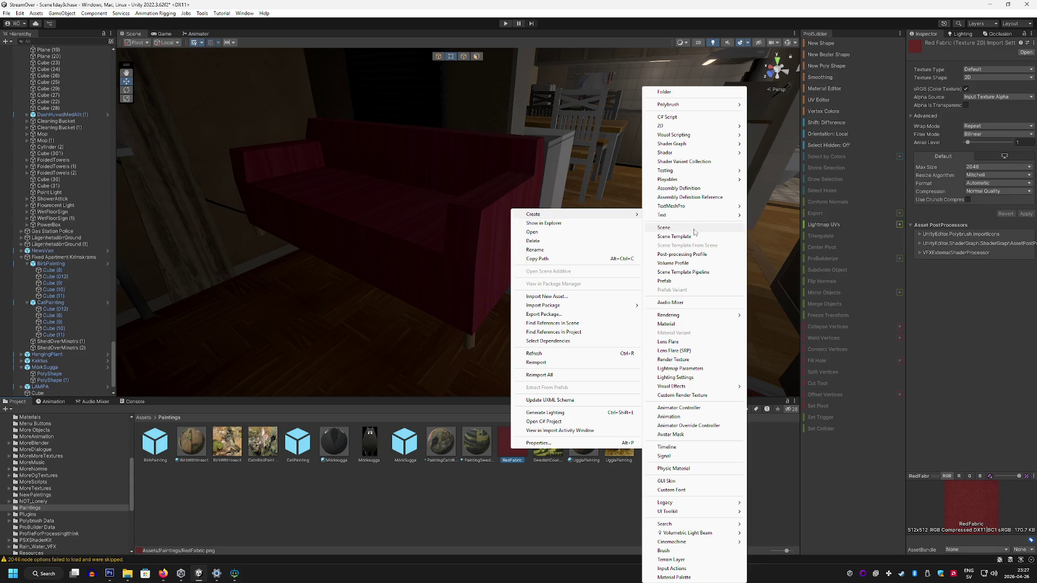
click(669, 324)
text(RedFabr)
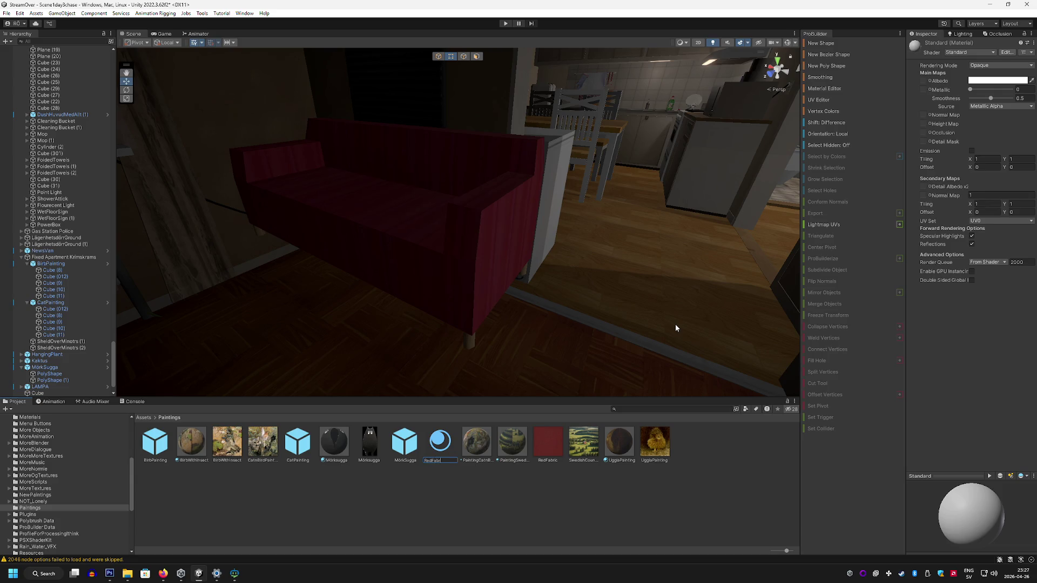
text(ic)
key(Return)
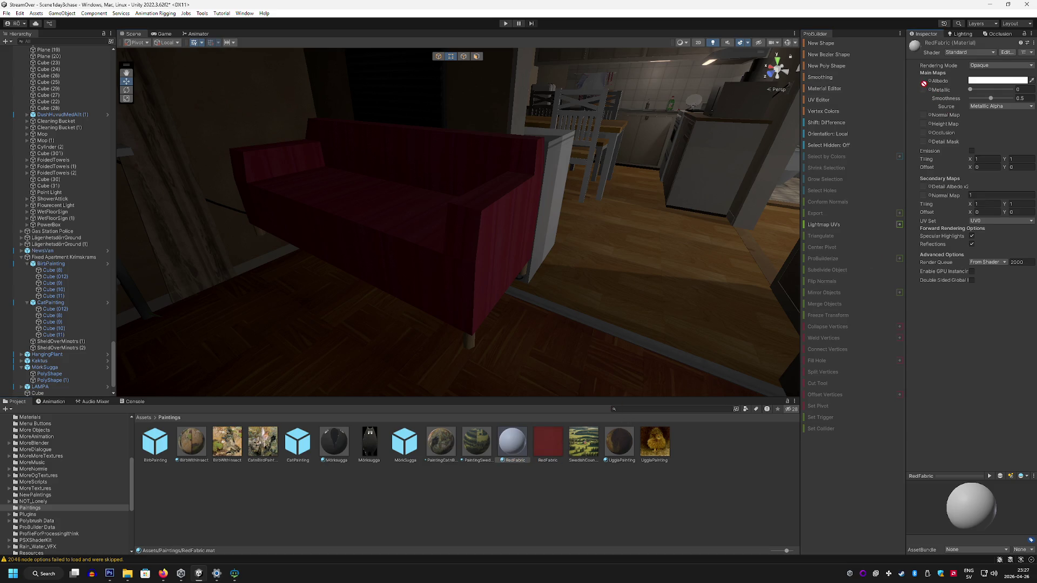
Step: Use the RedFabric texture as the material's albedo and set Smoothness to 0
drag(924, 84, 924, 82)
drag(990, 98, 567, 384)
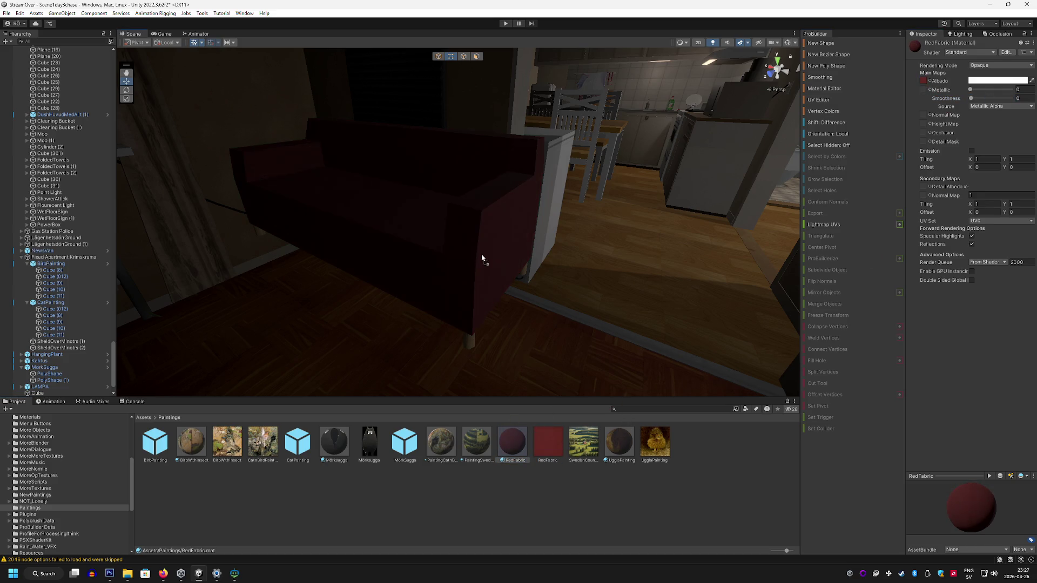
mouse_move(522, 282)
mouse_down()
mouse_move(437, 269)
mouse_move(463, 277)
mouse_move(452, 289)
mouse_up()
mouse_move(371, 164)
mouse_down()
mouse_move(500, 189)
mouse_move(464, 177)
mouse_up()
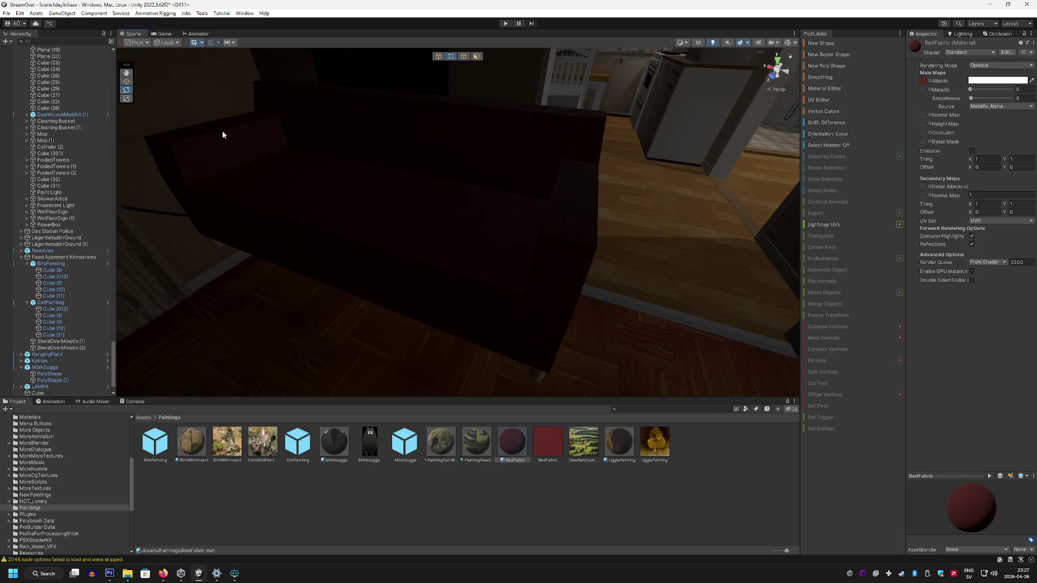
scroll(54, 324, down, 2)
click(44, 367)
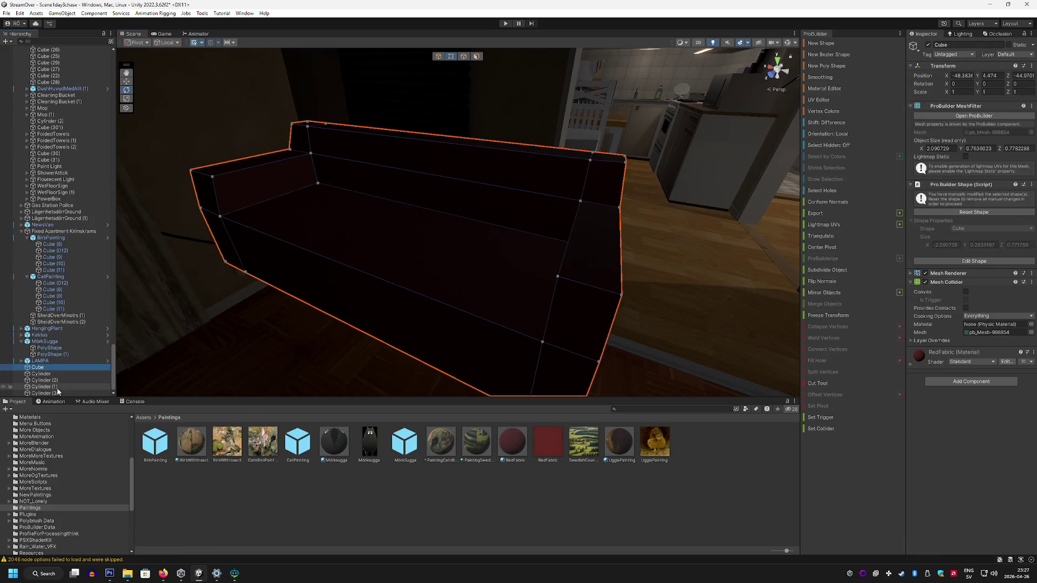
Step: Group the sofa body and leg cylinders under a parent named Soffa, saved as a prefab in Paintings
shift+click(58, 393)
right_click(45, 372)
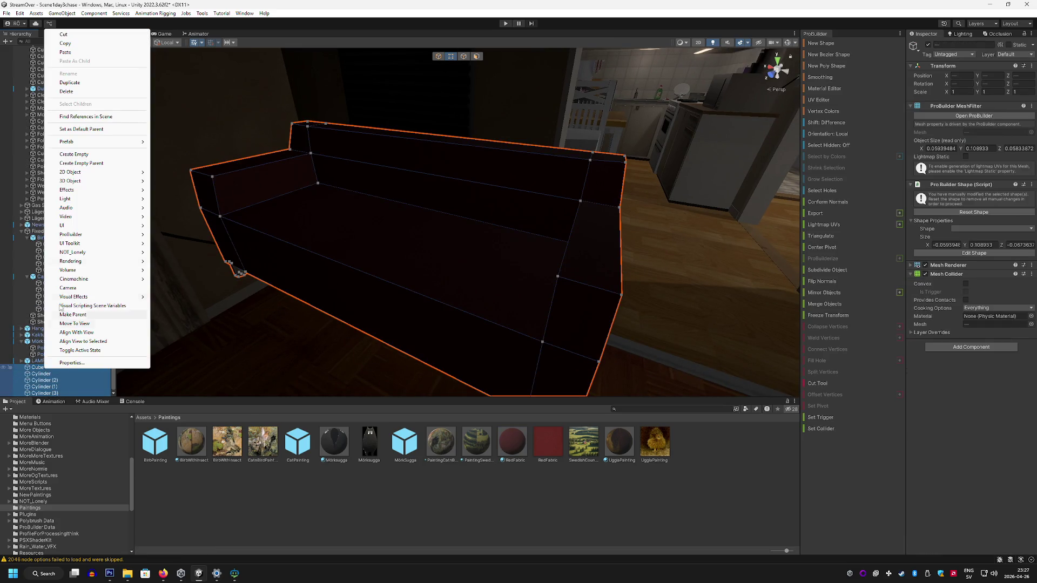
click(106, 167)
text(Soffa)
key(Return)
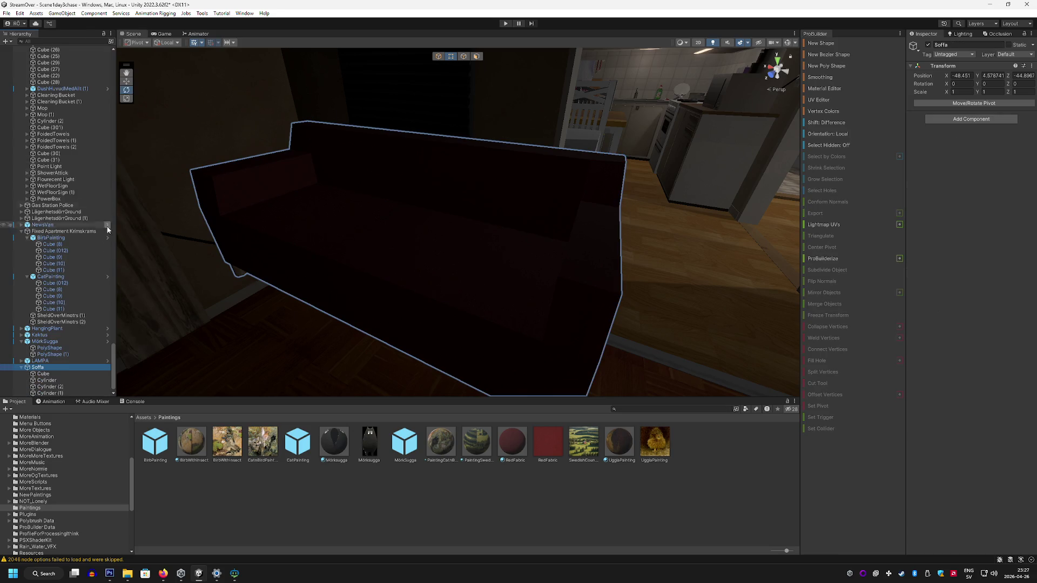
mouse_move(378, 367)
mouse_down()
mouse_move(426, 322)
mouse_move(324, 201)
mouse_up()
Step: Lower the Soffa sofa onto the floor and turn it slightly around its vertical axis
click(38, 367)
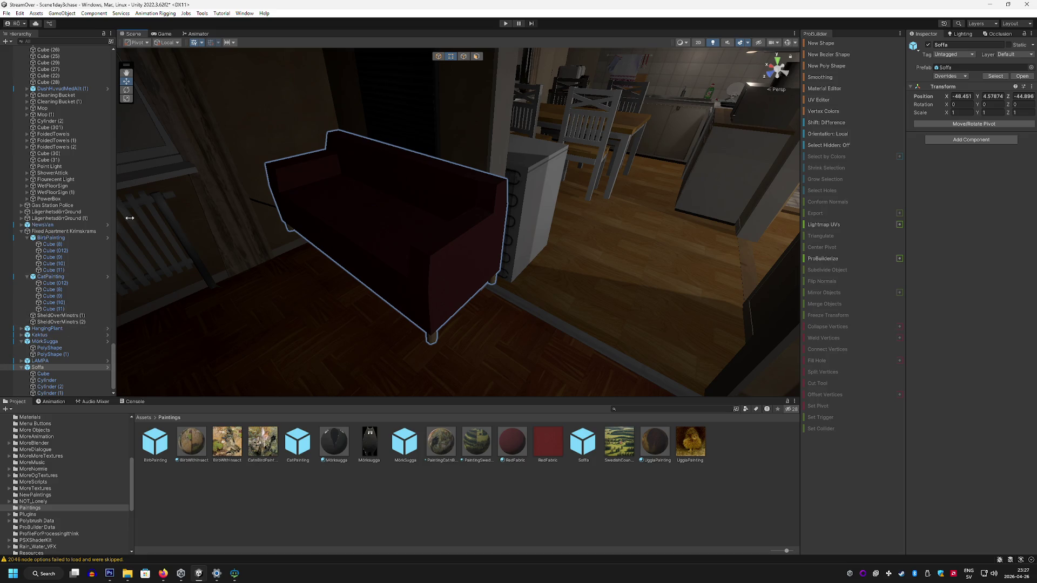
click(438, 56)
mouse_move(341, 178)
mouse_down()
mouse_move(346, 221)
mouse_move(340, 214)
mouse_move(328, 247)
mouse_move(231, 185)
mouse_up()
key(e)
mouse_move(349, 163)
mouse_down()
mouse_move(365, 158)
mouse_move(326, 158)
mouse_move(343, 152)
mouse_move(222, 123)
mouse_move(393, 183)
mouse_move(424, 181)
mouse_move(240, 172)
mouse_move(227, 148)
mouse_move(499, 153)
mouse_move(532, 172)
mouse_move(496, 184)
mouse_move(297, 190)
mouse_move(520, 193)
mouse_move(562, 169)
mouse_move(387, 166)
mouse_move(389, 211)
mouse_move(424, 155)
mouse_move(205, 156)
mouse_move(252, 155)
mouse_move(428, 204)
mouse_move(430, 229)
mouse_move(419, 231)
mouse_move(386, 313)
mouse_move(419, 266)
mouse_move(403, 280)
mouse_move(412, 297)
mouse_move(424, 286)
mouse_up()
Step: Nudge the Soffa sofa to about X -48.274, Z -44.728 and look around the floor
click(126, 81)
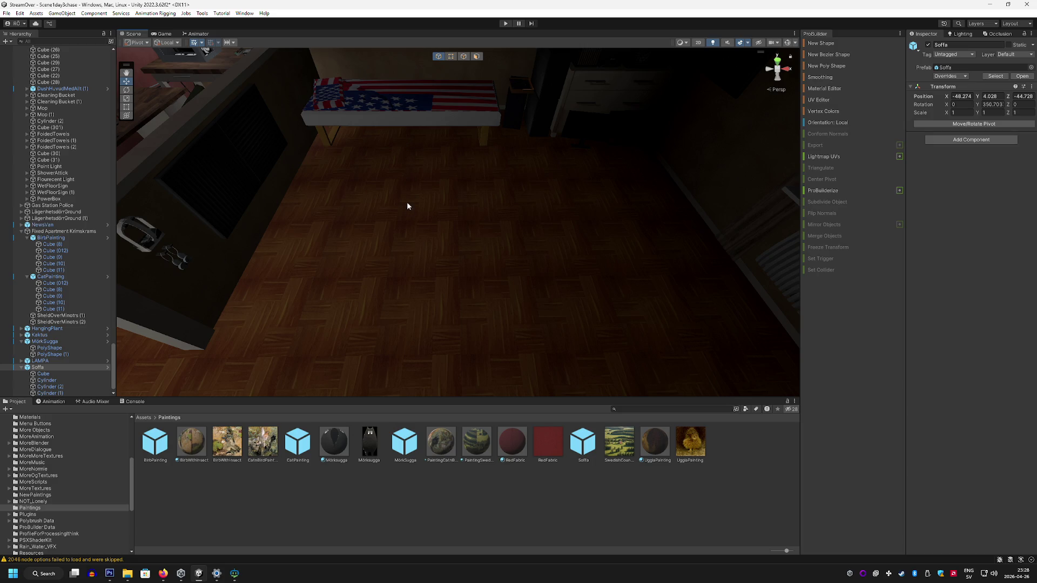
drag(491, 142, 278, 157)
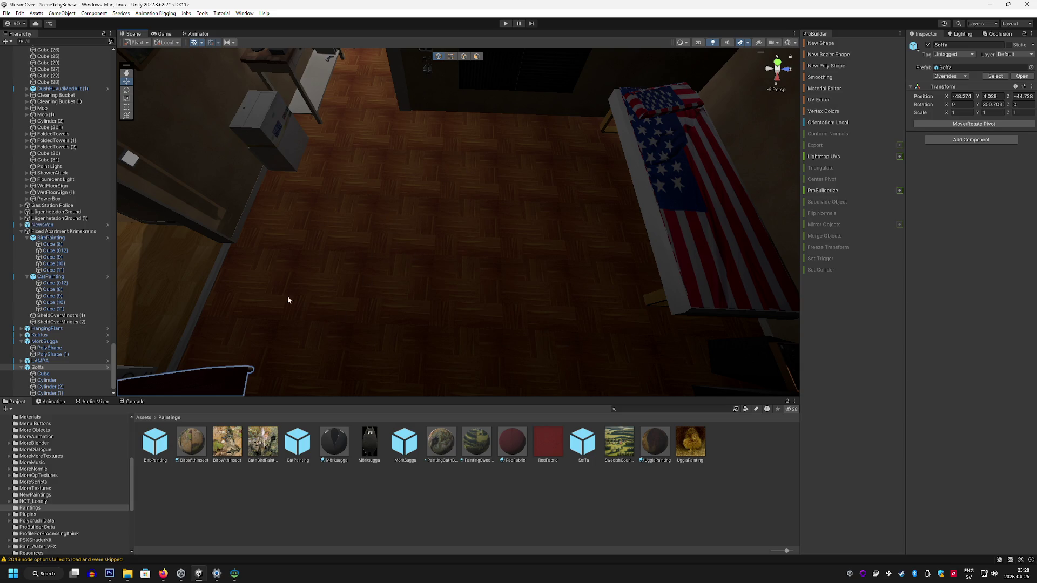
mouse_move(493, 192)
mouse_down()
mouse_move(623, 105)
mouse_move(447, 228)
mouse_move(328, 228)
mouse_up()
mouse_move(481, 244)
mouse_down()
mouse_move(475, 234)
mouse_move(532, 236)
mouse_move(431, 243)
mouse_move(569, 248)
mouse_up()
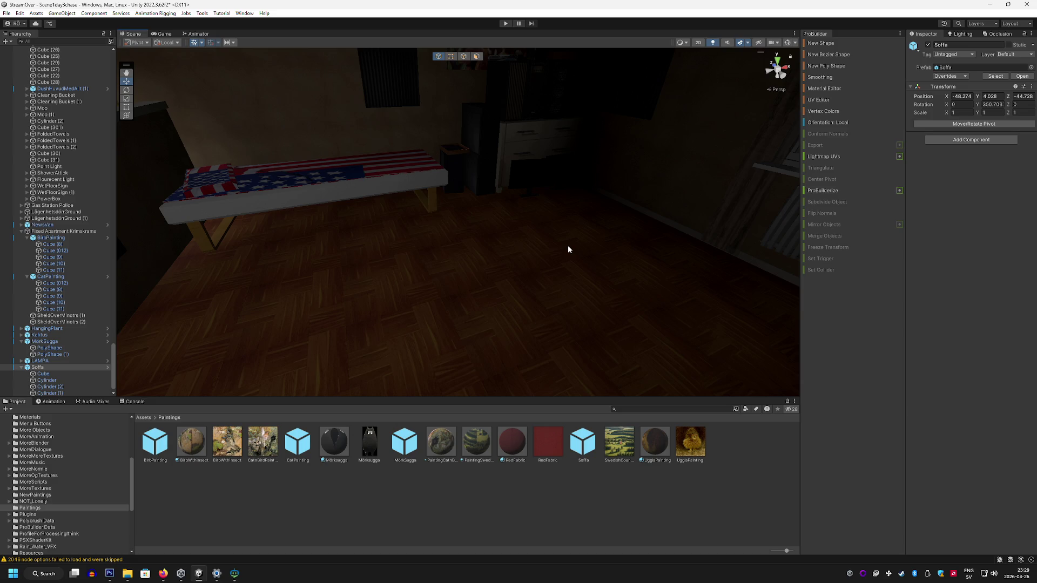
mouse_move(564, 244)
mouse_down()
mouse_move(650, 271)
mouse_move(522, 285)
mouse_move(532, 273)
mouse_move(555, 275)
mouse_move(417, 250)
mouse_move(618, 273)
mouse_move(562, 296)
mouse_move(483, 270)
mouse_move(607, 290)
mouse_move(530, 328)
mouse_move(612, 312)
mouse_move(618, 280)
mouse_move(617, 302)
mouse_move(553, 306)
mouse_up()
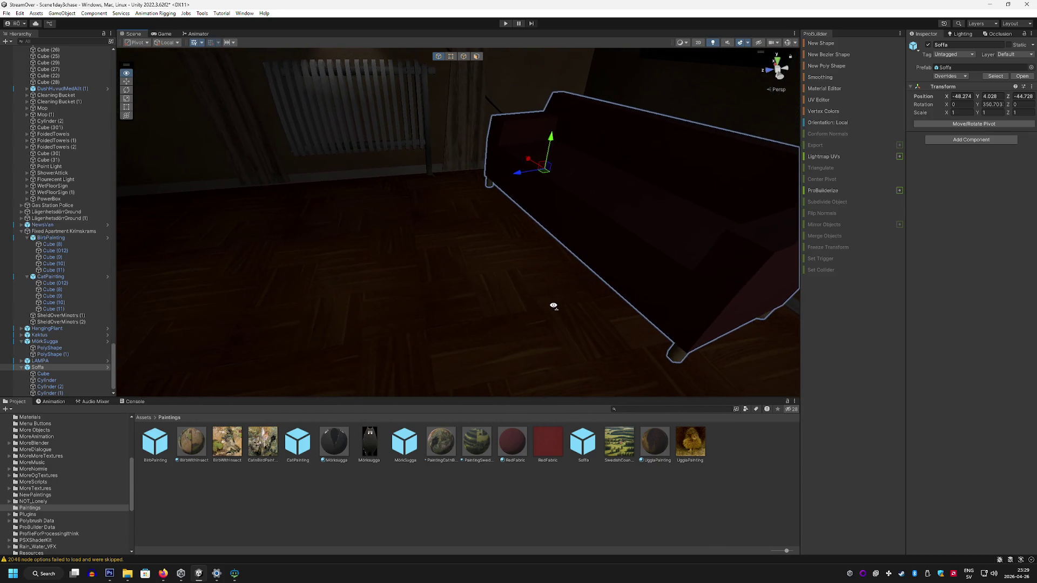
Step: Start a ProBuilder cube with scene lighting off, draw a first attempt, then undo it
click(840, 47)
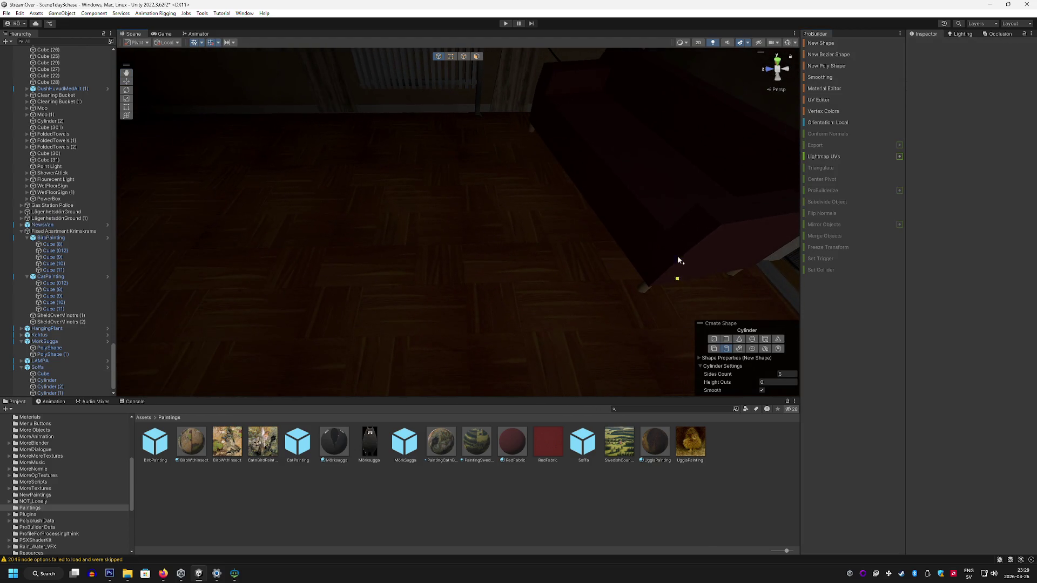
click(713, 42)
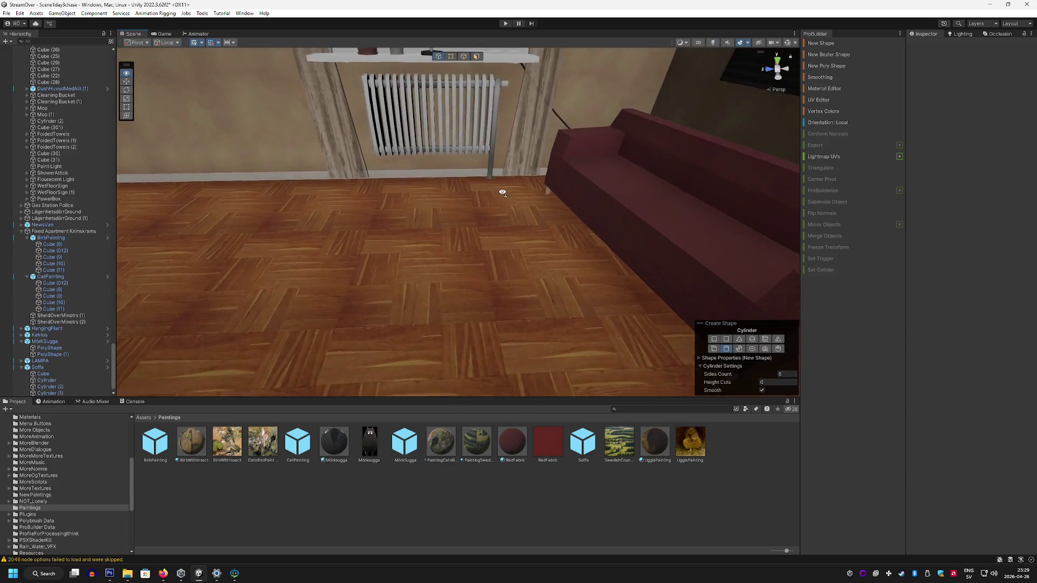
mouse_move(465, 209)
mouse_down()
mouse_move(590, 169)
mouse_move(523, 166)
mouse_move(644, 198)
mouse_up()
key(s)
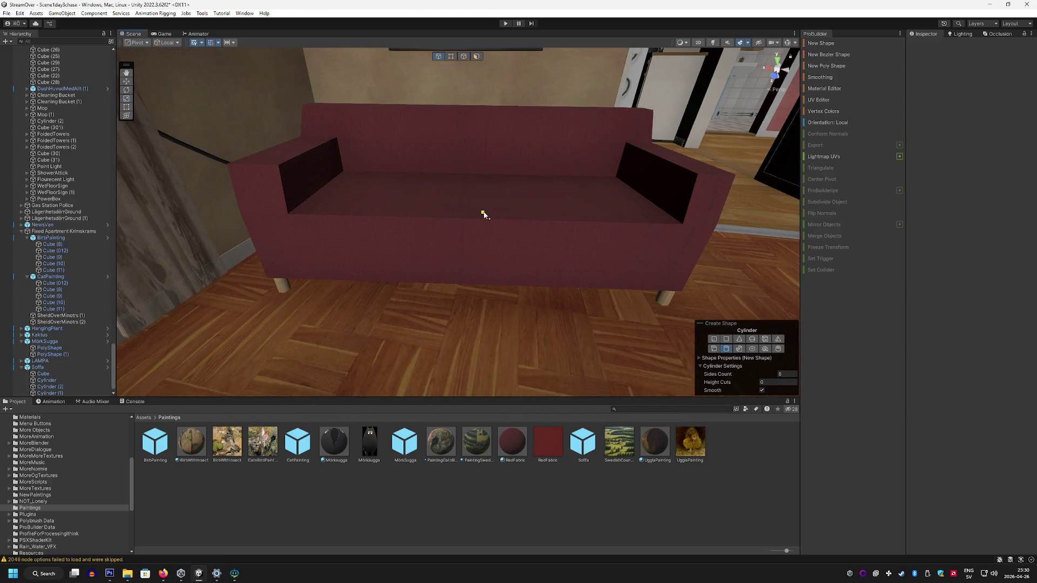
mouse_move(489, 211)
mouse_down()
mouse_move(428, 231)
mouse_move(280, 225)
mouse_move(308, 232)
mouse_move(305, 280)
mouse_up()
click(714, 348)
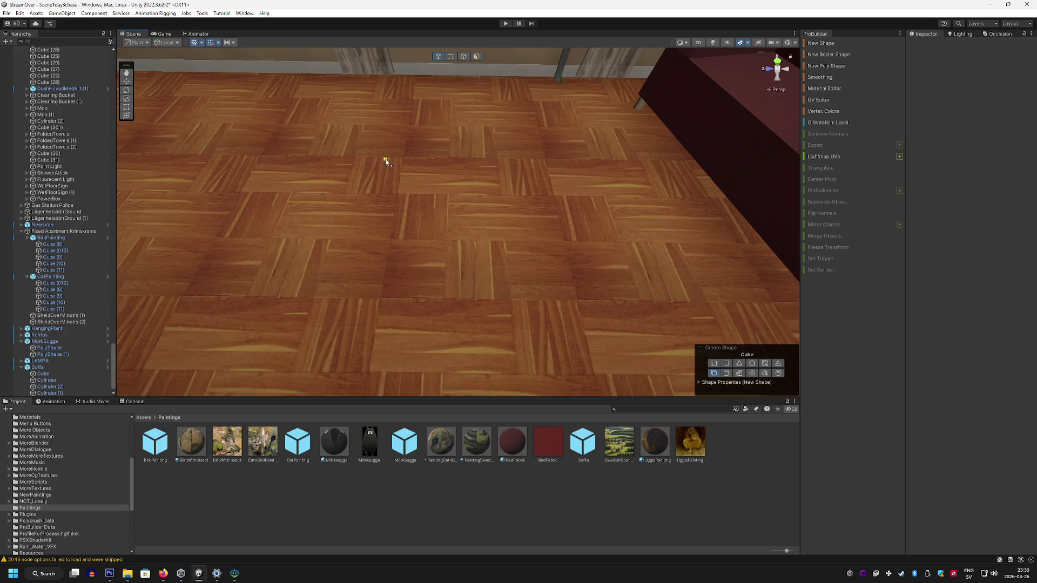
drag(377, 101, 558, 345)
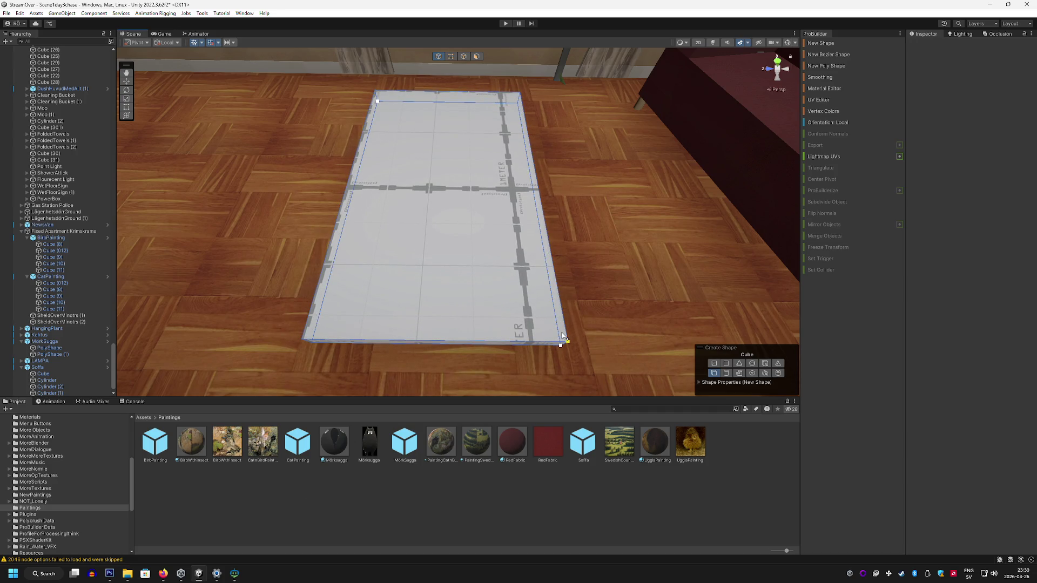
click(562, 334)
key(ctrl+z)
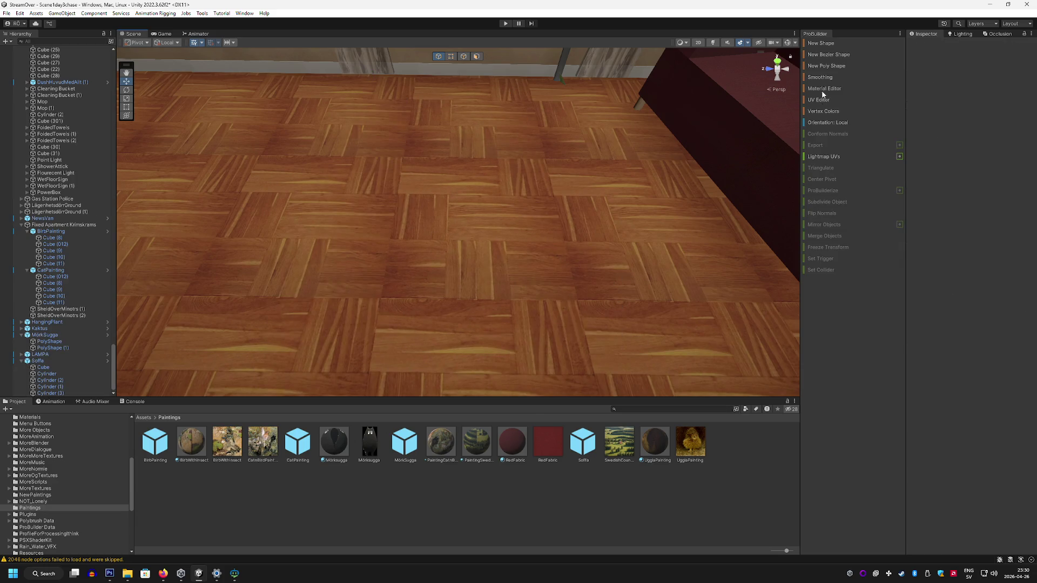
Step: Draw a thin cube slab about 1.48 × 0.08 × 0.82 on the floor beside the sofa
click(814, 46)
mouse_move(429, 149)
mouse_down()
mouse_move(538, 351)
mouse_move(577, 365)
mouse_move(599, 396)
mouse_move(548, 234)
mouse_move(618, 268)
mouse_move(500, 310)
mouse_move(496, 253)
mouse_move(441, 148)
mouse_up()
click(602, 384)
click(463, 56)
click(522, 180)
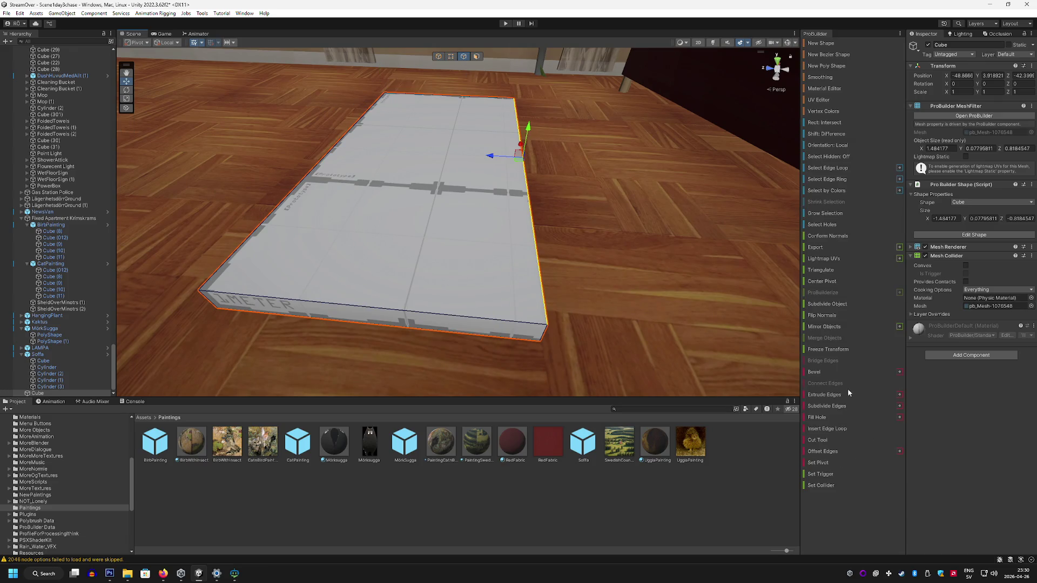
Step: Insert two edge loops across the slab, sliding them toward the front and far ends
click(841, 429)
mouse_move(431, 162)
mouse_down()
mouse_move(418, 157)
mouse_move(387, 281)
mouse_up()
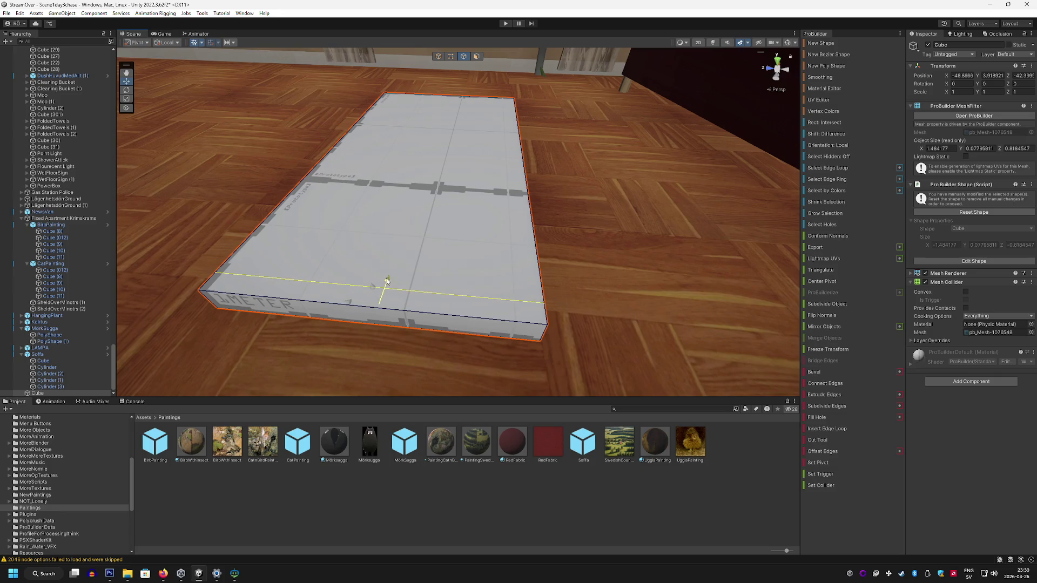
click(533, 236)
click(835, 429)
mouse_move(437, 163)
mouse_down()
mouse_move(458, 111)
mouse_move(273, 173)
mouse_move(540, 184)
mouse_up()
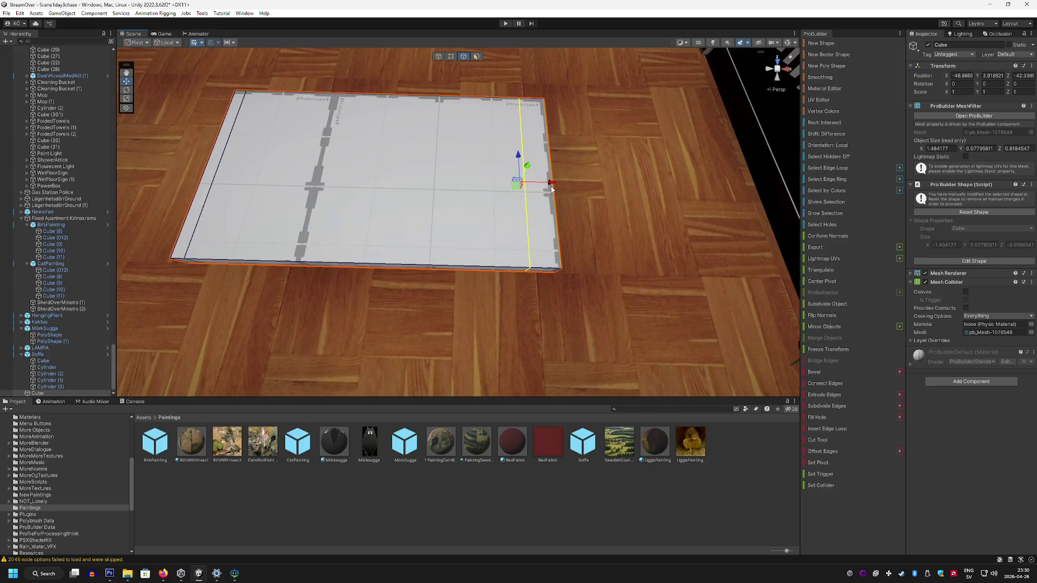
Step: Insert an edge loop along the slab's length and slide it toward the near side
click(557, 183)
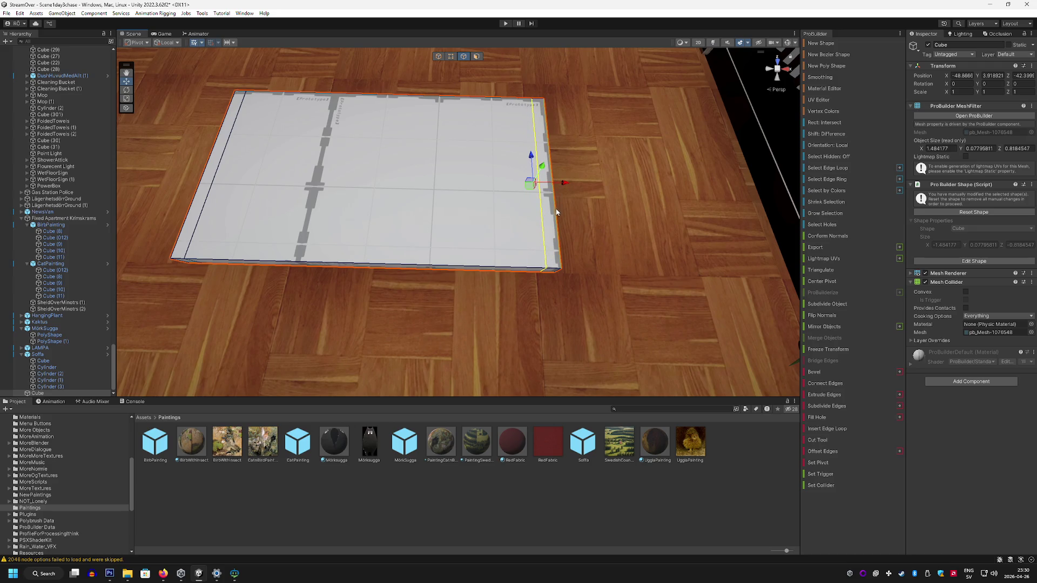
click(852, 432)
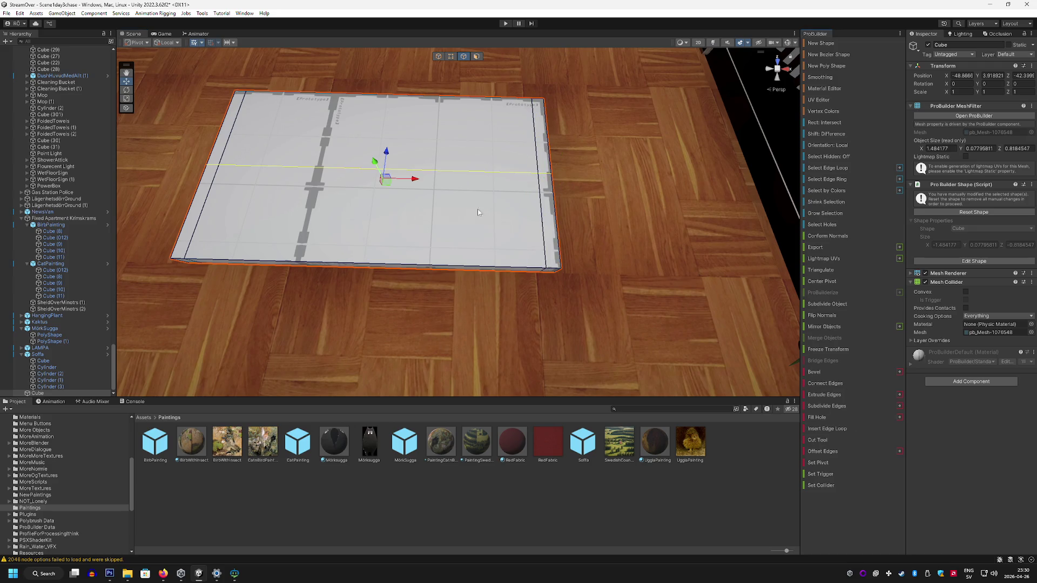
drag(387, 152, 387, 223)
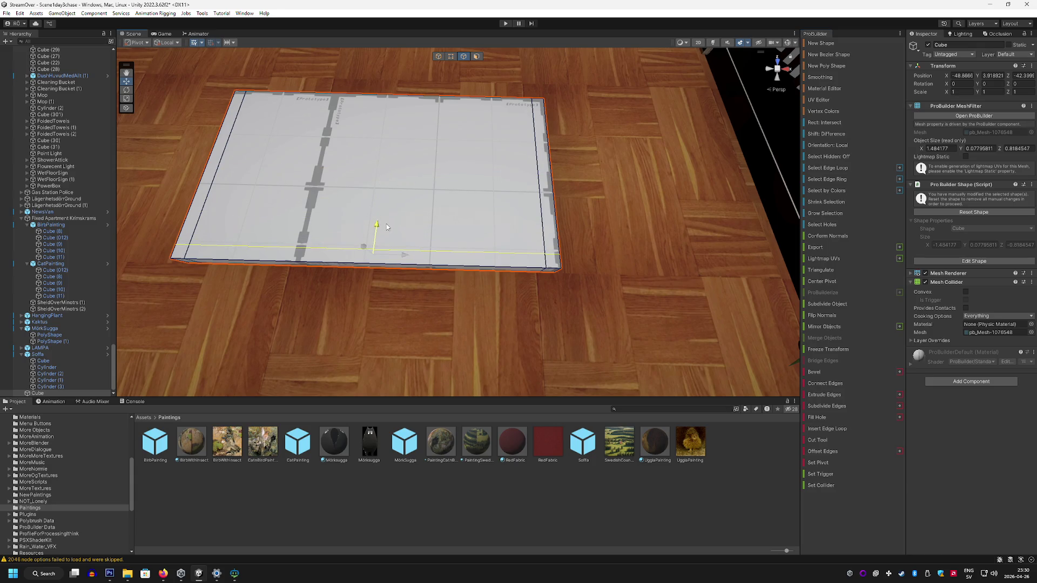
click(553, 207)
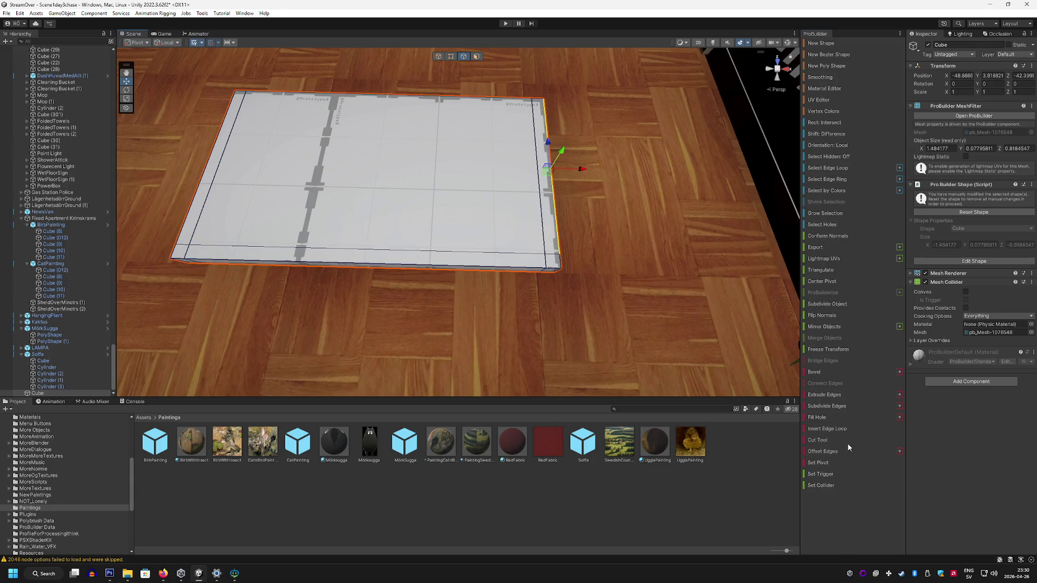
click(384, 164)
click(405, 97)
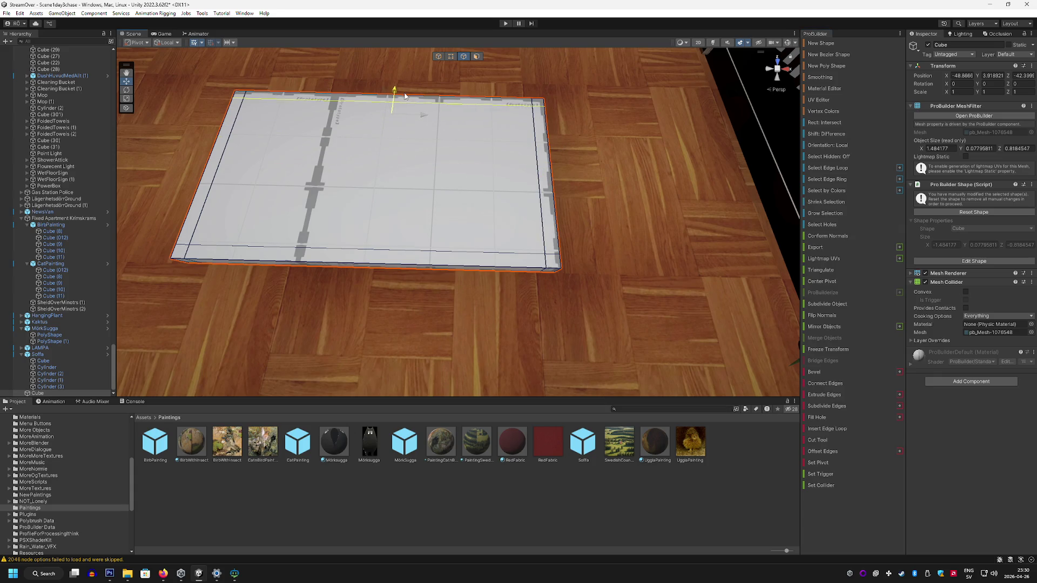
mouse_move(405, 98)
mouse_down()
mouse_move(500, 169)
mouse_move(540, 156)
mouse_move(615, 189)
mouse_move(491, 93)
mouse_up()
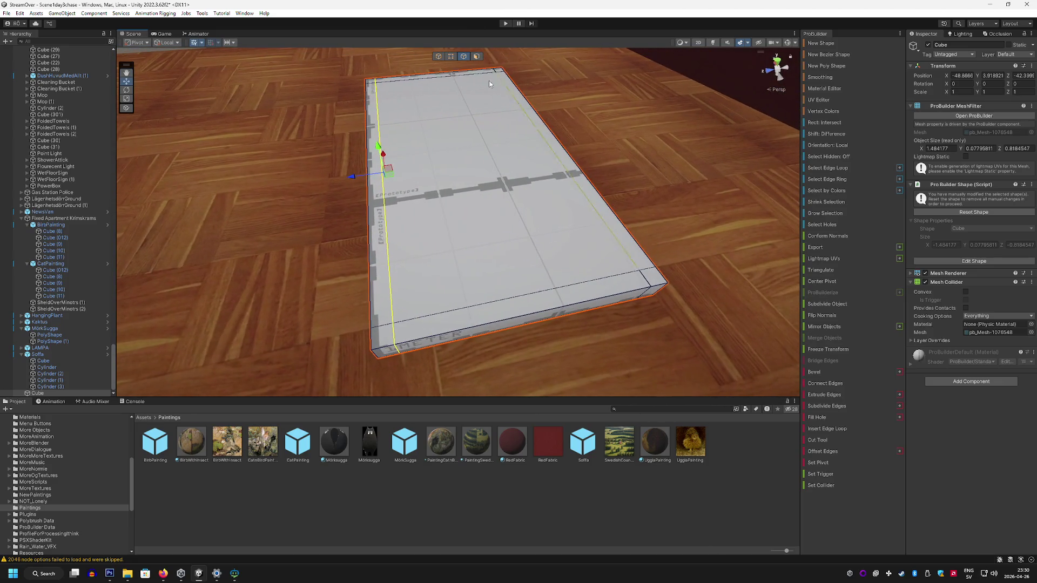
click(476, 57)
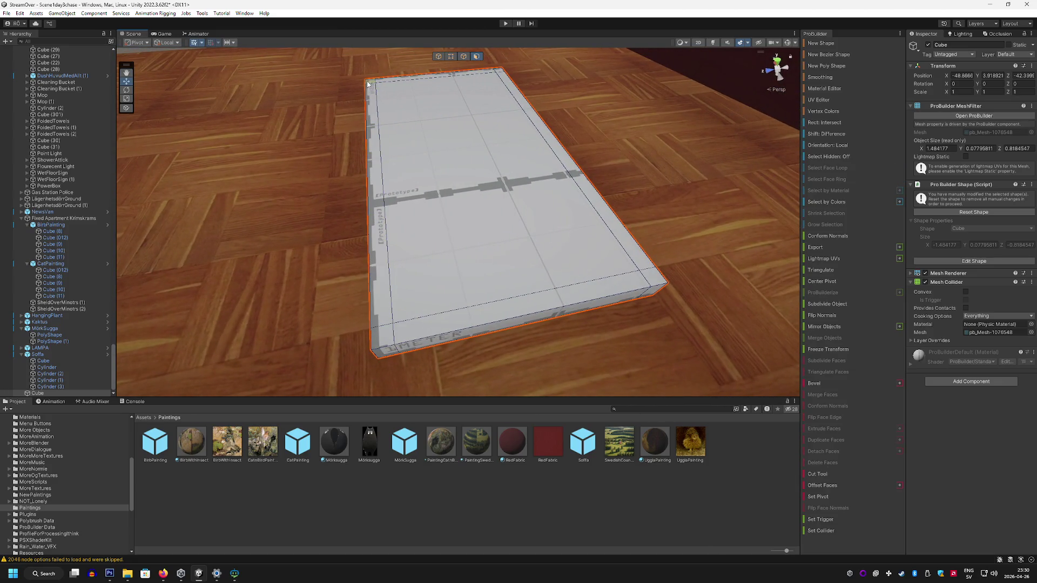
Step: Select the slab's four corner faces and extrude them into table legs
shift+click(499, 70)
shift+click(653, 278)
shift+click(383, 339)
key(f)
click(823, 428)
drag(596, 374, 623, 286)
Step: Flip the table onto its legs, raise it, and slide it over beside the sofa
key(g)
key(e)
key(f)
mouse_move(400, 249)
mouse_down()
mouse_move(324, 232)
mouse_move(201, 239)
mouse_move(221, 193)
mouse_up()
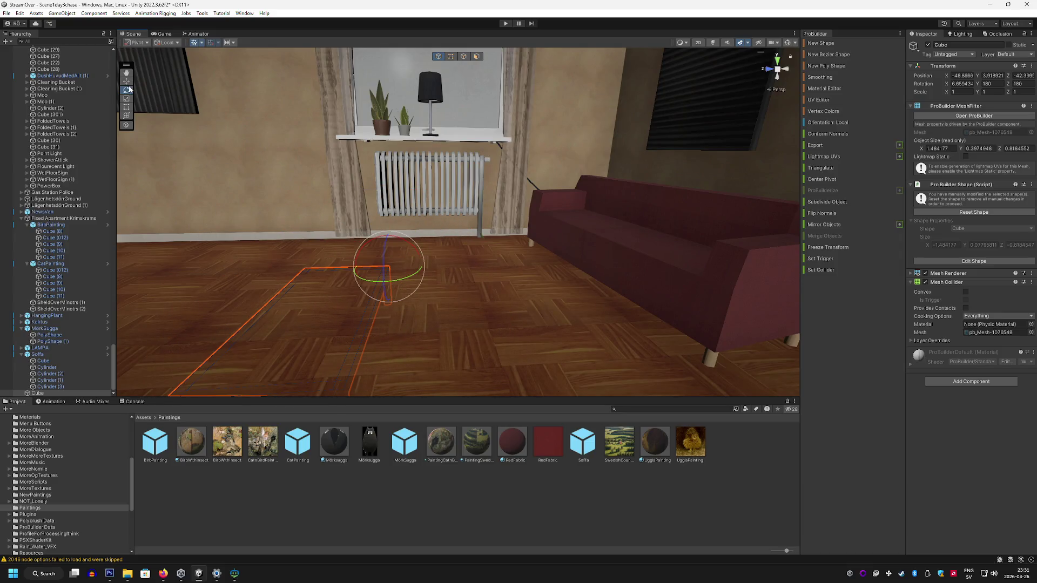
key(w)
mouse_move(390, 295)
mouse_down()
mouse_move(384, 237)
mouse_move(383, 260)
mouse_up()
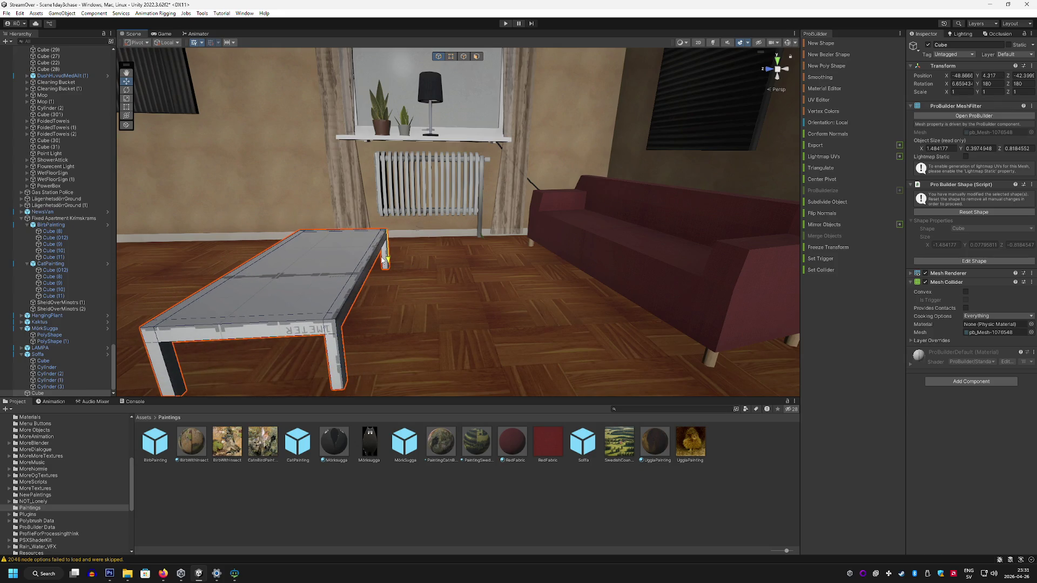
key(f)
mouse_move(488, 200)
mouse_down()
mouse_move(591, 204)
mouse_move(581, 204)
mouse_move(672, 232)
mouse_move(375, 149)
mouse_move(483, 204)
mouse_move(529, 281)
mouse_move(614, 508)
mouse_up()
click(618, 498)
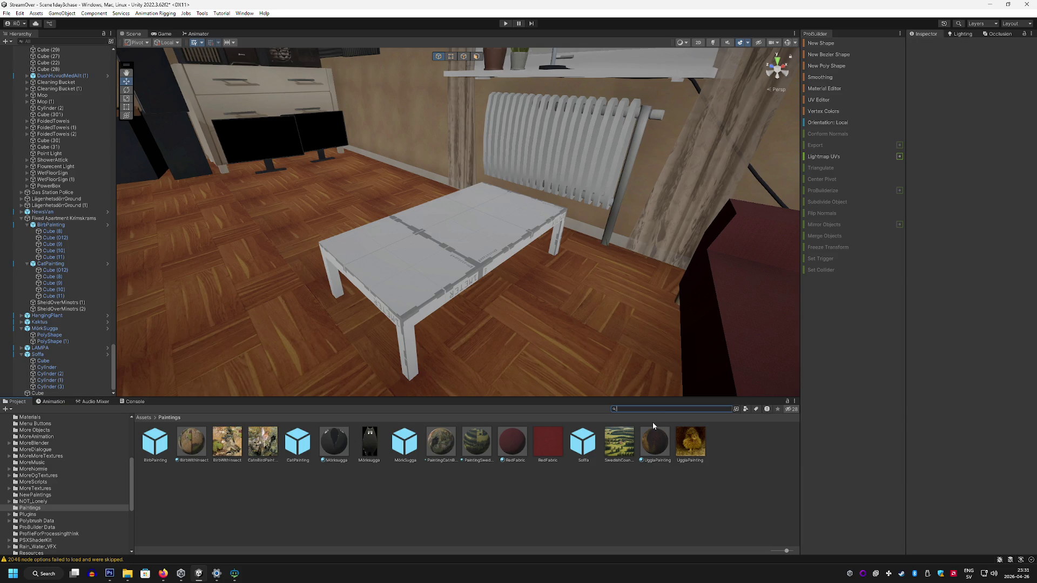
click(234, 573)
drag(333, 191, 282, 196)
Step: Generate an image from the prompt 'wood fabric' with negative prompt 'grain'
text(wood fabr)
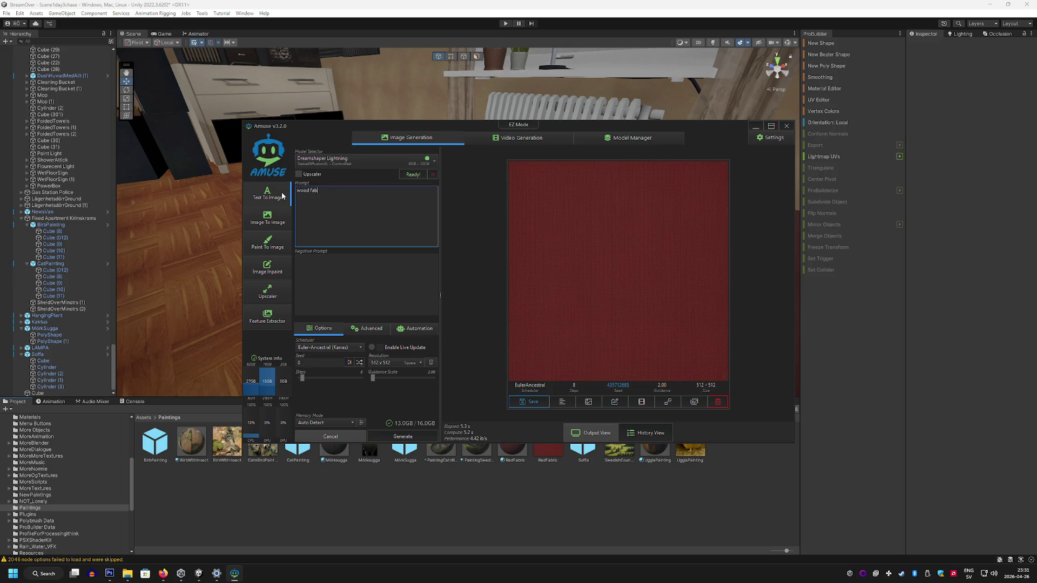
key(Tab)
text(g)
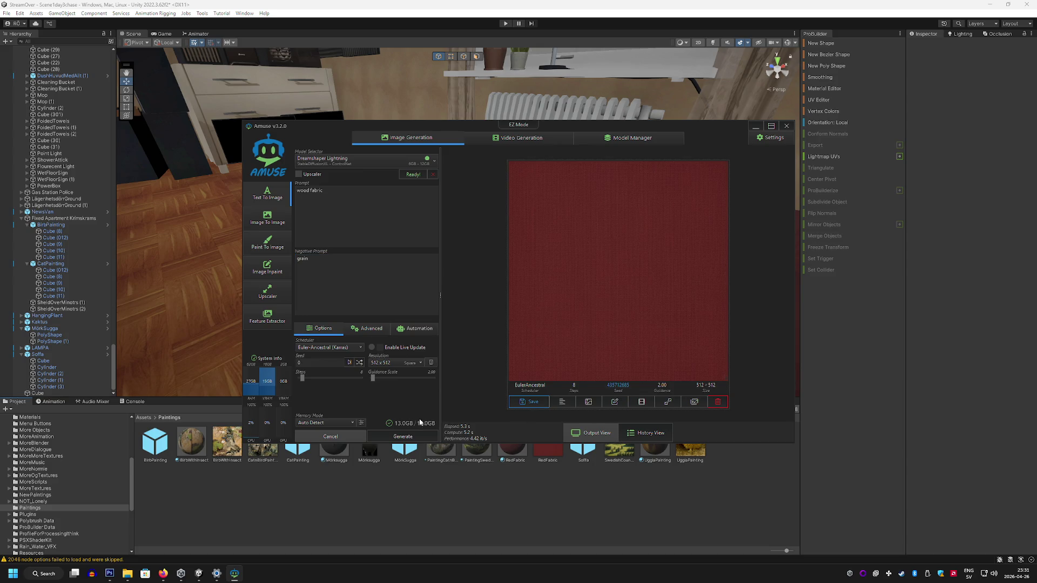
click(403, 437)
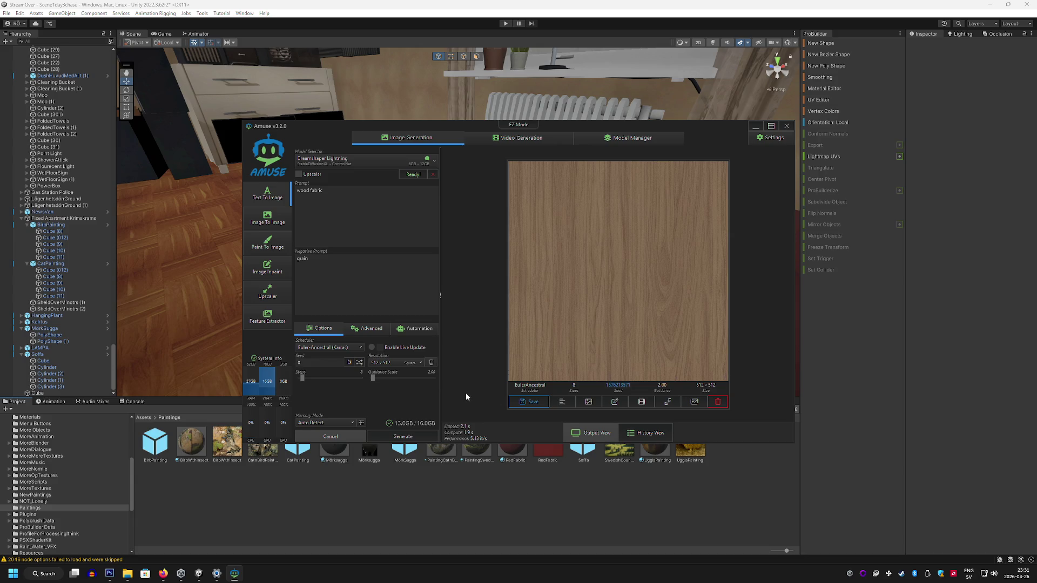
Step: Change the prompt to 'dark wood texture', clean up the 'grain' negative prompt, and regenerate
click(302, 194)
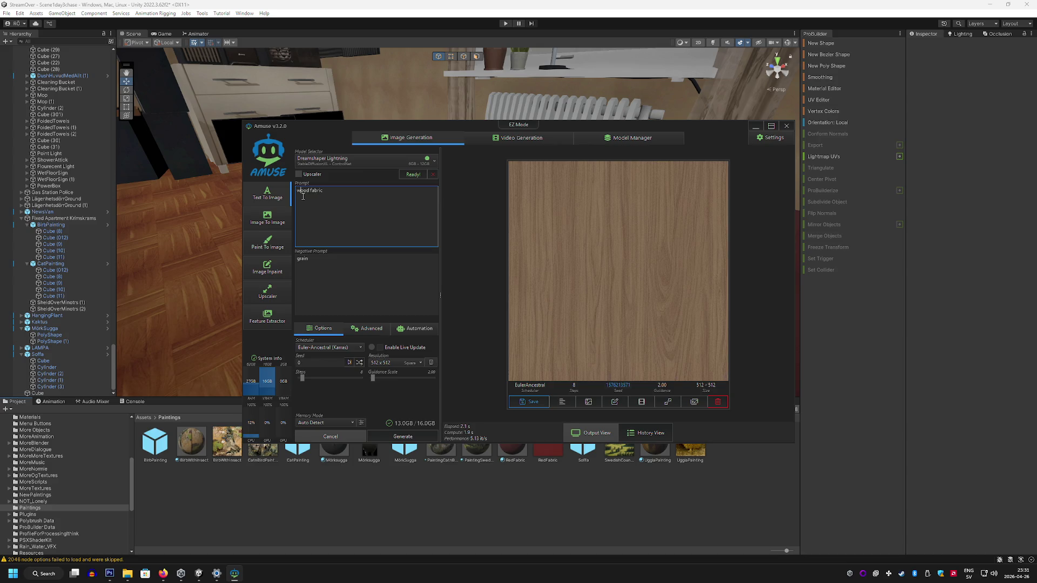
key(BackSpace)
key(BackSpace)
key(BackSpace)
text(lack )
text(re)
double_click(304, 190)
text(dark)
key(Return)
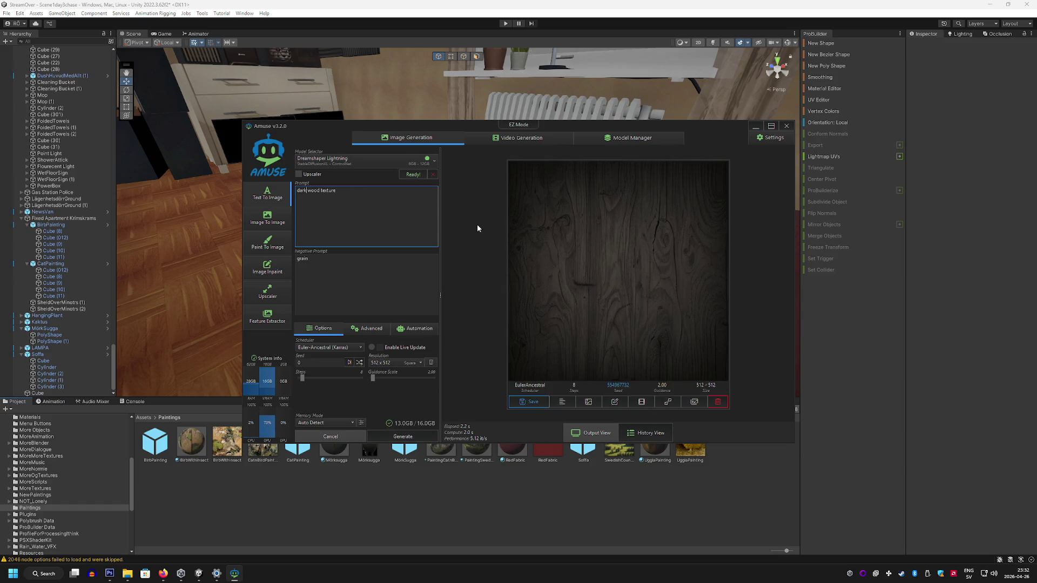
click(385, 270)
text(vinet)
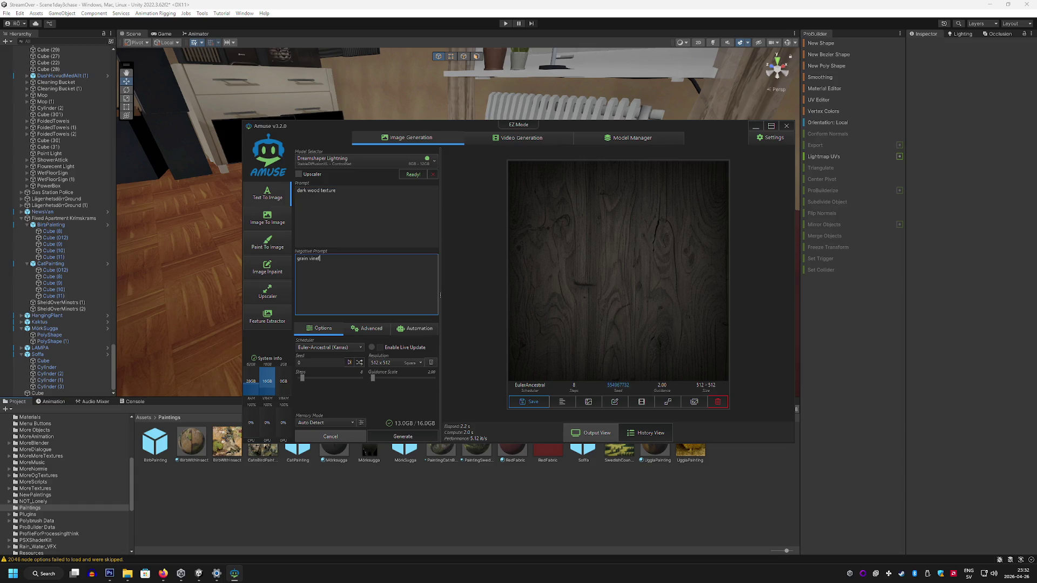
key(BackSpace)
key(BackSpace)
click(403, 436)
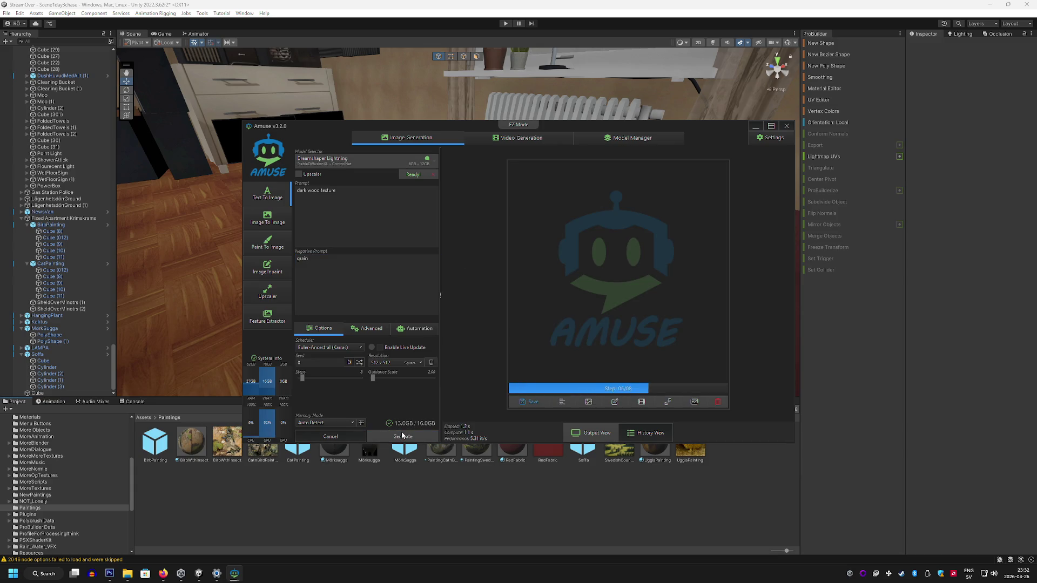
Step: Generate several texture variations from the 'black wood texture' prompt
click(313, 192)
text(blac)
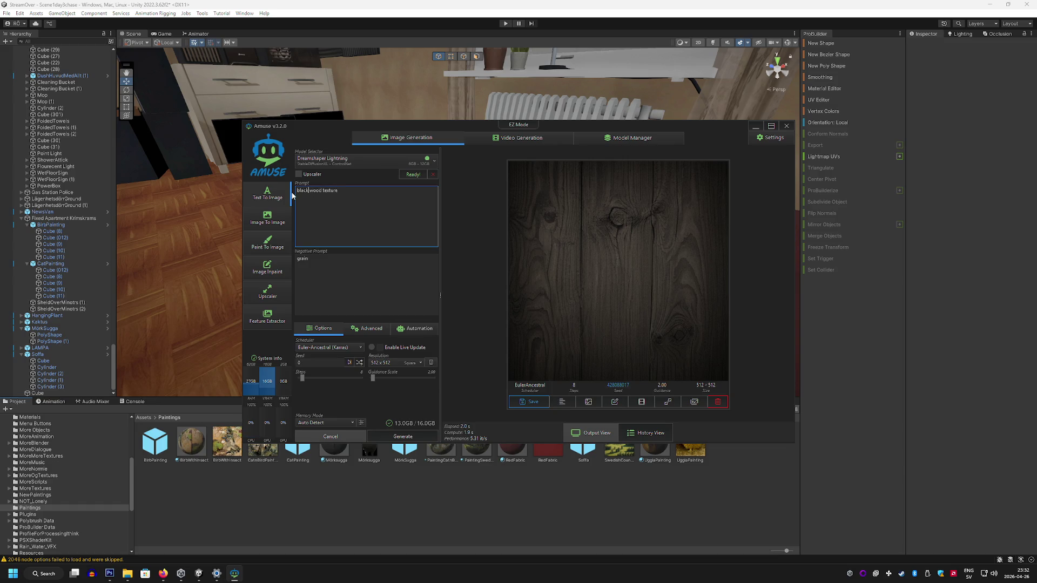
click(415, 435)
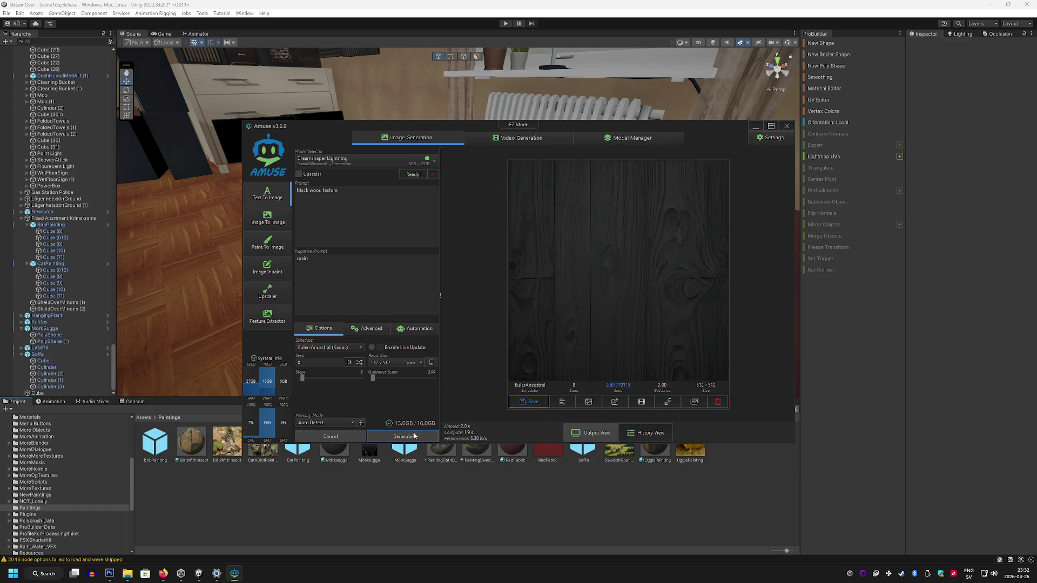
click(414, 435)
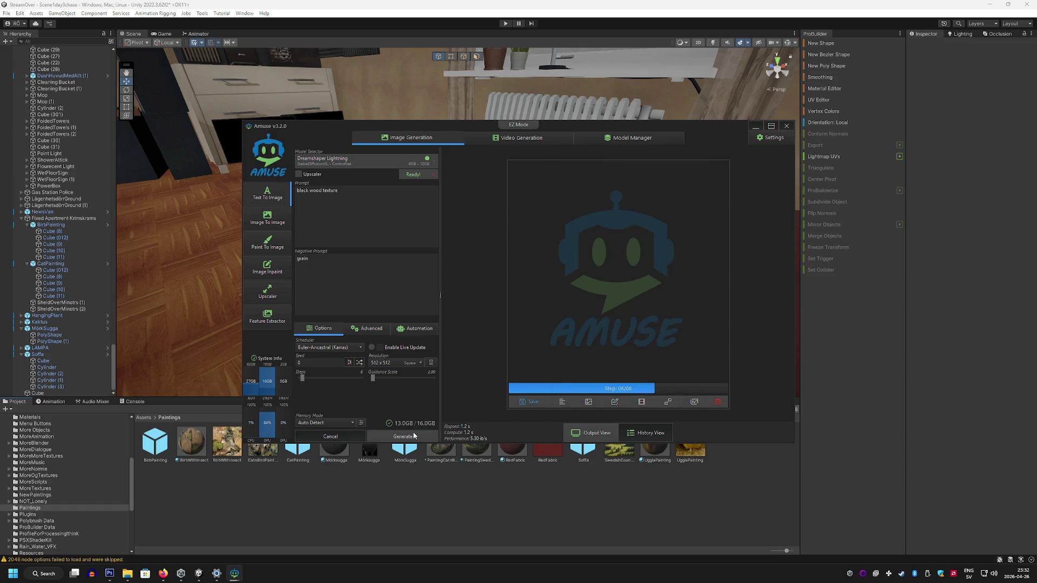
click(415, 435)
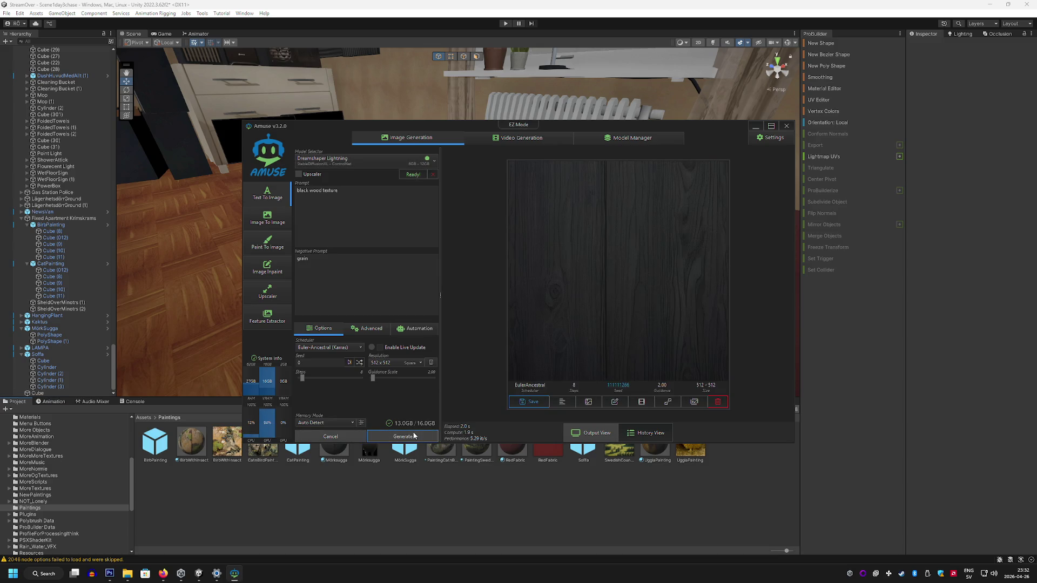
click(414, 435)
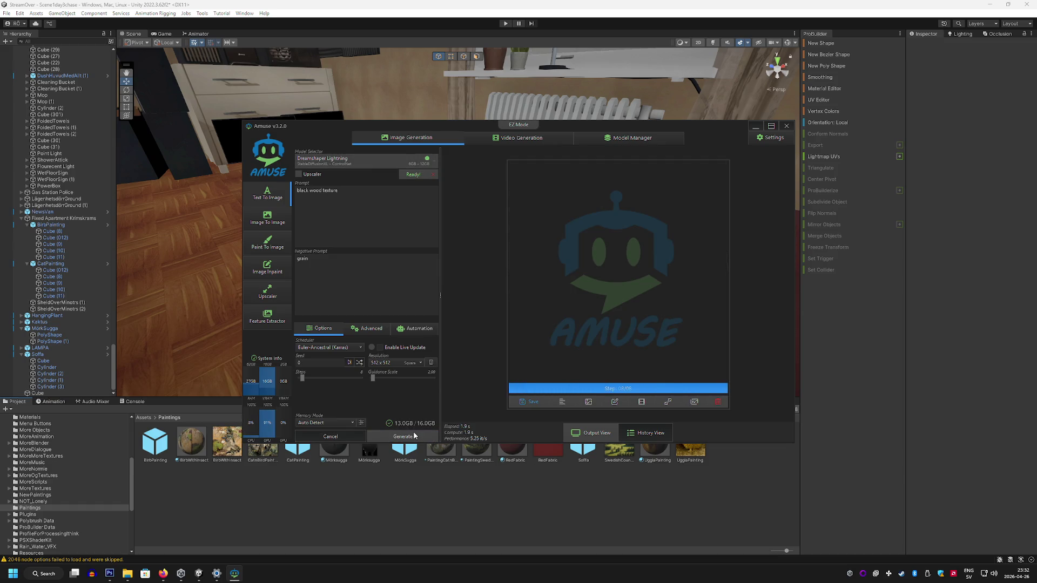
click(413, 435)
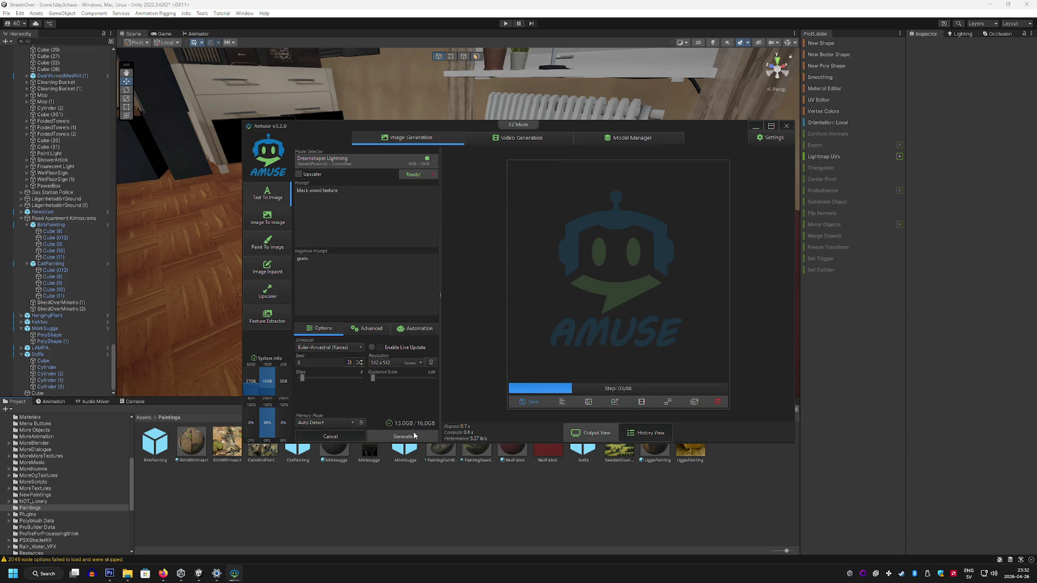
click(414, 435)
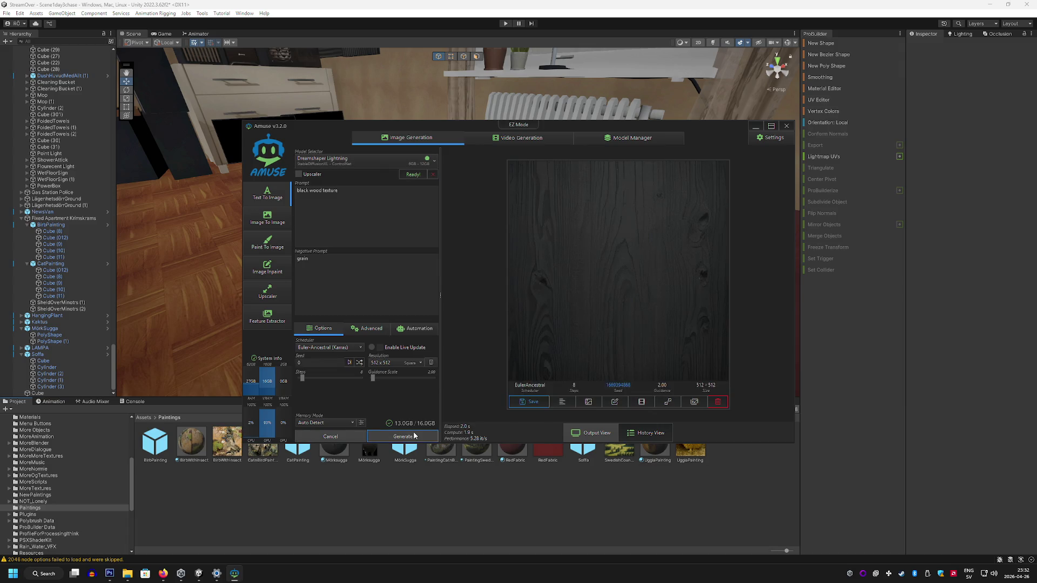
click(414, 436)
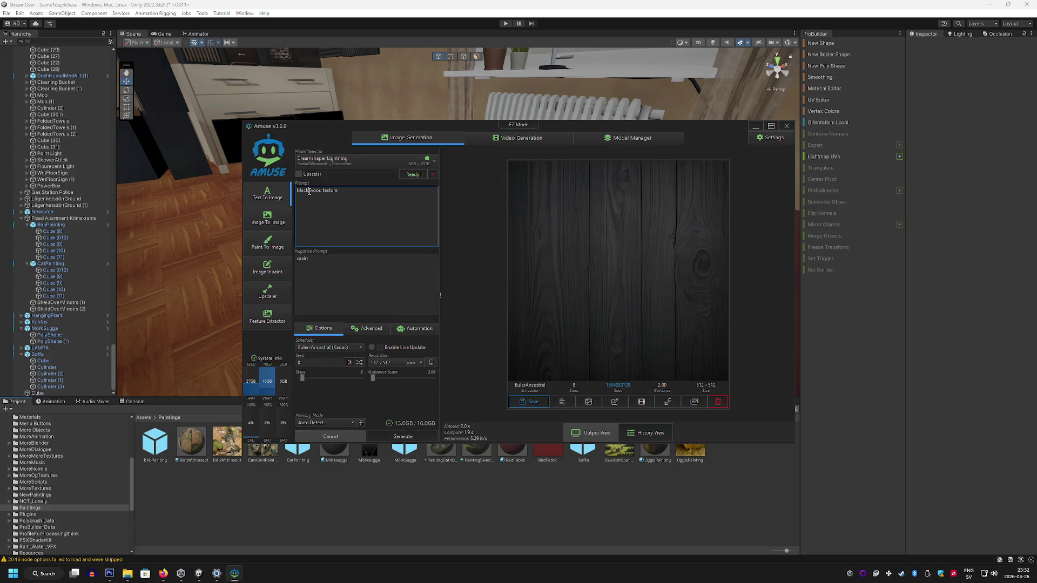
Step: Generate brown wood variations from 'wood texture' and copy the chosen 512 × 512 result
click(423, 435)
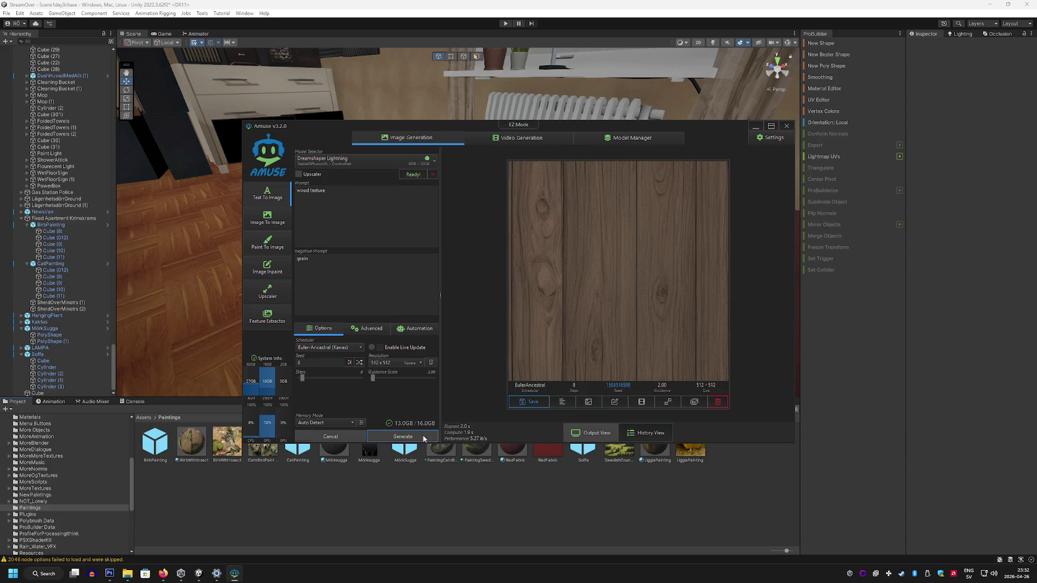
click(423, 438)
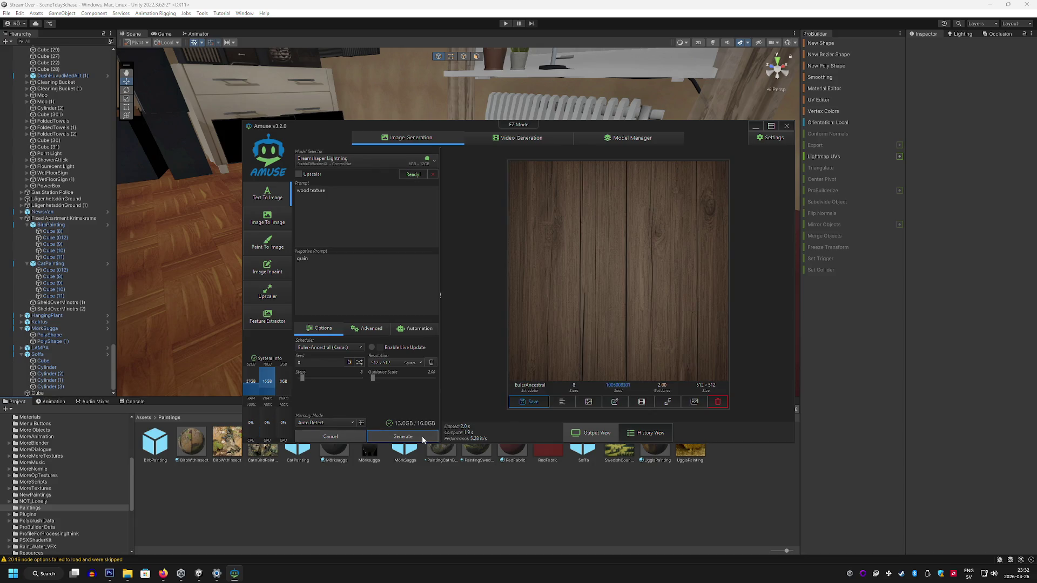
click(423, 436)
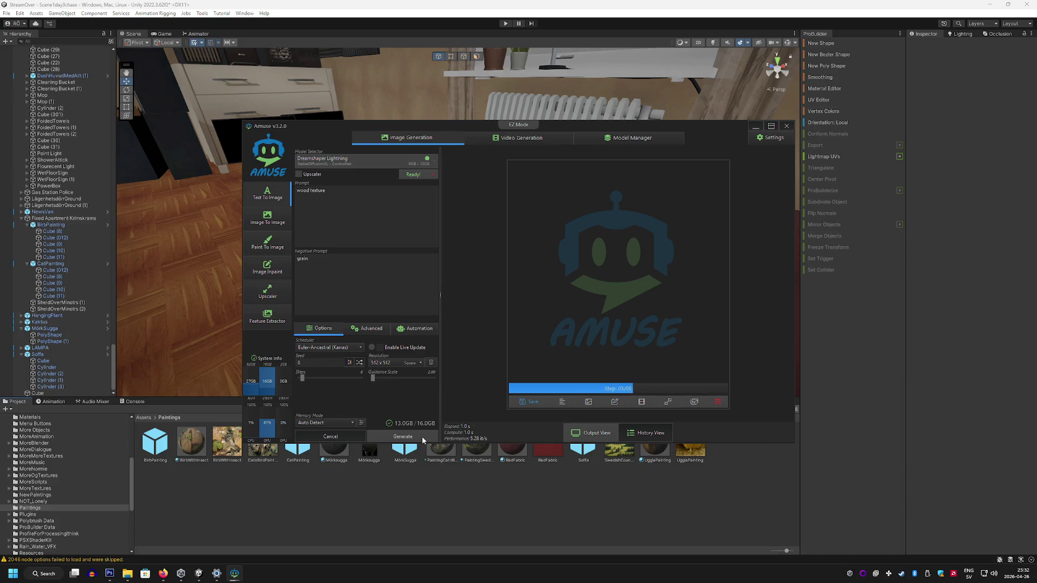
right_click(690, 286)
click(717, 305)
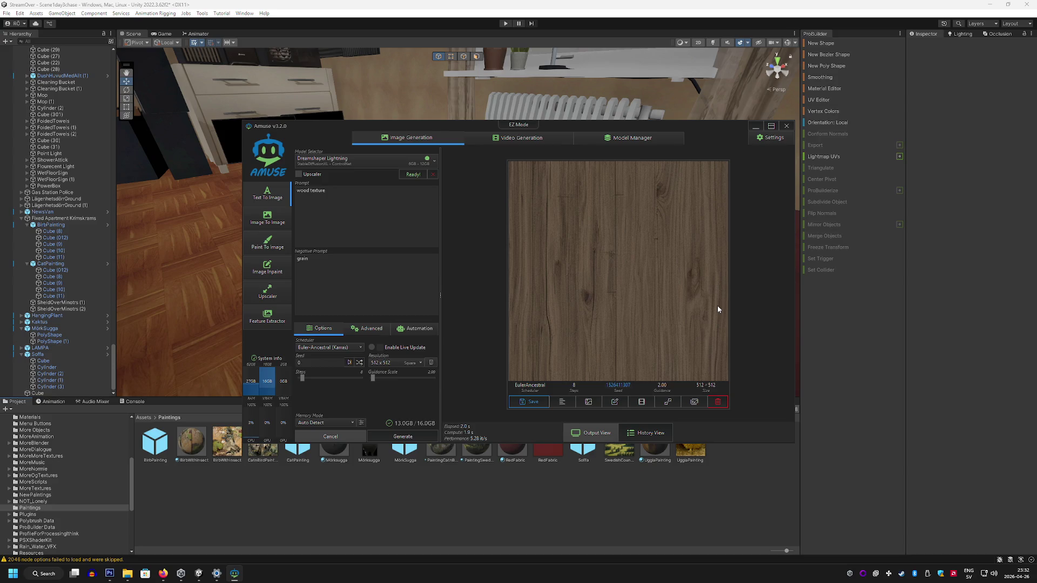
click(110, 573)
Step: Create a new 512 × 512 Photoshop document and paste the wood texture into it
click(23, 7)
click(27, 15)
click(601, 157)
key(ctrl+v)
Step: Export the texture with Save for Web as PNG-24 into the Paintings folder
click(23, 7)
click(43, 125)
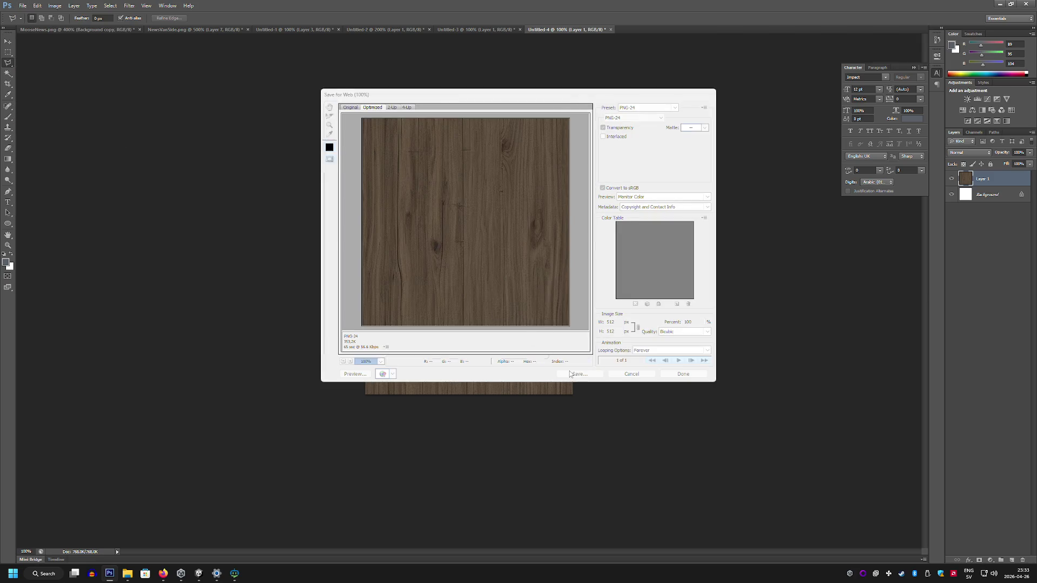
click(570, 373)
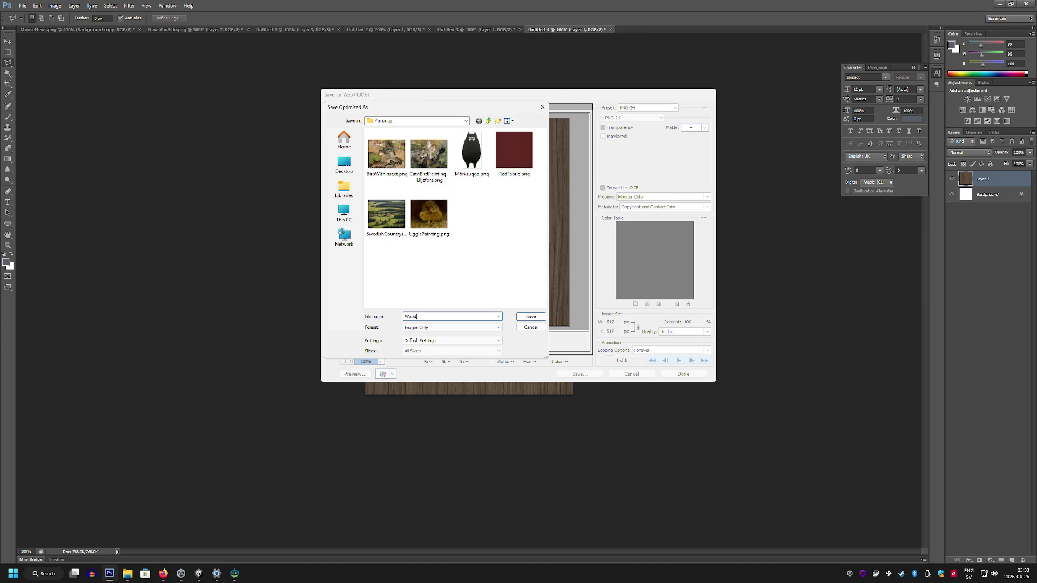
text(WoodForPaintings)
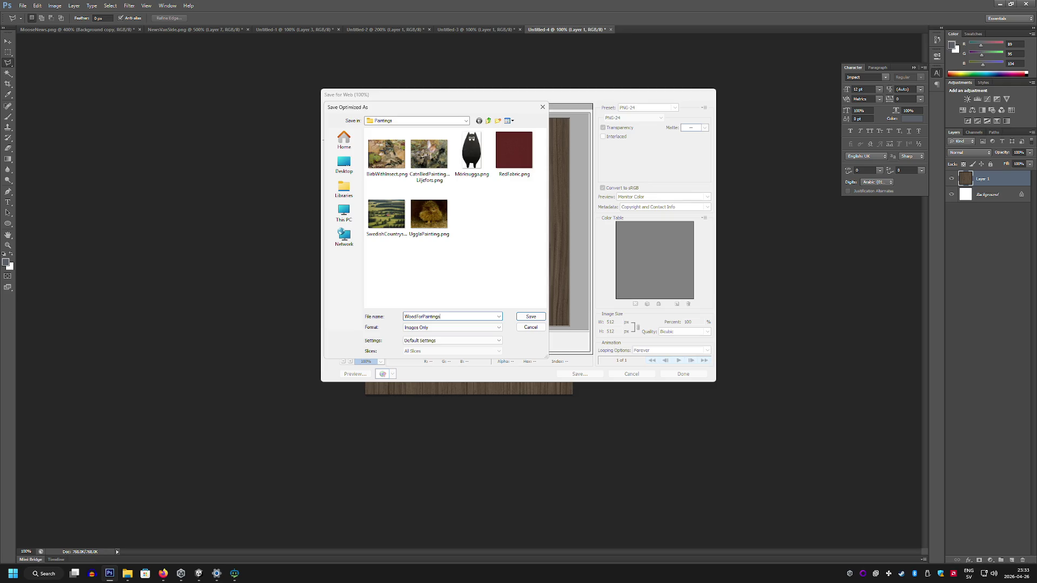
key(Return)
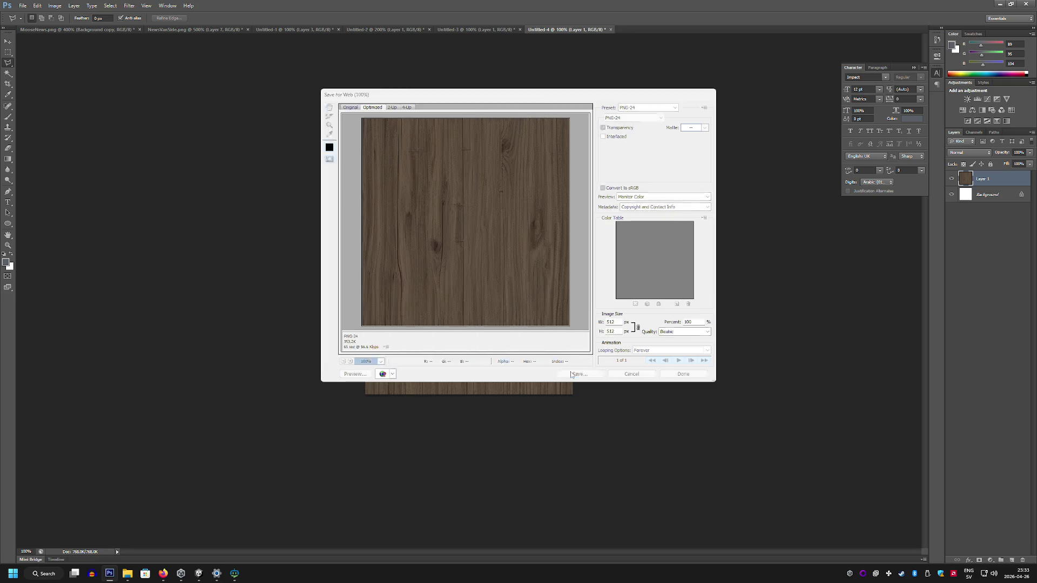
click(188, 576)
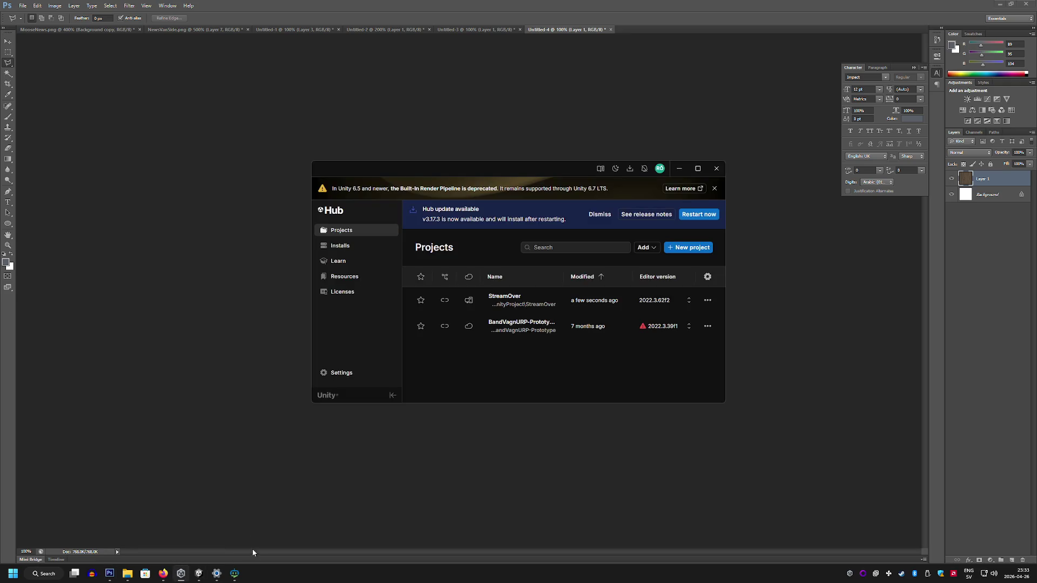
Step: Create material WoodForPainting with the wood texture as Albedo and apply it to the coffee table
click(199, 573)
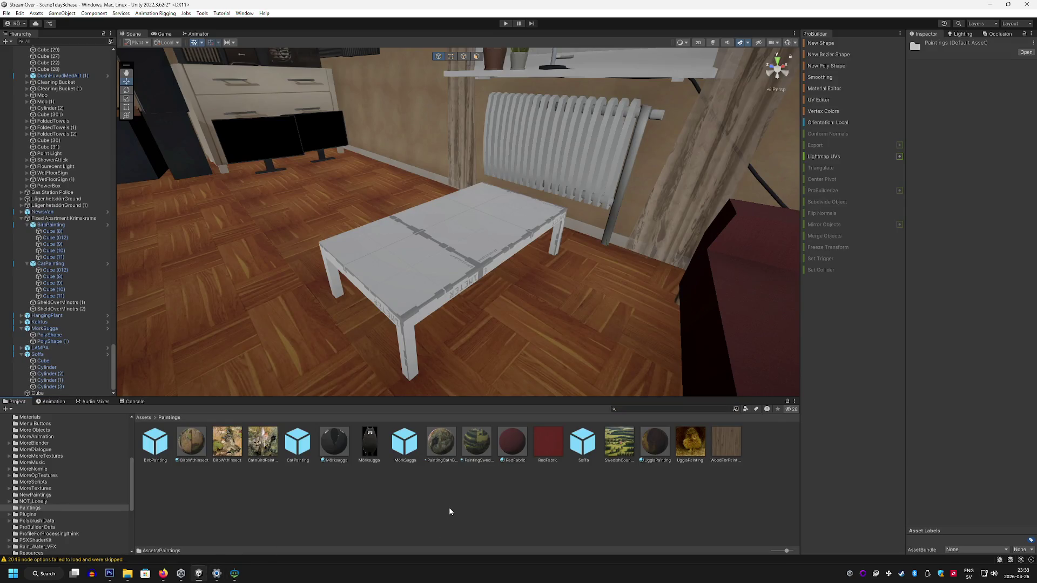
right_click(449, 507)
click(472, 273)
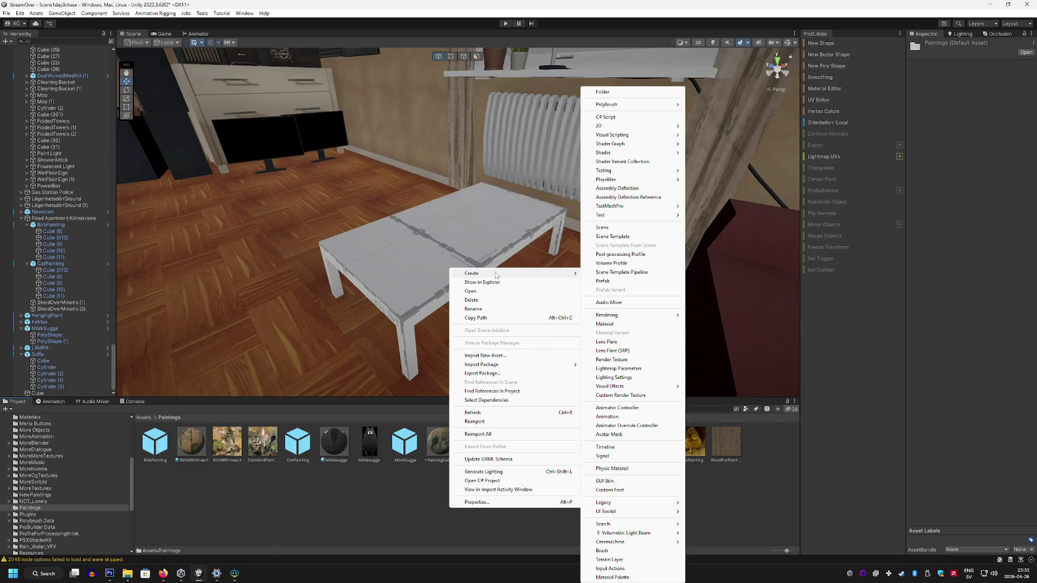
click(619, 324)
text(WoodForPaintin)
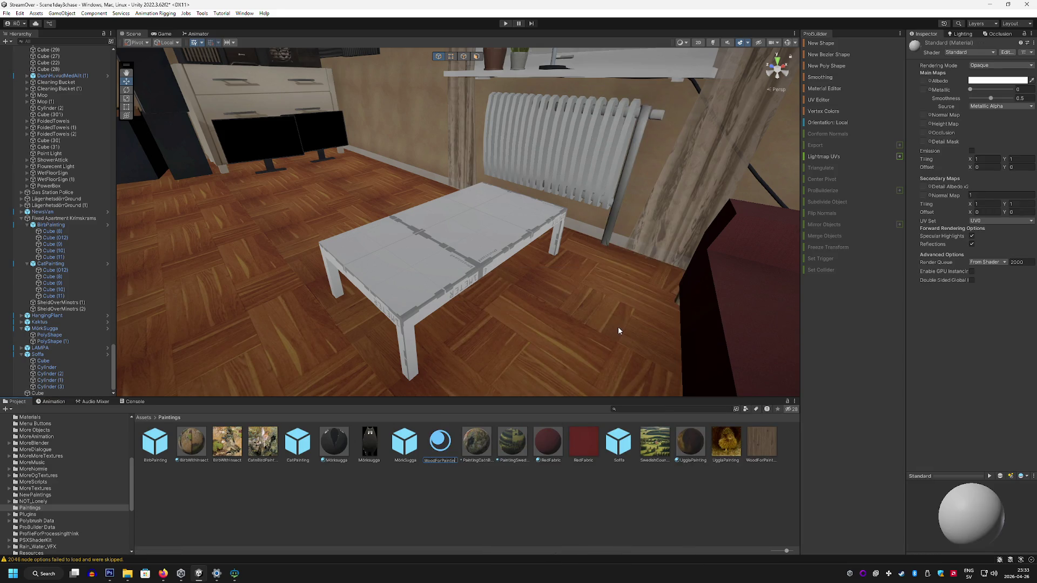
text(g)
key(Return)
mouse_move(761, 441)
mouse_down()
mouse_move(936, 85)
mouse_move(925, 81)
mouse_up()
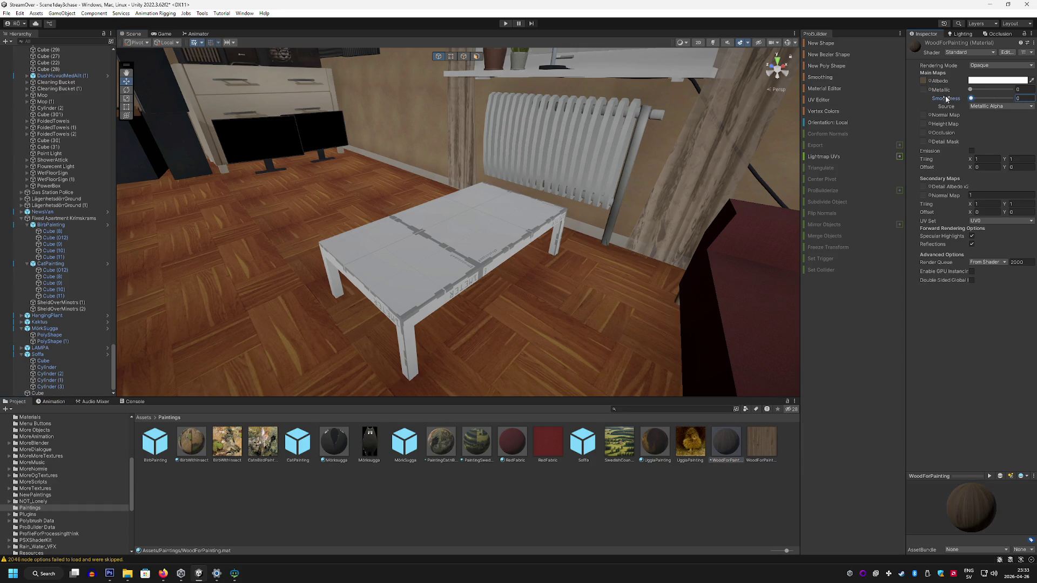
mouse_move(693, 422)
mouse_down()
mouse_move(454, 274)
mouse_move(472, 315)
mouse_move(596, 317)
mouse_move(632, 304)
mouse_move(668, 312)
mouse_move(671, 345)
mouse_move(519, 320)
mouse_move(481, 289)
mouse_move(472, 291)
mouse_move(546, 317)
mouse_move(696, 322)
mouse_move(558, 282)
mouse_move(609, 286)
mouse_move(500, 294)
mouse_up()
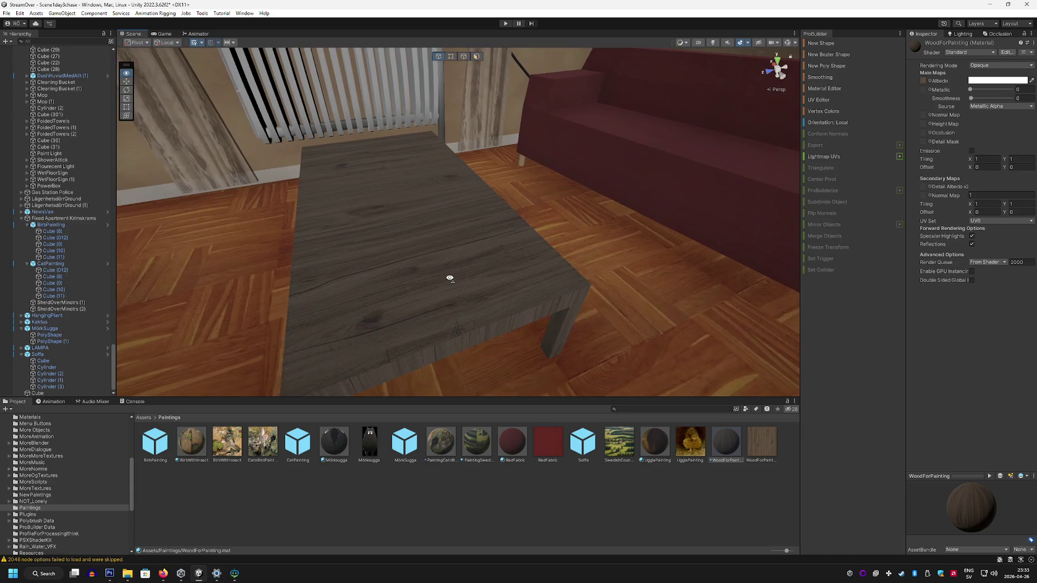
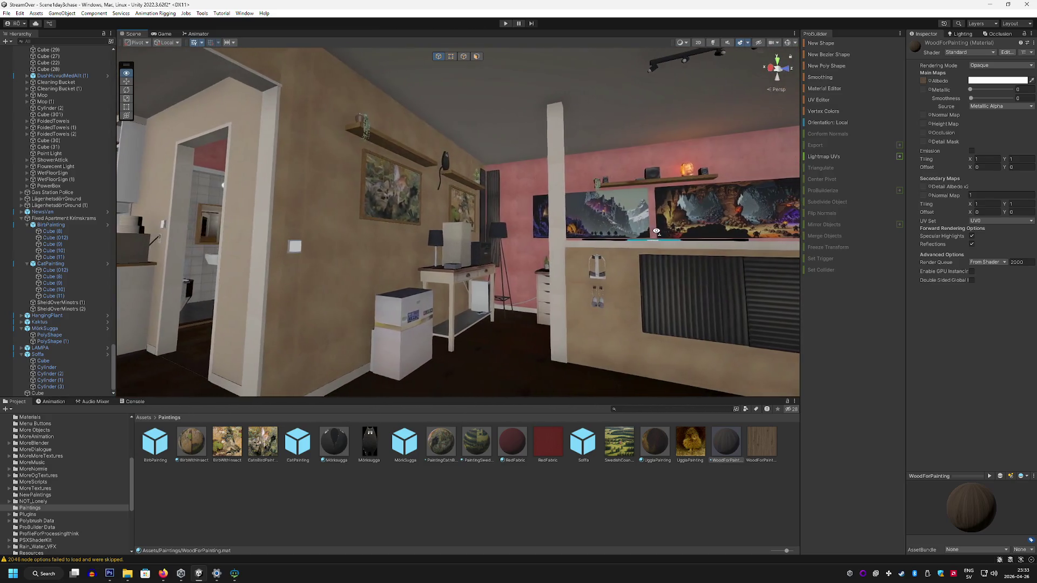
Step: Try asset searches for 'k', 'moose' and 'kidney', clearing each search afterwards
mouse_move(656, 231)
mouse_down()
mouse_move(587, 238)
mouse_move(671, 222)
mouse_move(660, 282)
mouse_move(548, 300)
mouse_move(620, 305)
mouse_move(625, 352)
mouse_move(474, 320)
mouse_move(490, 338)
mouse_move(532, 342)
mouse_move(565, 280)
mouse_move(520, 291)
mouse_move(513, 301)
mouse_move(584, 286)
mouse_move(490, 255)
mouse_move(551, 264)
mouse_up()
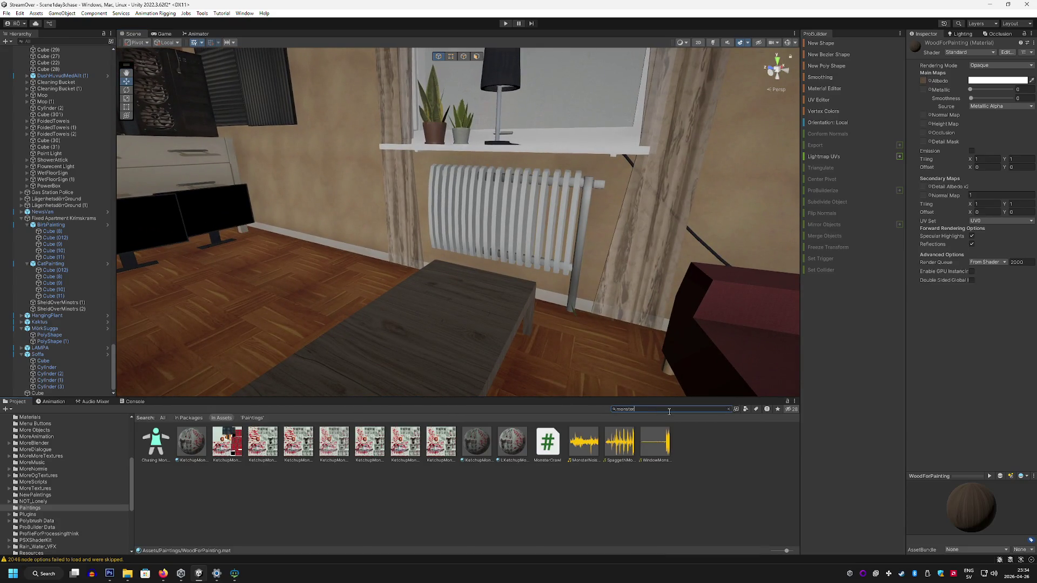
key(BackSpace)
key(BackSpace)
text(energy)
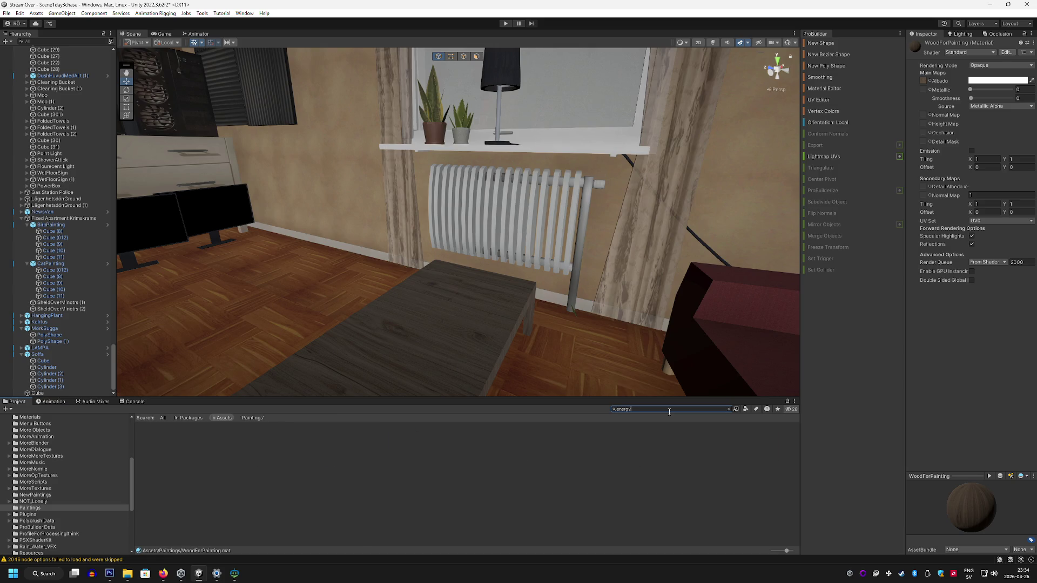
key(BackSpace)
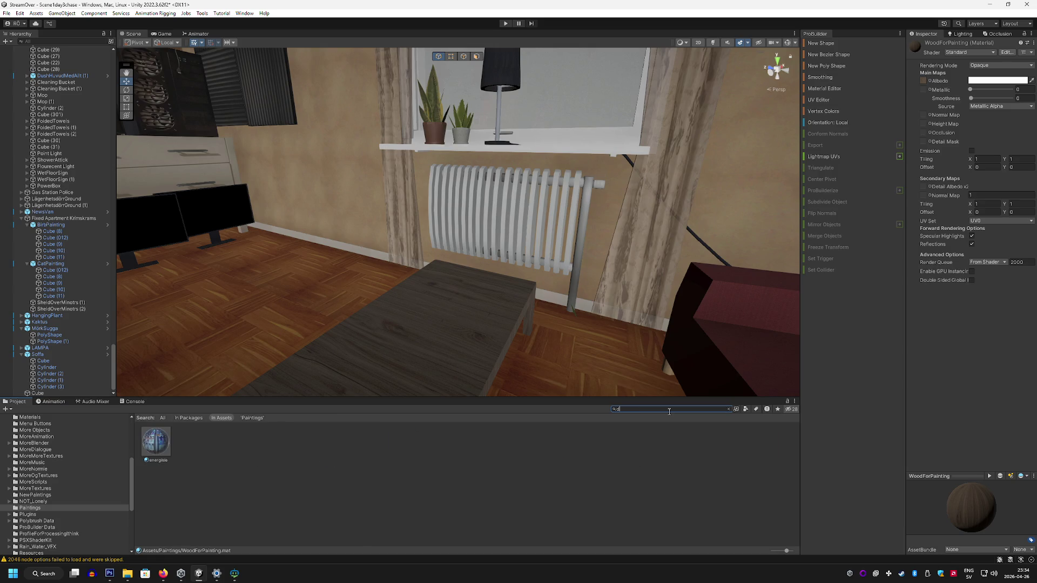
text(k)
key(BackSpace)
key(BackSpace)
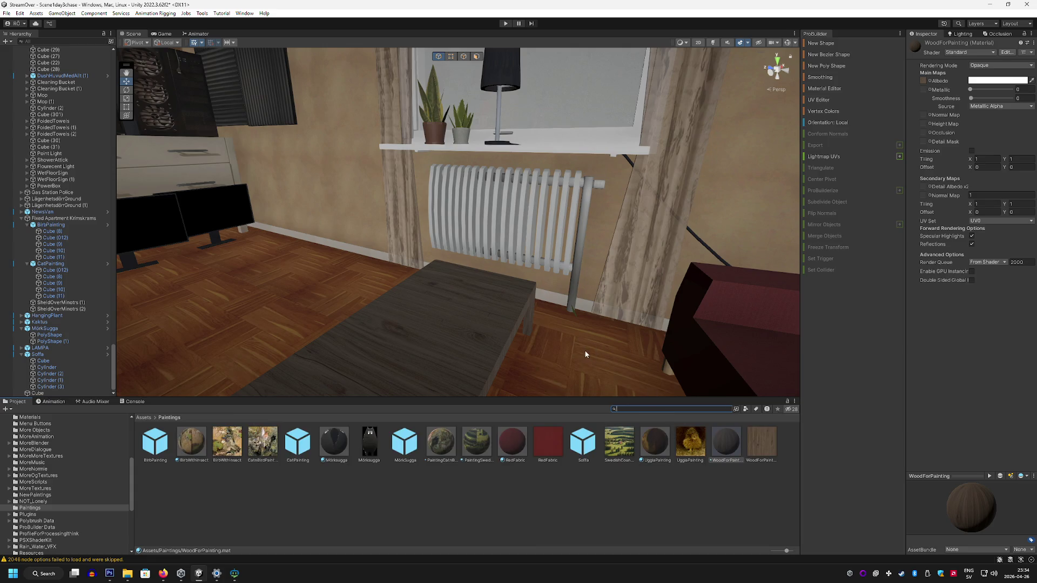
text(moose)
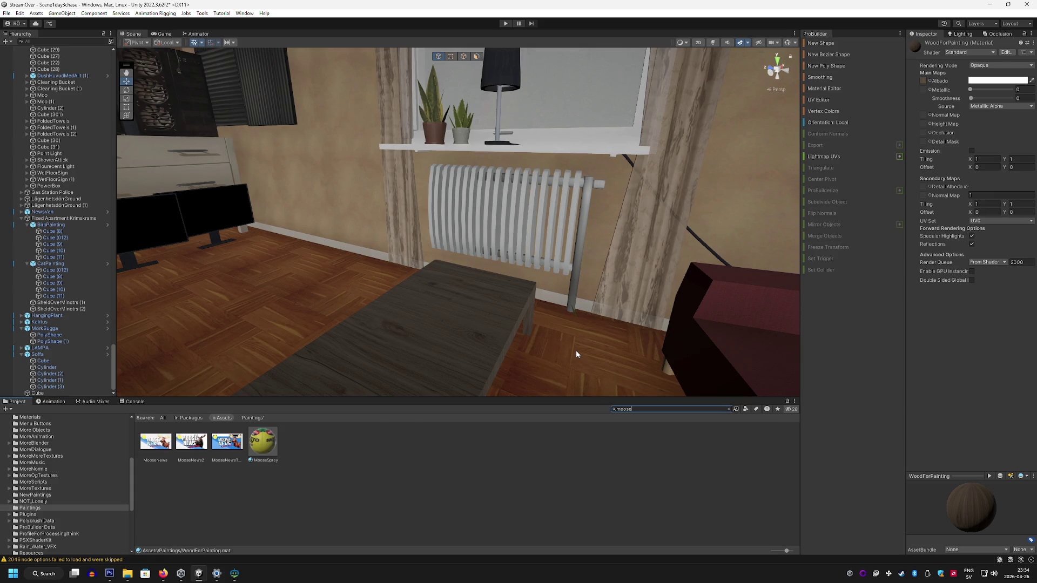
key(BackSpace)
key(BackSpace)
key(BackSpace)
text(kidney)
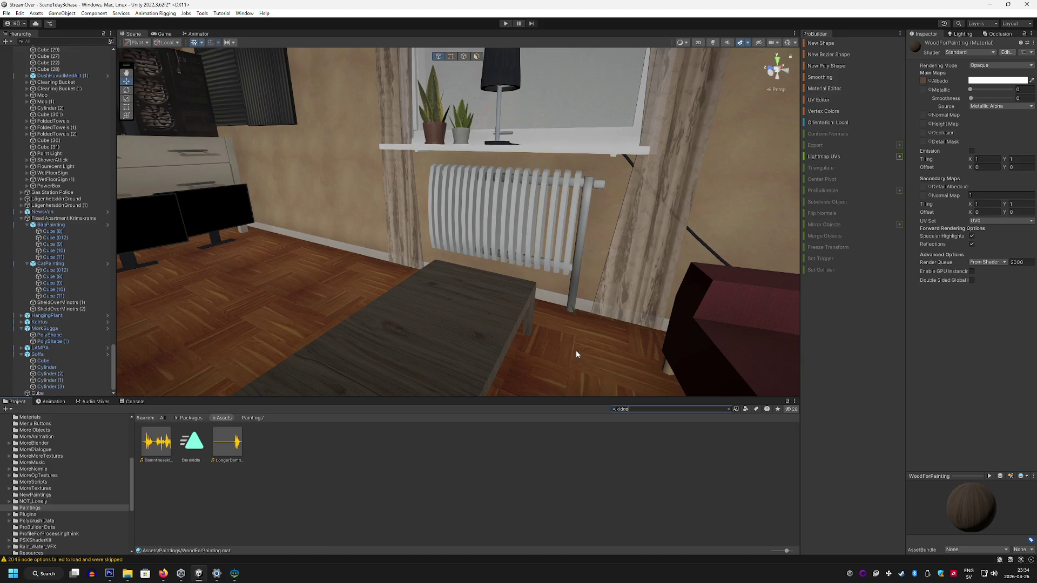
key(BackSpace)
key(BackSpace)
key(BackSpace)
Step: Select one of the PowerKink cans on the shelf near the radiator and frame it
mouse_move(576, 350)
mouse_down()
mouse_move(572, 311)
mouse_move(556, 317)
mouse_move(532, 294)
mouse_move(761, 323)
mouse_move(609, 337)
mouse_up()
scroll(532, 294, down, 2)
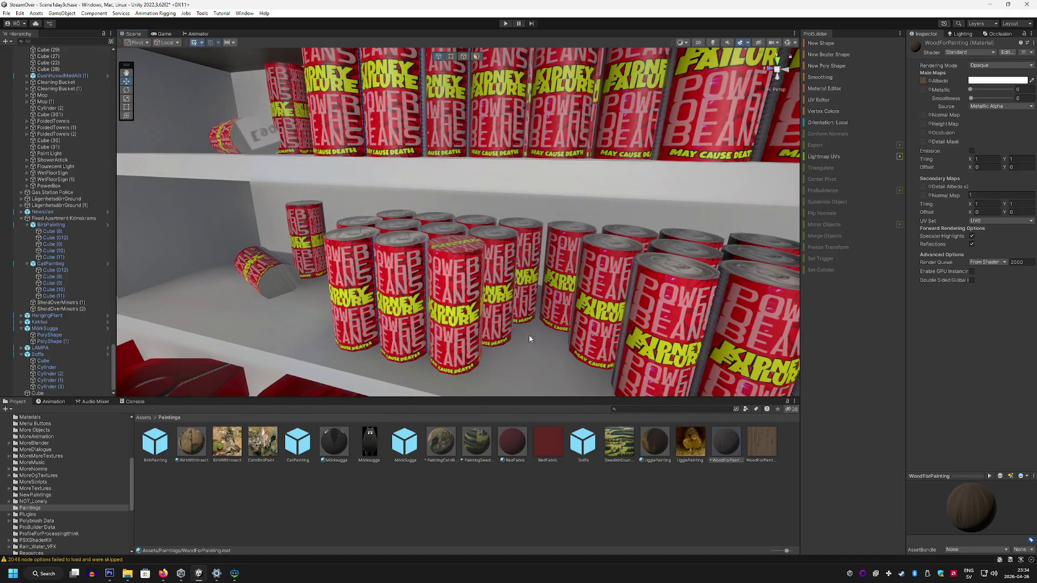
click(412, 316)
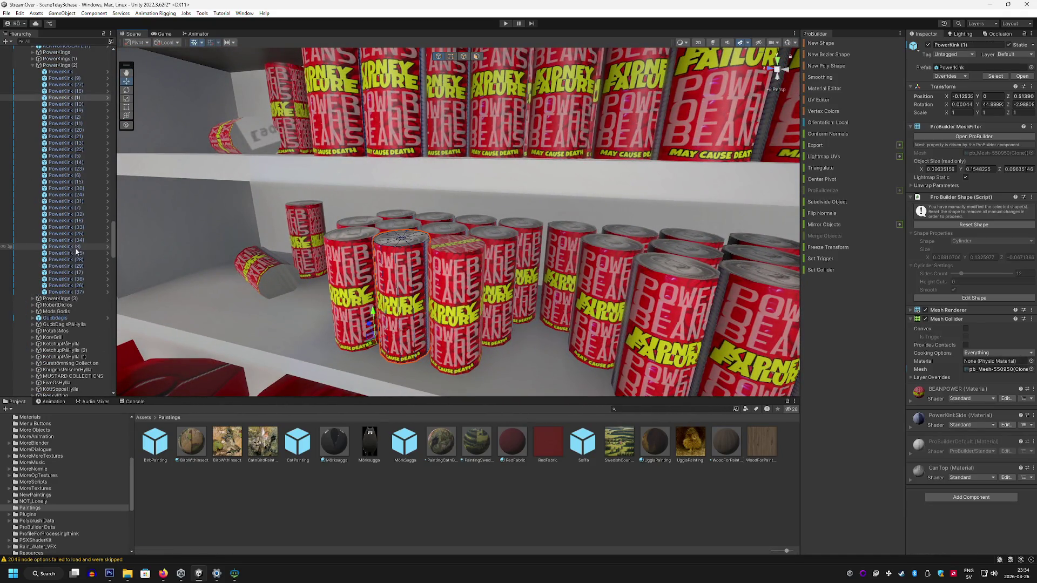
mouse_move(432, 323)
mouse_down()
mouse_move(352, 264)
mouse_move(87, 353)
mouse_move(72, 308)
mouse_up()
key(f)
text(power)
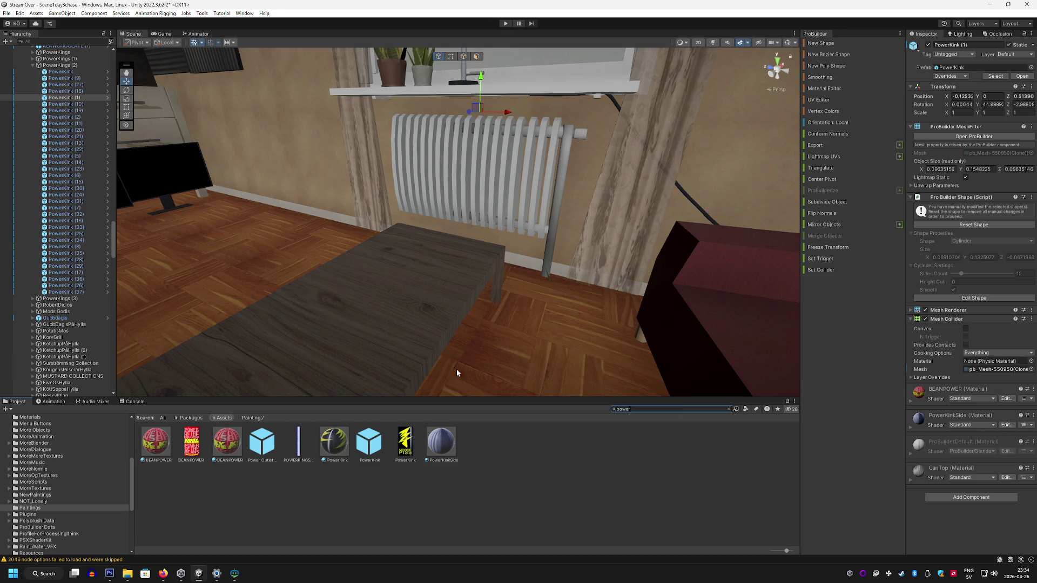
Step: Drop a PowerKink can onto the wooden side table beside the radiator
mouse_move(370, 443)
mouse_down()
mouse_move(428, 290)
mouse_move(465, 243)
mouse_up()
mouse_move(545, 282)
mouse_down()
mouse_move(678, 260)
mouse_move(528, 232)
mouse_move(404, 237)
mouse_move(483, 257)
mouse_up()
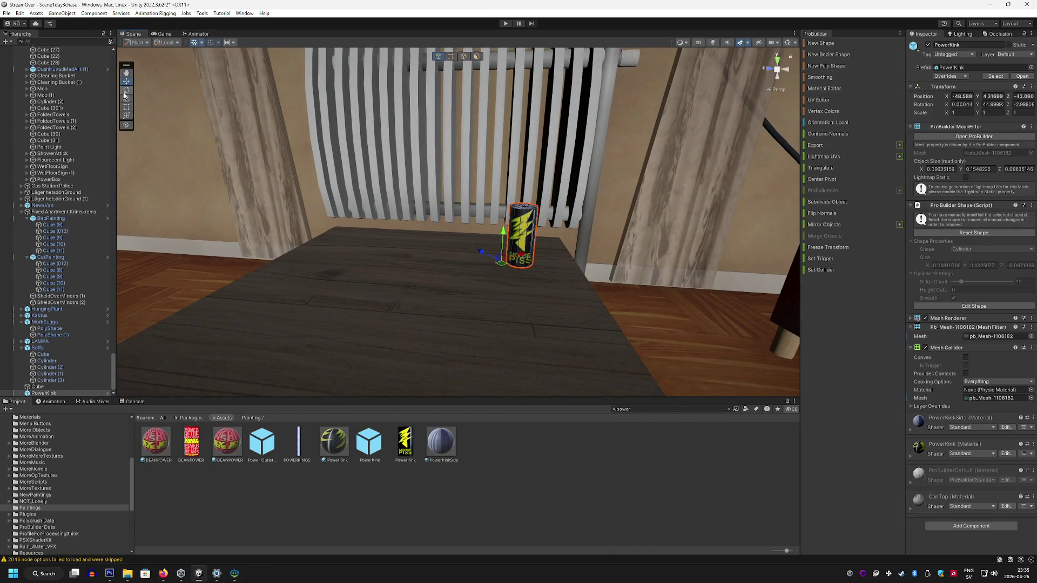
mouse_move(525, 249)
mouse_down()
mouse_move(472, 274)
mouse_move(365, 225)
mouse_move(261, 248)
mouse_move(655, 297)
mouse_move(620, 303)
mouse_move(423, 221)
mouse_move(395, 221)
mouse_move(380, 259)
mouse_move(340, 253)
mouse_up()
click(398, 232)
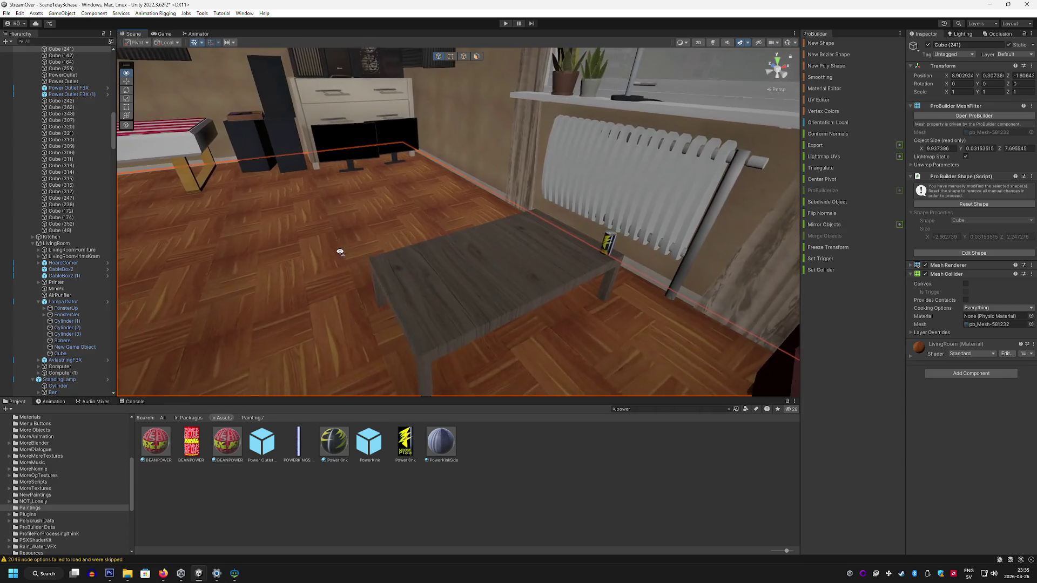
click(550, 442)
mouse_move(600, 302)
mouse_down()
mouse_move(597, 285)
mouse_move(348, 202)
mouse_move(474, 240)
mouse_move(623, 236)
mouse_move(595, 265)
mouse_move(471, 274)
mouse_up()
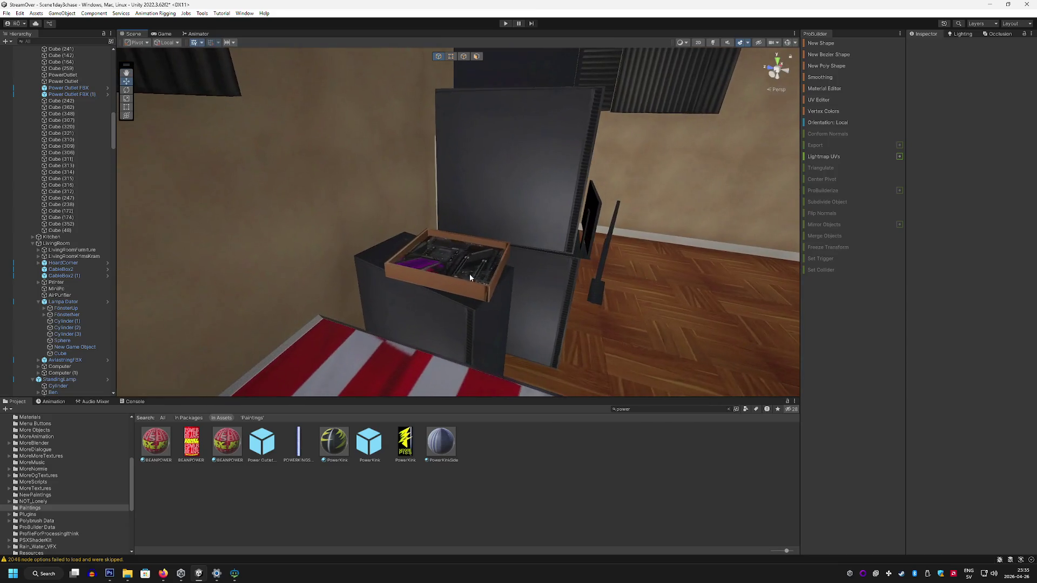
click(460, 263)
key(ctrl+d)
mouse_move(402, 280)
mouse_down()
mouse_move(664, 270)
mouse_move(484, 306)
mouse_move(261, 196)
mouse_move(637, 250)
mouse_move(666, 270)
mouse_move(414, 182)
mouse_up()
drag(323, 122, 335, 218)
drag(389, 250, 449, 251)
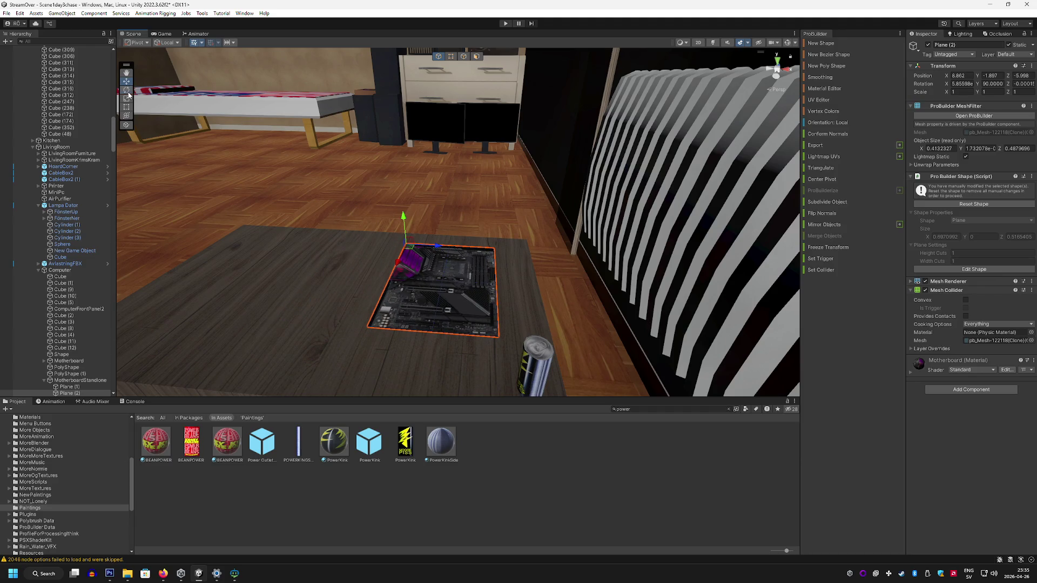
drag(411, 265, 423, 268)
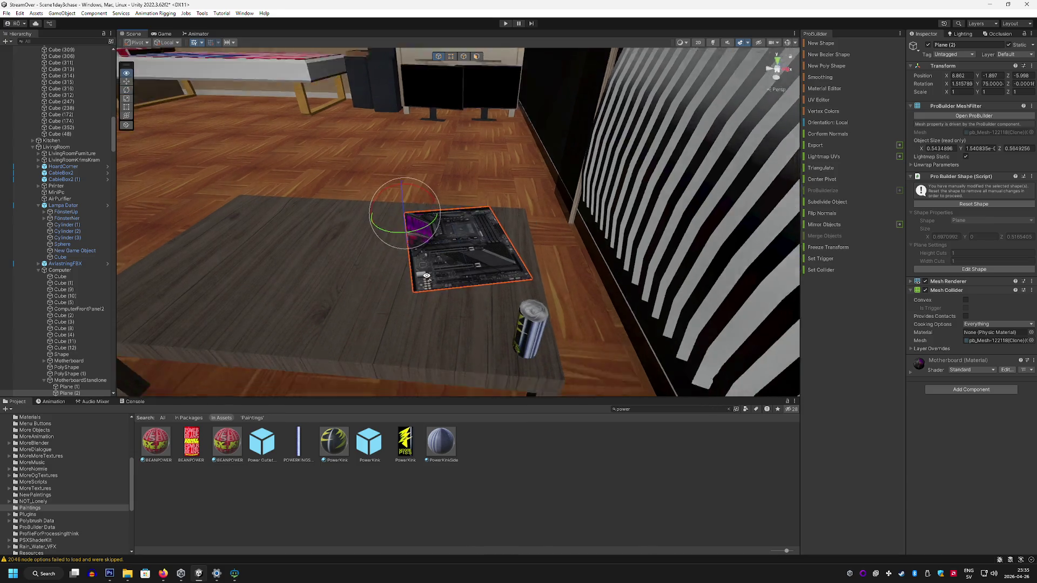
mouse_move(390, 194)
mouse_down()
mouse_move(363, 201)
mouse_move(528, 173)
mouse_up()
scroll(360, 191, up, 5)
scroll(360, 191, down, 5)
scroll(497, 143, up, 4)
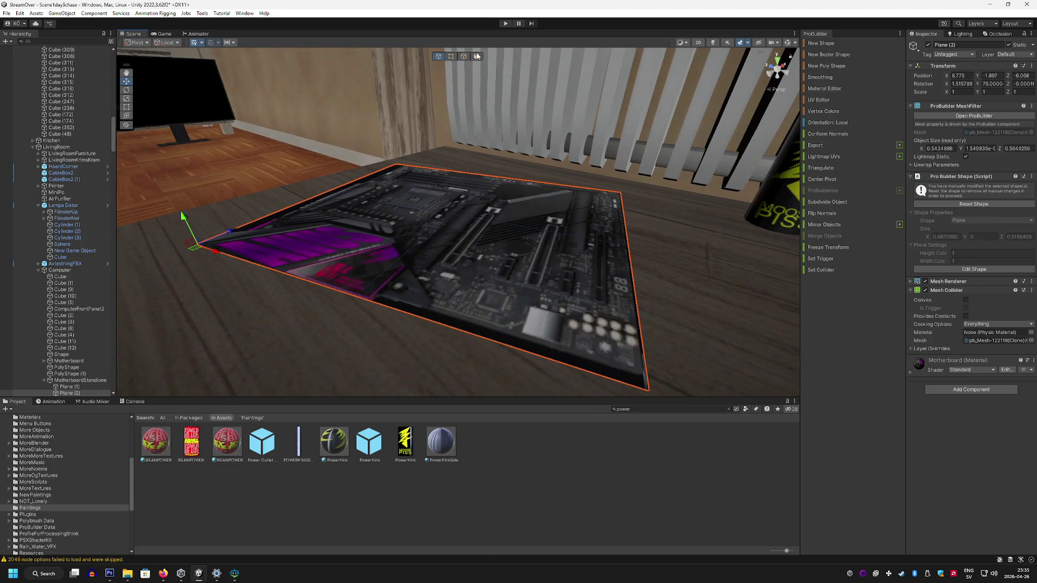
click(477, 56)
click(465, 197)
mouse_move(506, 210)
mouse_down()
mouse_move(492, 241)
mouse_move(449, 251)
mouse_up()
scroll(448, 251, down, 3)
click(438, 56)
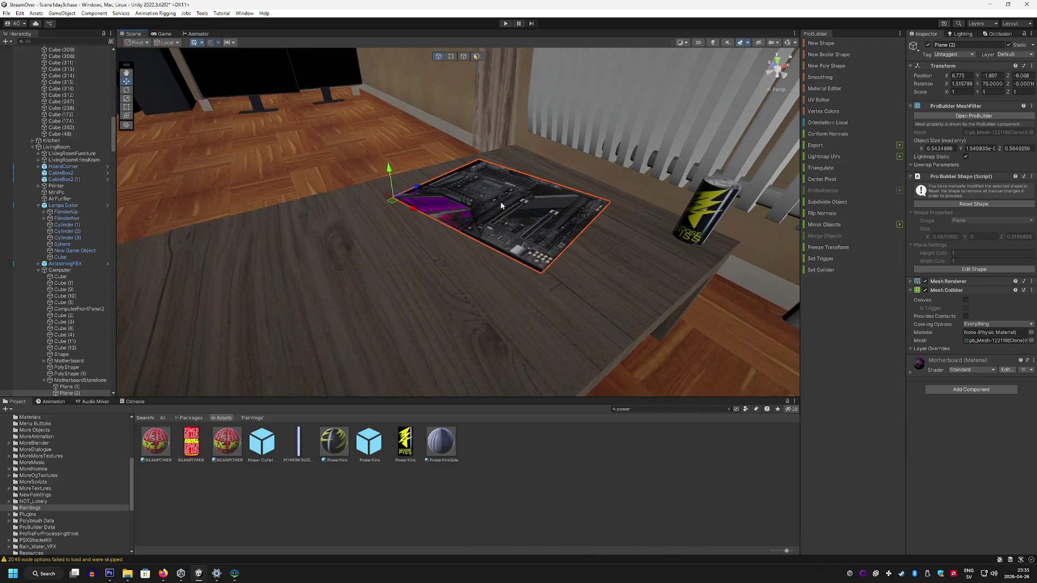
key(Delete)
scroll(481, 169, up, 5)
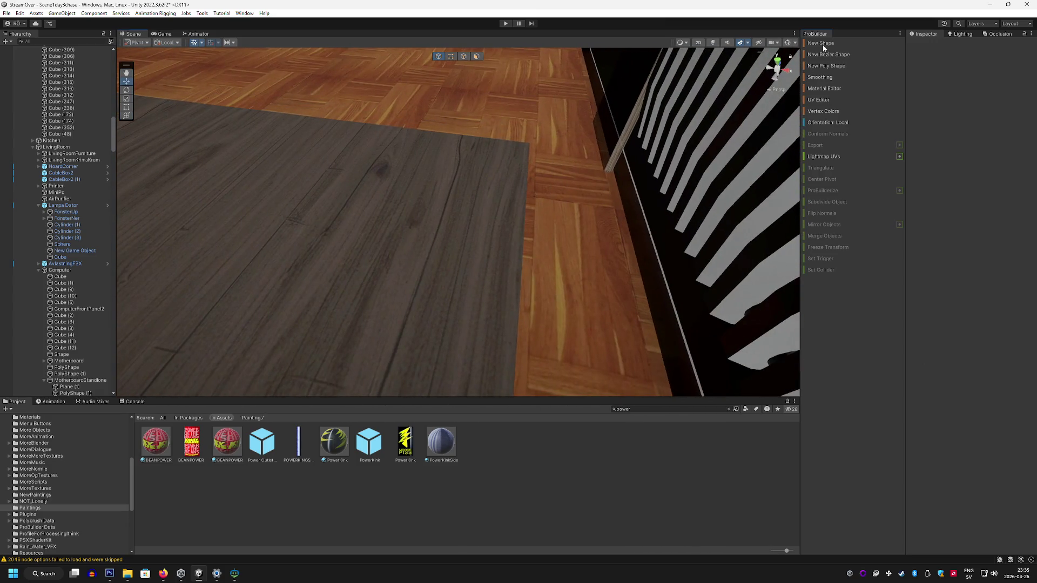
Step: Draw a new ProBuilder cube across the table top and apply the Motherboard material
click(821, 43)
mouse_move(331, 141)
mouse_down()
mouse_move(433, 287)
mouse_move(433, 343)
mouse_move(431, 324)
mouse_move(483, 329)
mouse_move(556, 305)
mouse_up()
click(431, 324)
text(ther)
mouse_move(156, 441)
mouse_down()
mouse_move(405, 235)
mouse_move(449, 178)
mouse_up()
click(459, 159)
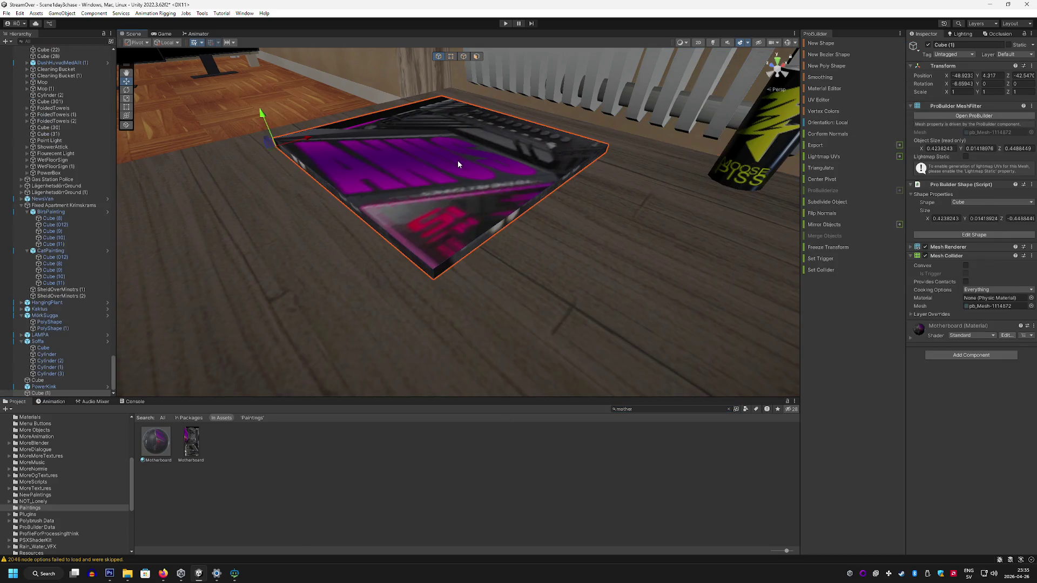
click(458, 160)
Step: Stretch the texture to fill the top face in the UV Editor and flatten the cube into a thin slab
click(477, 57)
click(458, 144)
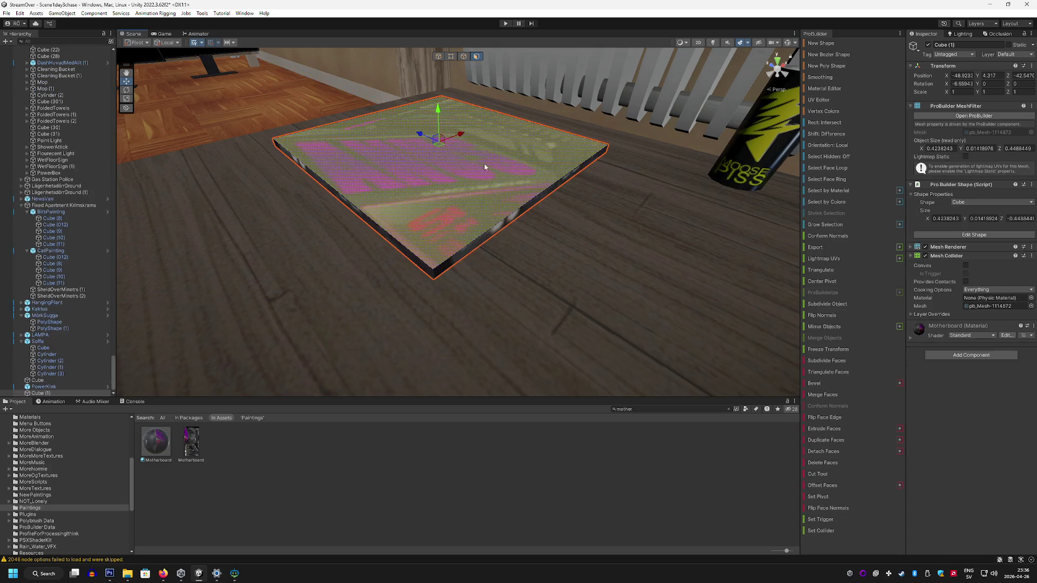
click(819, 100)
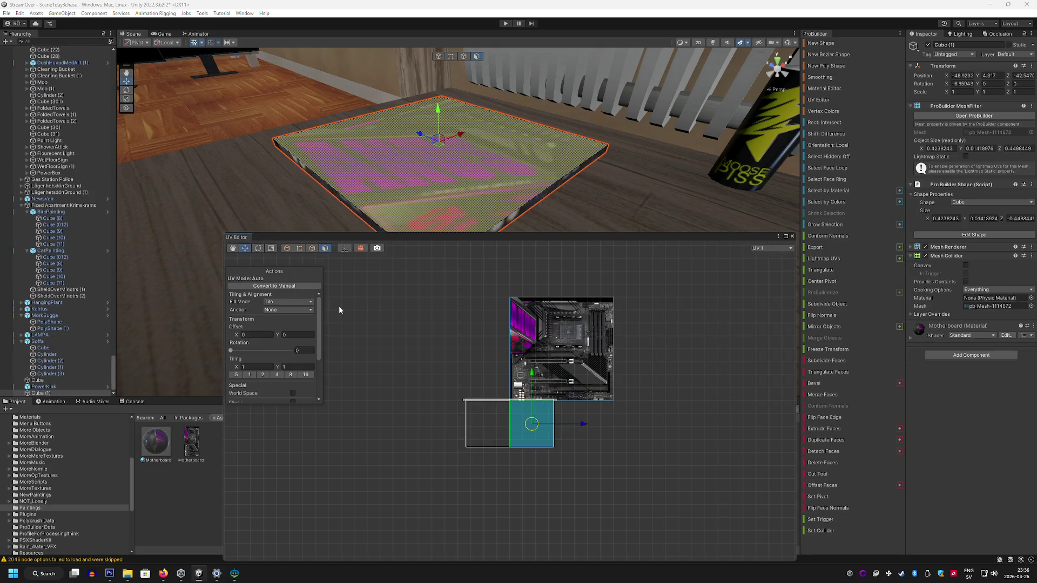
click(286, 329)
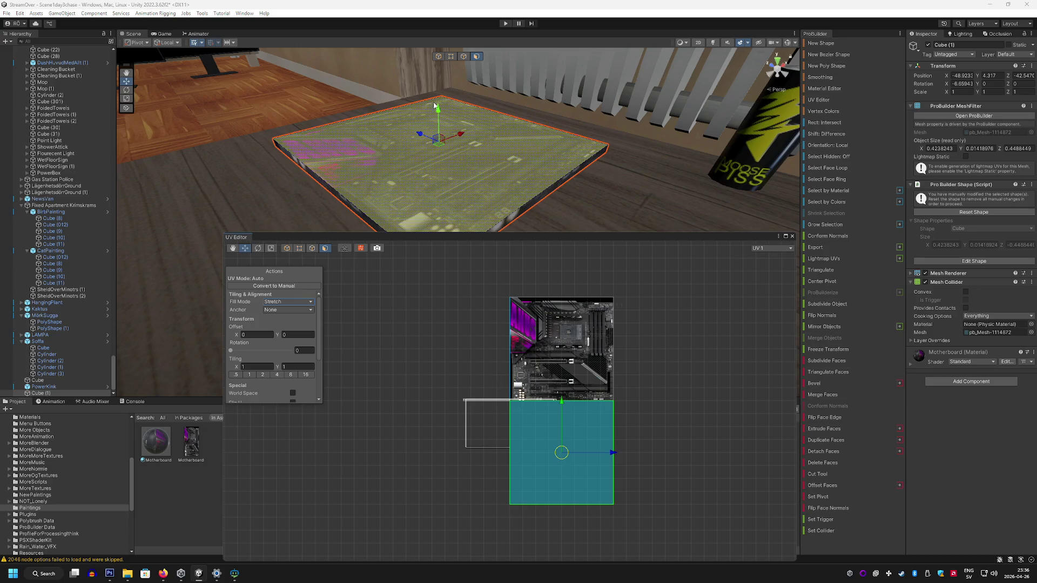
drag(439, 110, 440, 115)
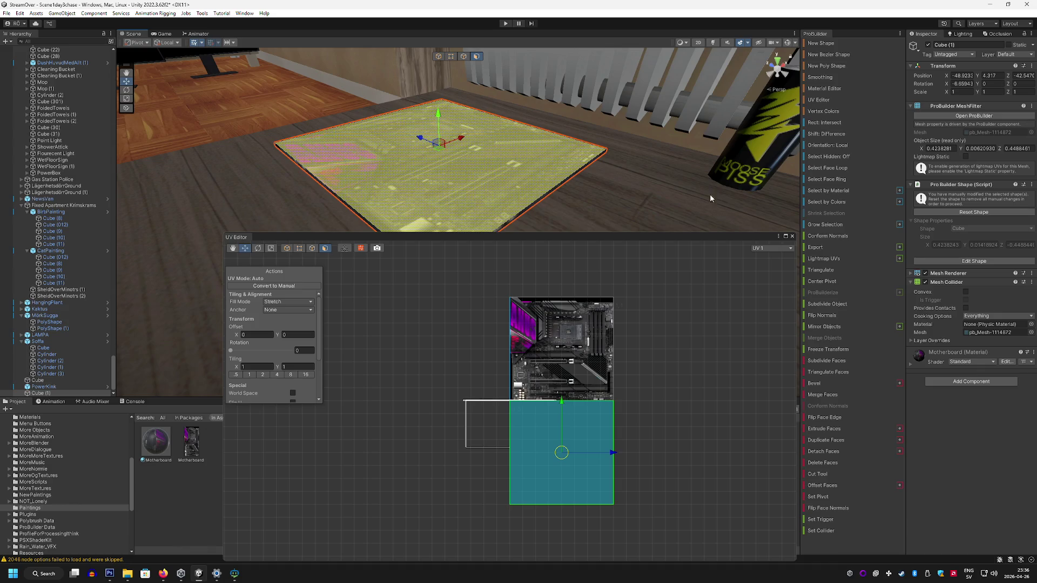
click(792, 237)
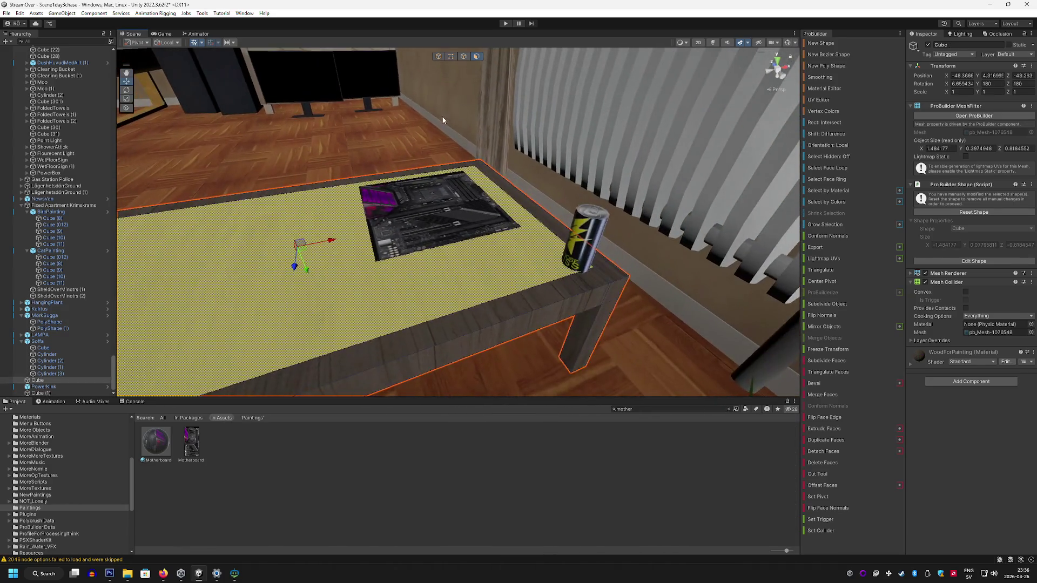
mouse_move(446, 120)
mouse_down()
mouse_move(523, 113)
mouse_move(443, 117)
mouse_move(416, 97)
mouse_move(420, 171)
mouse_move(494, 285)
mouse_move(616, 280)
mouse_up()
Step: Duplicate the purple heatsink piece PolyShape (1) with Ctrl+D
click(494, 285)
key(ctrl+d)
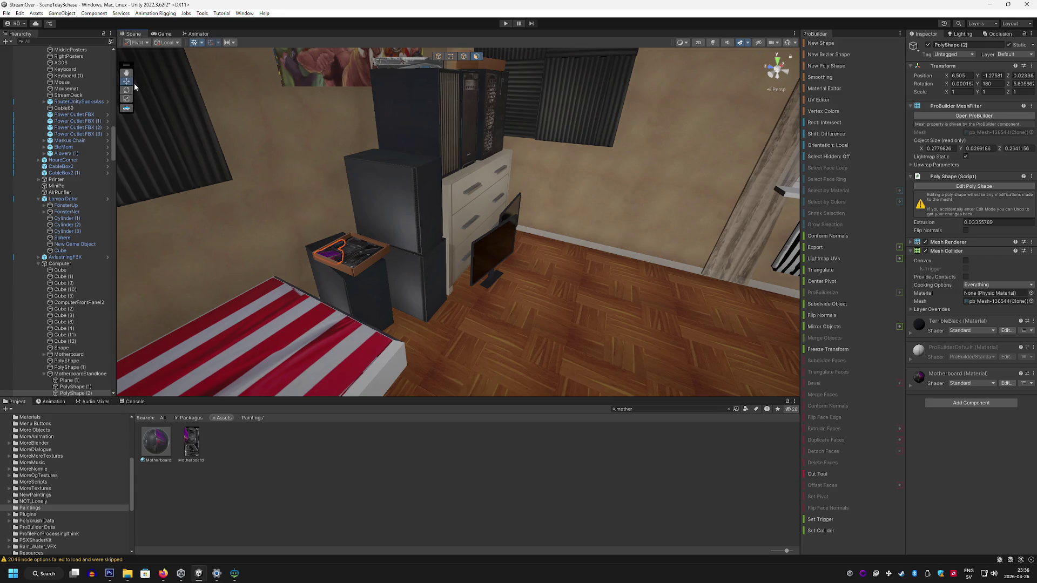
drag(144, 66, 1030, 198)
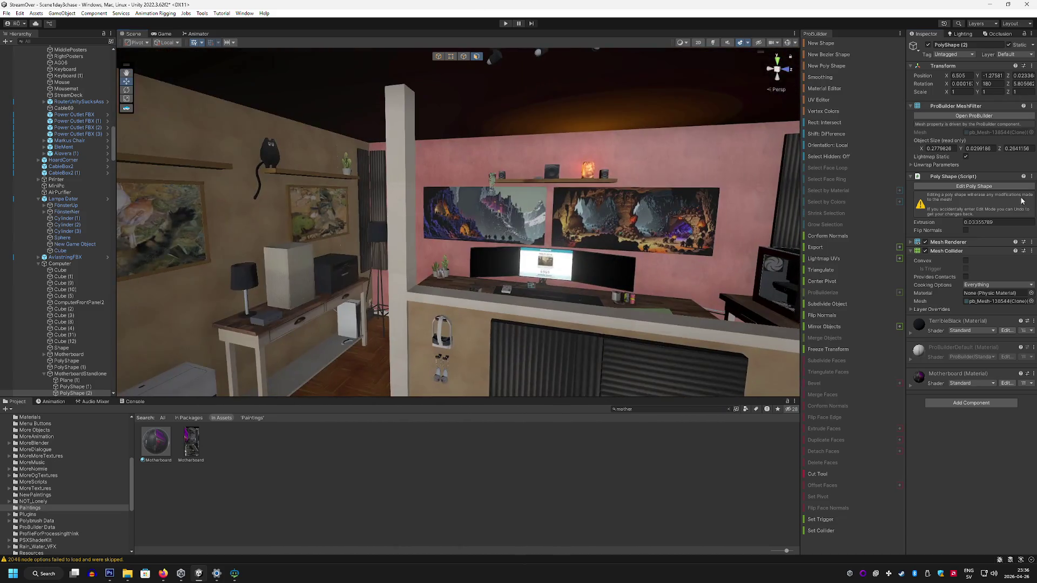
mouse_move(340, 207)
mouse_down()
mouse_move(324, 213)
mouse_move(260, 189)
mouse_move(113, 105)
mouse_up()
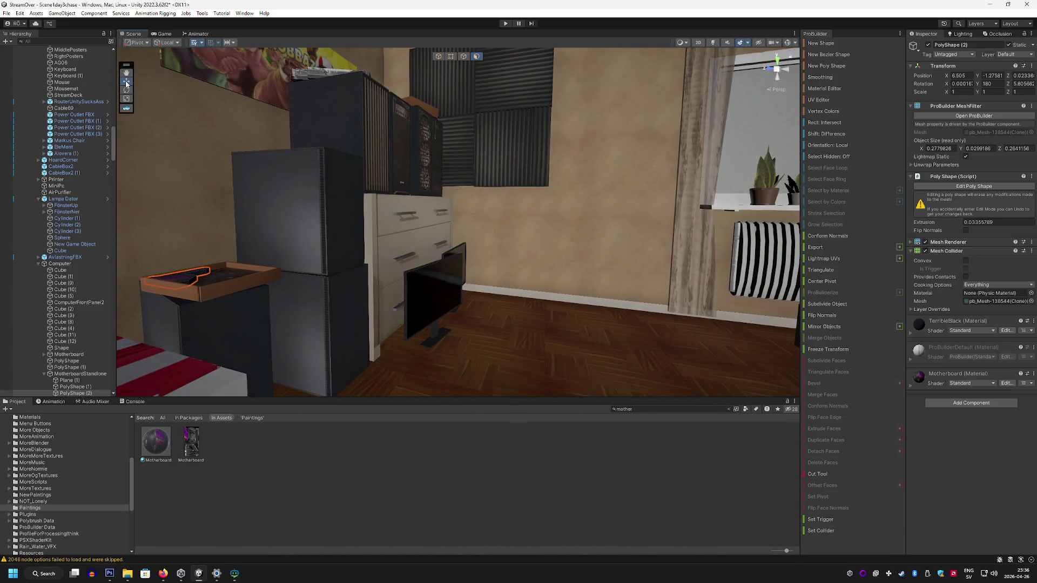
click(438, 57)
mouse_move(438, 57)
mouse_down()
mouse_move(406, 233)
mouse_move(415, 277)
mouse_move(658, 220)
mouse_up()
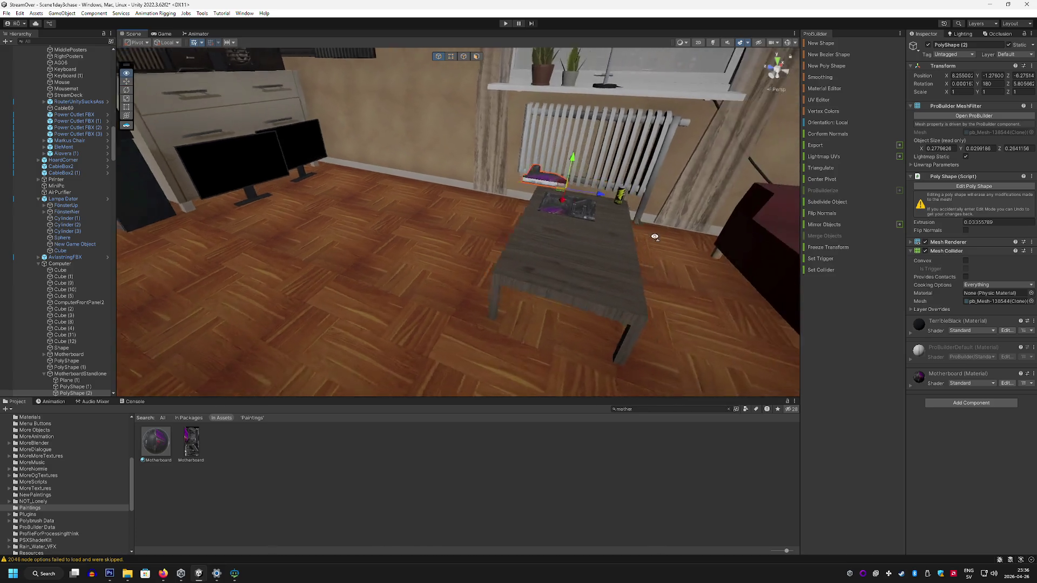
Step: Move PolyShape (2) down onto the edge of the motherboard slab
mouse_move(408, 181)
mouse_down()
mouse_move(509, 175)
mouse_move(598, 195)
mouse_up()
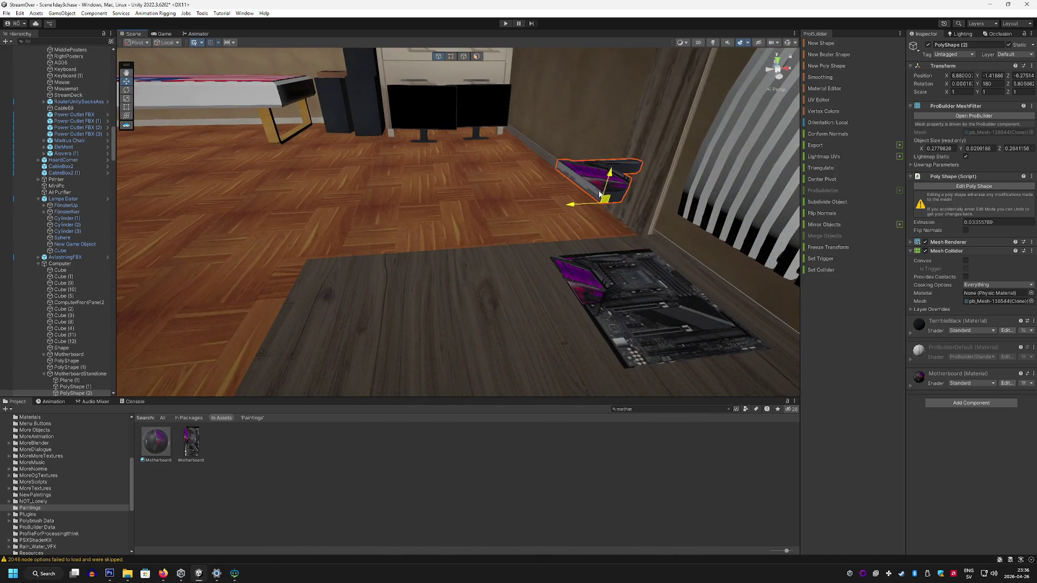
drag(598, 267, 598, 277)
key(f)
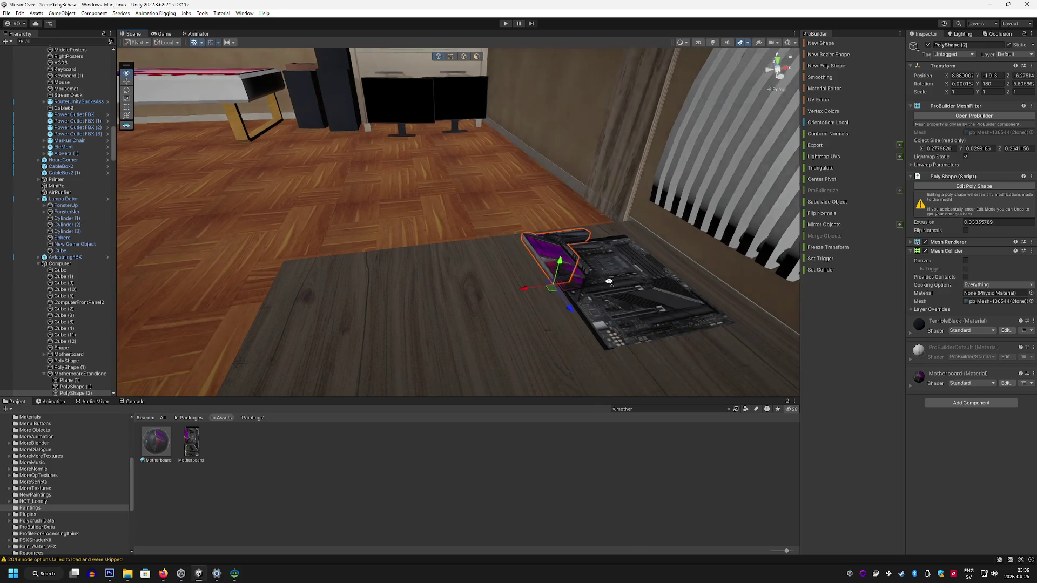
mouse_move(396, 353)
mouse_down()
mouse_move(405, 341)
mouse_move(504, 368)
mouse_move(683, 296)
mouse_move(776, 334)
mouse_move(776, 297)
mouse_up()
mouse_move(753, 335)
mouse_down()
mouse_move(771, 343)
mouse_move(548, 274)
mouse_move(529, 308)
mouse_move(503, 288)
mouse_up()
scroll(64, 270, down, 3)
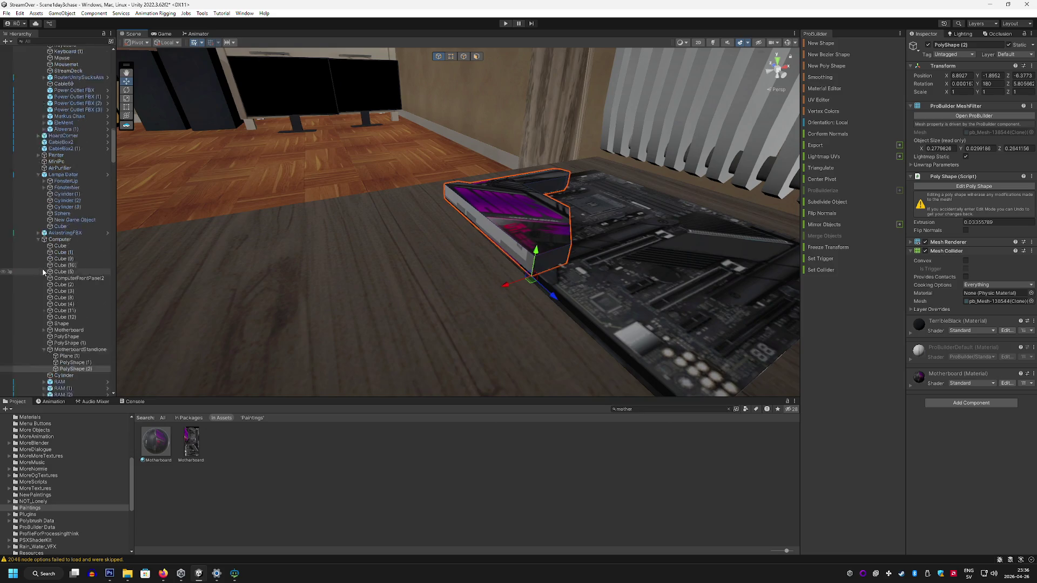
click(635, 322)
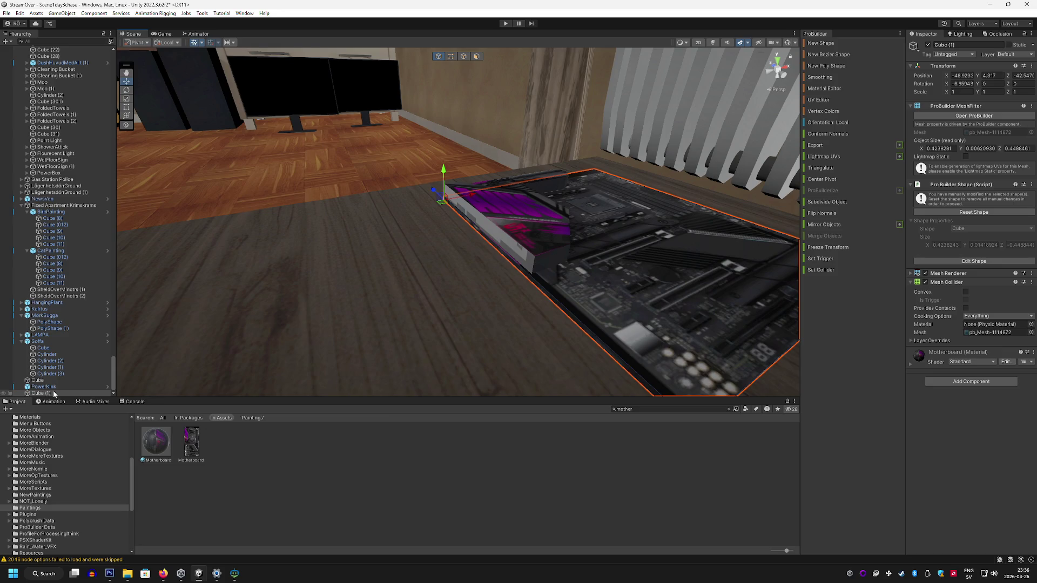
Step: Place PolyShape (2) beside Cube (1) in the Hierarchy and select both
scroll(66, 365, up, 5)
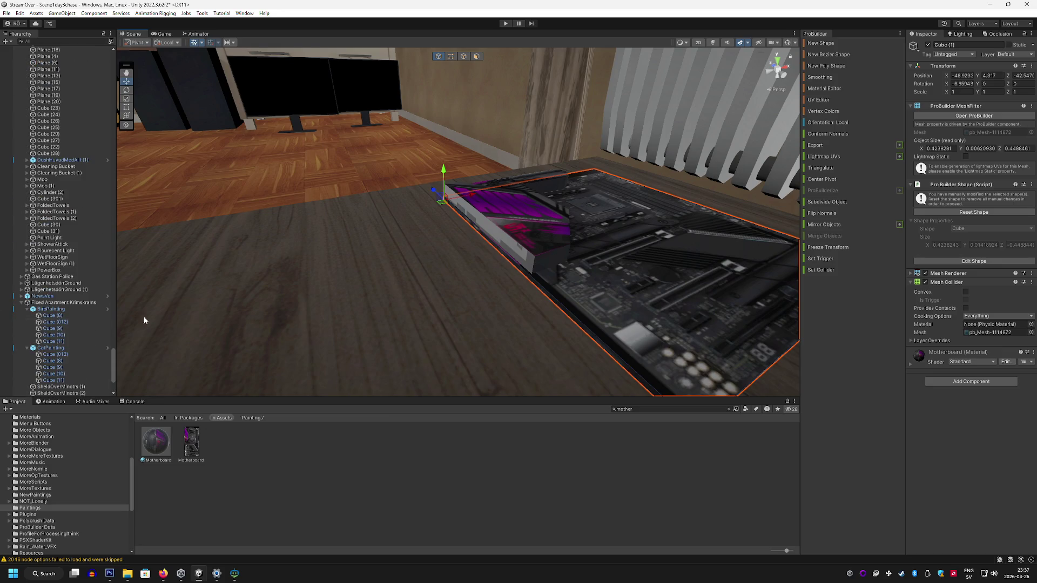
click(537, 244)
scroll(92, 385, down, 20)
mouse_move(91, 384)
mouse_down()
mouse_move(75, 412)
mouse_move(83, 384)
mouse_move(88, 402)
mouse_up()
drag(92, 358, 73, 391)
click(48, 394)
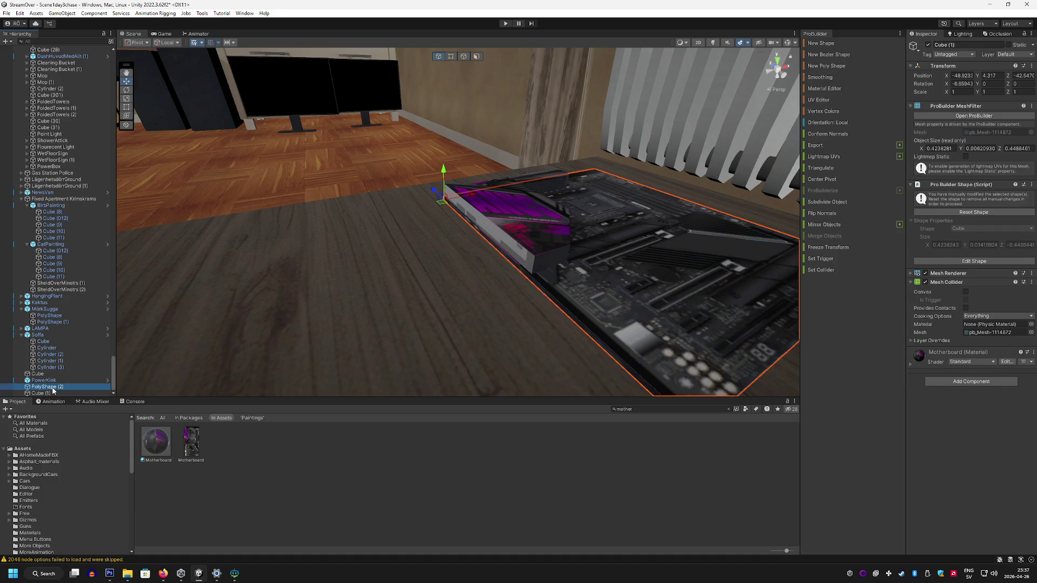
click(57, 388)
ctrl+click(48, 394)
Step: Wrap both in an empty parent, Moderkort, and save it as a prefab in Paintings
right_click(51, 391)
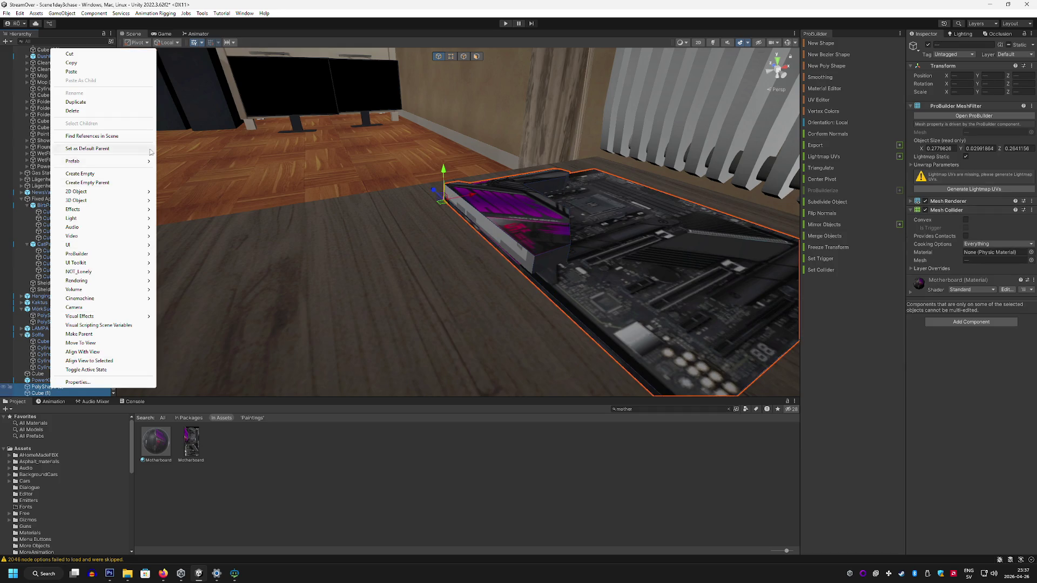
click(109, 183)
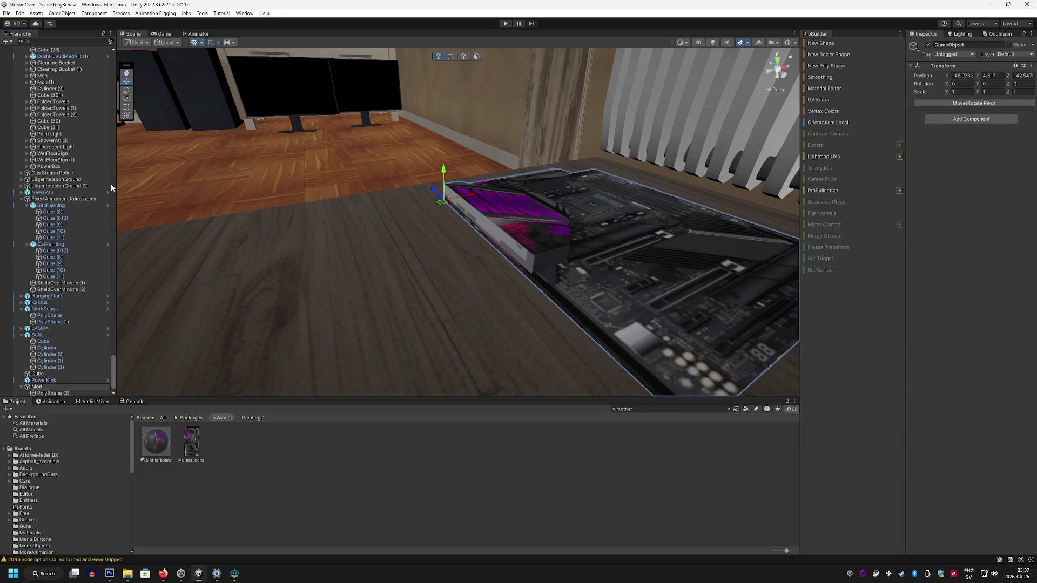
click(728, 409)
drag(57, 388, 254, 492)
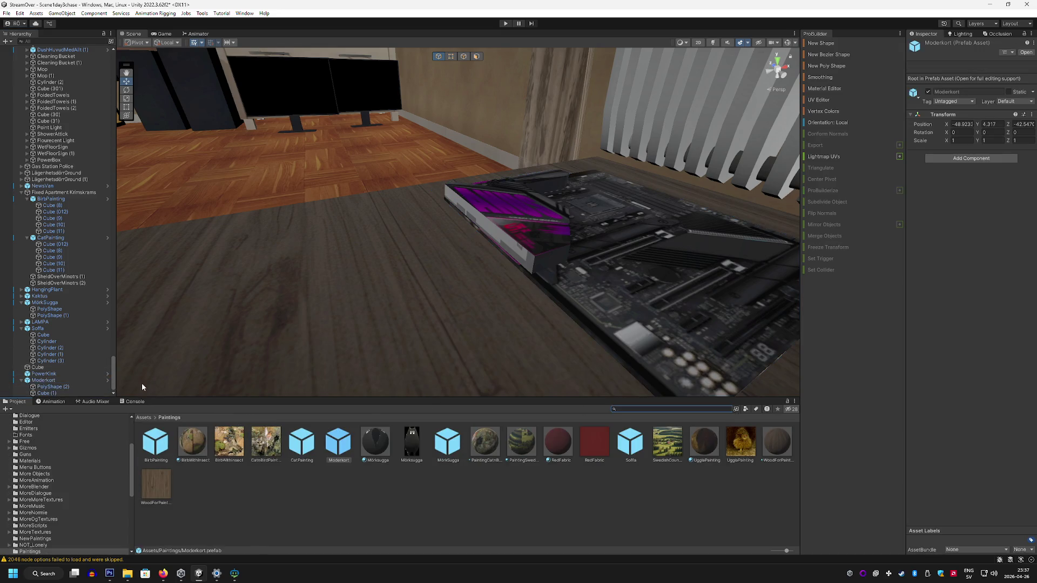
Step: Collapse the Moderkort, PLAYER APARTMENT, Hell Gasstation, Attic and Fixed Apartment Krimskrams groups
click(21, 381)
click(20, 381)
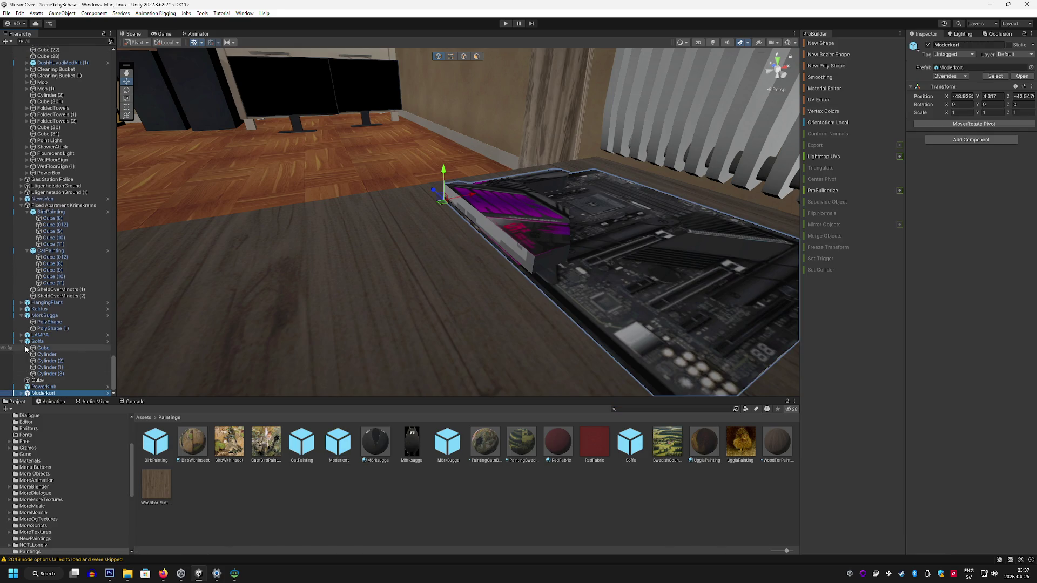
click(54, 361)
scroll(81, 216, up, 10)
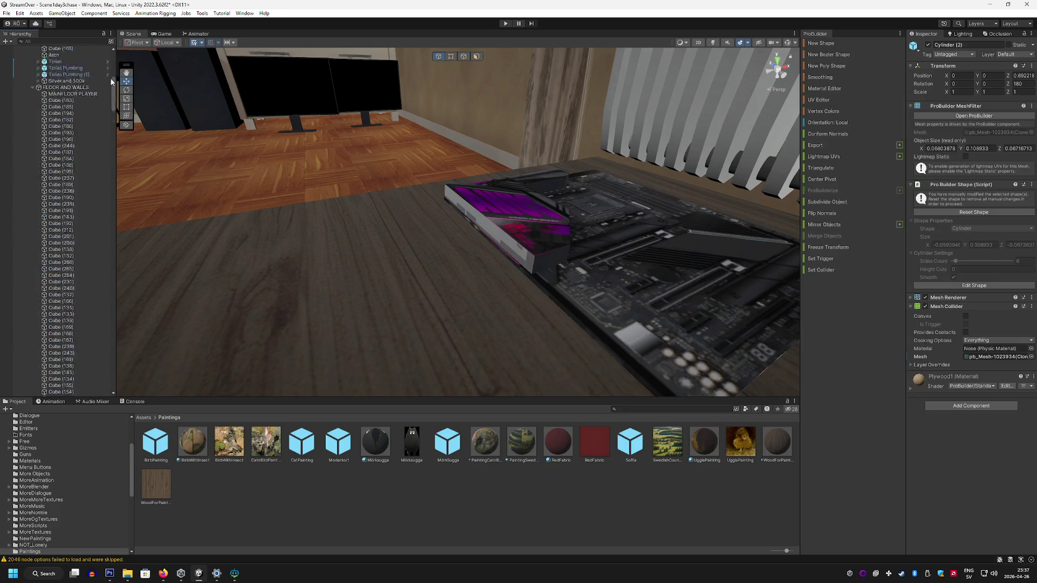
click(20, 152)
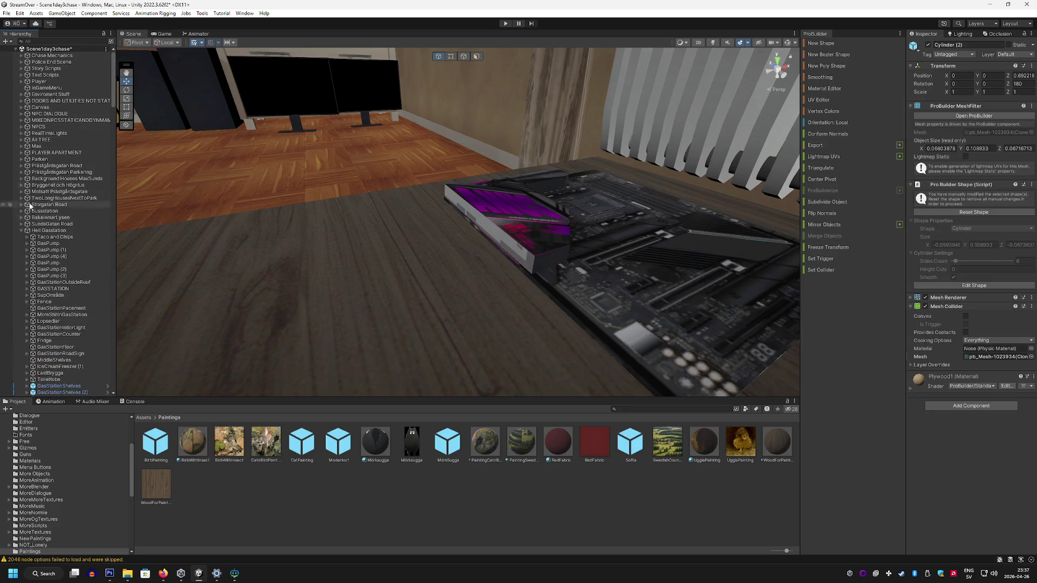
click(21, 231)
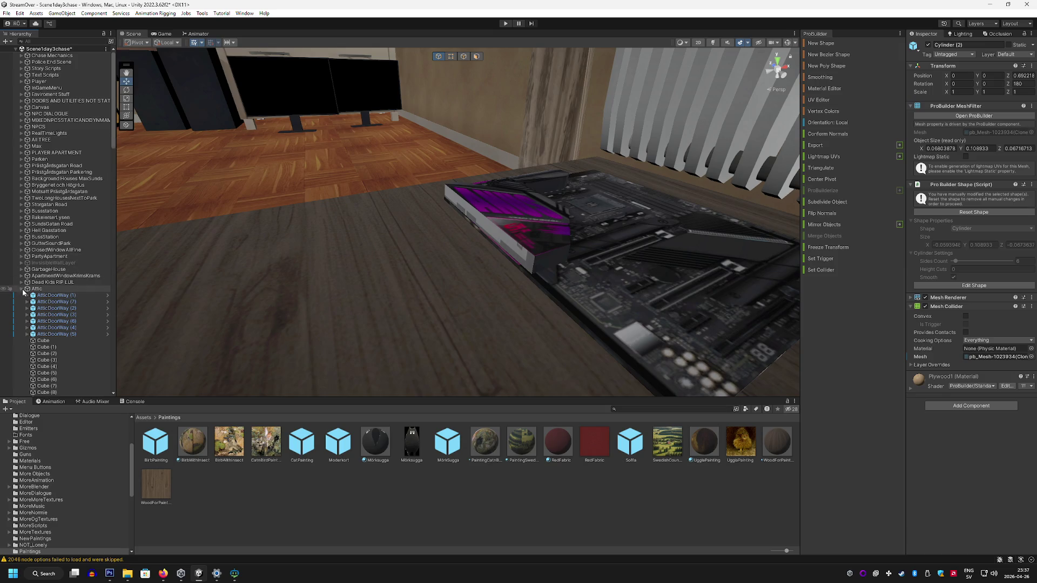
click(21, 289)
scroll(44, 285, down, 5)
click(21, 224)
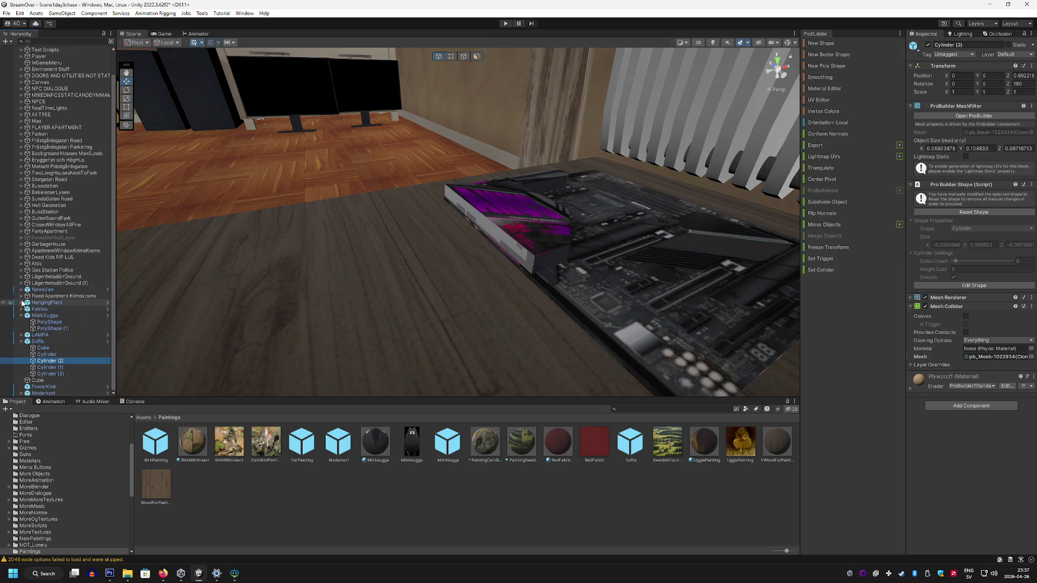
mouse_move(410, 281)
mouse_down()
mouse_move(483, 289)
mouse_move(430, 286)
mouse_move(442, 268)
mouse_move(544, 283)
mouse_up()
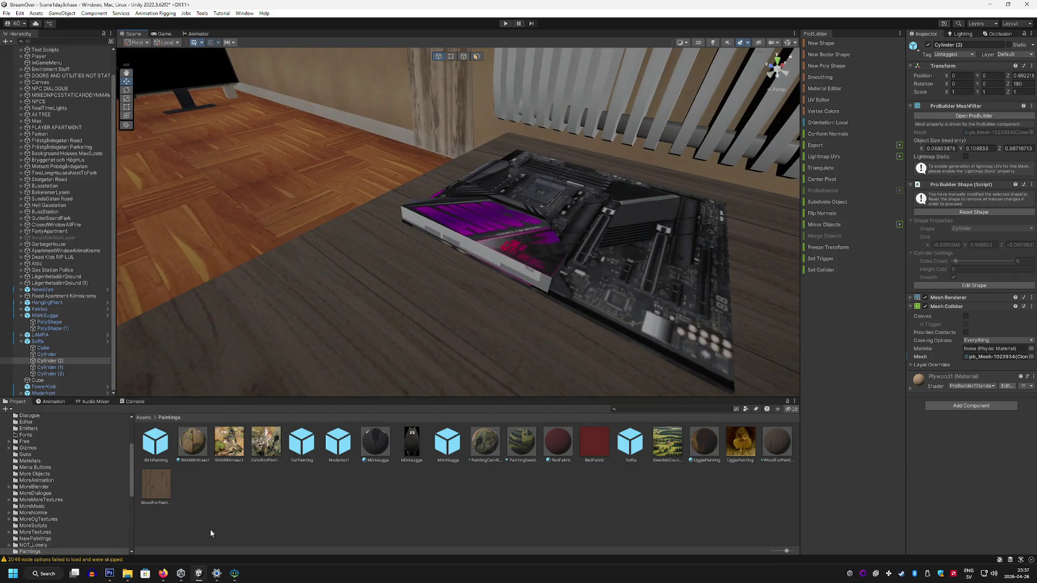
Step: Search Google Images for 'motherboard io' and preview several I/O panel results
click(162, 573)
key(ctrl+l)
text(motherboard io)
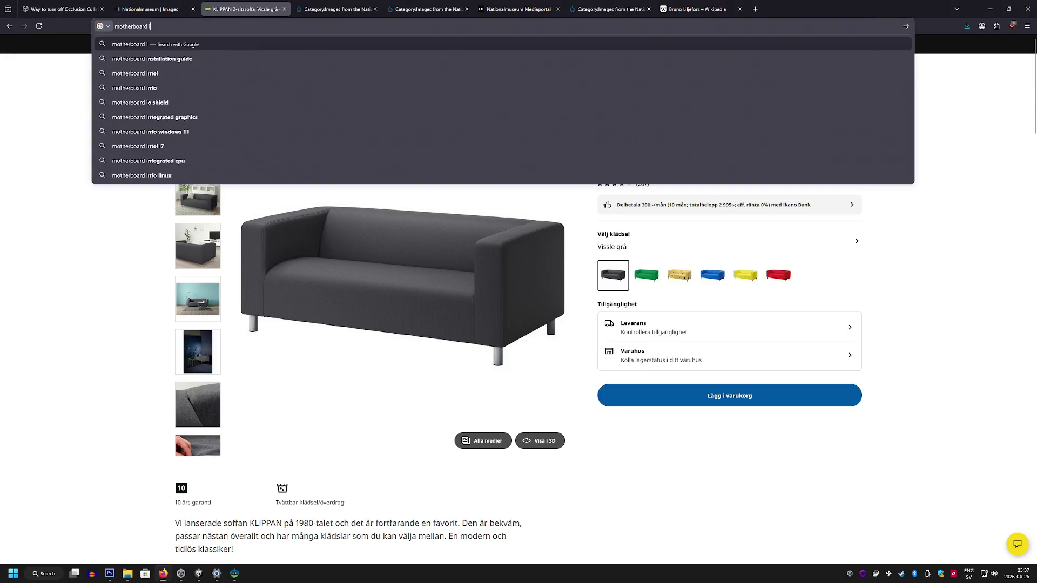
key(Return)
click(238, 107)
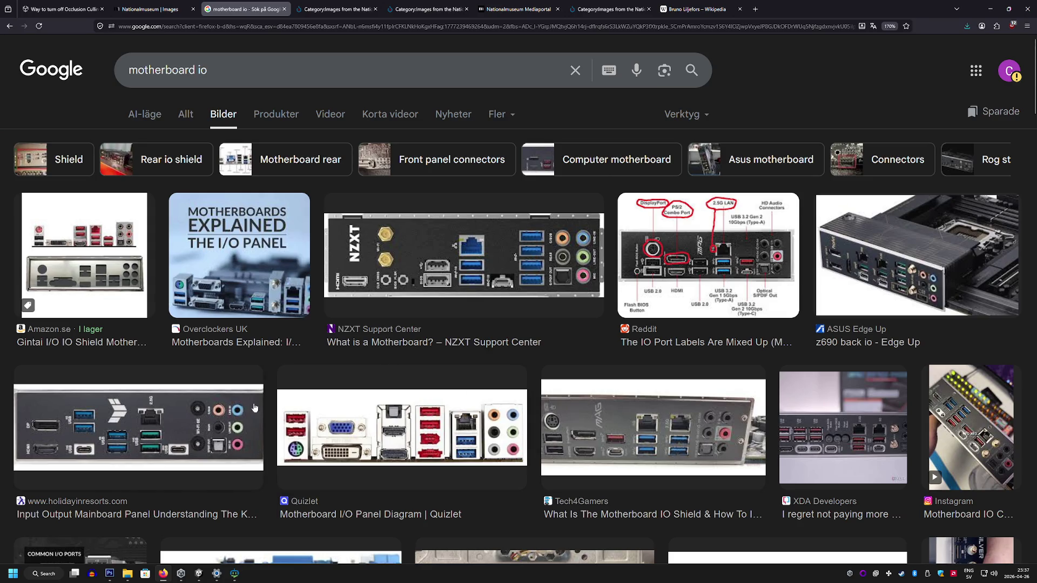
scroll(811, 370, down, 2)
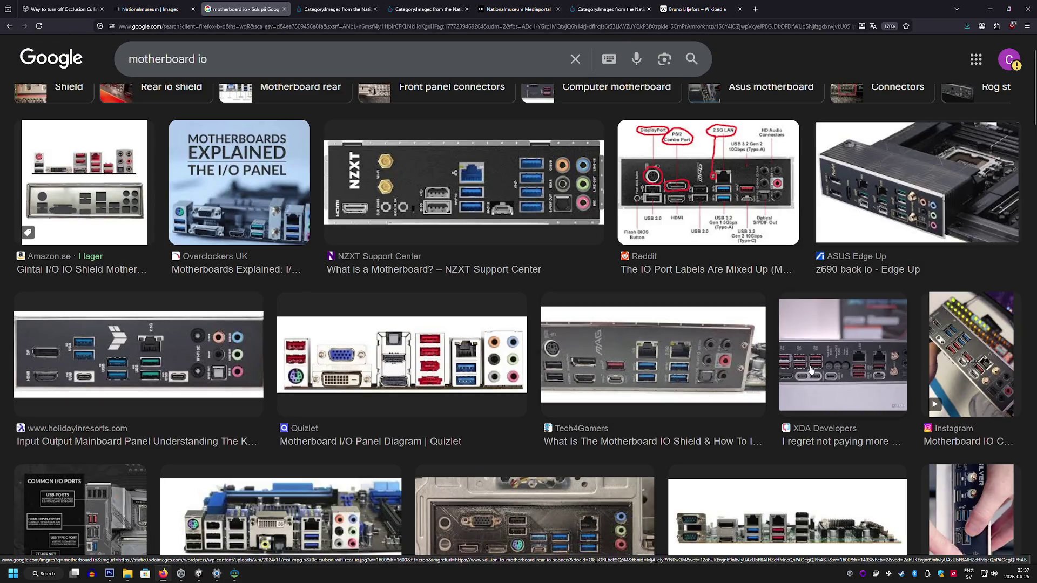
click(811, 369)
scroll(465, 357, down, 2)
click(201, 380)
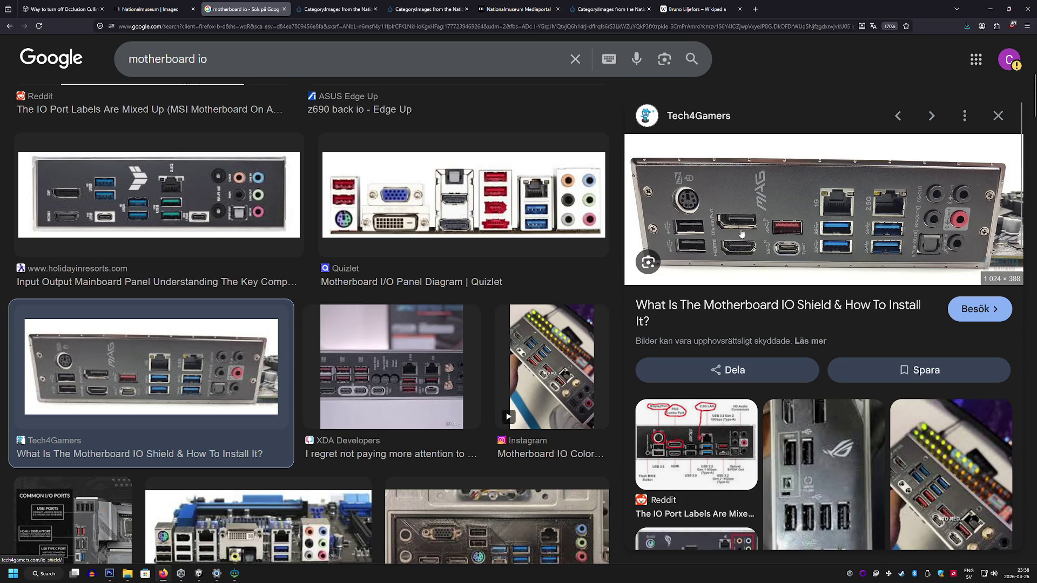
click(384, 344)
scroll(467, 349, up, 6)
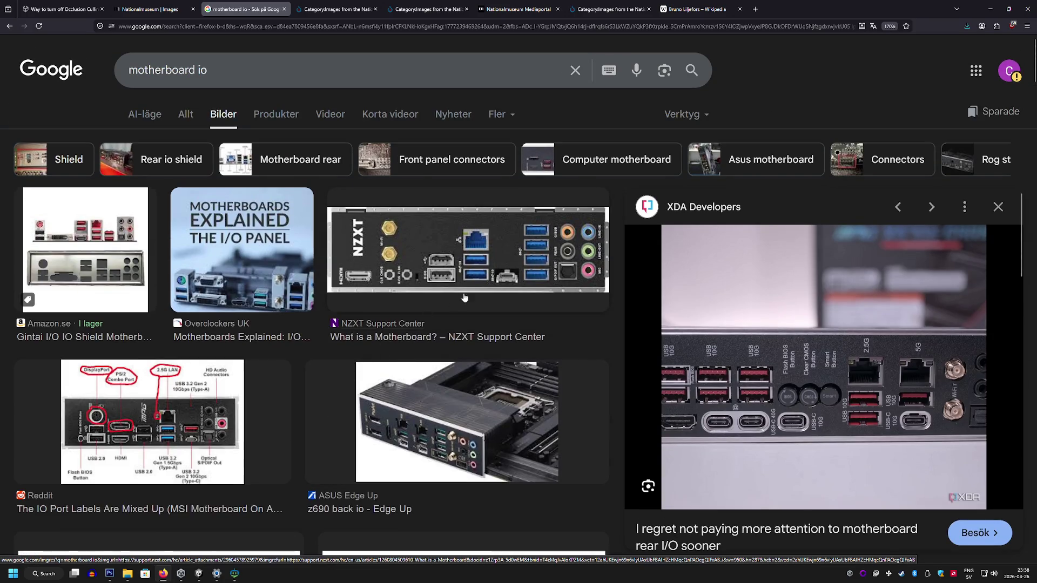
click(382, 324)
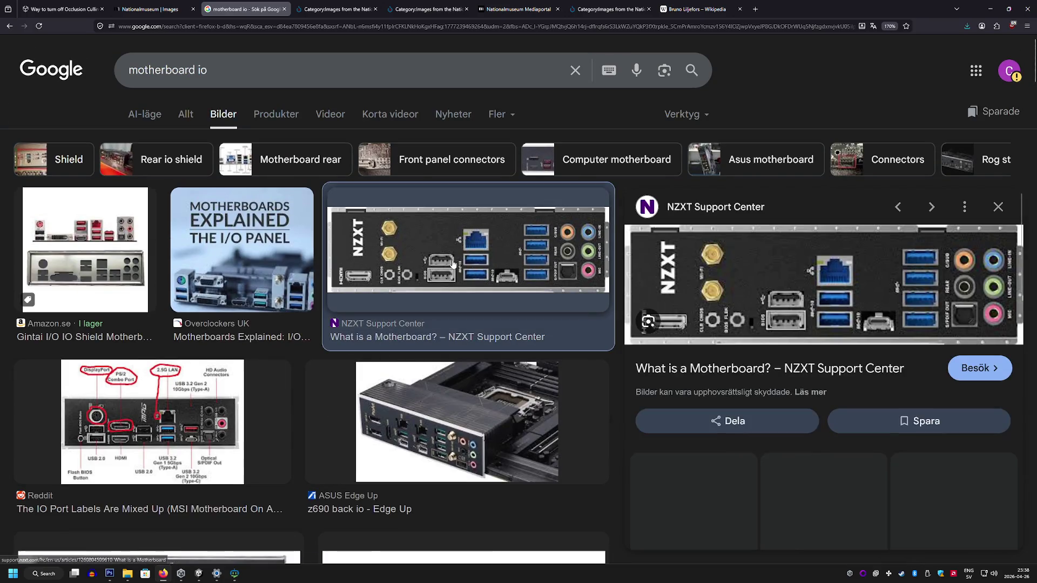
click(998, 207)
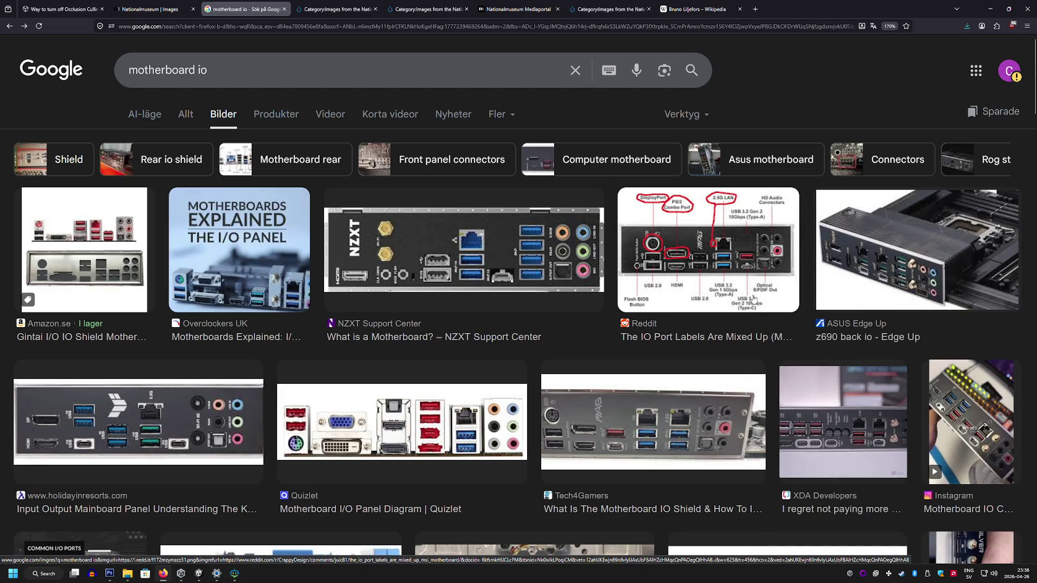
Step: Refine the search to 'motherboard io asus' and copy the ASUS Edge Up I/O panel image
click(371, 72)
text(asus)
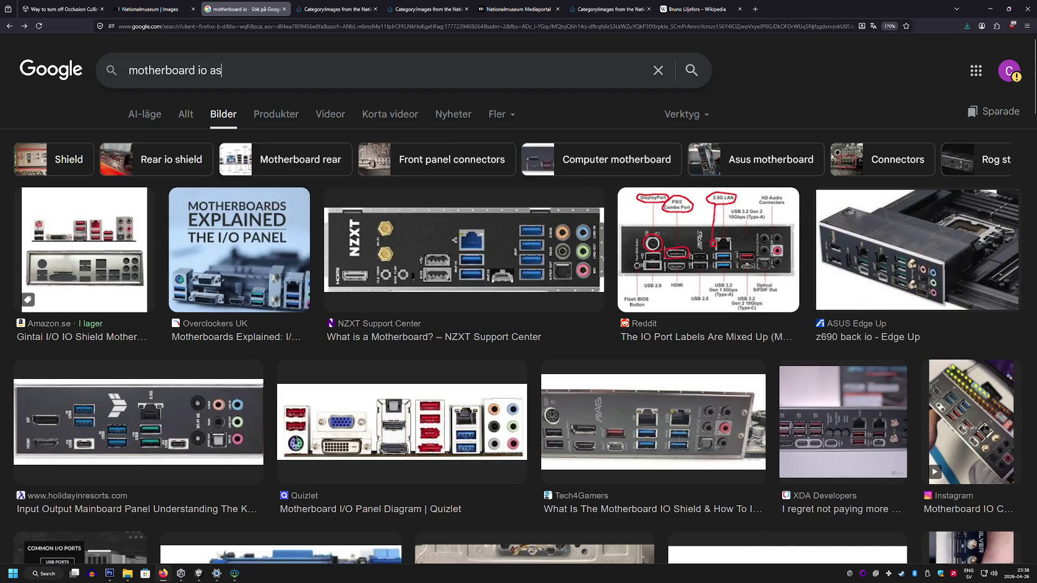
key(Return)
click(222, 253)
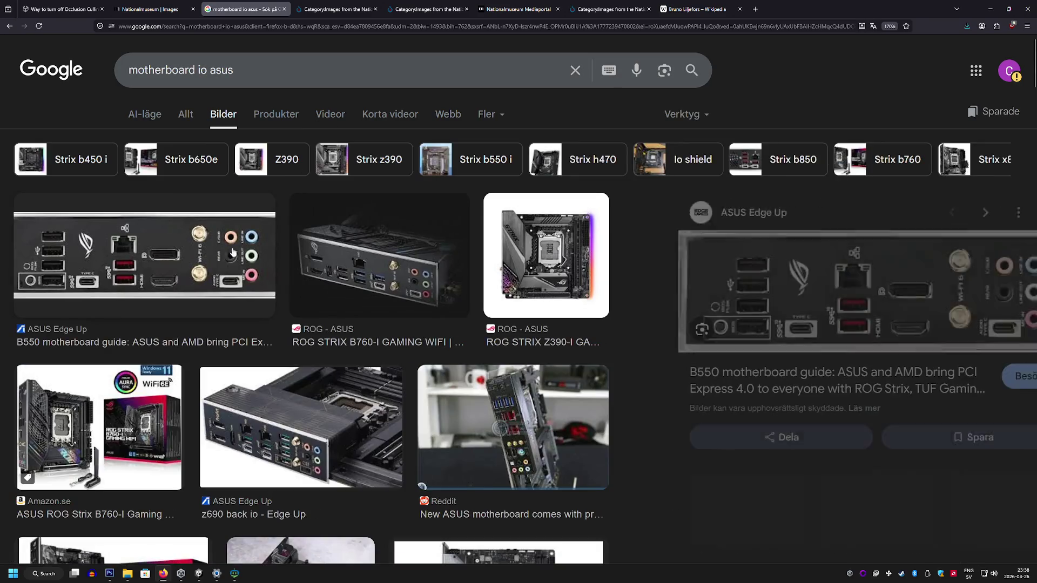
right_click(800, 286)
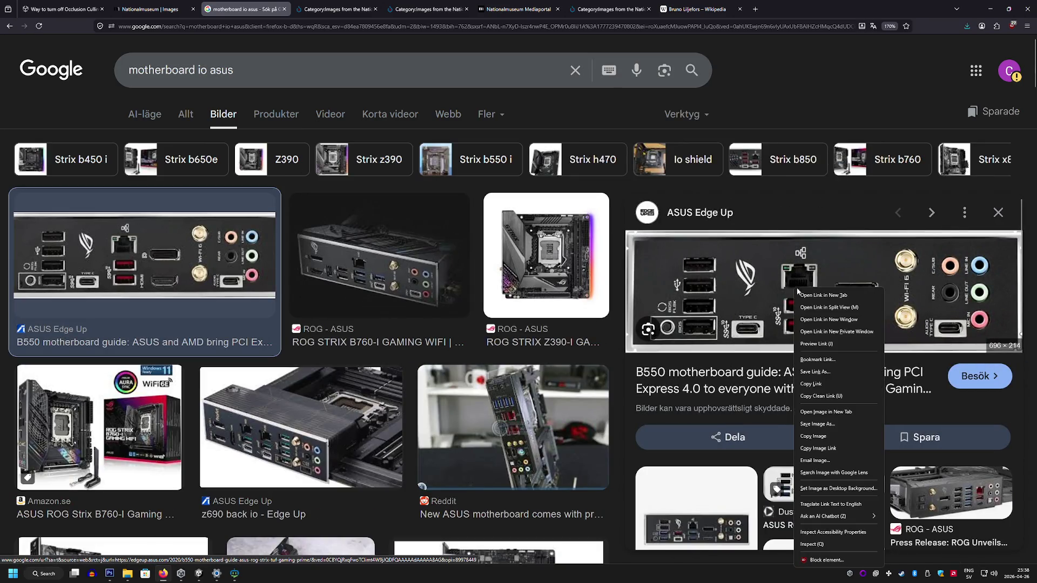
click(838, 442)
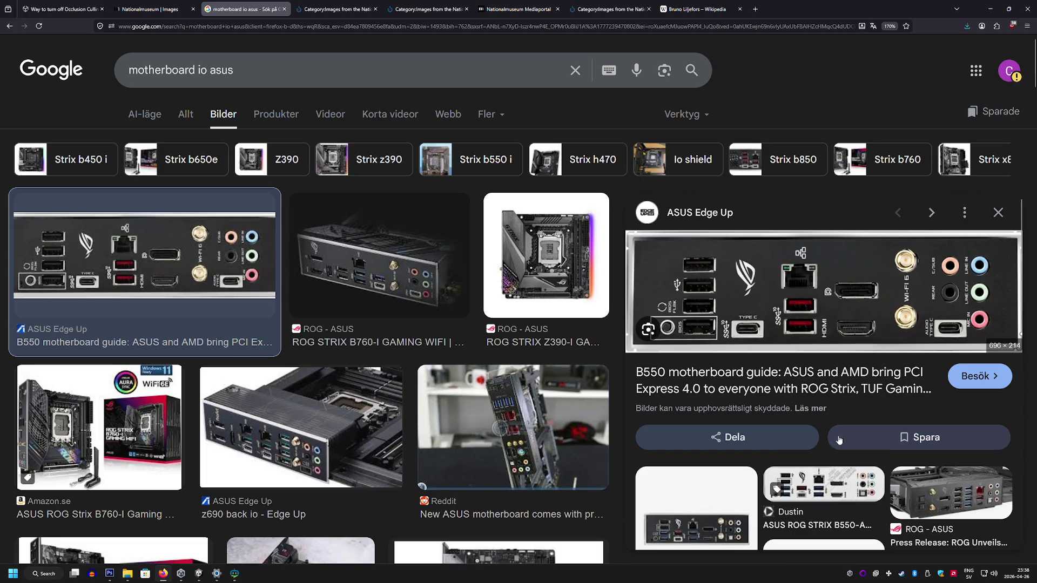
click(109, 573)
click(22, 6)
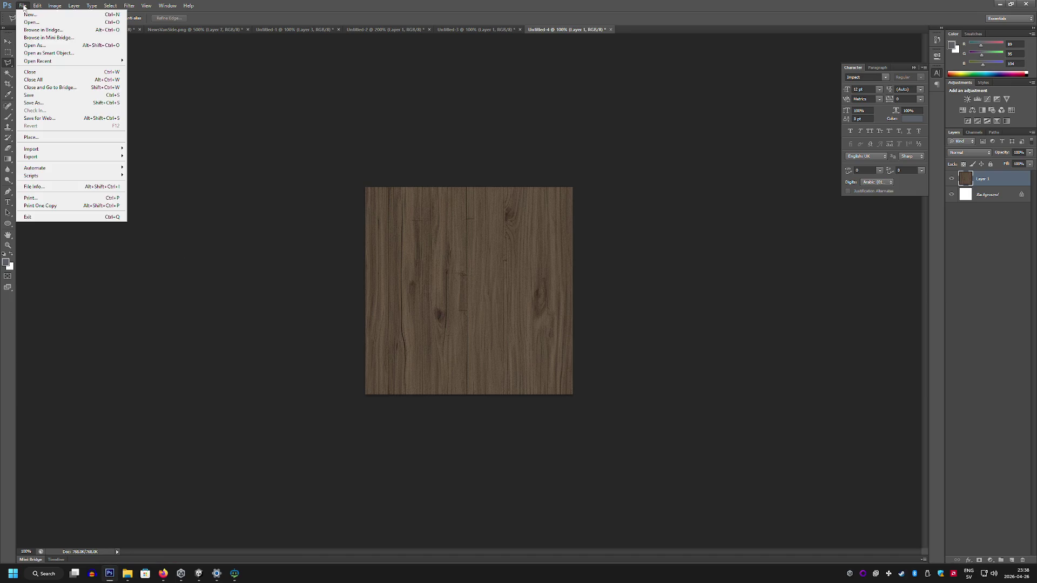
Step: Paste the copied image into a new document and crop it to the I/O panel plate
click(24, 12)
click(604, 160)
key(ctrl+v)
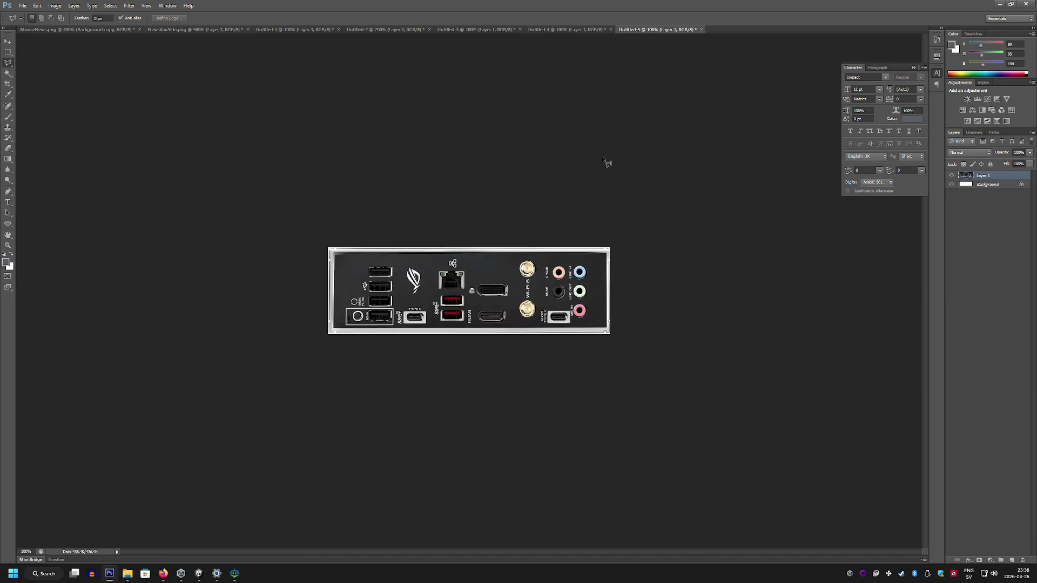
click(8, 84)
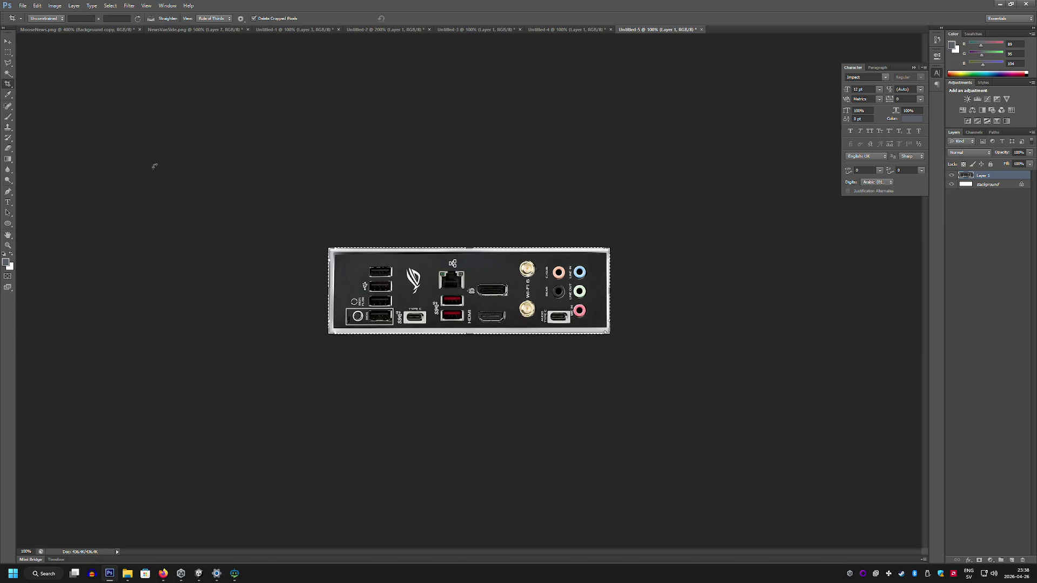
drag(495, 323, 602, 331)
key(Return)
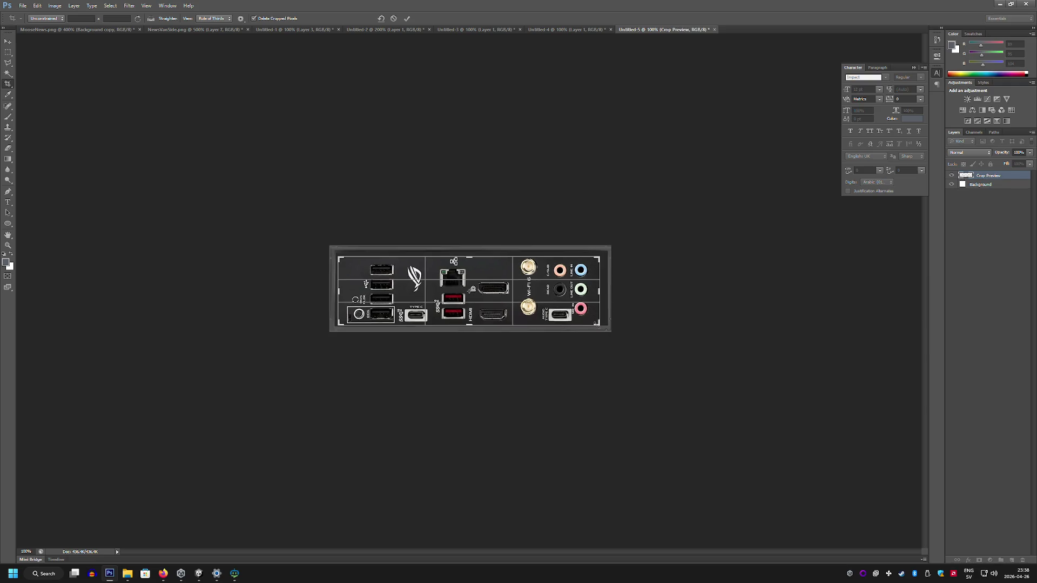
Step: Resize the image to 150 px height and apply a Mosaic filter with cell size 2
click(55, 6)
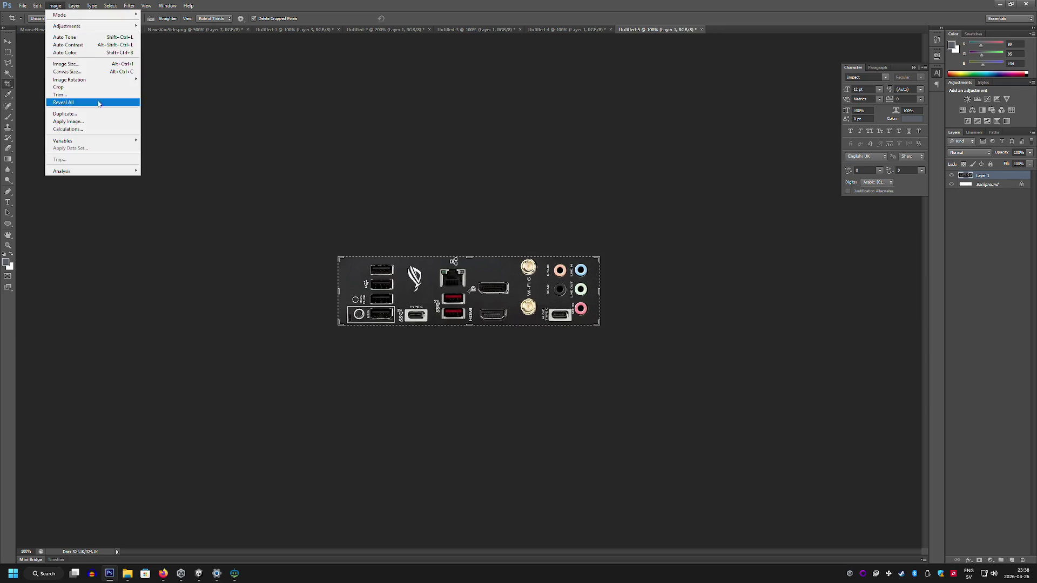
click(79, 65)
text(150)
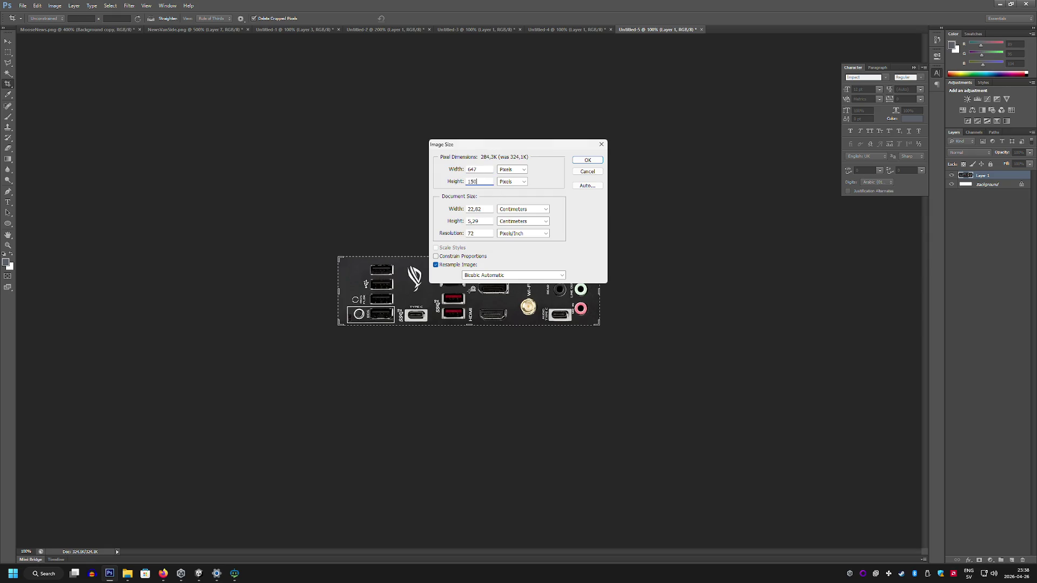
key(Return)
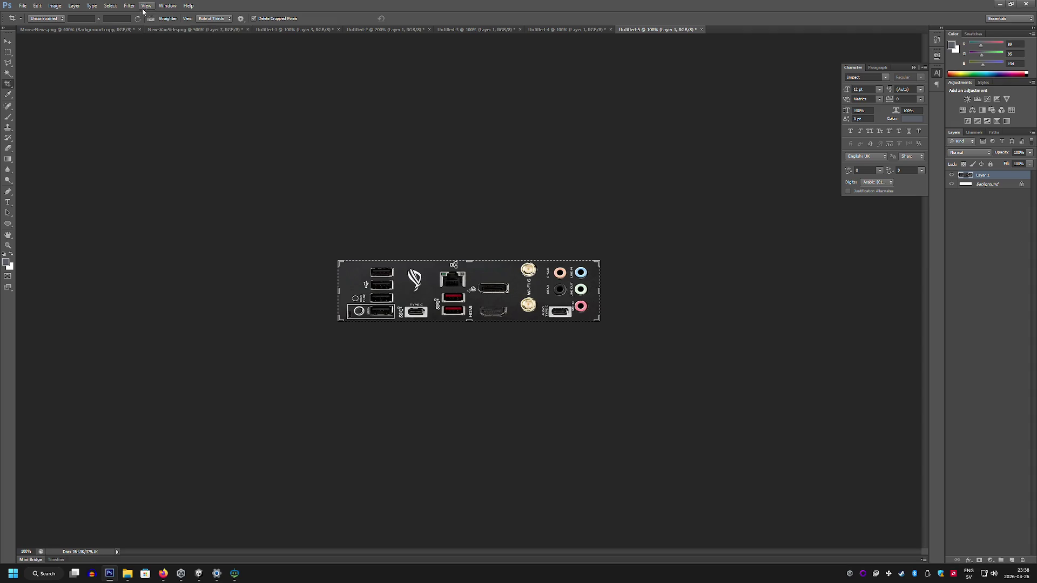
click(8, 54)
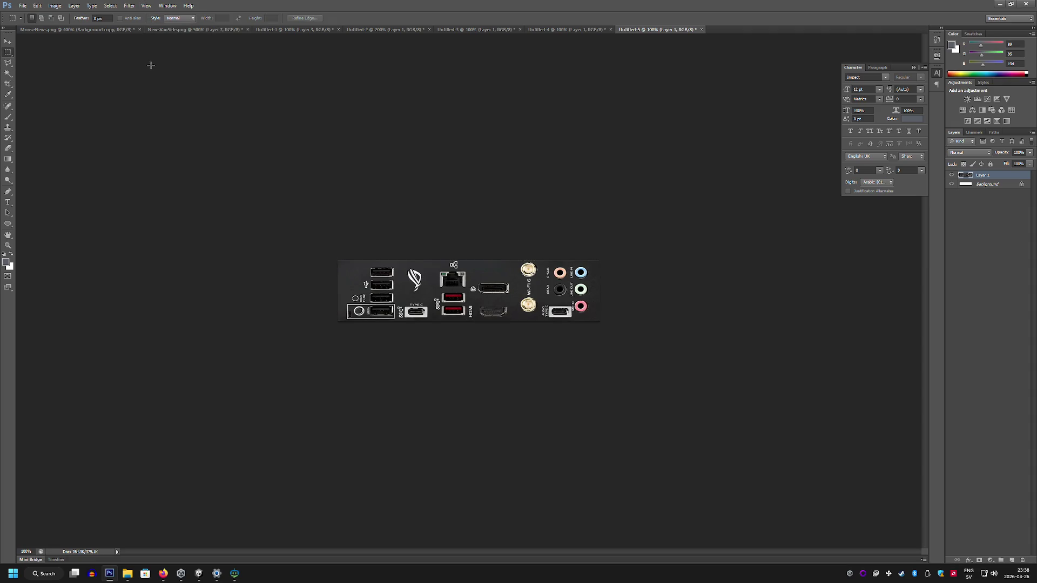
click(124, 4)
mouse_move(183, 110)
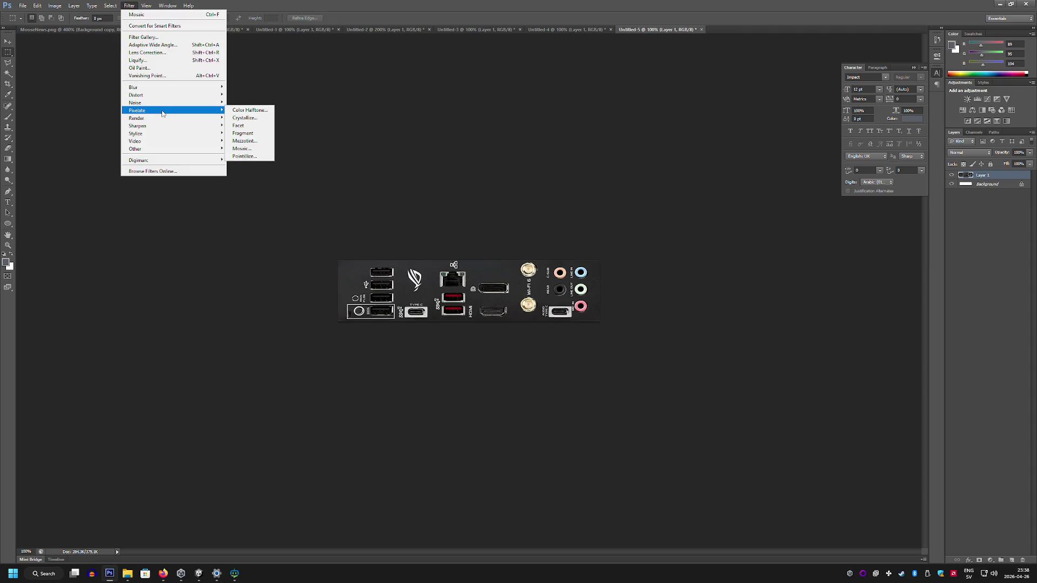
click(241, 148)
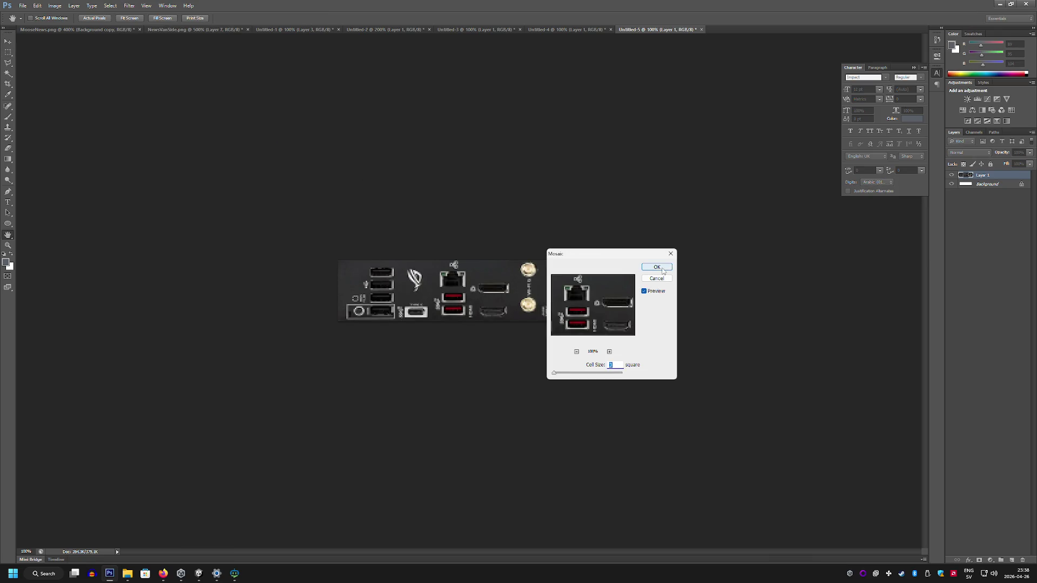
text(2)
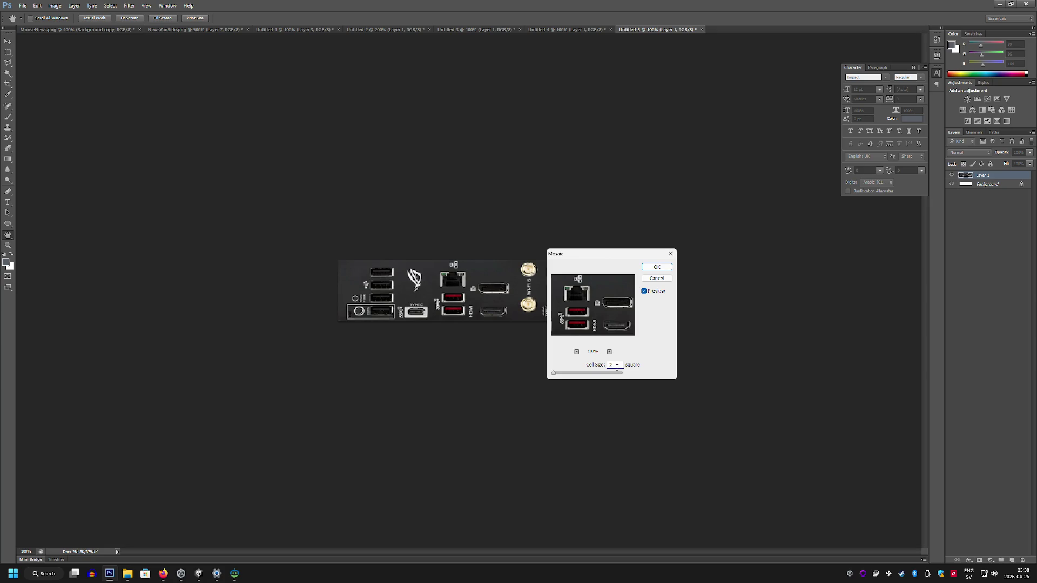
click(661, 269)
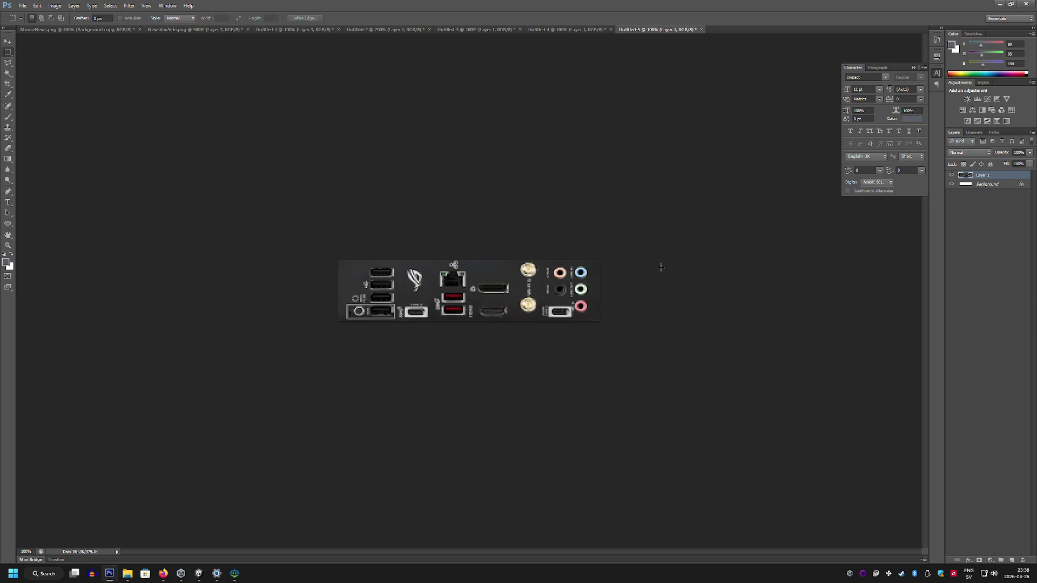
Step: Save for Web as PNG-24 'Motherboard IO' in the Paintings folder
click(22, 5)
click(49, 120)
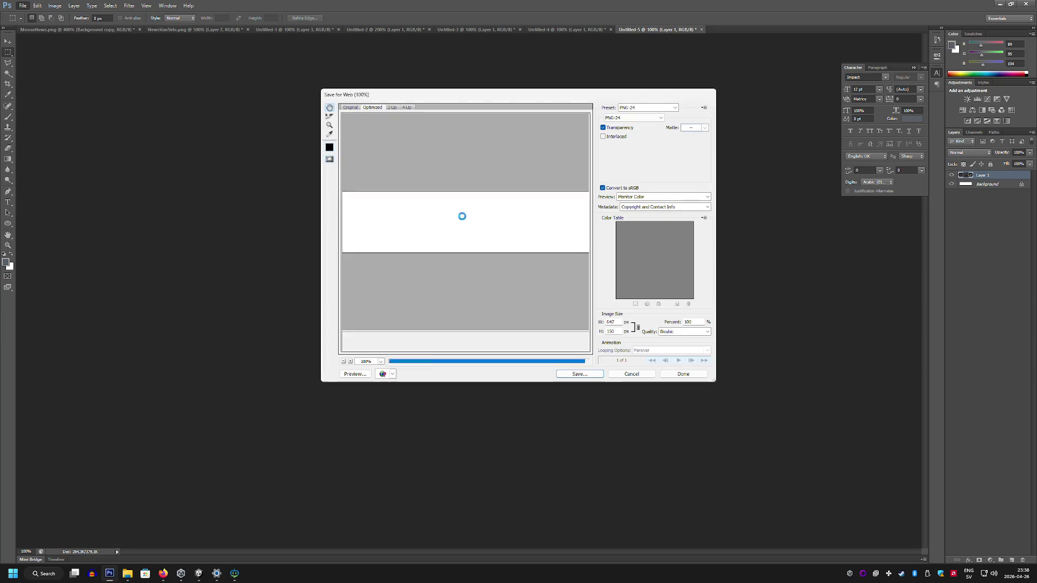
click(579, 374)
text(Motherboard Kimskr)
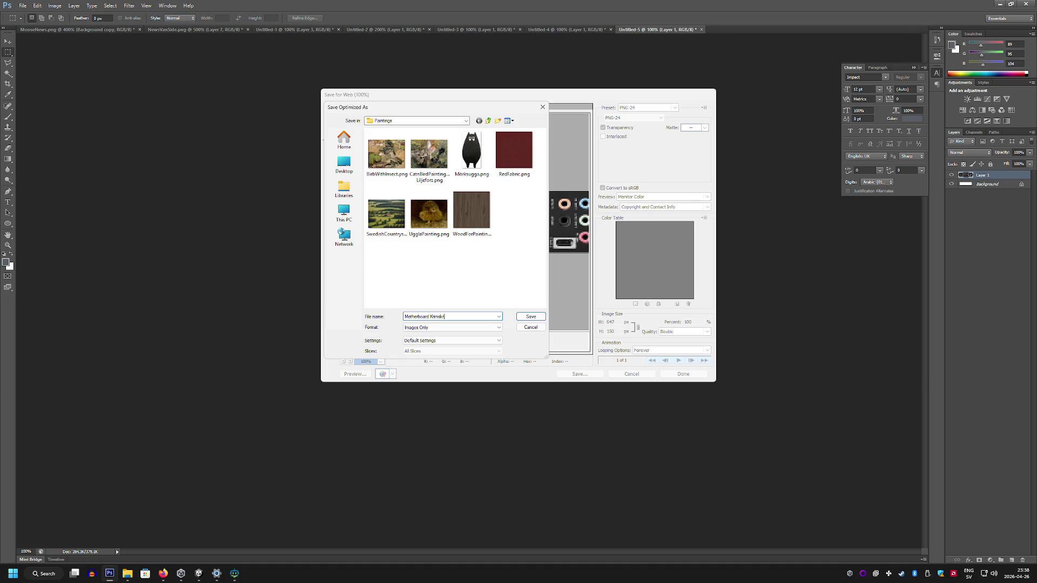
key(Return)
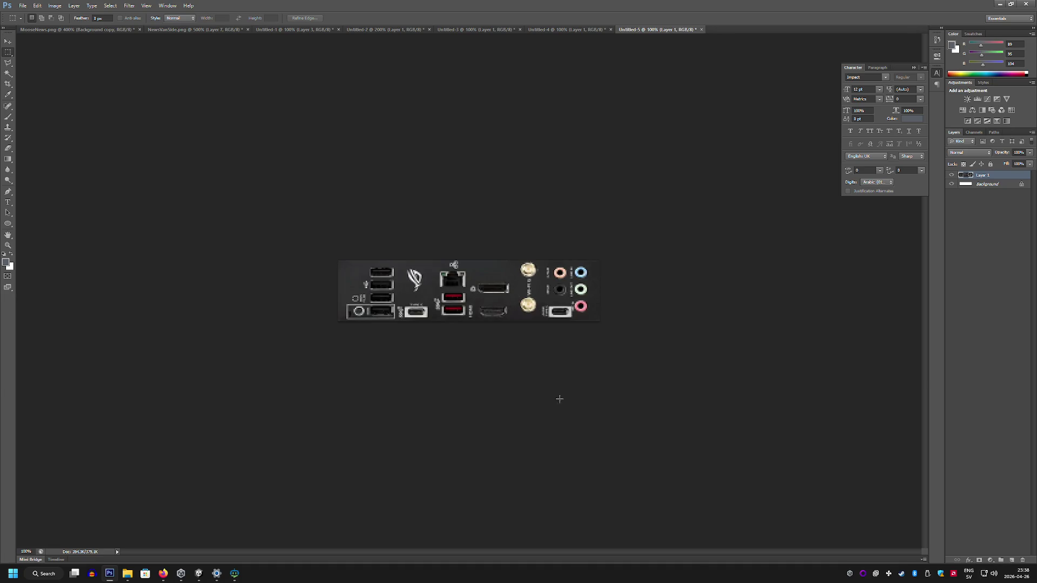
click(199, 574)
right_click(501, 496)
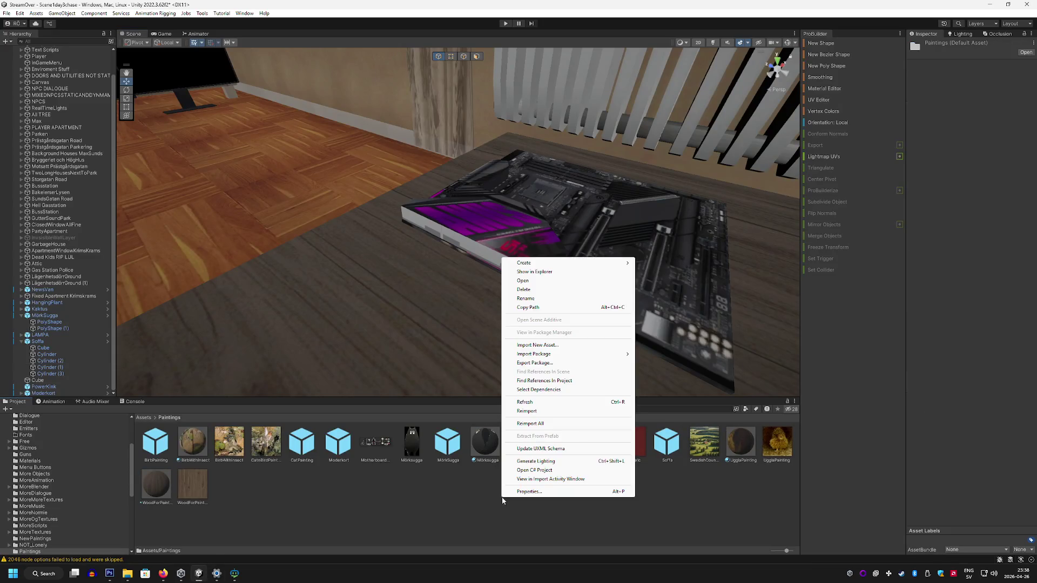
Step: Create a new material in Paintings and name it MotherboardIO
mouse_move(546, 262)
click(680, 326)
text(Motherboa)
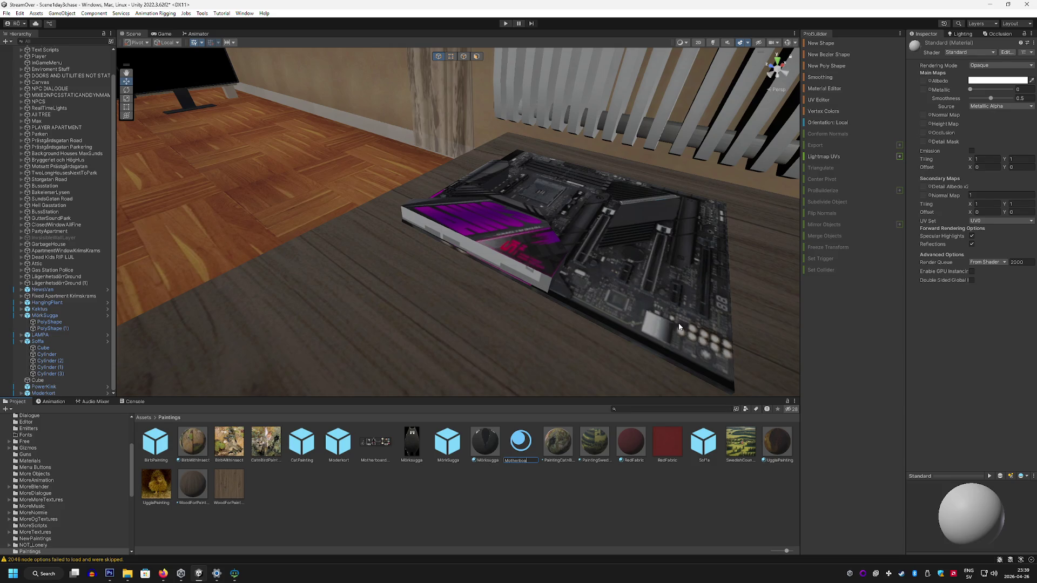
text(rd)
key(Return)
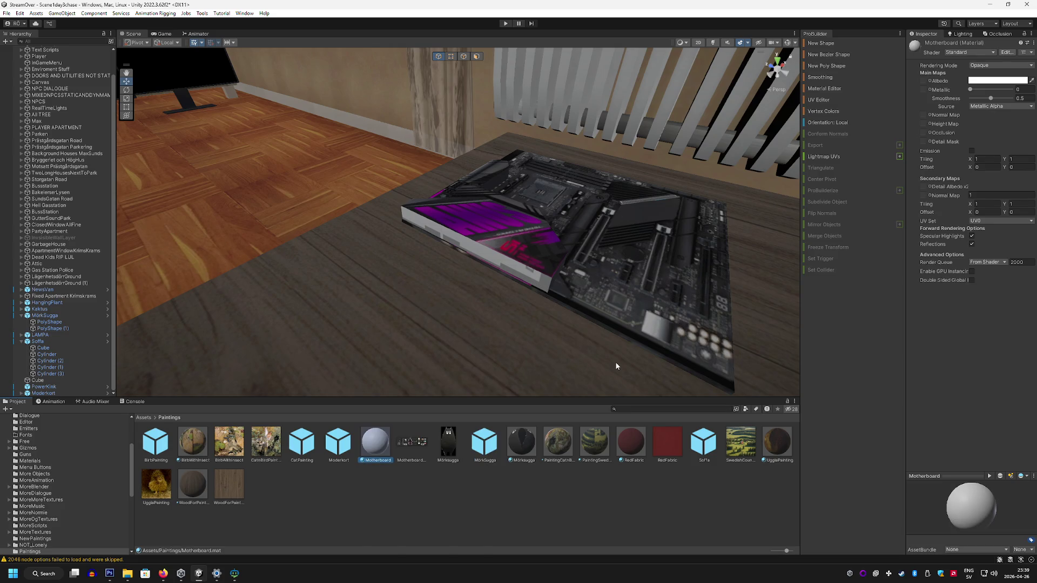
right_click(384, 447)
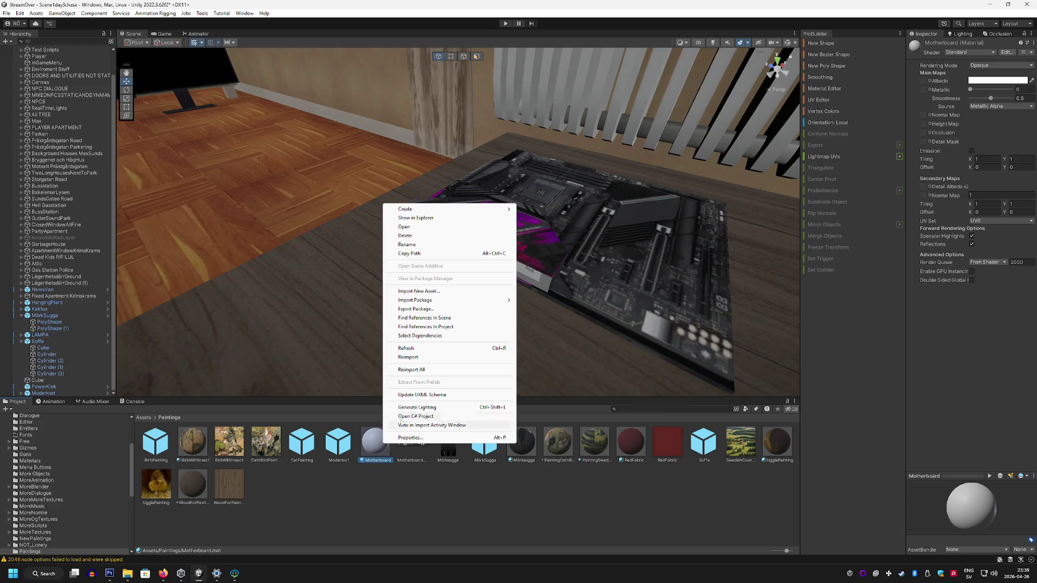
click(412, 247)
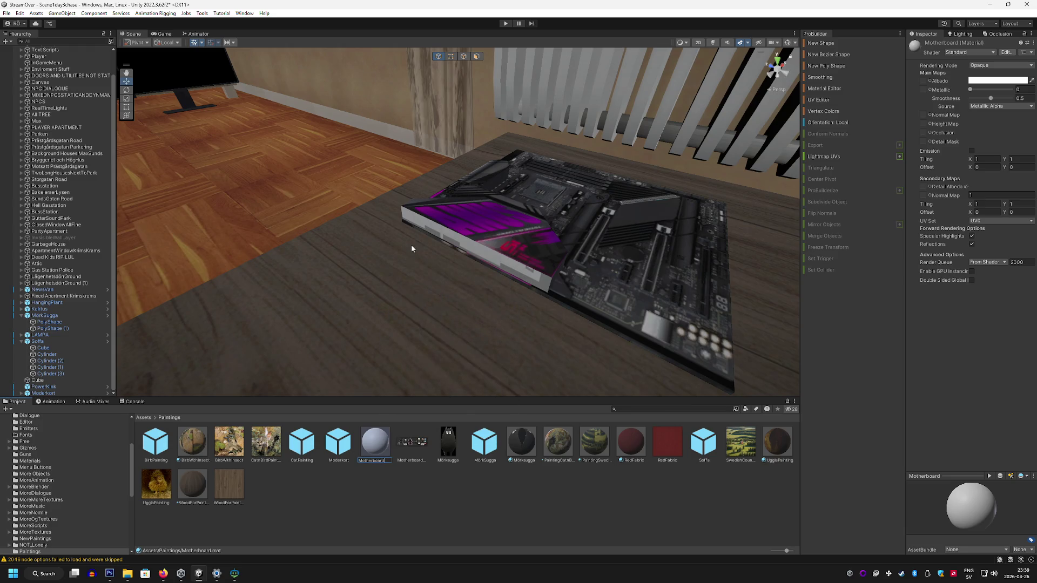
key(Return)
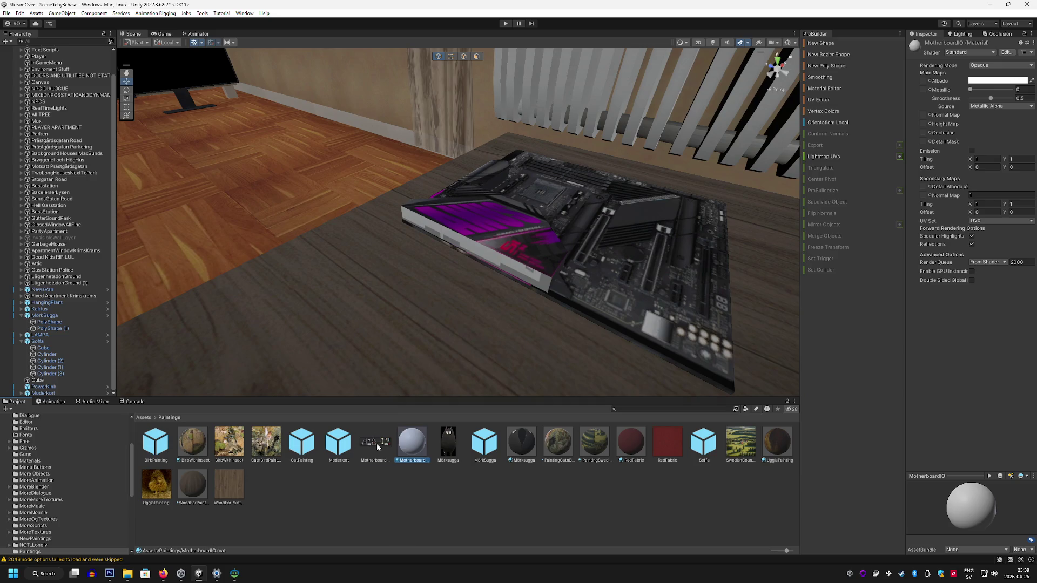
Step: Use the Motherboard I/O texture as the material's albedo and set smoothness to 0
drag(924, 89, 924, 82)
drag(991, 101, 971, 99)
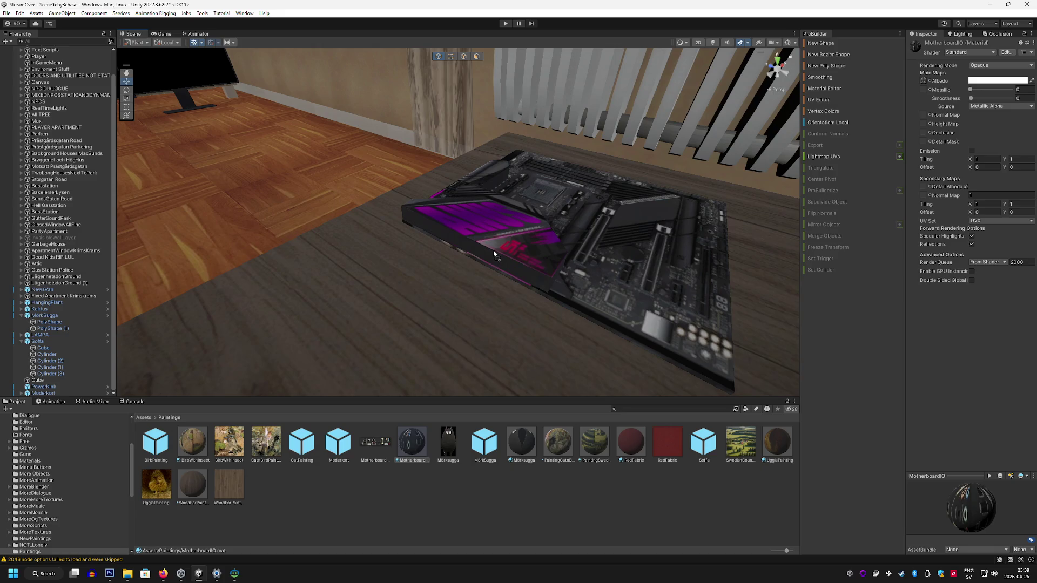
click(488, 185)
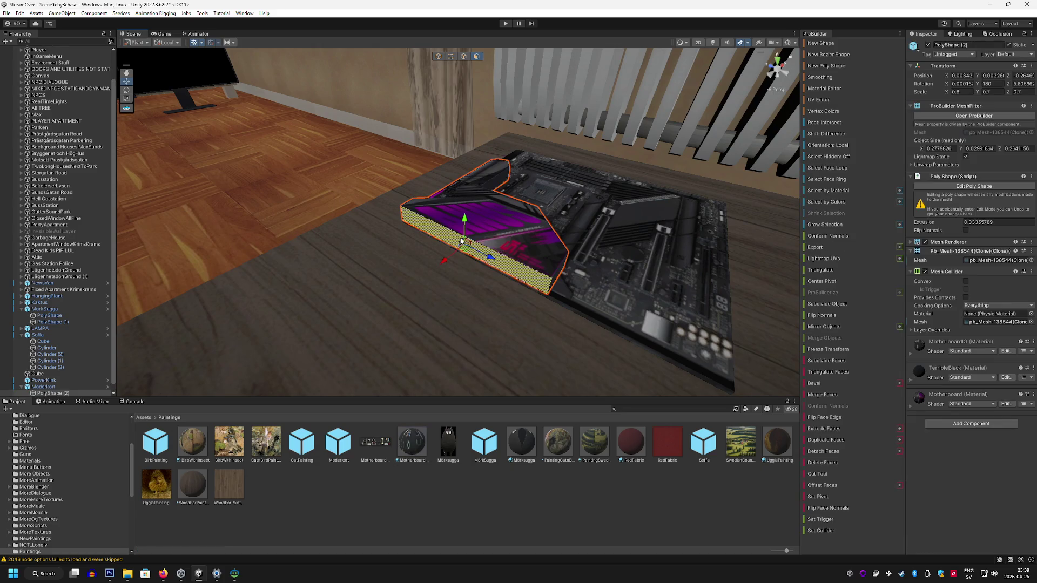
Step: Apply the new material to PolyShape (2) and frame it in view
mouse_move(412, 435)
mouse_down()
mouse_move(486, 259)
mouse_move(512, 276)
mouse_move(433, 289)
mouse_move(537, 319)
mouse_move(533, 115)
mouse_up()
click(409, 187)
key(f)
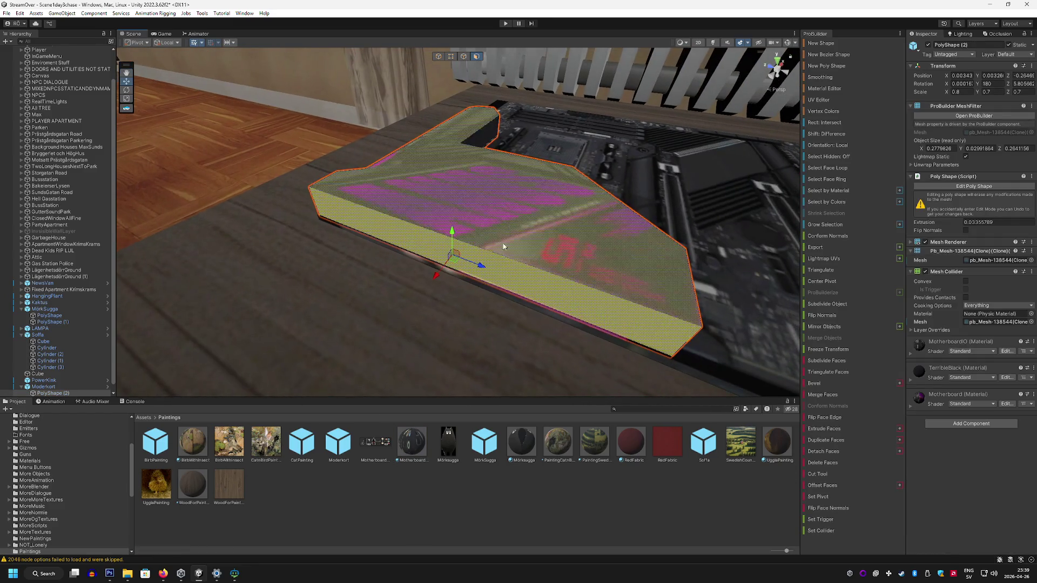
Step: Rename the Moderkort prefab to ModerkortIO
click(338, 442)
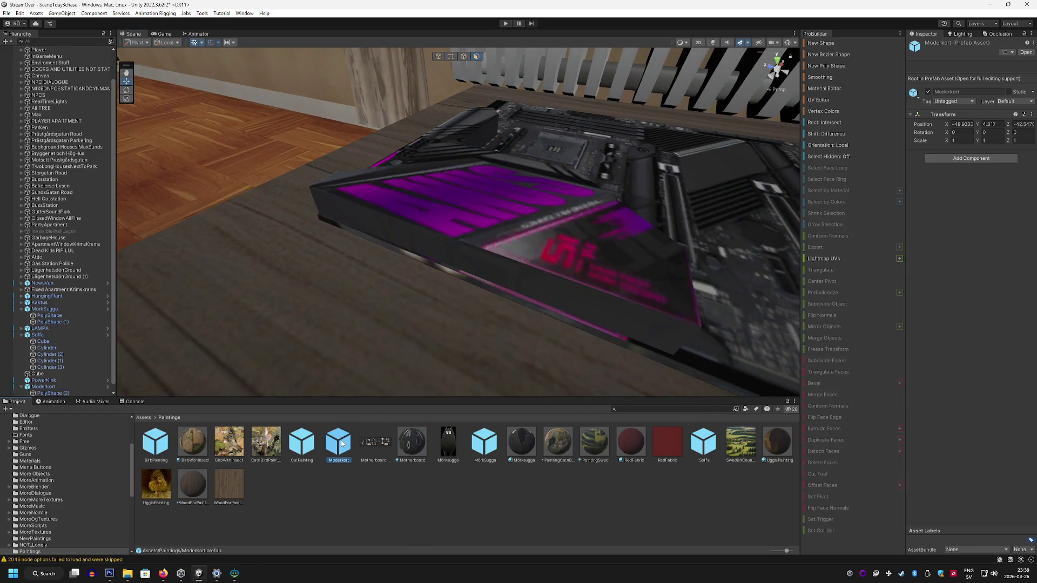
right_click(346, 442)
click(379, 241)
key(Return)
Step: Reselect PolyShape (2) and its side face, undoing and redoing the texture change
click(414, 242)
click(421, 235)
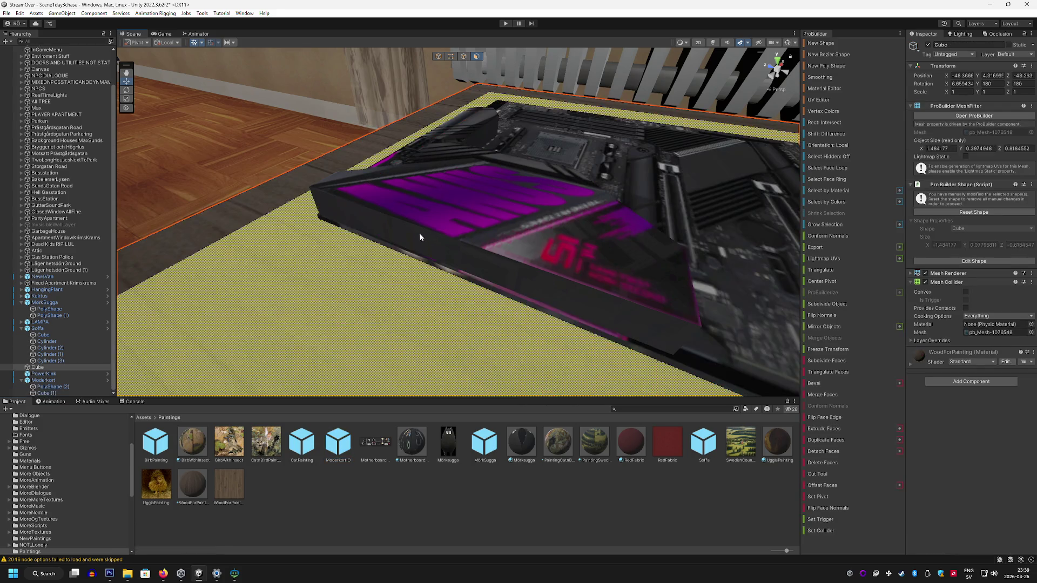
click(400, 230)
click(374, 219)
click(365, 218)
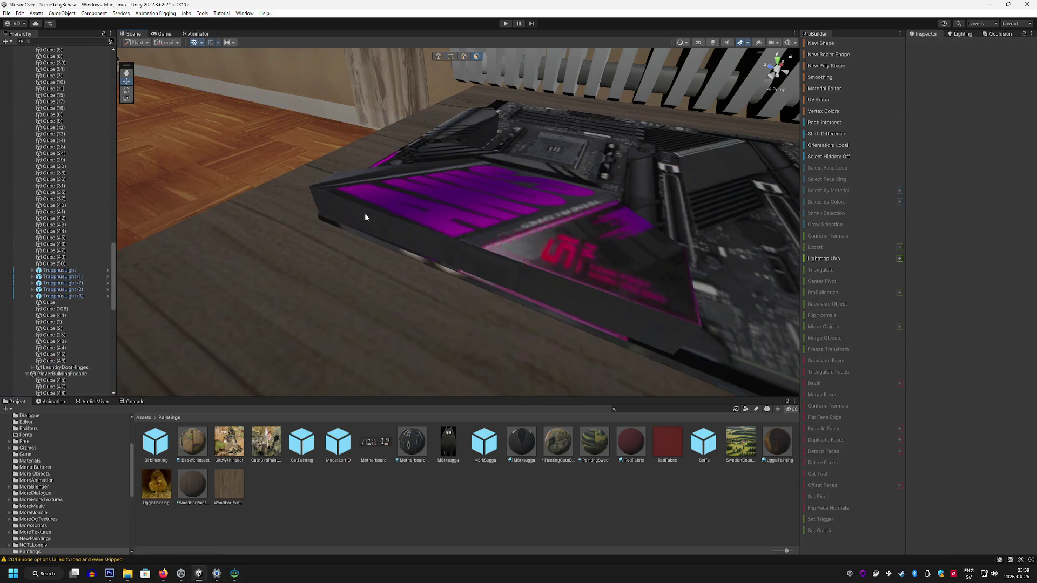
click(364, 218)
click(364, 218)
click(367, 226)
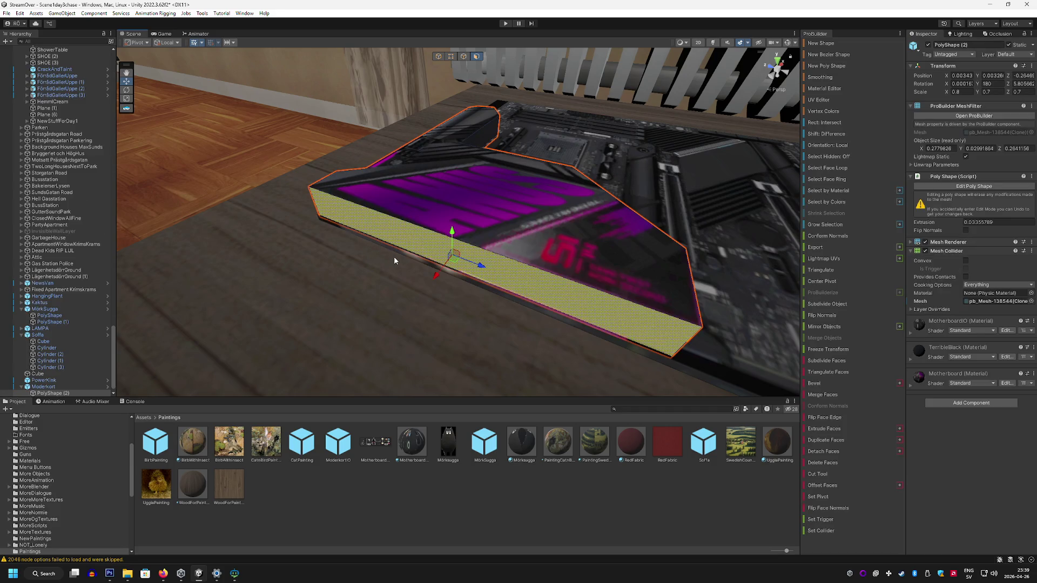
key(ctrl+z)
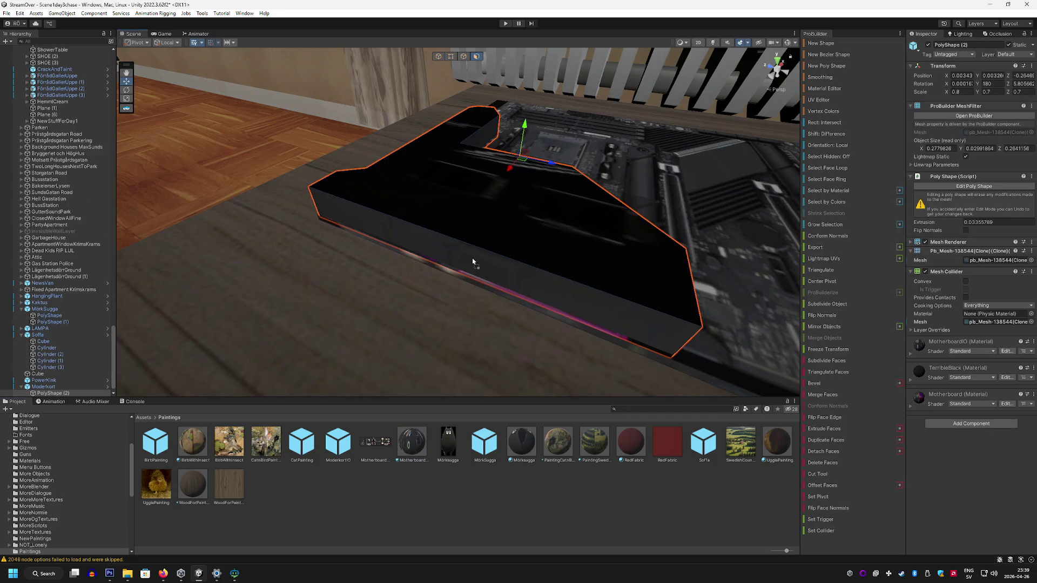
mouse_move(512, 290)
mouse_down()
mouse_move(474, 231)
mouse_move(398, 328)
mouse_move(412, 385)
mouse_move(447, 159)
mouse_move(486, 183)
mouse_move(595, 202)
mouse_move(374, 242)
mouse_up()
key(ctrl+y)
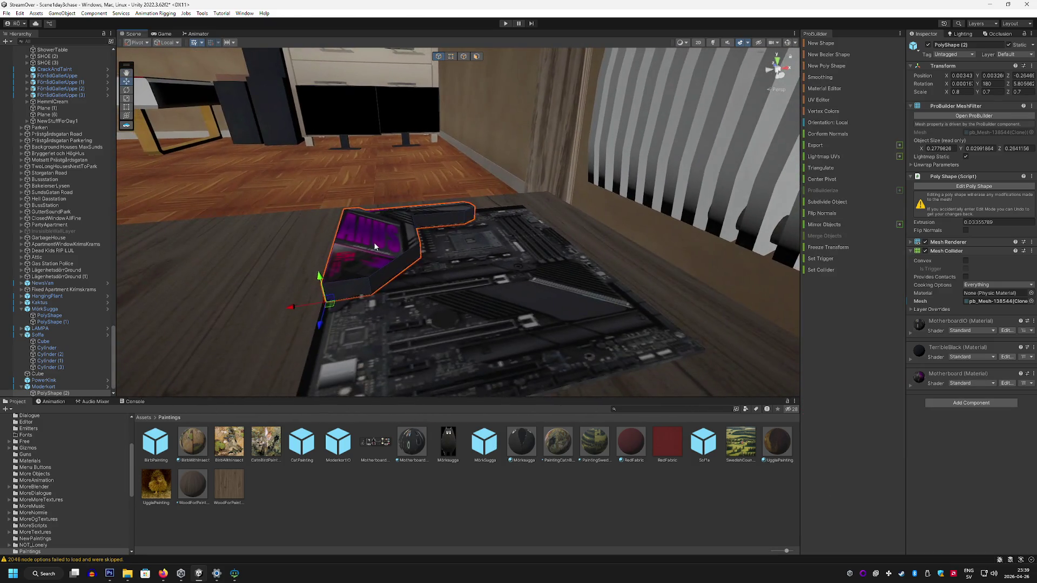
Step: Raise PolyShape (2) slightly above the board to Y 0.0744
click(374, 242)
drag(339, 193, 341, 186)
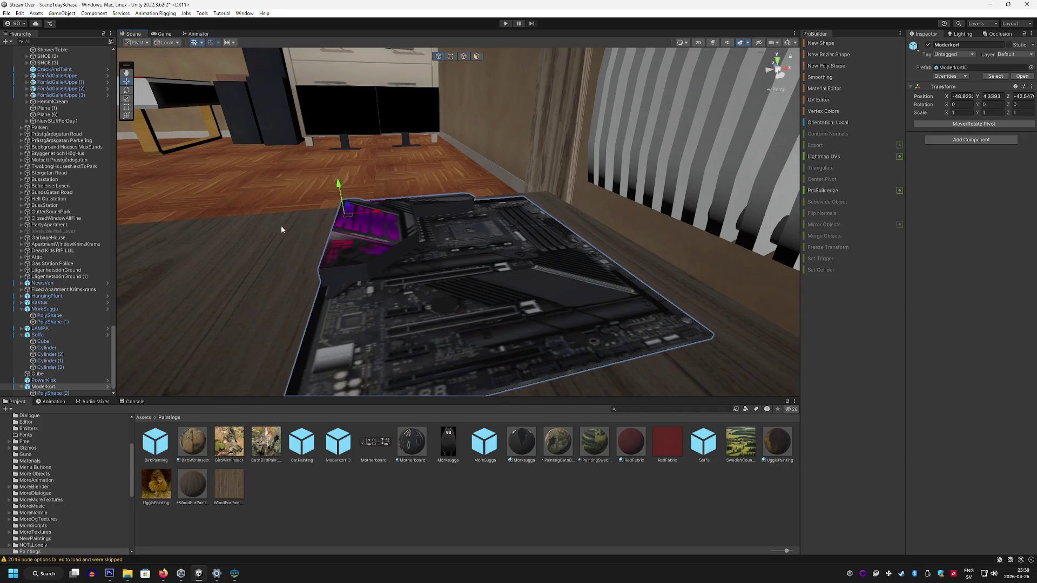
key(ctrl+z)
key(ctrl+z)
mouse_move(239, 332)
mouse_down()
mouse_move(561, 281)
mouse_move(566, 253)
mouse_up()
drag(566, 254, 565, 234)
scroll(490, 247, up, 3)
scroll(490, 247, down, 5)
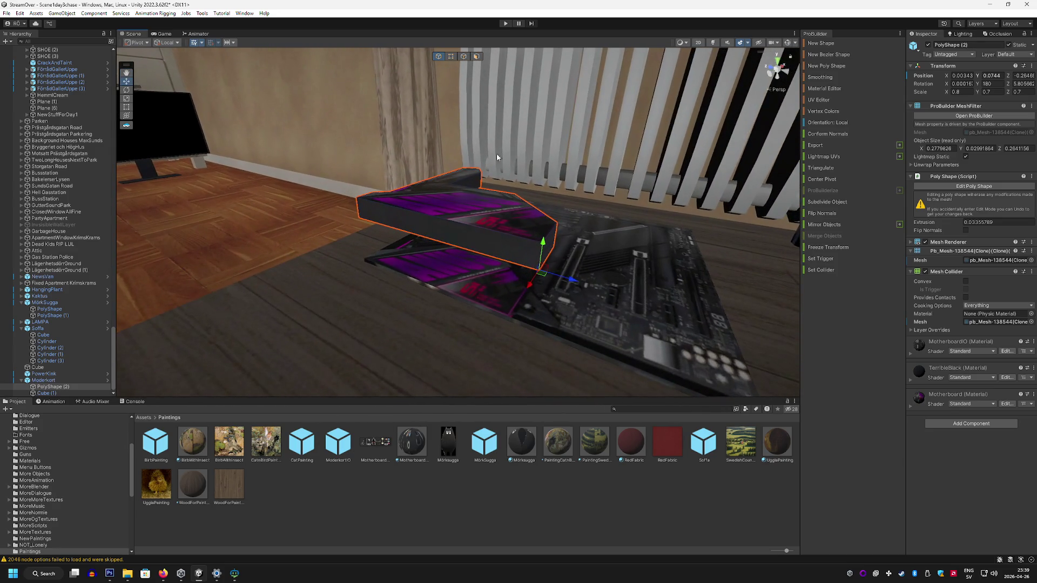
Step: Apply the MotherboardIO material to the shape's front face in face mode
click(477, 57)
click(427, 238)
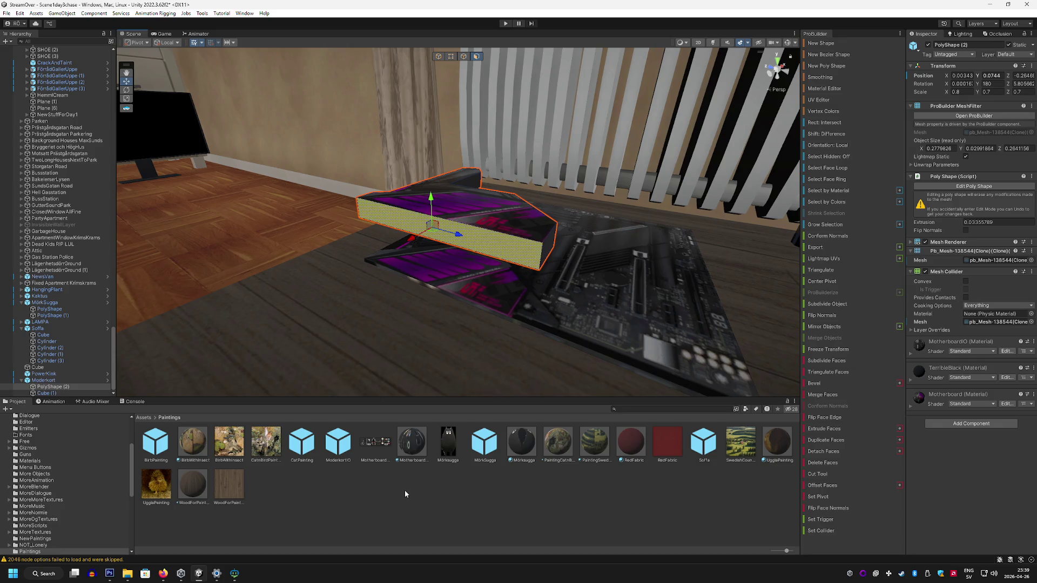
mouse_move(409, 449)
mouse_down()
mouse_move(457, 238)
mouse_move(481, 241)
mouse_up()
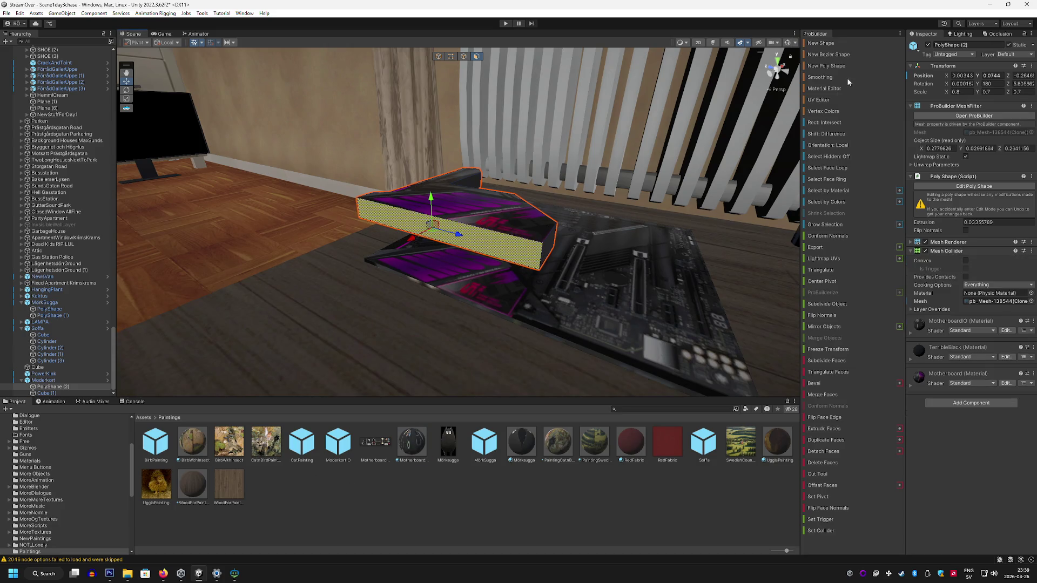
click(819, 99)
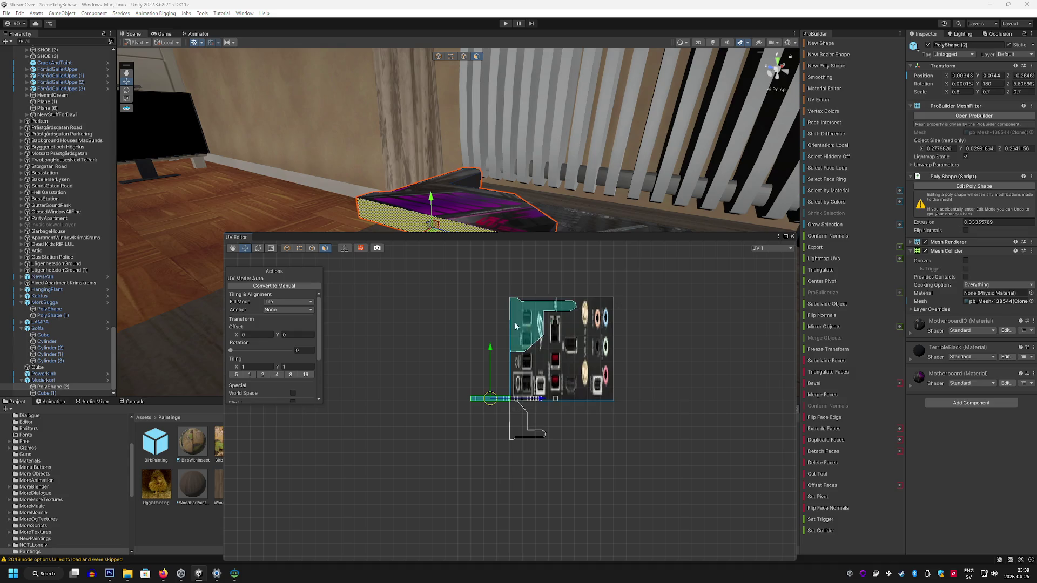
Step: Set the front face's UV fill mode to Stretch and shift it onto the I/O image
mouse_move(230, 350)
mouse_down()
mouse_move(247, 352)
mouse_move(231, 350)
mouse_up()
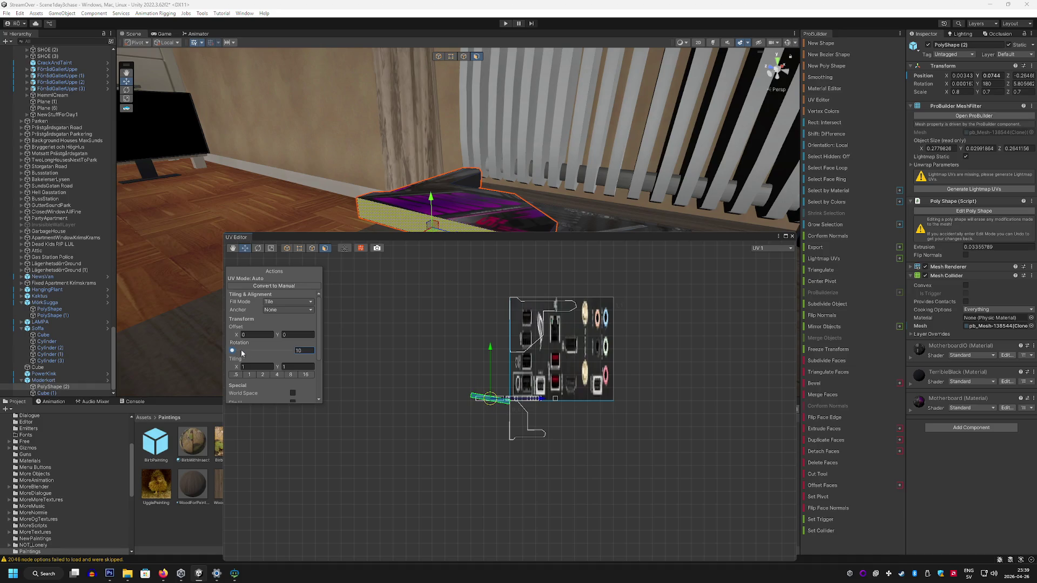
click(281, 302)
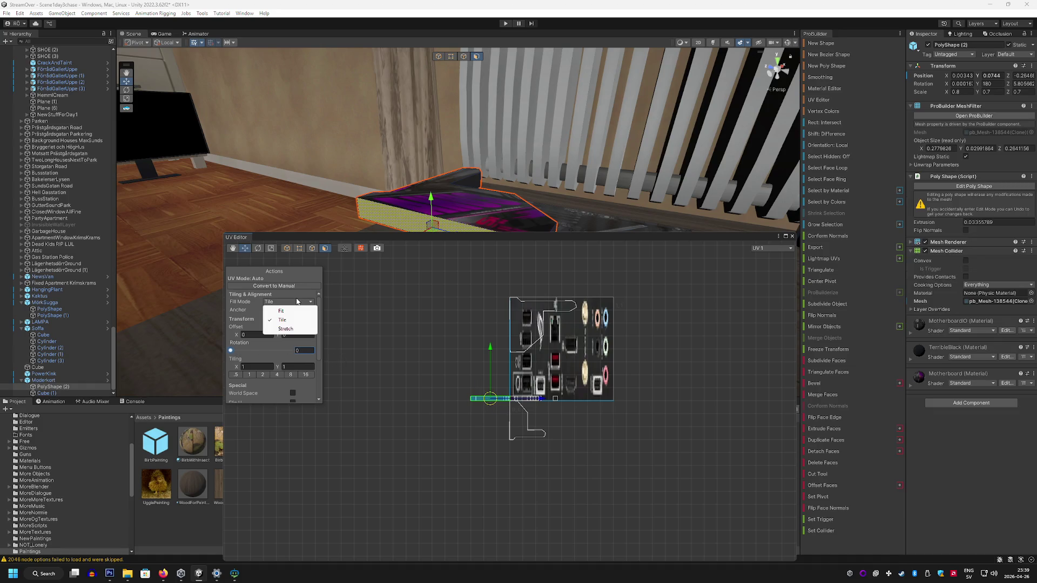
click(285, 330)
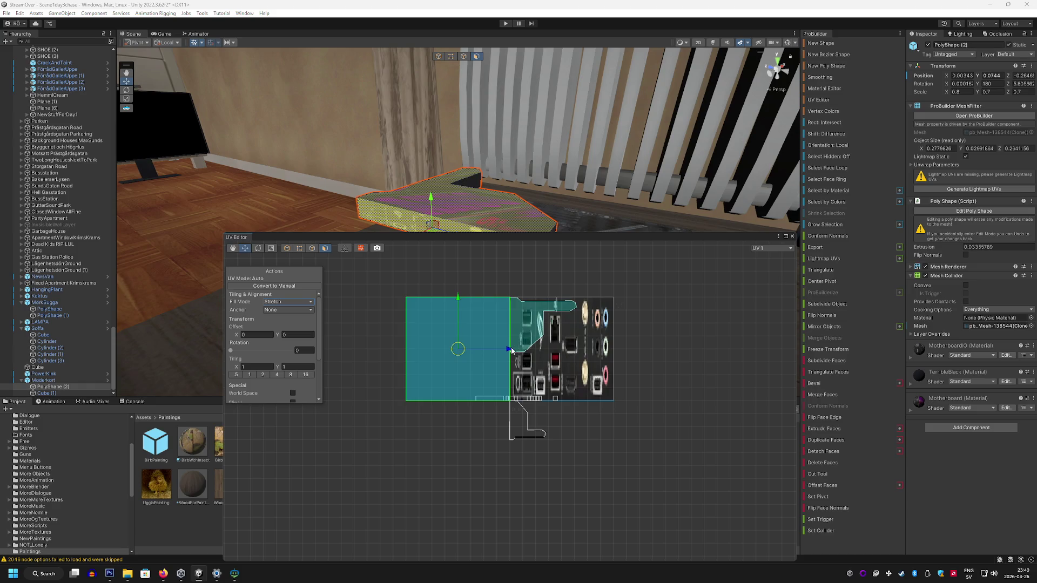
drag(510, 349, 612, 353)
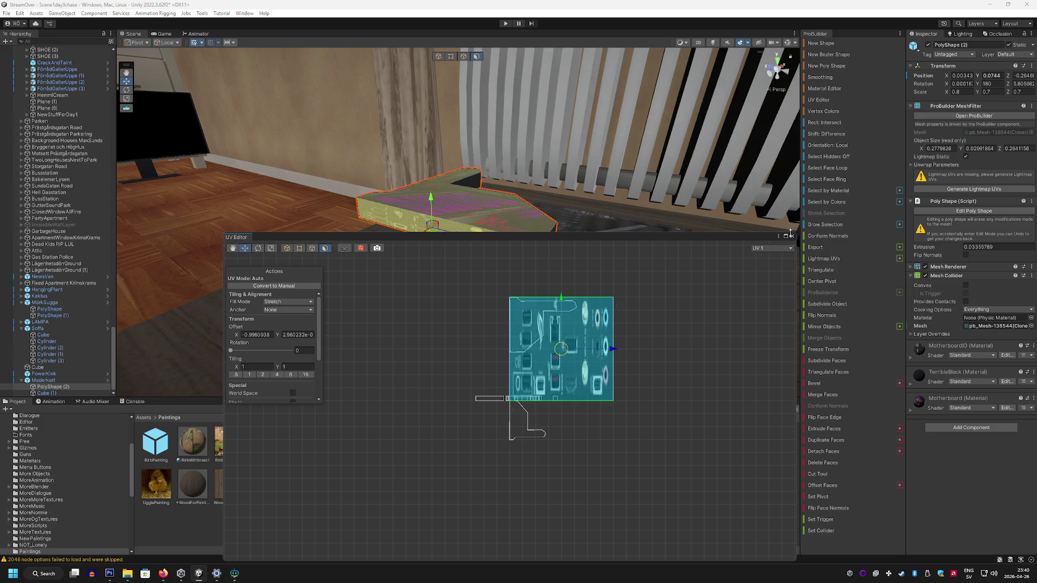
click(791, 236)
Step: Return to object selection with the Moderkort object selected
key(ctrl+z)
key(ctrl+z)
key(ctrl+z)
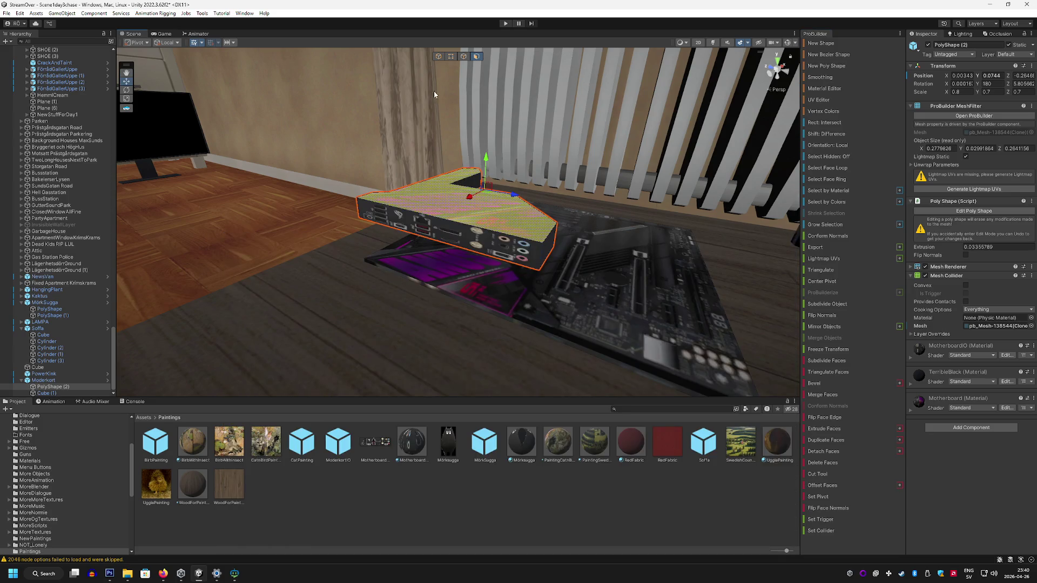
click(438, 57)
click(455, 208)
Step: Try other Y and Z scales on the rear I/O block, then restore both to 0.7
click(464, 210)
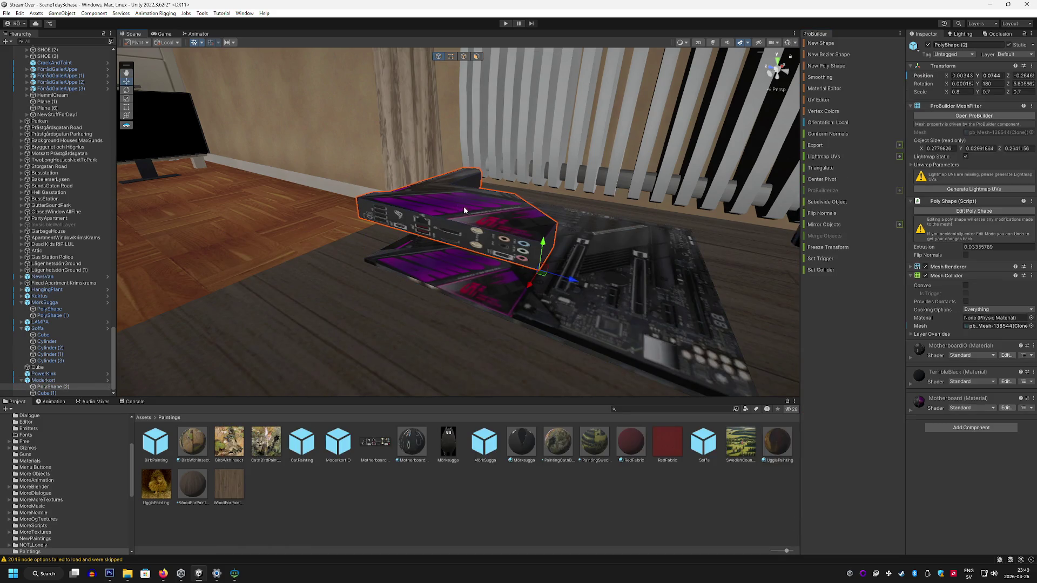
drag(543, 245, 529, 192)
click(991, 92)
text(0.6)
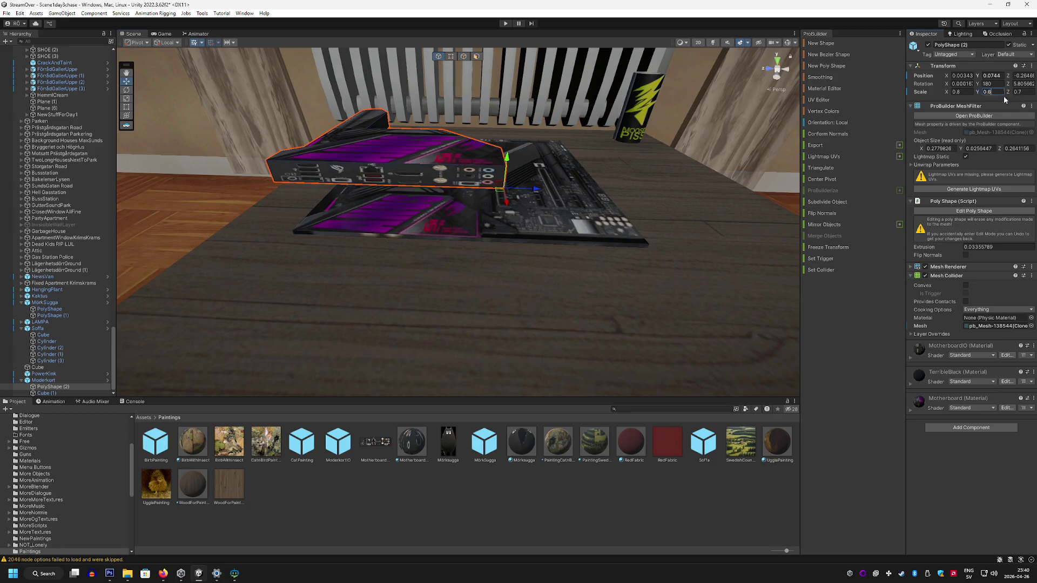
key(BackSpace)
text(7)
key(BackSpace)
text(5)
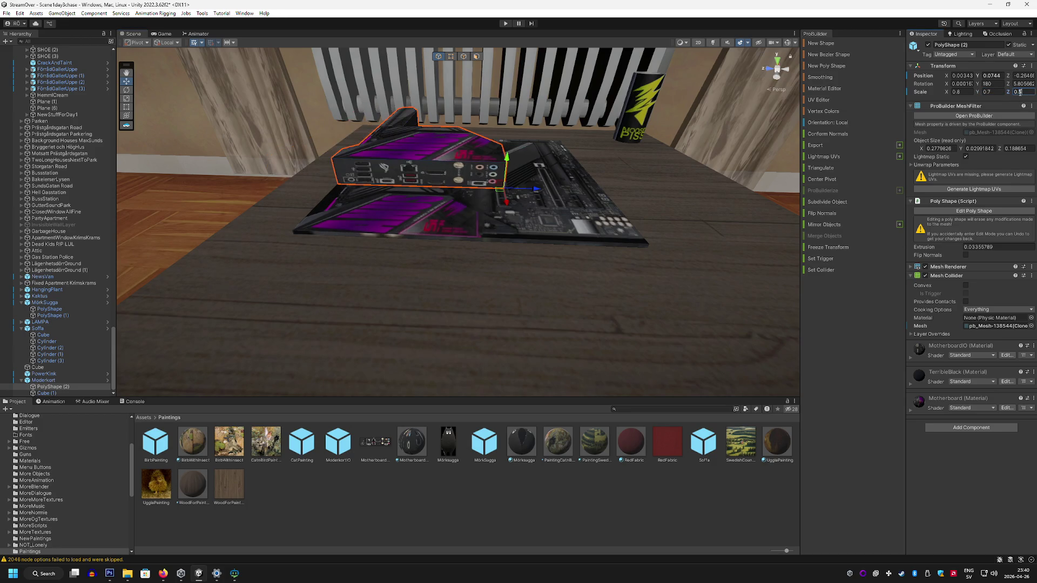
key(BackSpace)
text(7)
mouse_move(560, 187)
mouse_down()
mouse_move(454, 188)
mouse_move(460, 246)
mouse_move(621, 243)
mouse_up()
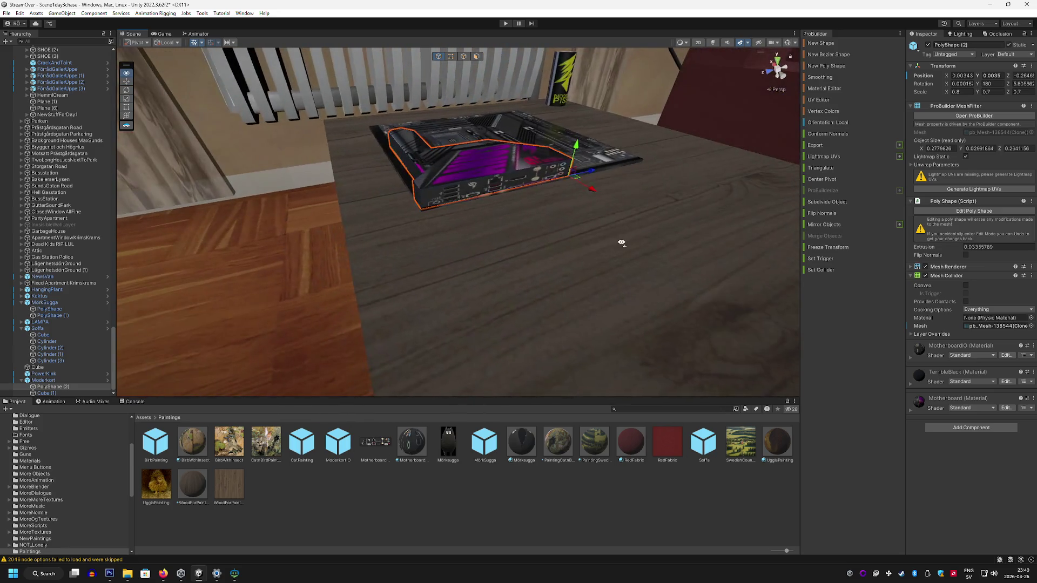
drag(600, 183, 456, 69)
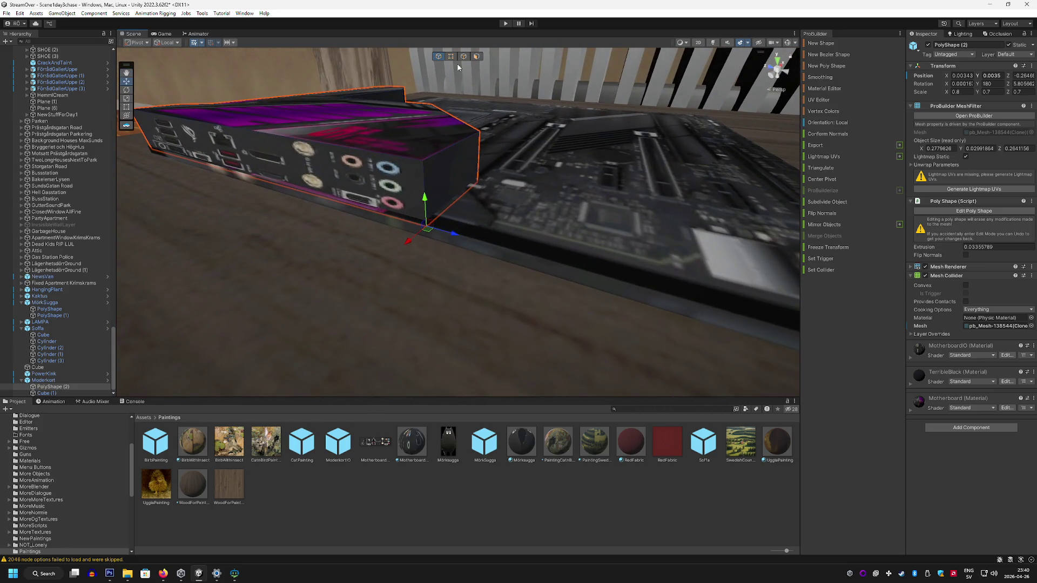
Step: Raise the I/O block's top face to make the block taller
click(477, 58)
click(343, 102)
drag(385, 69, 385, 58)
scroll(385, 58, down, 5)
click(337, 82)
mouse_move(337, 82)
mouse_down()
mouse_move(412, 109)
mouse_move(294, 105)
mouse_move(368, 116)
mouse_move(432, 156)
mouse_up()
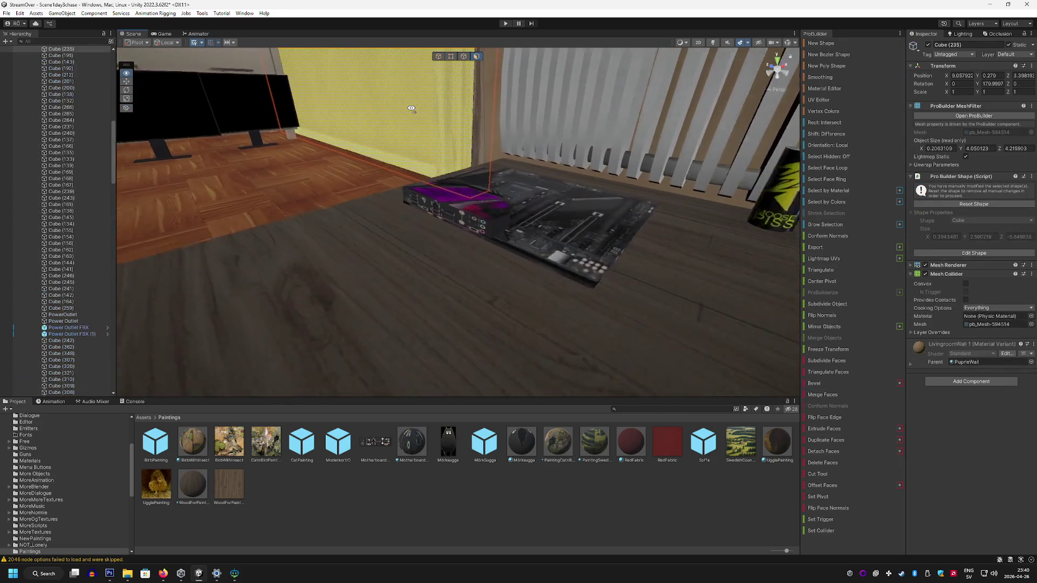
scroll(381, 122, up, 4)
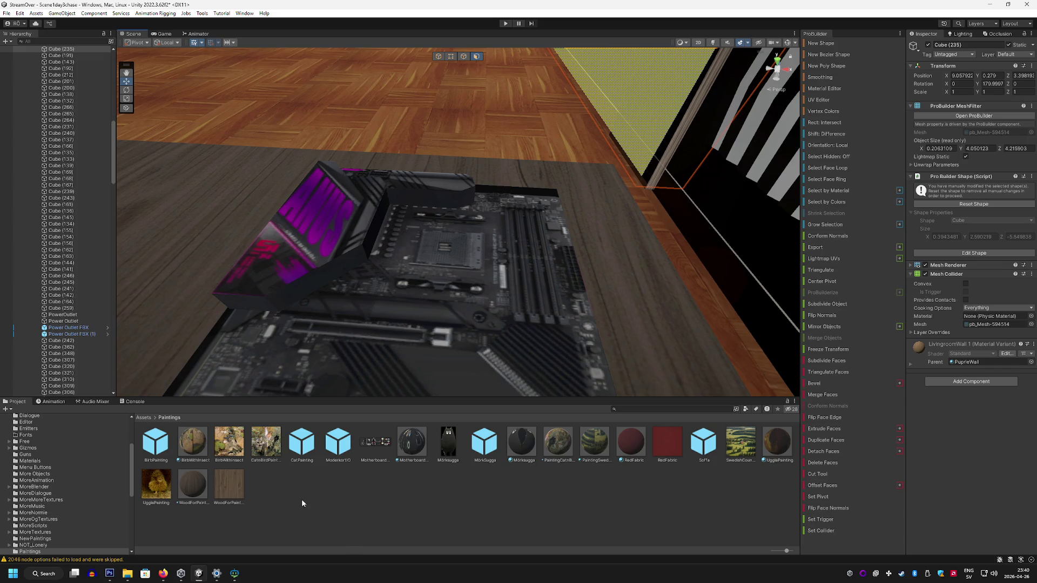
Step: Draw an Arch with thickness .14 on the desk, then cancel it
click(835, 42)
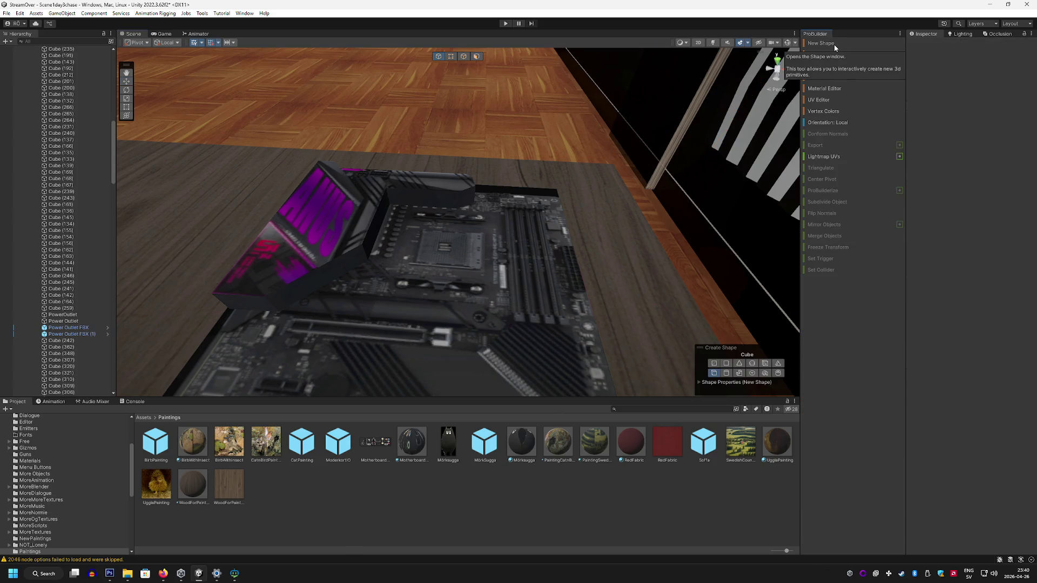
mouse_move(637, 140)
mouse_down()
mouse_move(553, 162)
mouse_move(616, 173)
mouse_move(655, 197)
mouse_move(663, 173)
mouse_move(740, 119)
mouse_up()
click(824, 44)
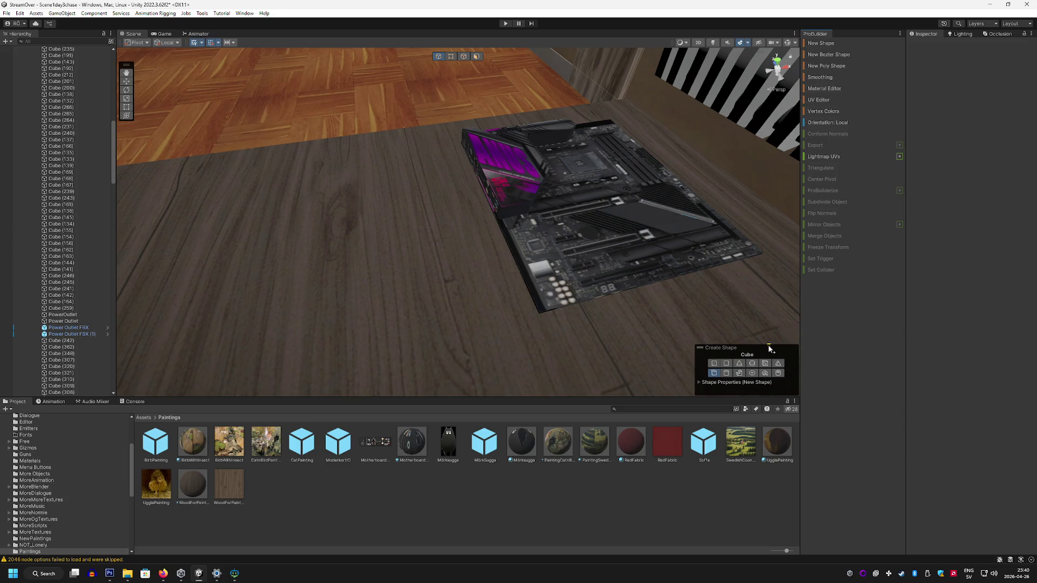
click(765, 372)
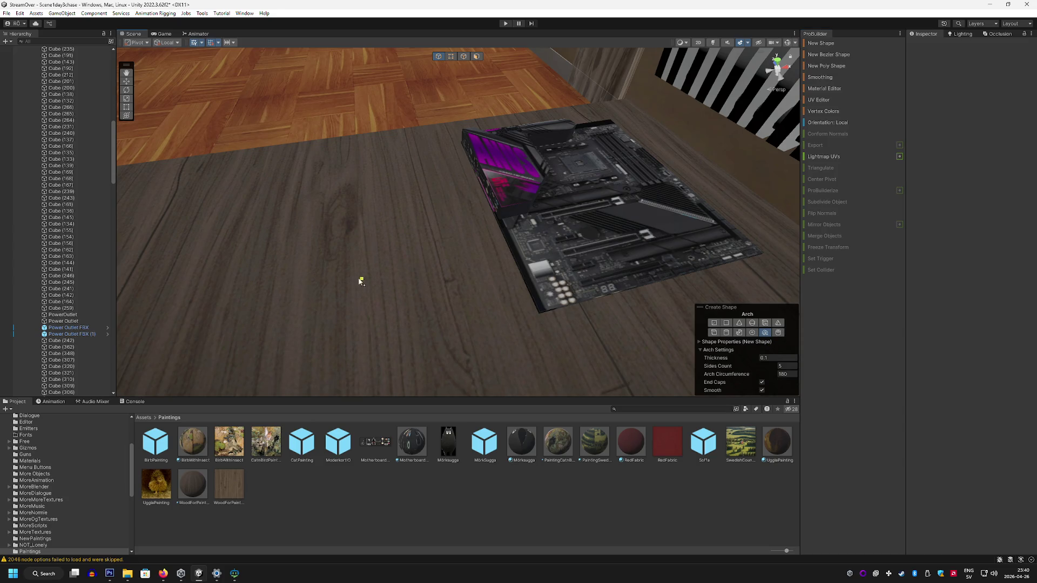
text(.1)
text(4)
mouse_move(272, 256)
mouse_down()
mouse_move(352, 253)
mouse_move(336, 194)
mouse_up()
key(Escape)
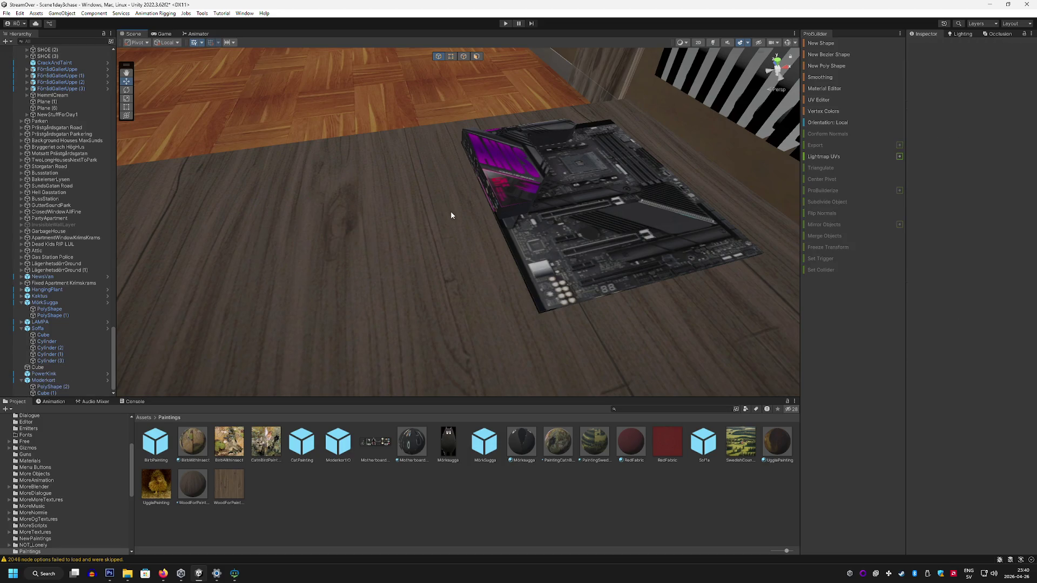
Step: Draw a thinner Arch with 0.01 thickness and 10 sides beside the motherboard
click(828, 44)
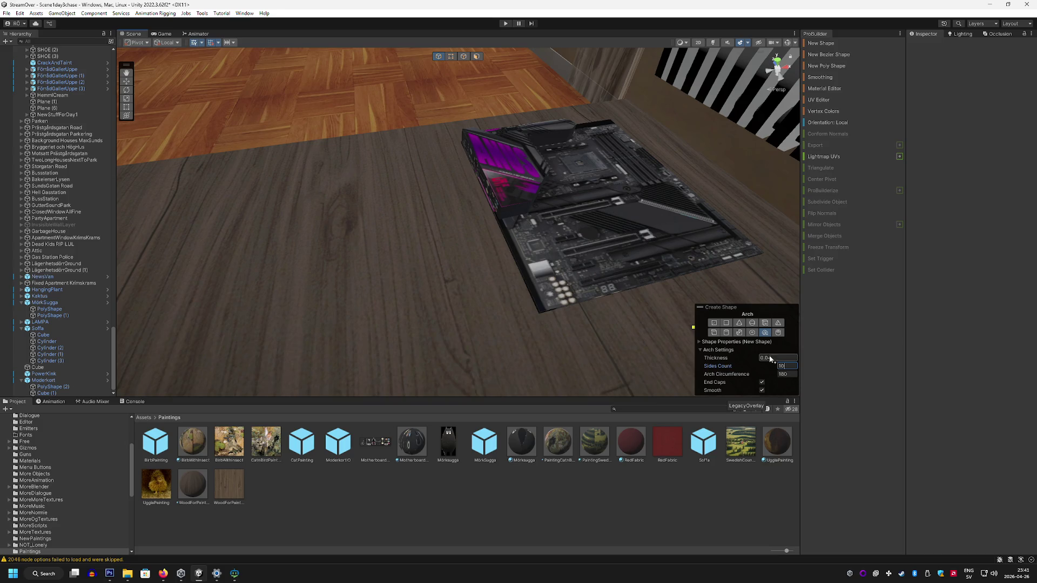
click(771, 359)
text(1)
mouse_move(260, 228)
mouse_down()
mouse_move(340, 231)
mouse_move(359, 214)
mouse_up()
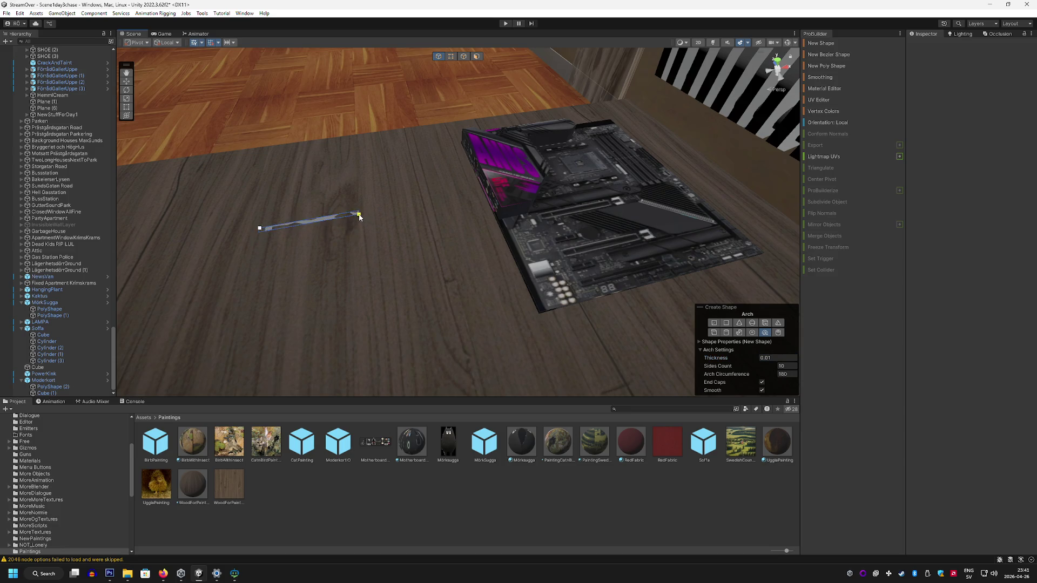
click(317, 116)
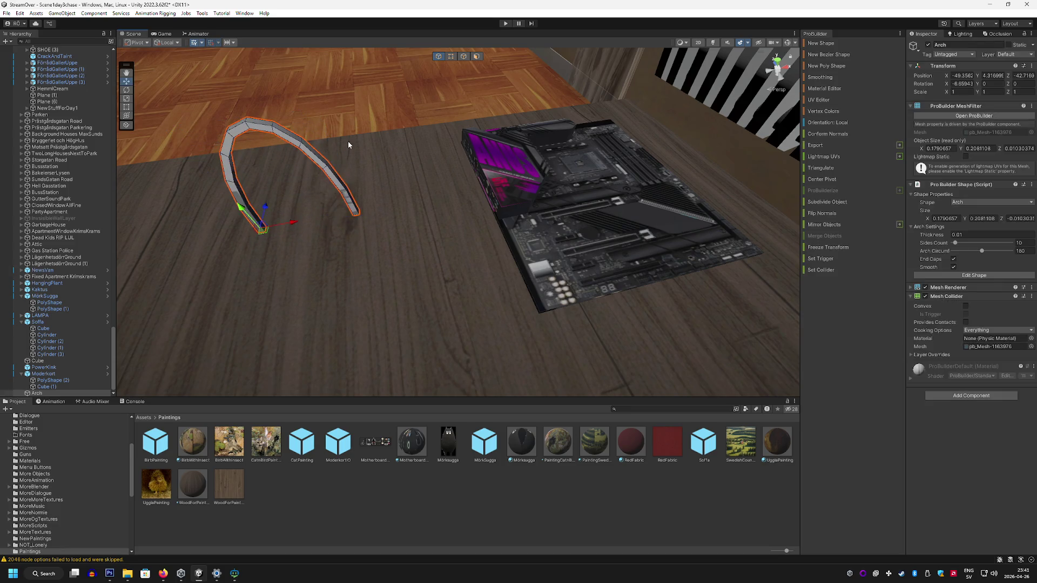
Step: Undo the previous arch and draw a new one on the desk
key(ctrl+z)
click(840, 43)
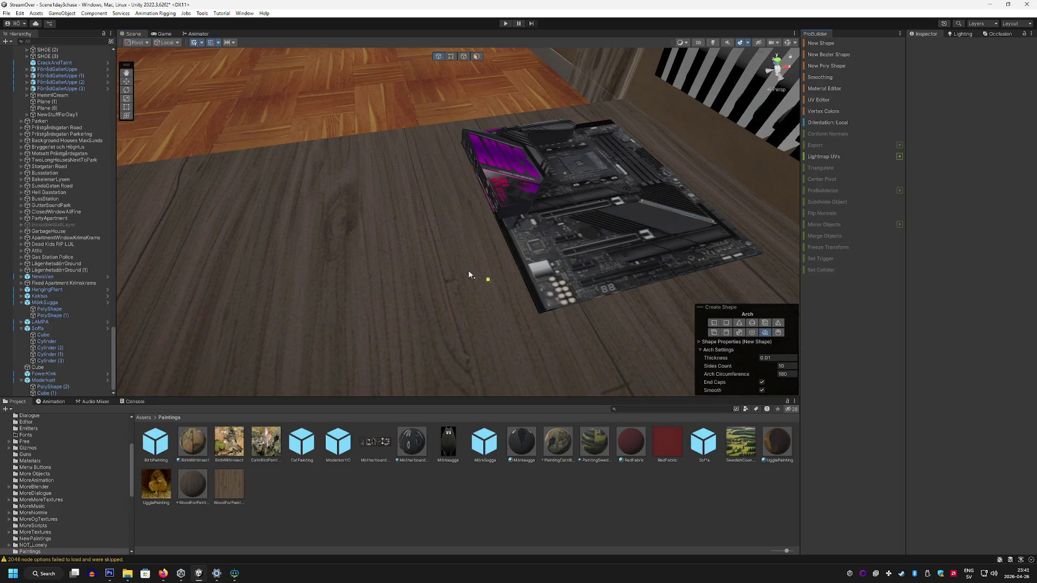
drag(337, 221, 376, 217)
click(368, 145)
alt+drag(369, 145, 474, 152)
mouse_move(386, 248)
alt+mouse_down()
mouse_move(470, 238)
mouse_move(347, 215)
mouse_move(407, 196)
alt+mouse_up()
Step: Reshape the arch by shifting and lifting its top edges and corners
key(h)
click(475, 238)
click(473, 235)
click(463, 56)
click(471, 231)
drag(502, 234, 484, 237)
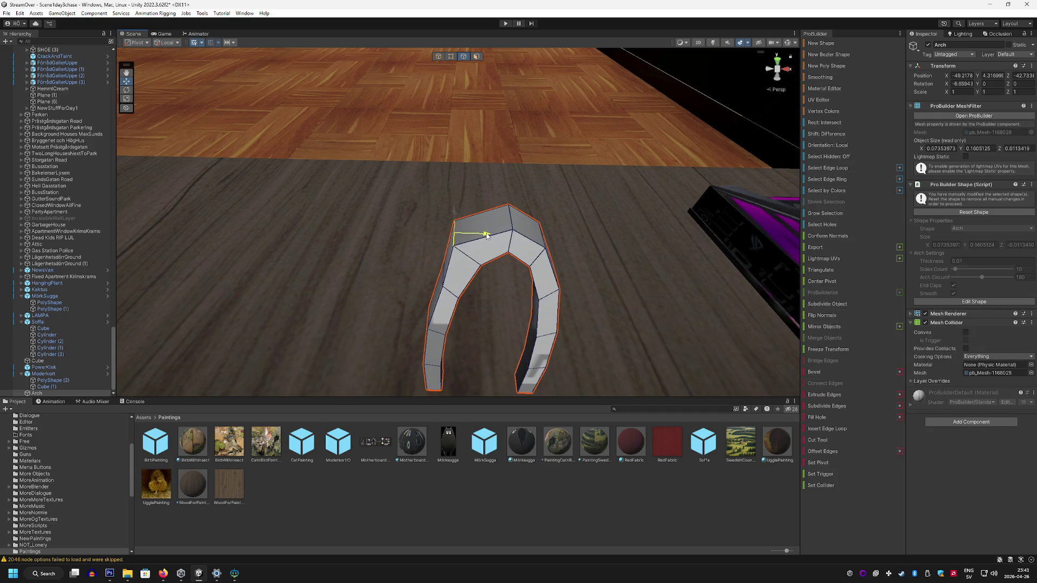
mouse_move(454, 201)
mouse_down()
mouse_move(457, 178)
mouse_move(503, 211)
mouse_move(554, 222)
mouse_move(562, 176)
mouse_move(584, 204)
mouse_move(595, 139)
mouse_move(595, 104)
mouse_move(464, 103)
mouse_up()
click(547, 214)
Step: Select the arch's inner edge and a right-leg face, then return to object mode
click(396, 142)
mouse_move(398, 124)
mouse_down()
mouse_move(471, 114)
mouse_move(491, 135)
mouse_move(503, 129)
mouse_up()
scroll(477, 127, down, 5)
scroll(486, 138, up, 5)
key(k)
scroll(504, 129, down, 2)
click(486, 227)
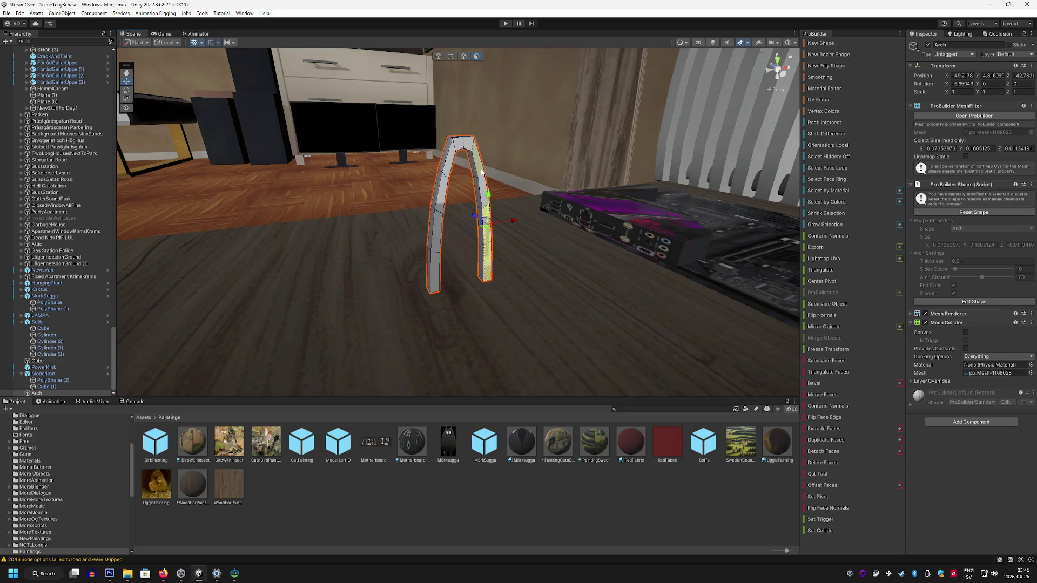
drag(483, 173, 503, 177)
key(g)
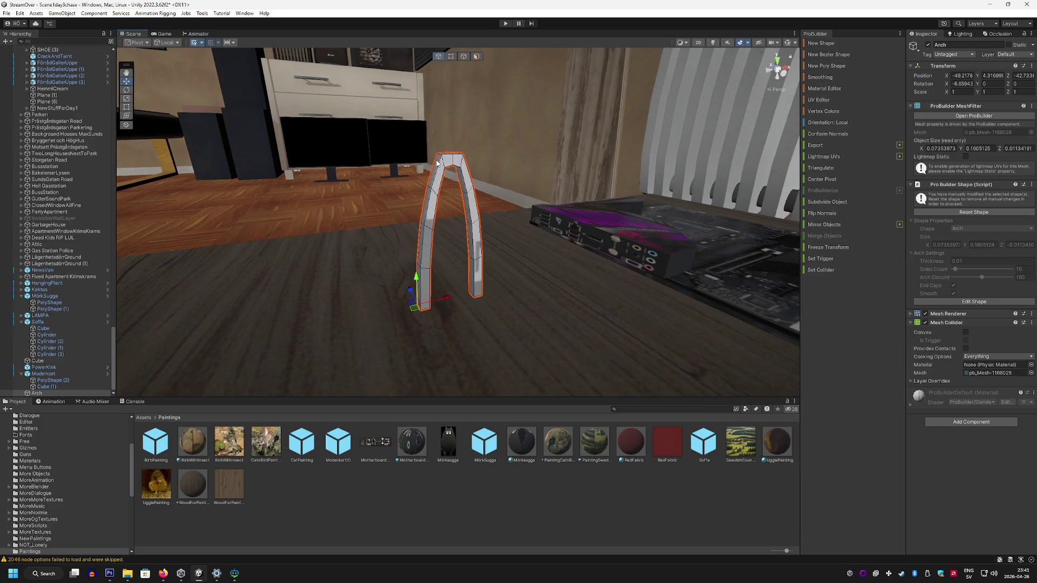
Step: Scale the arch to 0.7 on X, Y and Z
click(971, 92)
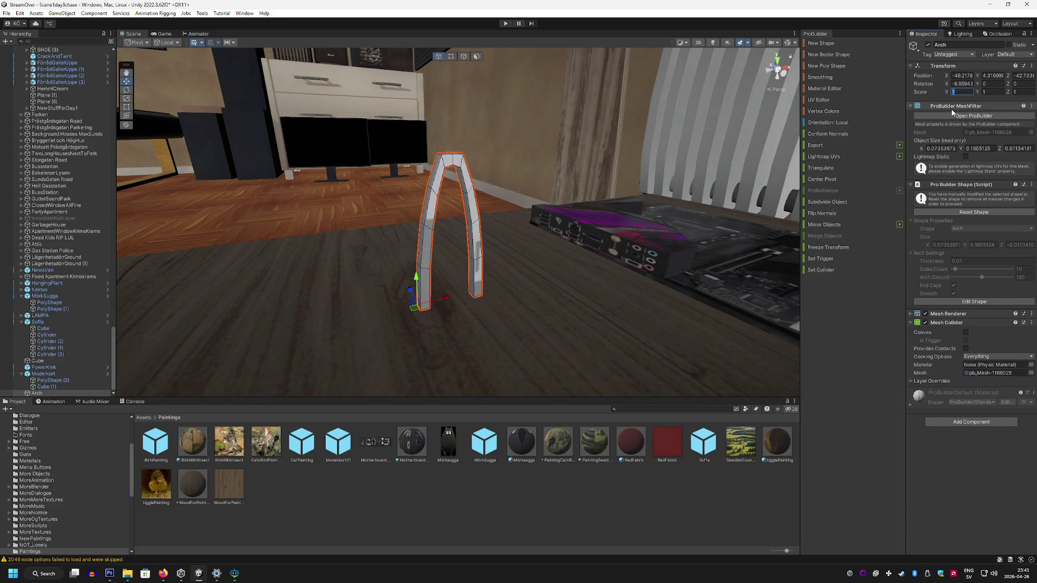
text(0.4)
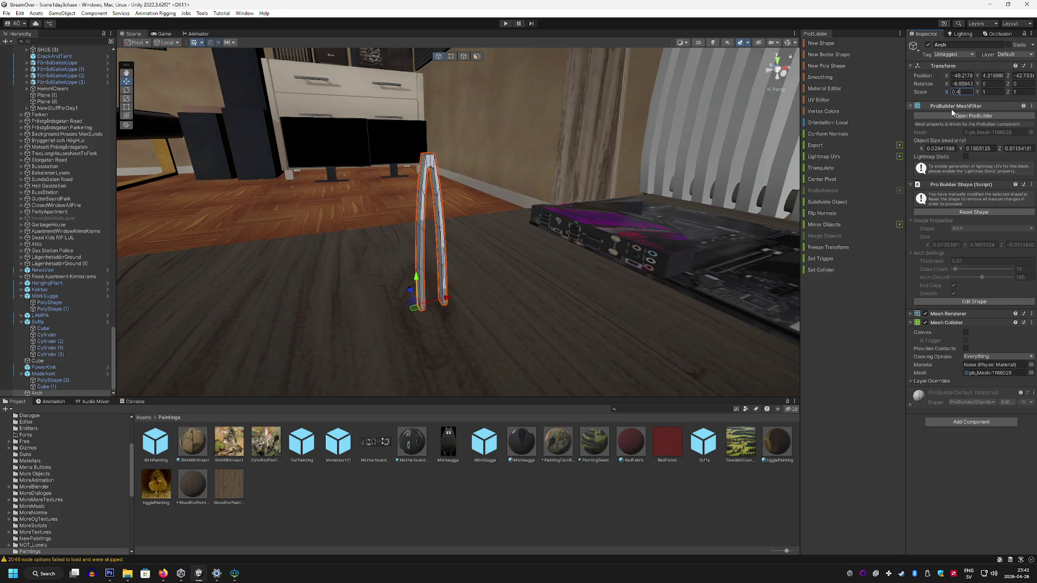
key(BackSpace)
text(7)
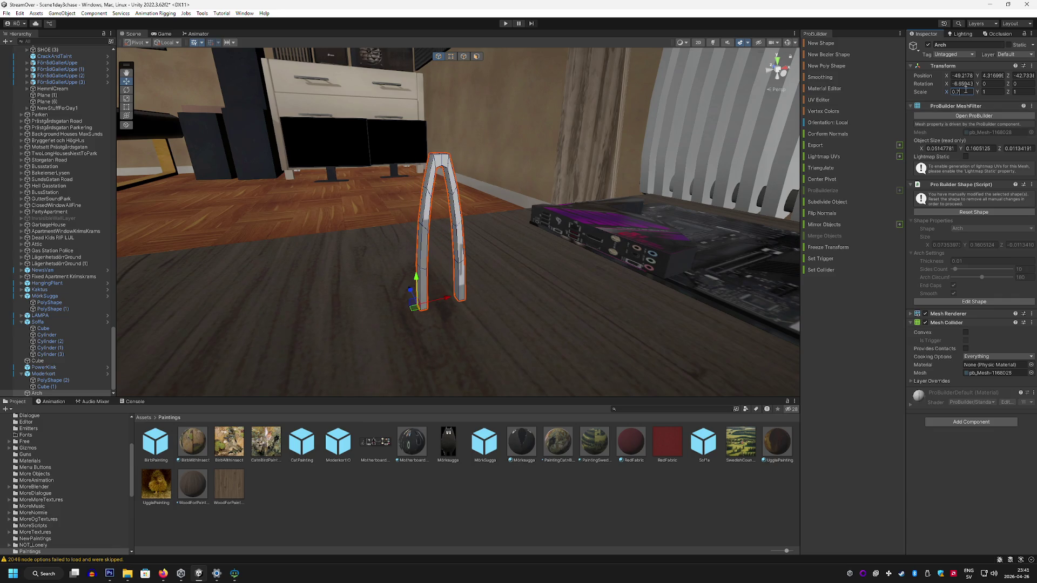
key(Tab)
text(0.7)
key(Tab)
text(0.7)
key(Return)
Step: Delete the arch, pick Cube as the new shape, and switch to Amuse
drag(540, 162, 357, 152)
key(Delete)
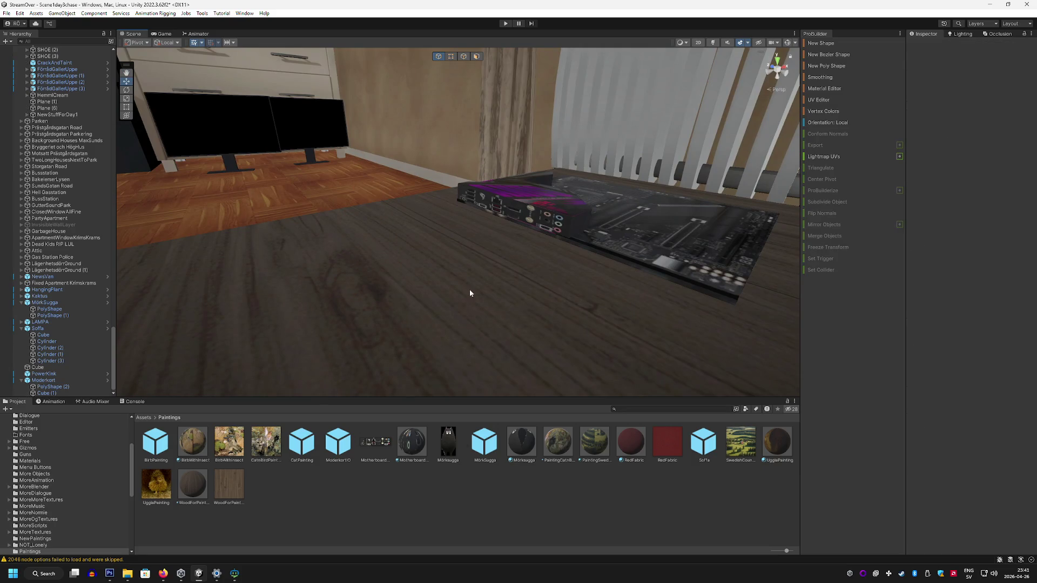
drag(461, 297, 580, 231)
click(825, 42)
mouse_move(511, 238)
mouse_down()
mouse_move(447, 283)
mouse_move(376, 278)
mouse_move(540, 308)
mouse_up()
click(710, 332)
mouse_move(637, 324)
mouse_down()
mouse_move(454, 301)
mouse_move(604, 312)
mouse_move(586, 301)
mouse_move(638, 314)
mouse_up()
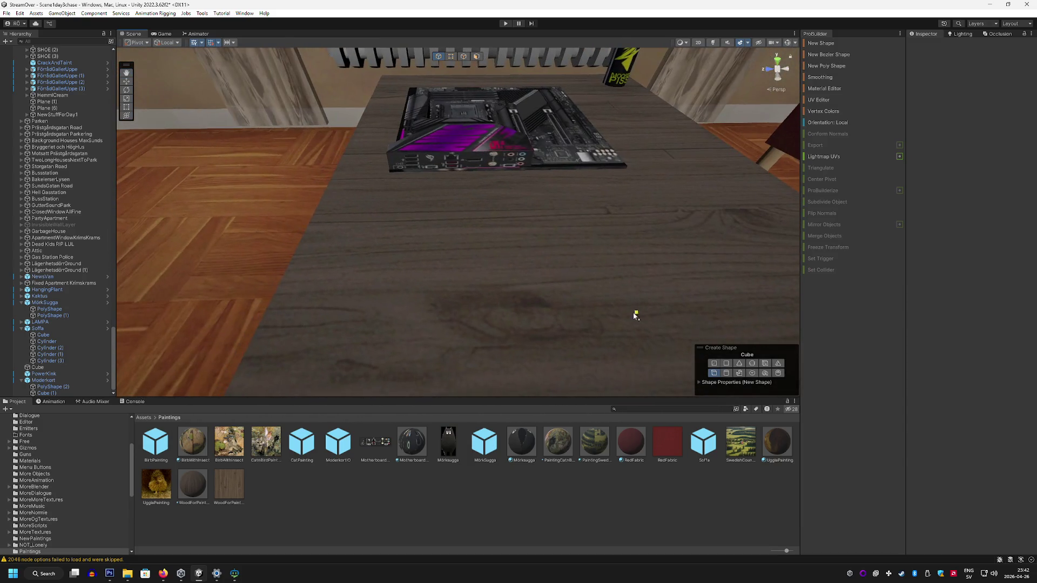
click(234, 573)
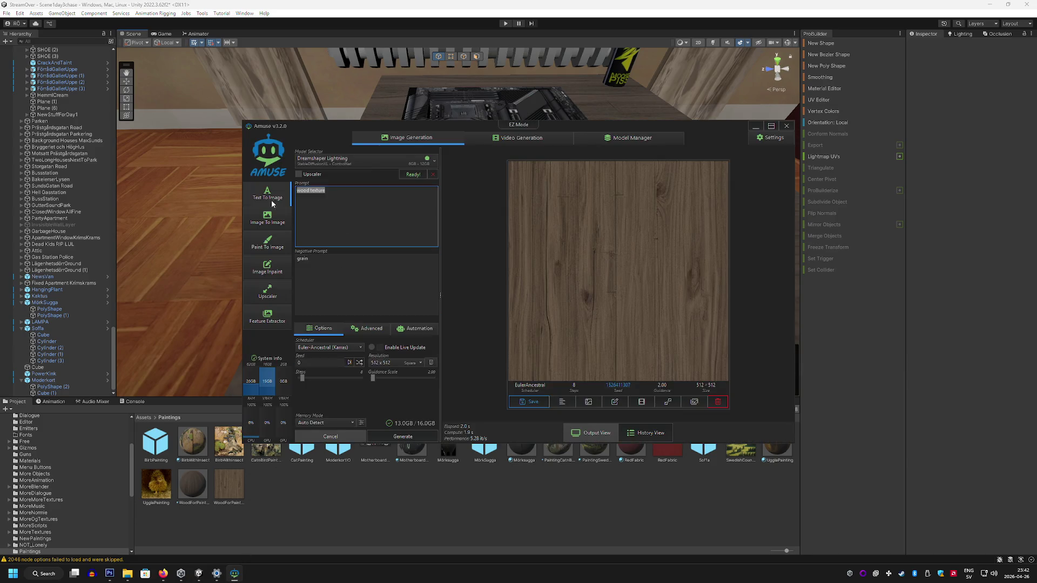
Step: Generate several cooler fin images from the current prompt
text(cpu cooler)
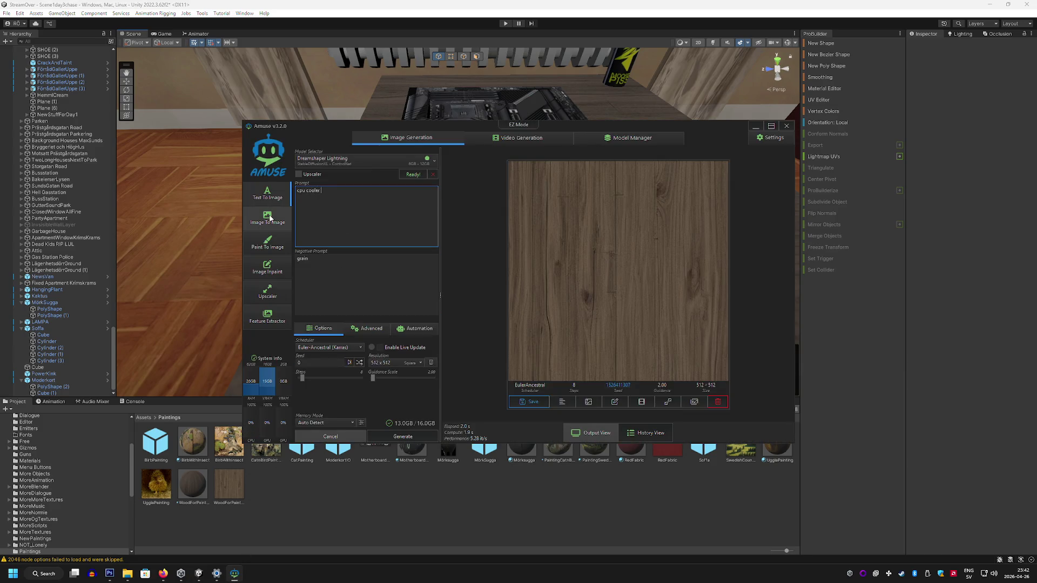
key(ctrl+Return)
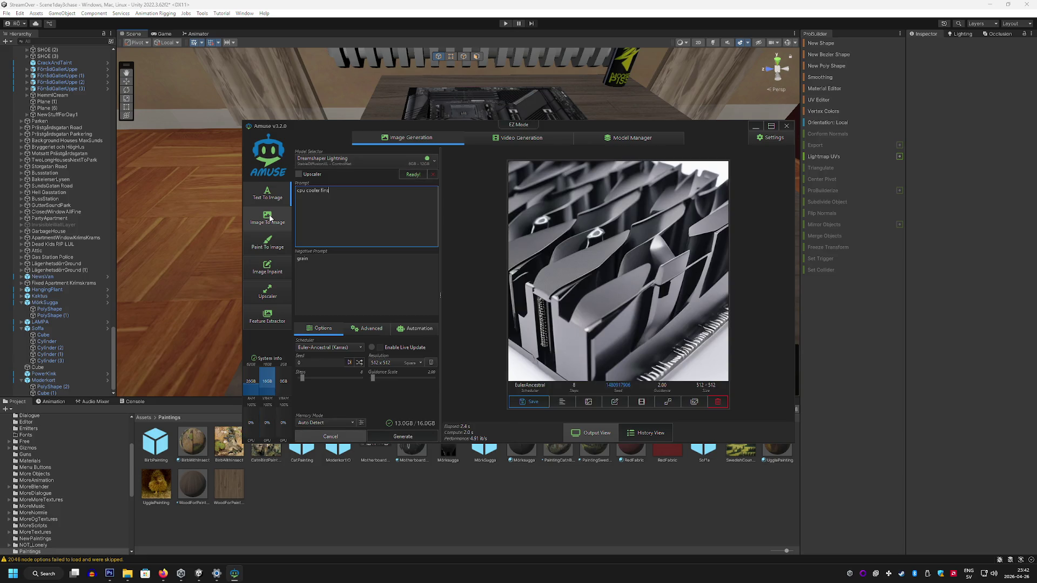
click(400, 438)
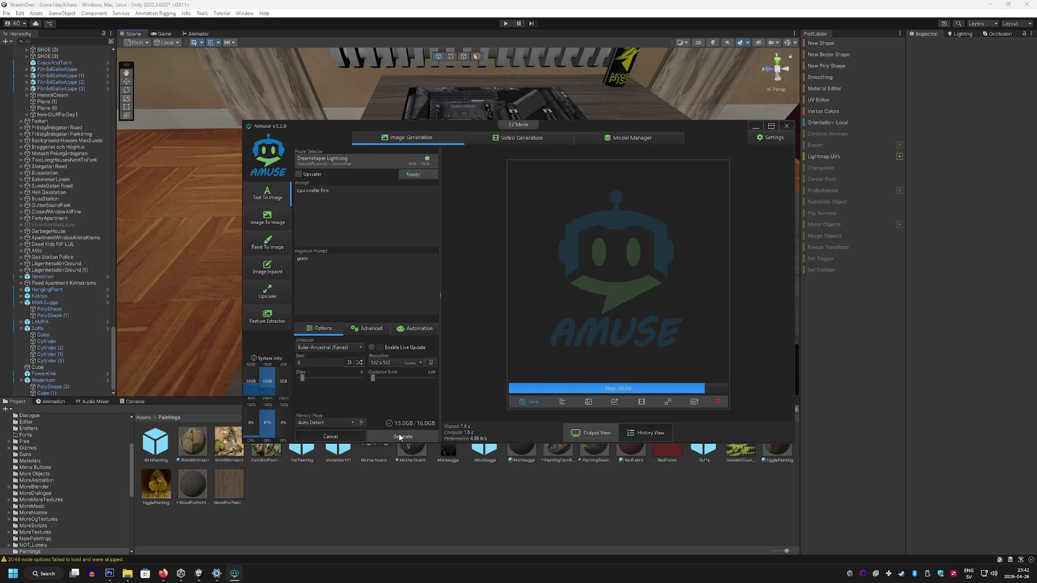
click(404, 438)
Step: Add 'tower' to the prompt and generate several tower cooler variants
click(319, 203)
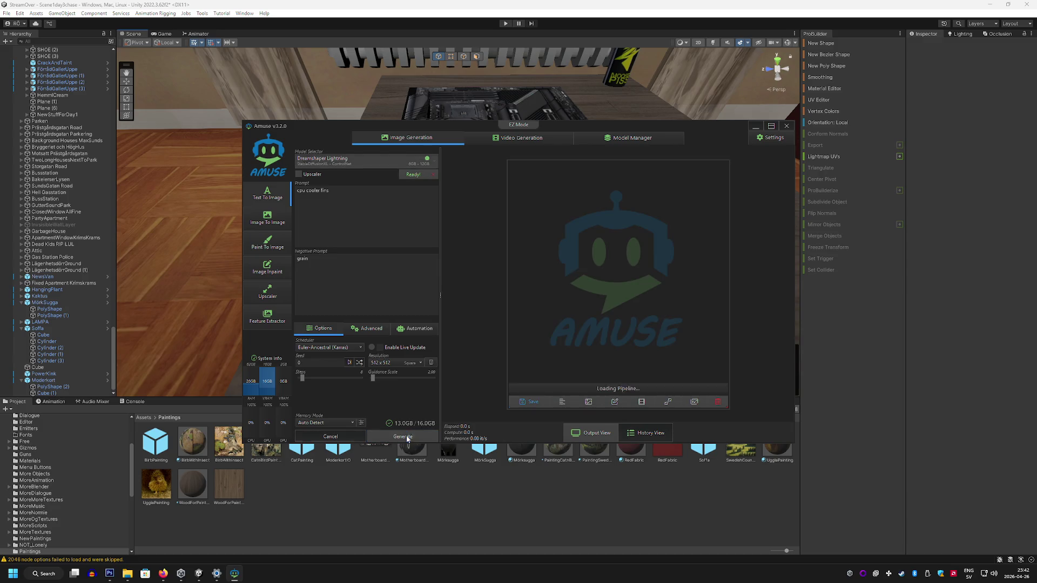
text(tower)
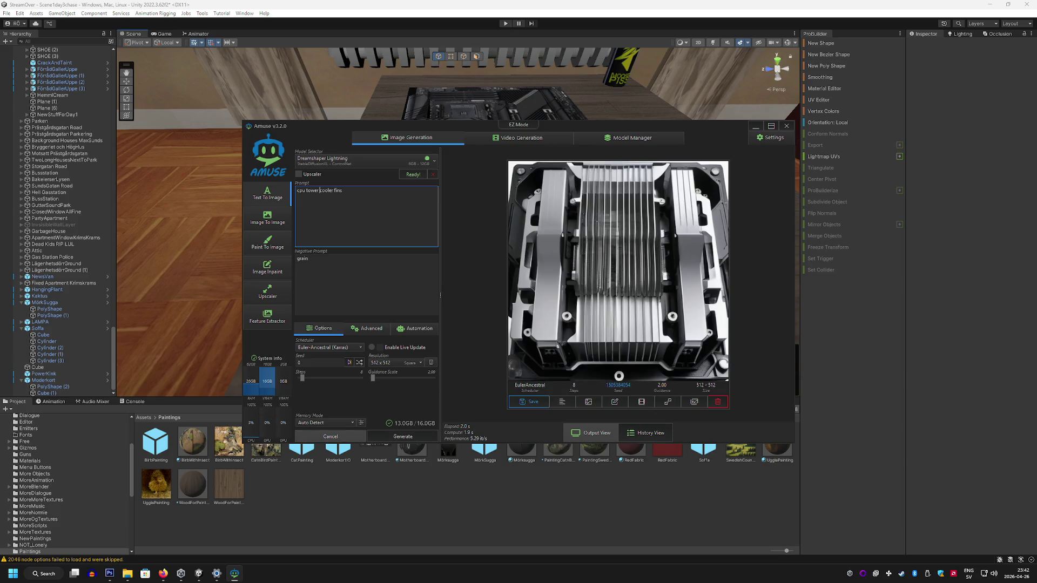
click(390, 435)
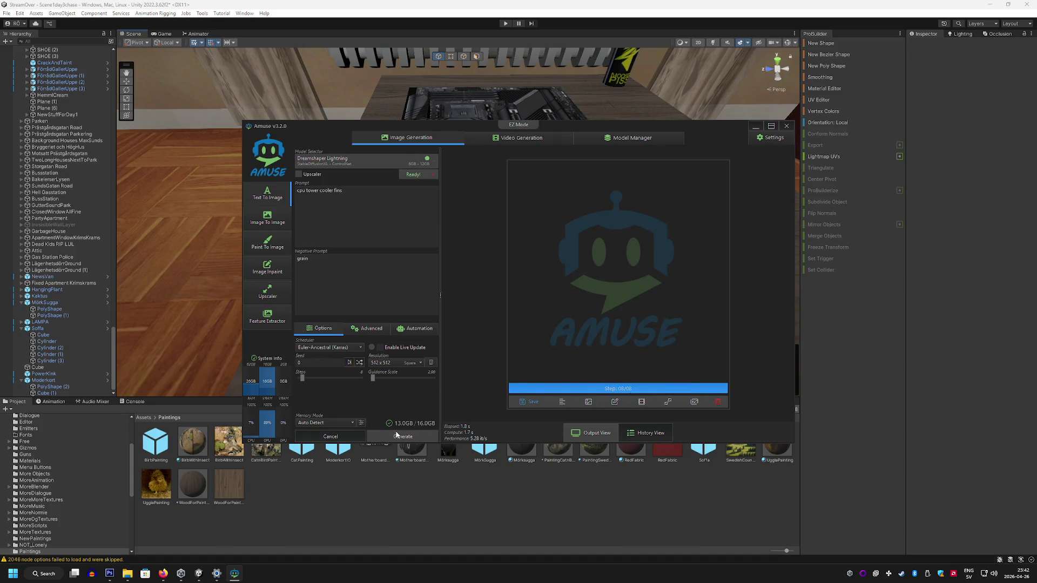
click(397, 435)
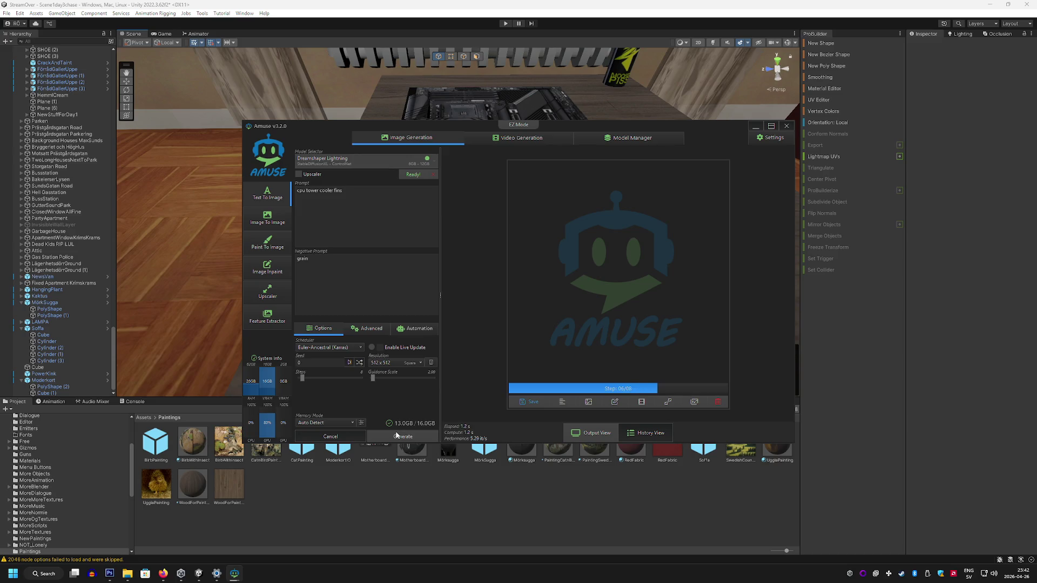
click(397, 435)
click(398, 436)
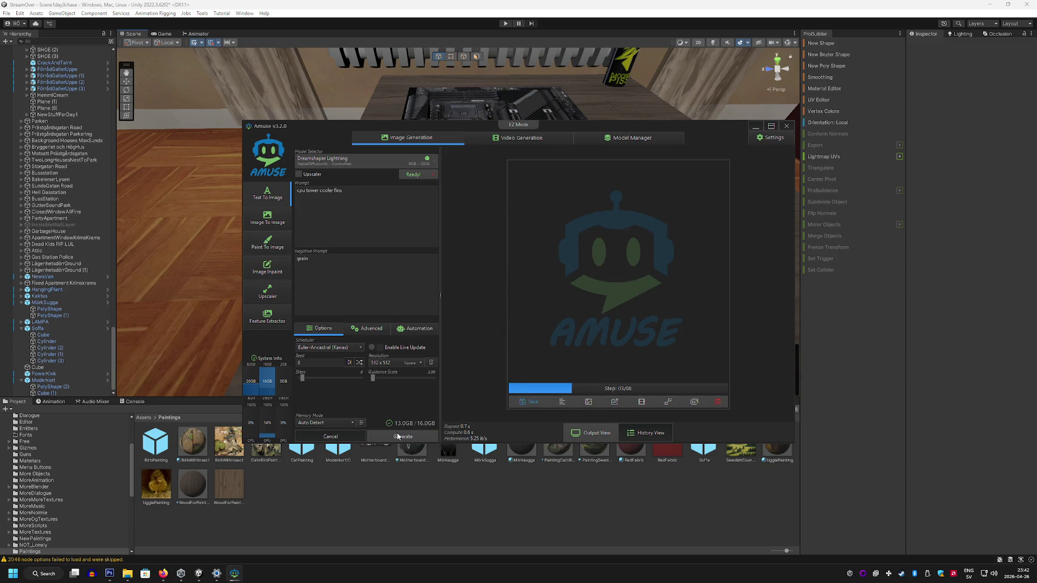
click(397, 436)
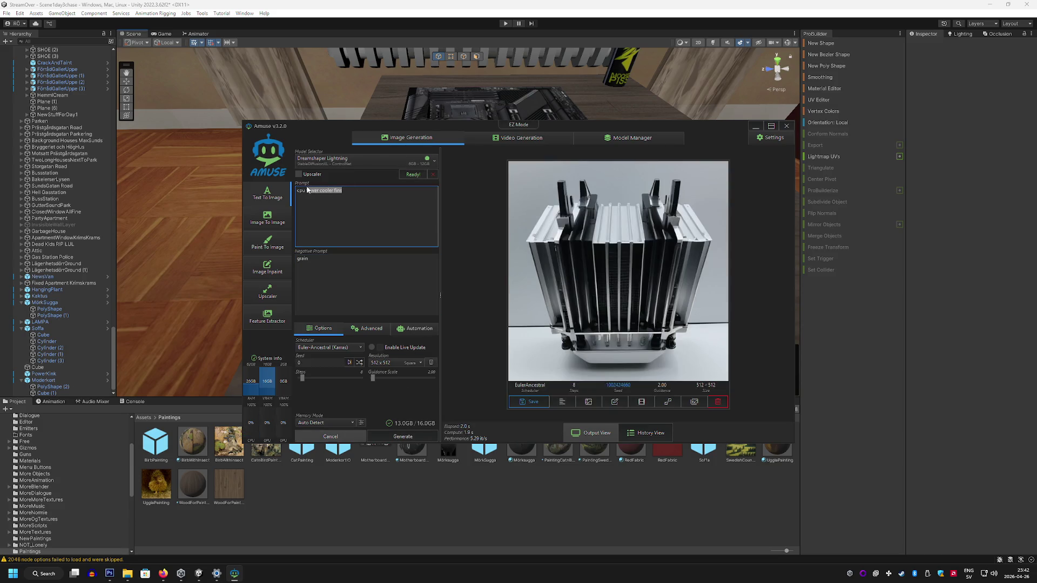
Step: Change the prompt to 'cpu heatsink cooler', generate, and show the Automation settings
text(h)
text(ler)
key(Return)
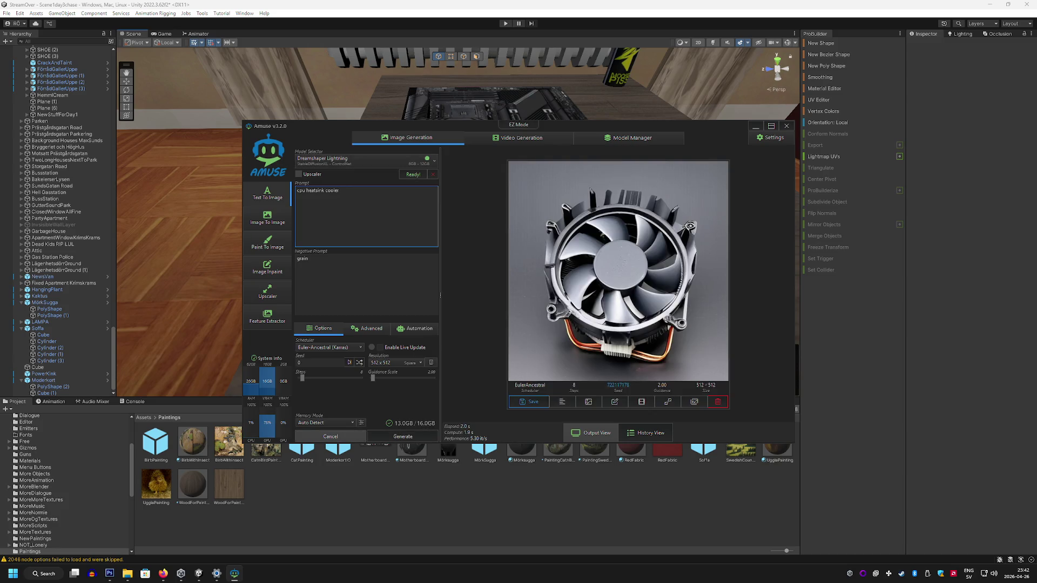
mouse_move(403, 427)
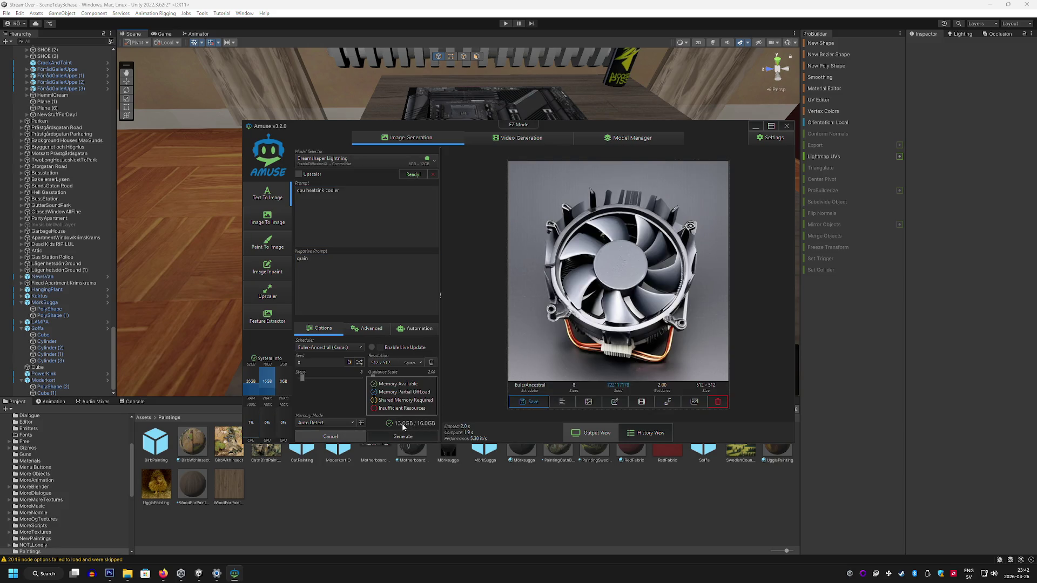
click(426, 331)
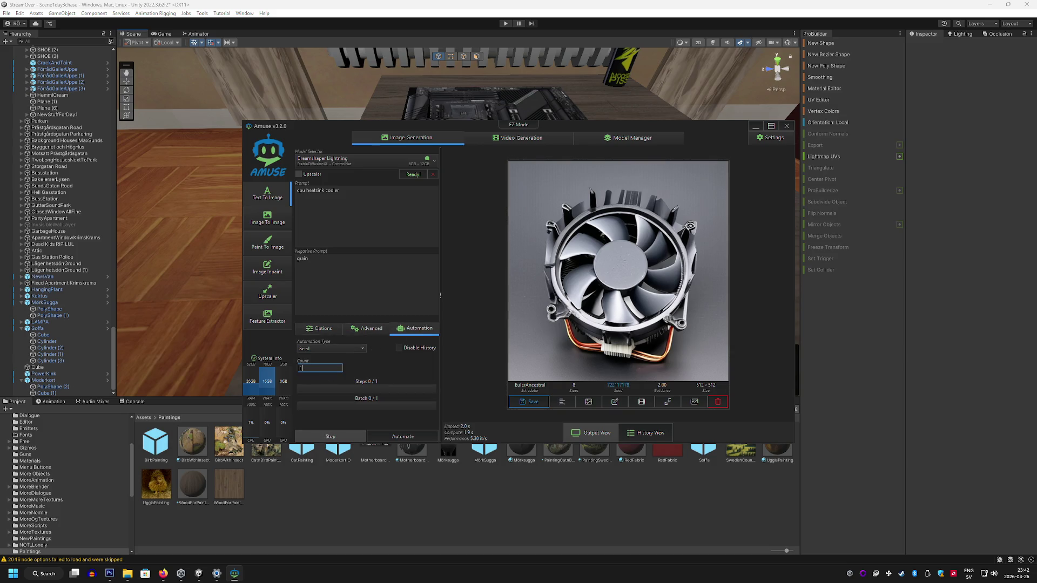
text(0)
Step: Run 10-image automated seed batches of CPU cooler variants, restarting the run twice
click(412, 436)
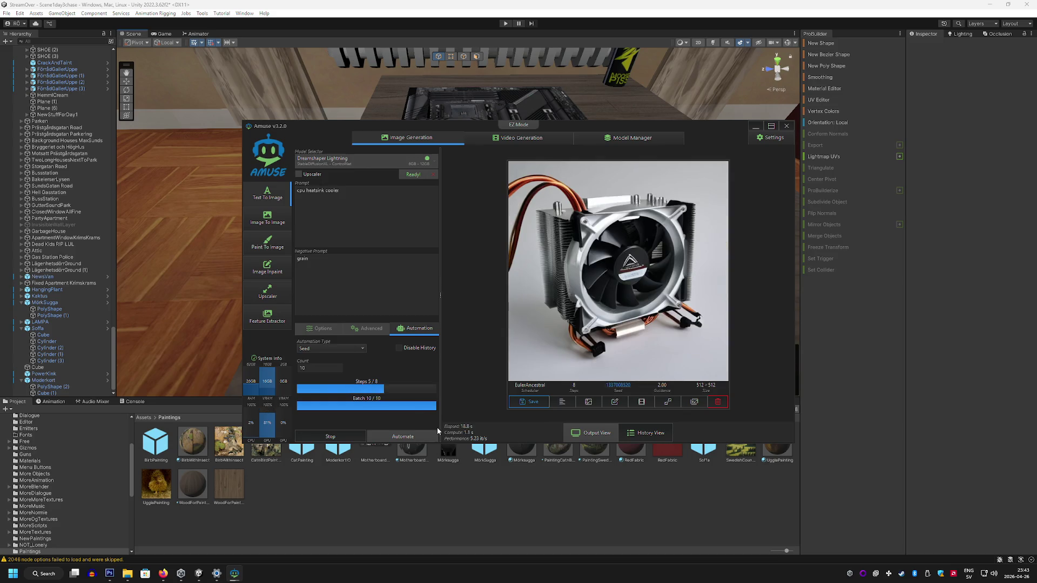
click(418, 437)
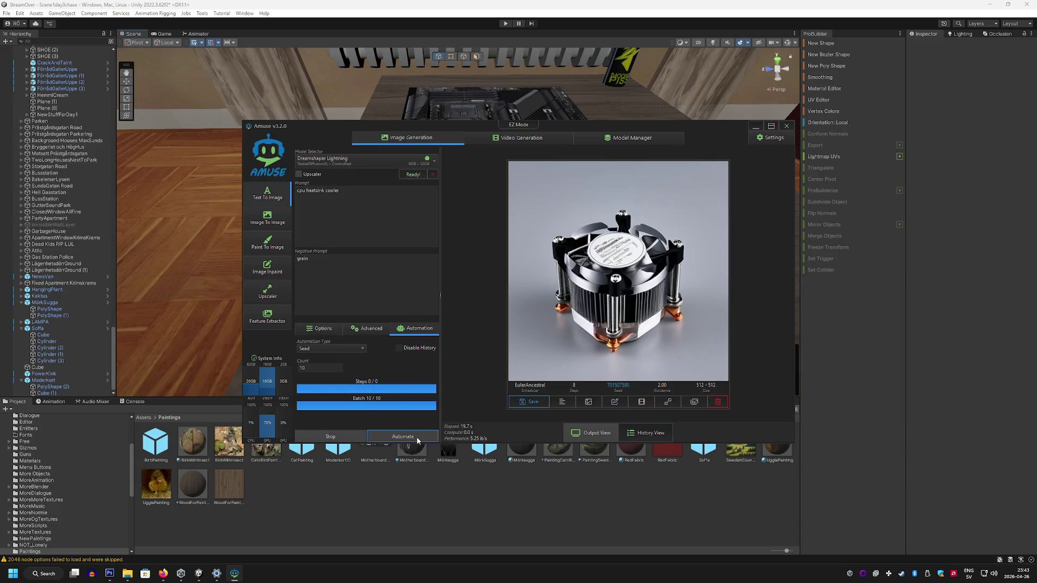
click(416, 438)
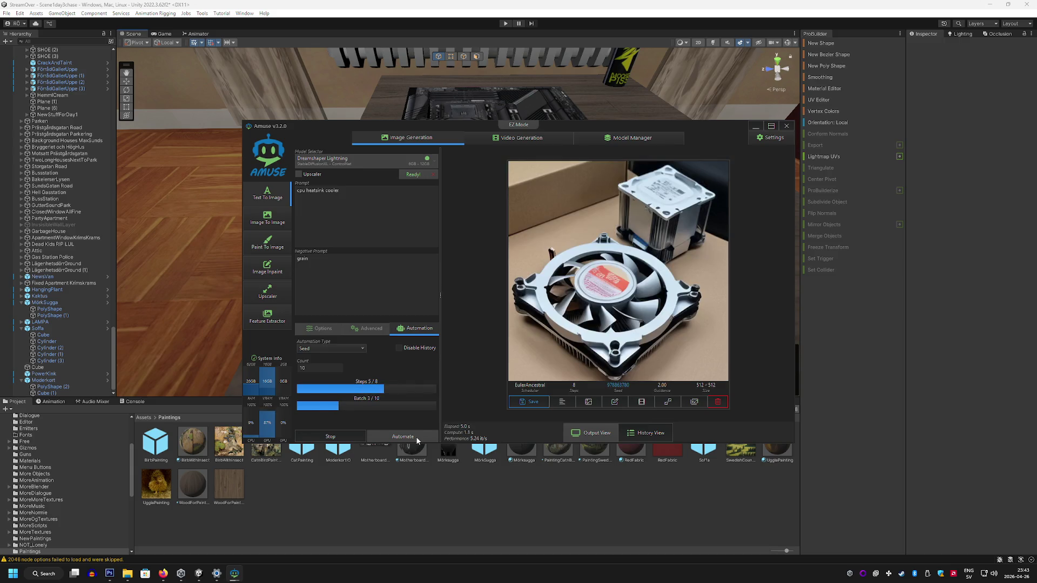
Step: Replace the negative prompt with 'fan' and restart the 10-image automated batch
double_click(302, 259)
text(fan)
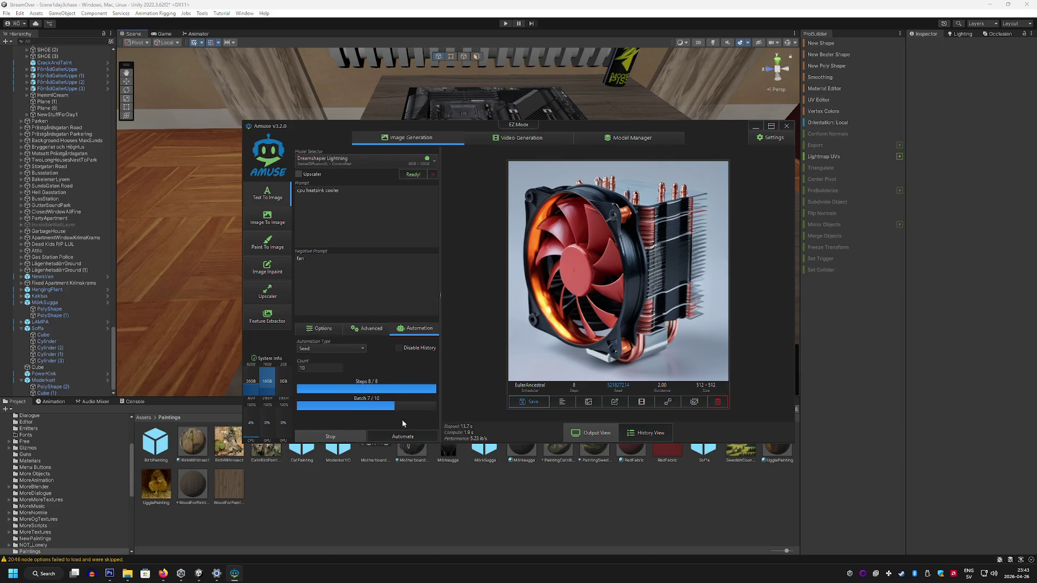
click(407, 437)
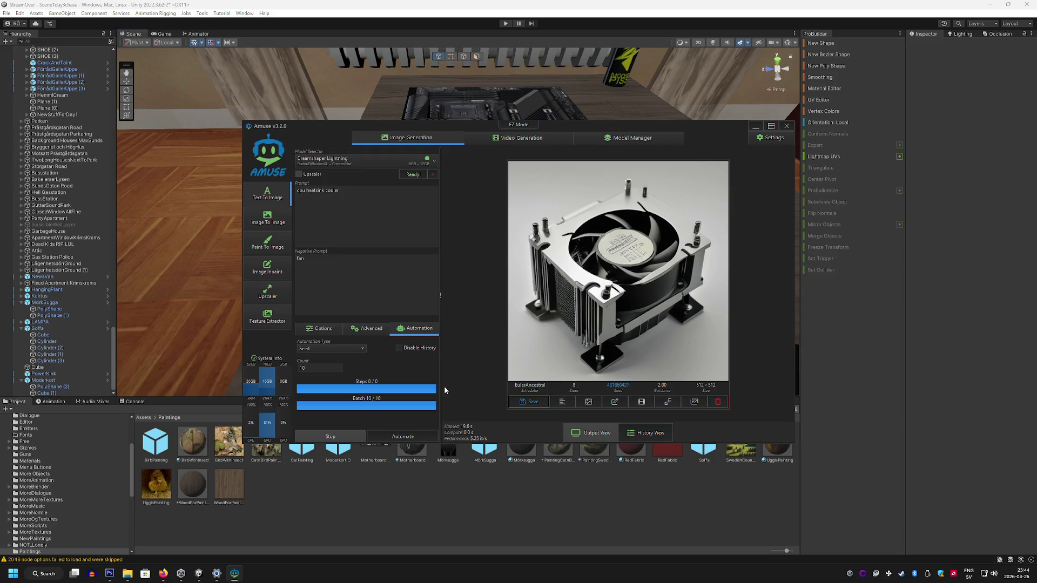
Step: Search Google Images for 'noctua heatsink'
click(163, 574)
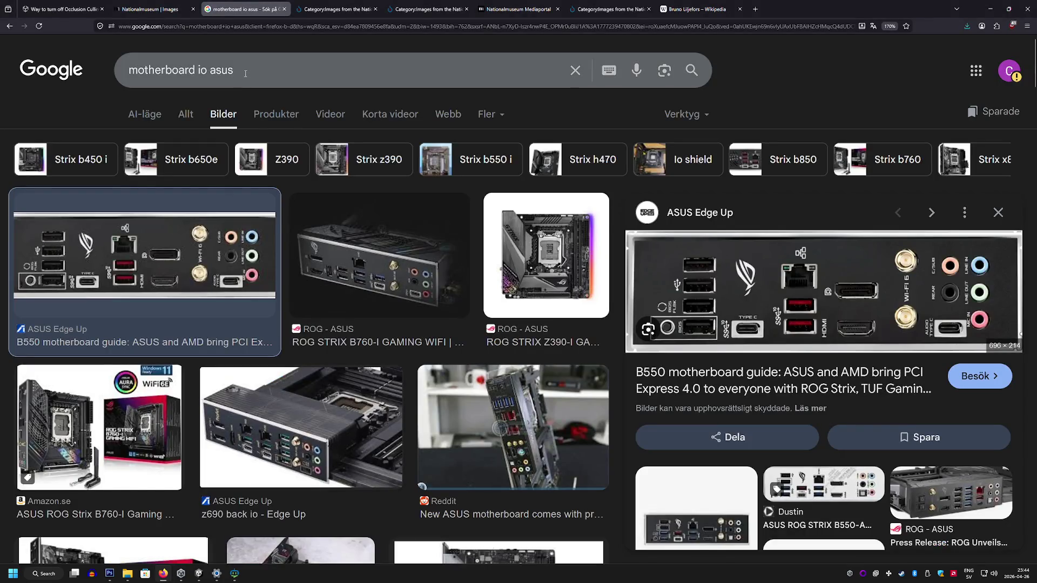
triple_click(245, 75)
key(BackSpace)
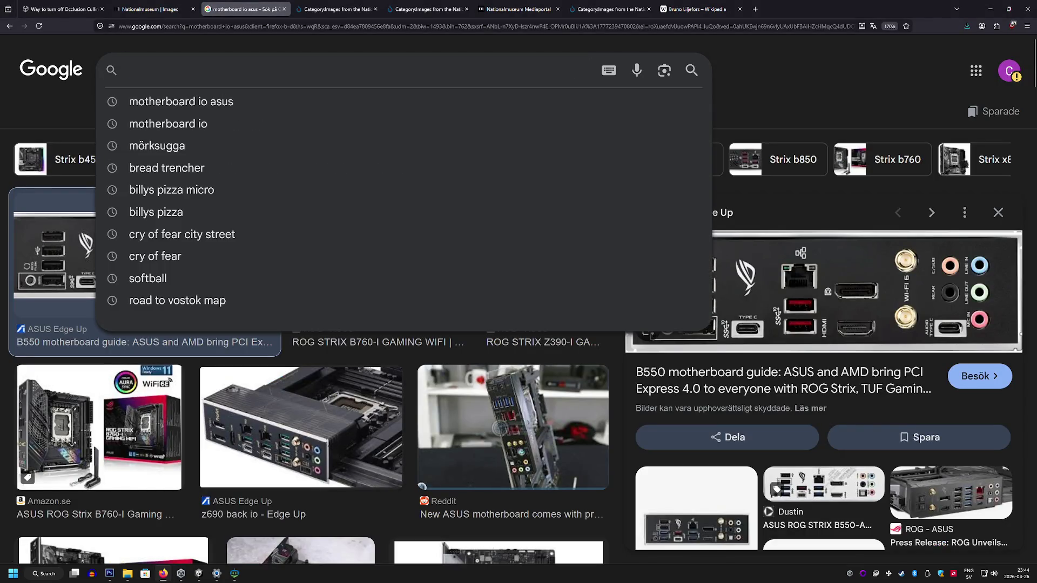
text(noctua heatink)
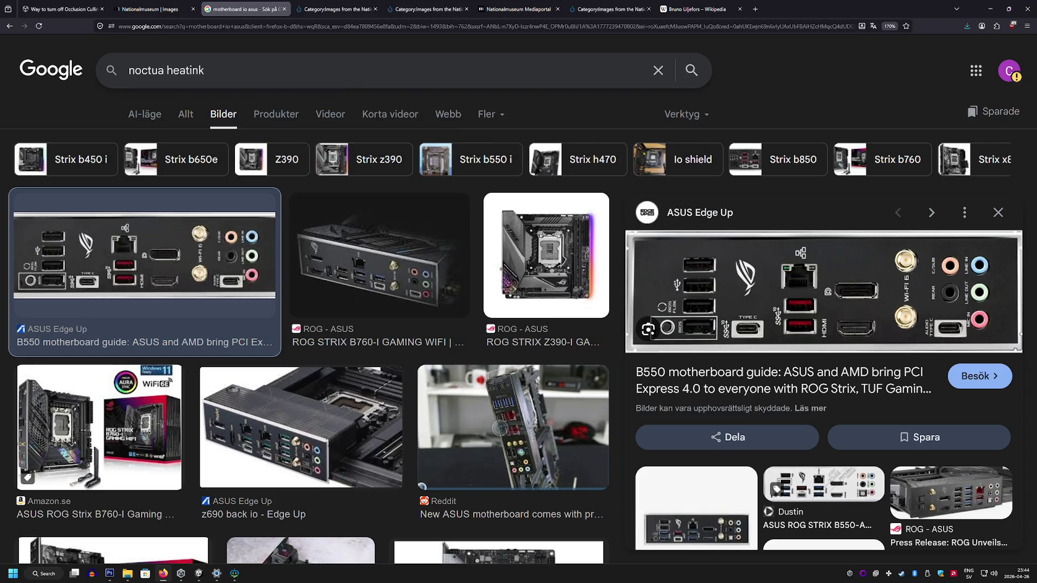
key(BackSpace)
key(BackSpace)
key(BackSpace)
text(sink)
key(Return)
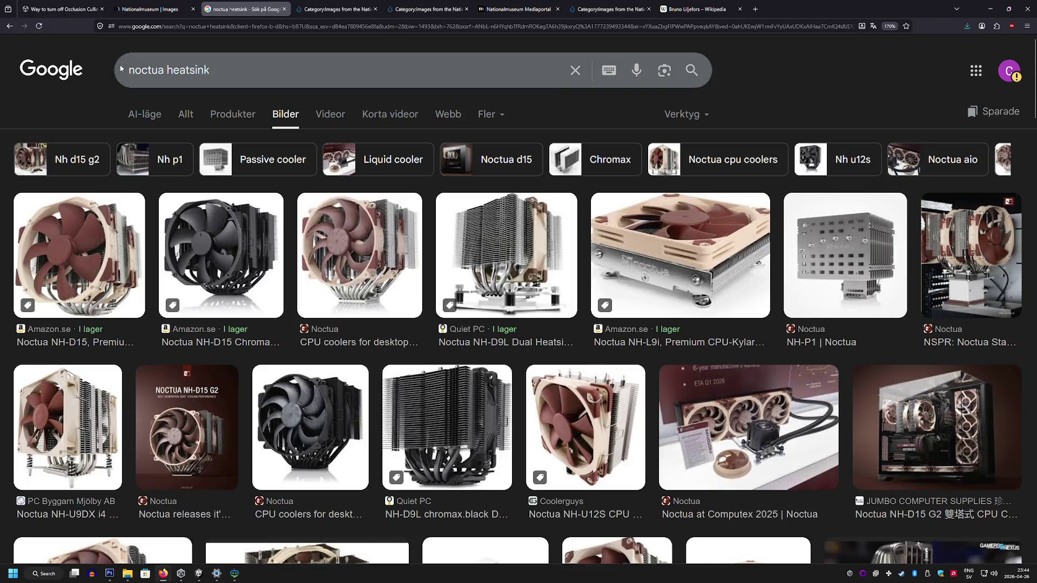
scroll(356, 410, down, 3)
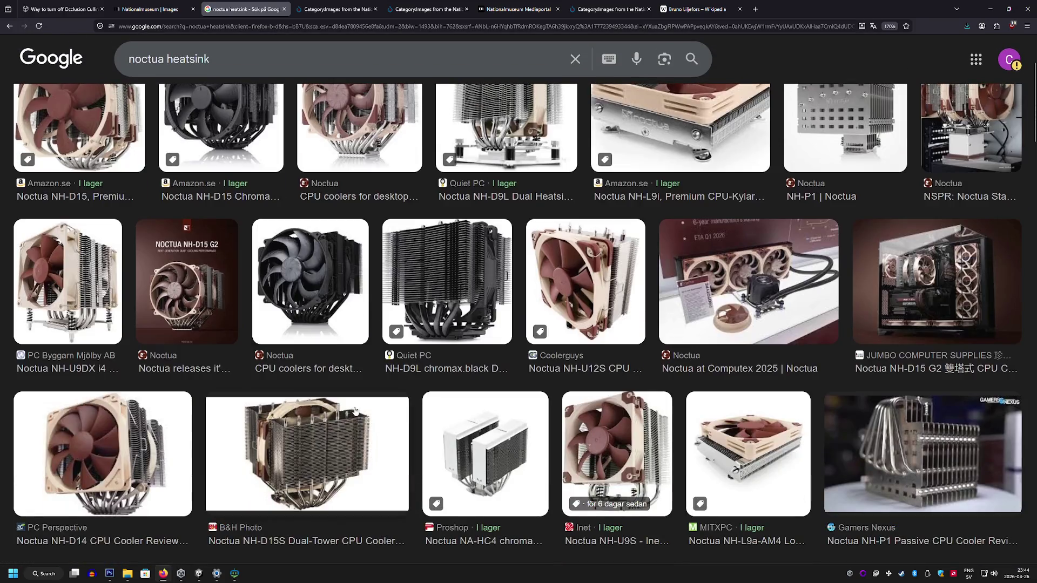
scroll(356, 408, down, 6)
scroll(394, 175, up, 10)
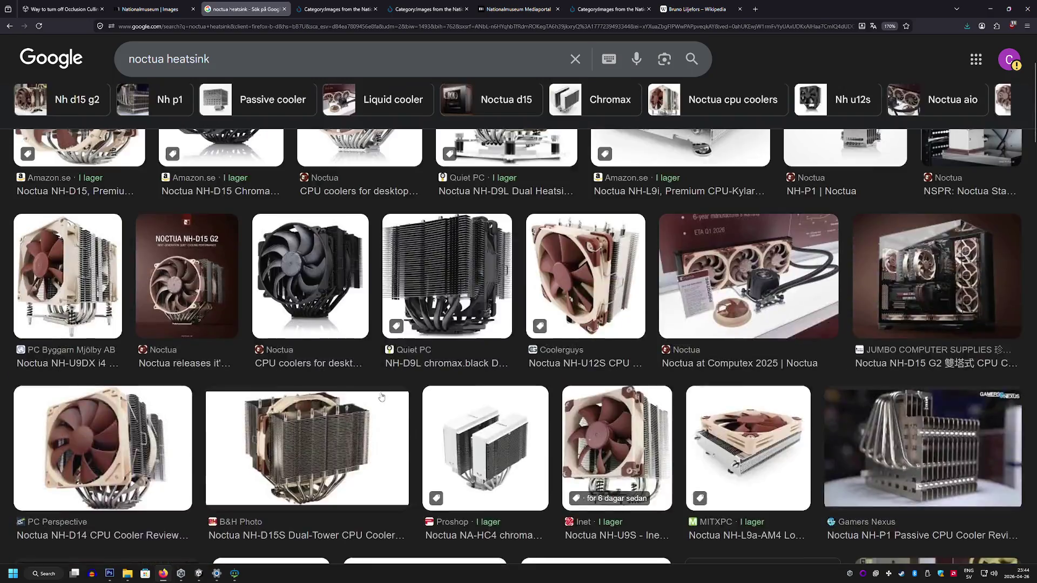
Step: Refine the search to 'noctua heatsink side' and copy the NH-D15S side-view image
click(314, 69)
text(side)
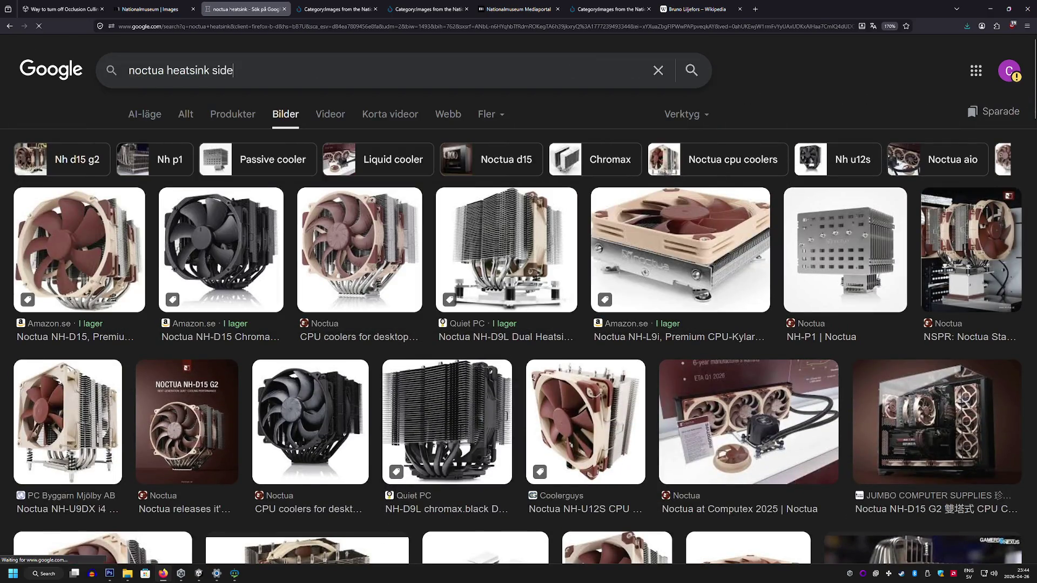
key(Return)
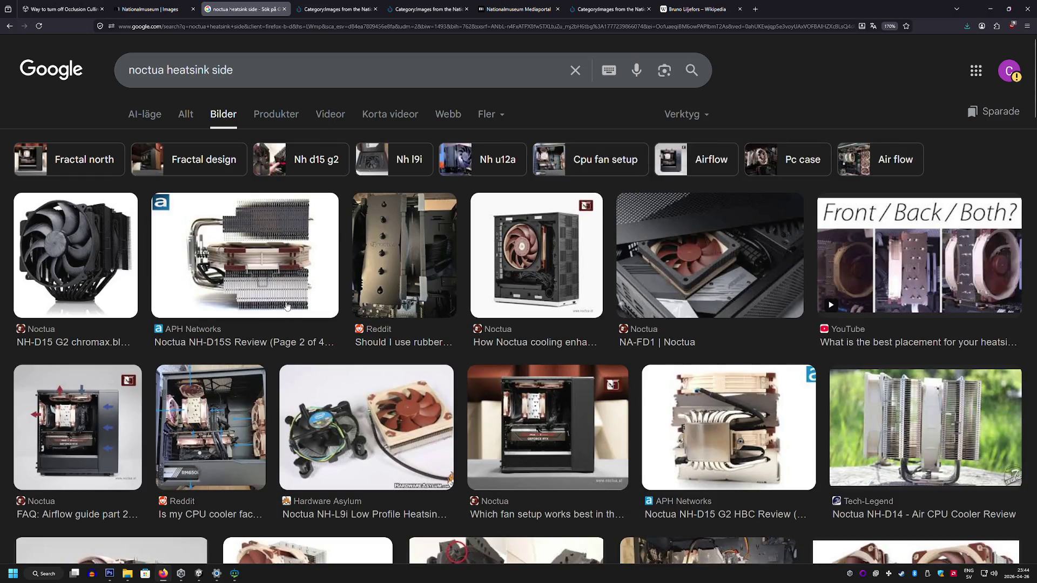
scroll(278, 301, down, 6)
scroll(271, 296, up, 5)
click(265, 228)
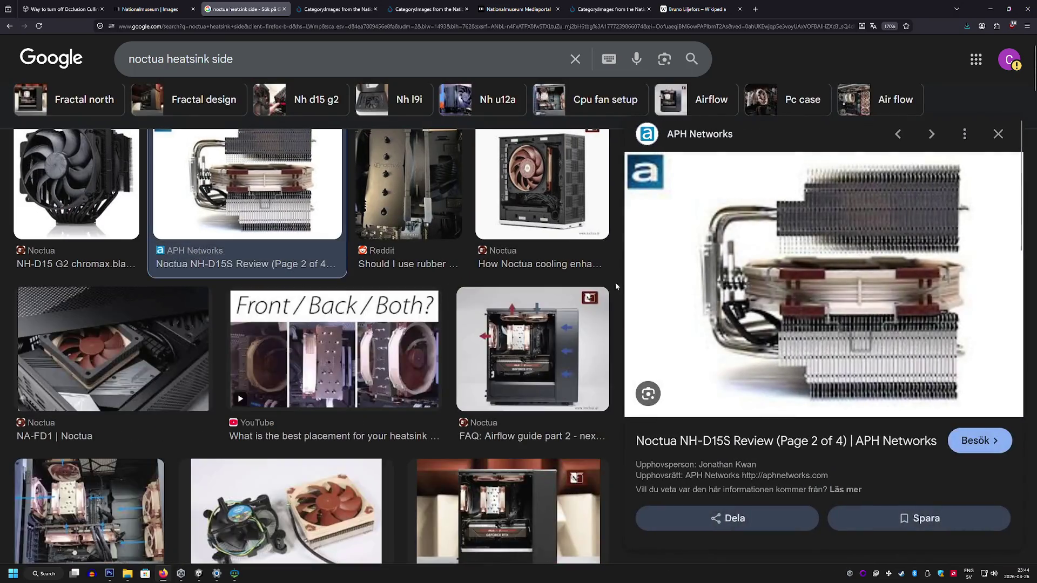
right_click(887, 363)
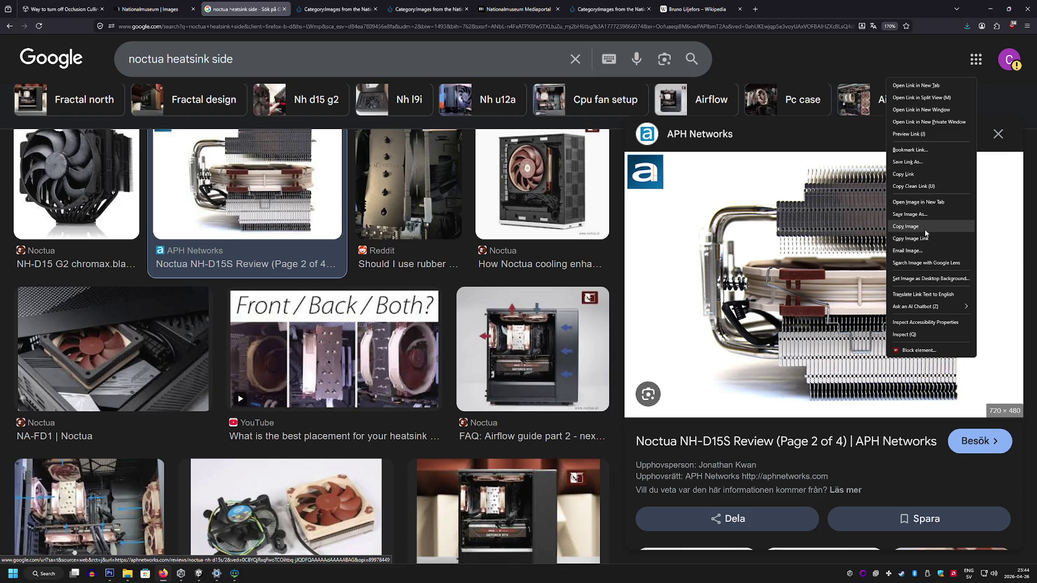
click(925, 227)
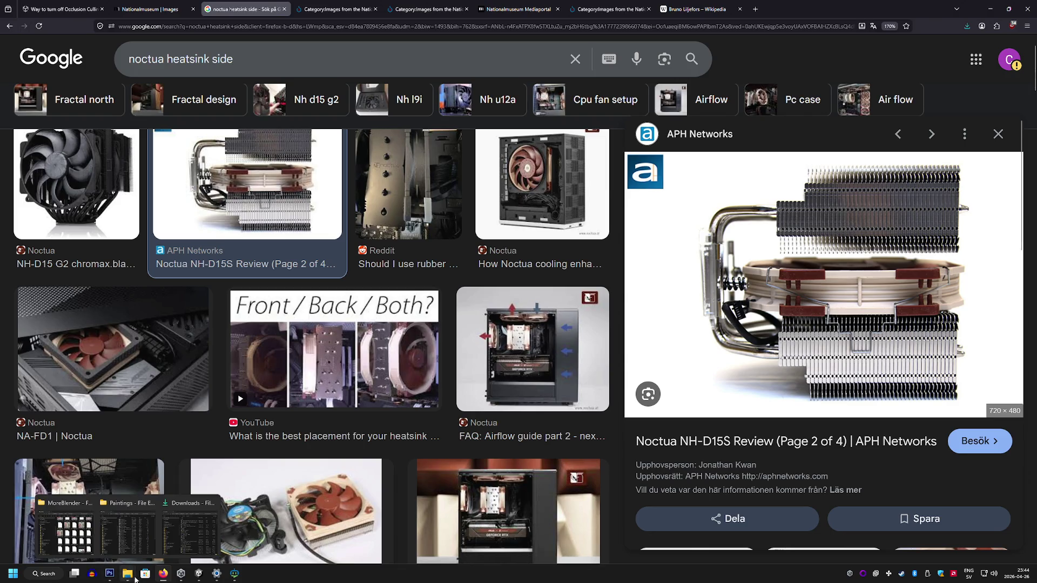
click(109, 574)
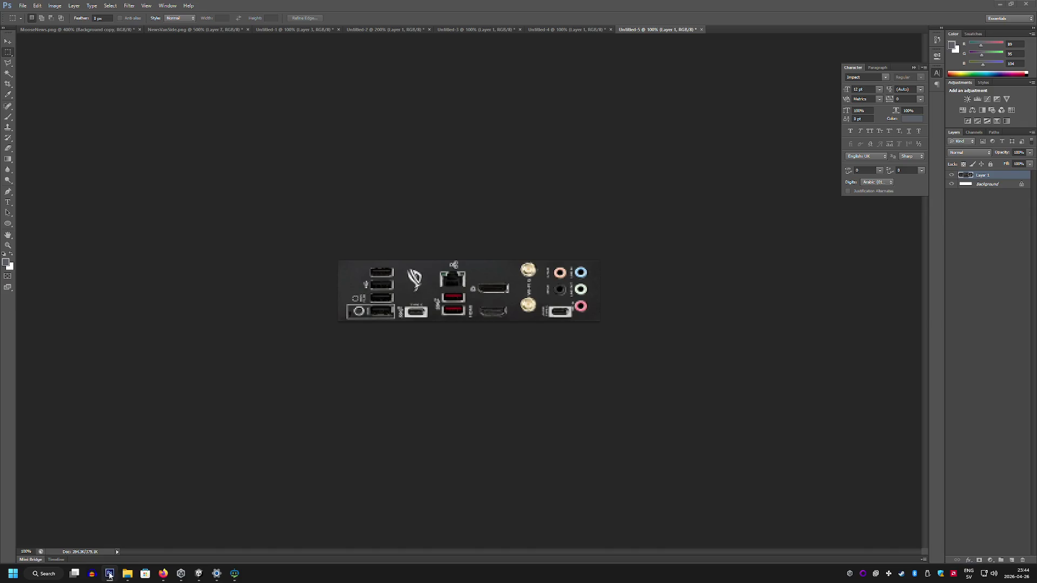
Step: Paste the cooler photo into a new document and marquee-select the top heatsink fins
click(22, 5)
click(30, 13)
click(589, 163)
key(ctrl+v)
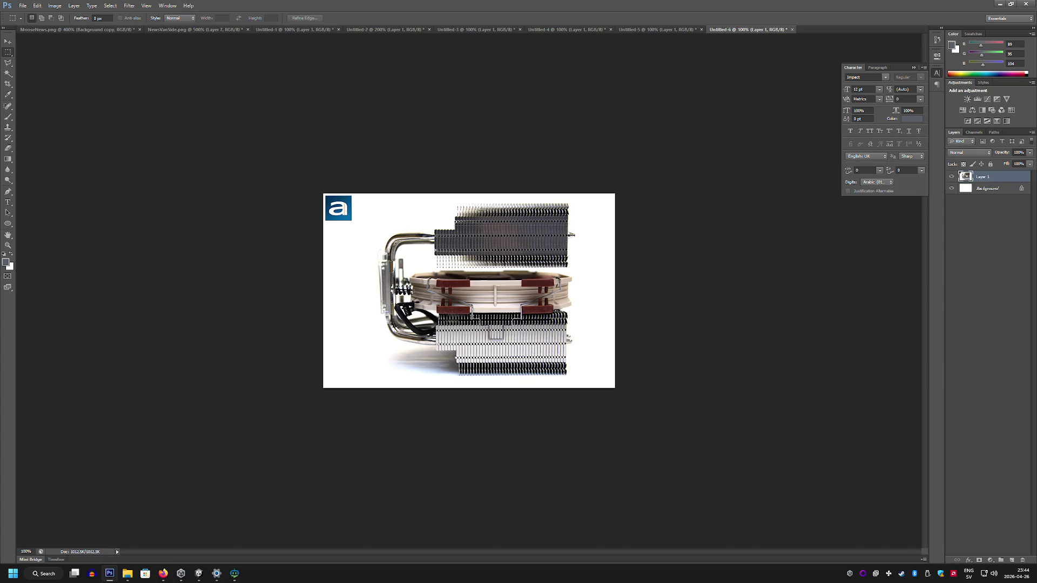
mouse_move(475, 204)
mouse_down()
mouse_move(509, 247)
mouse_move(565, 267)
mouse_up()
drag(499, 206, 569, 267)
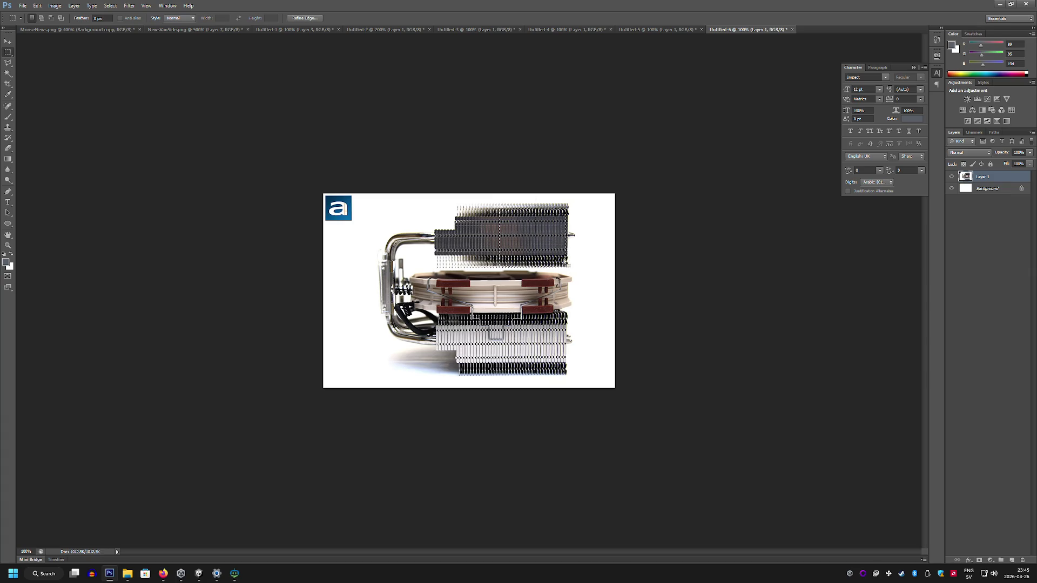
Step: Start another new document with its width set to 256 pixels
click(23, 5)
click(33, 14)
double_click(492, 195)
text(256)
key(Tab)
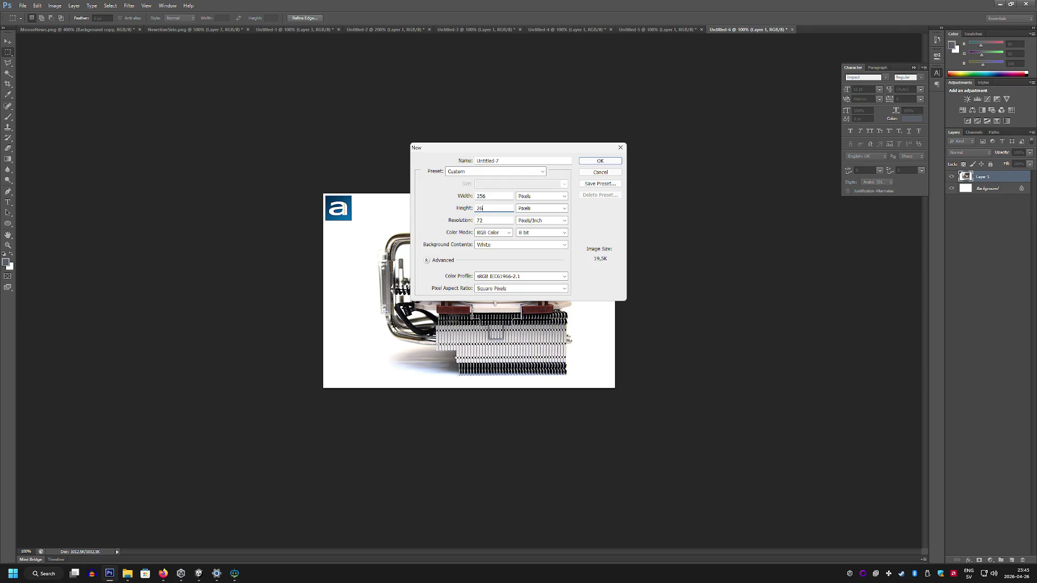
Step: Make the document 256×256, then paste the fins, rotate them 90° and stretch them to fill the canvas
text(6)
key(Return)
key(ctrl+v)
key(ctrl+t)
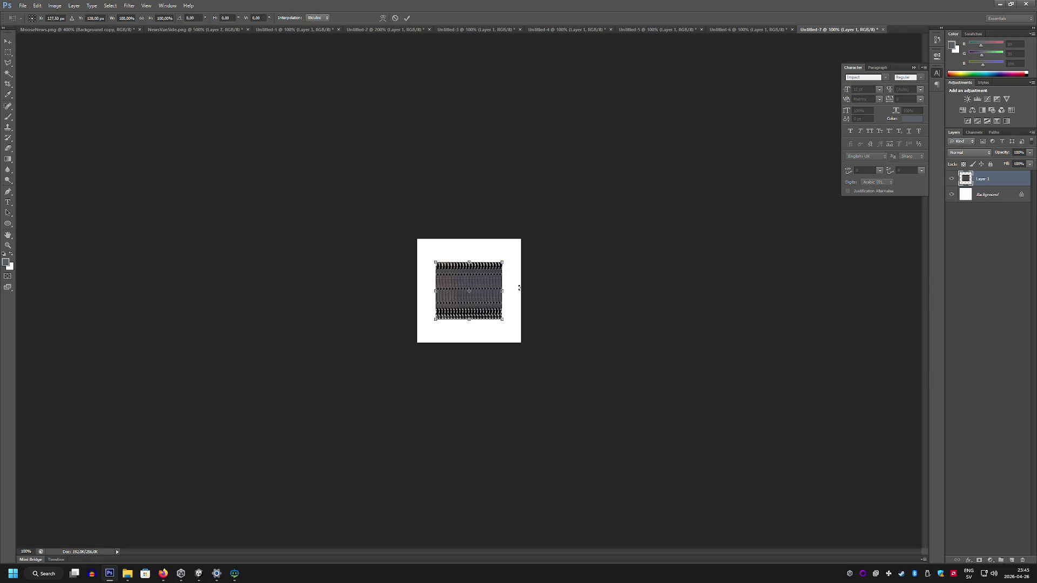
mouse_move(543, 335)
mouse_down()
mouse_move(558, 252)
mouse_move(527, 183)
mouse_up()
drag(482, 294, 458, 312)
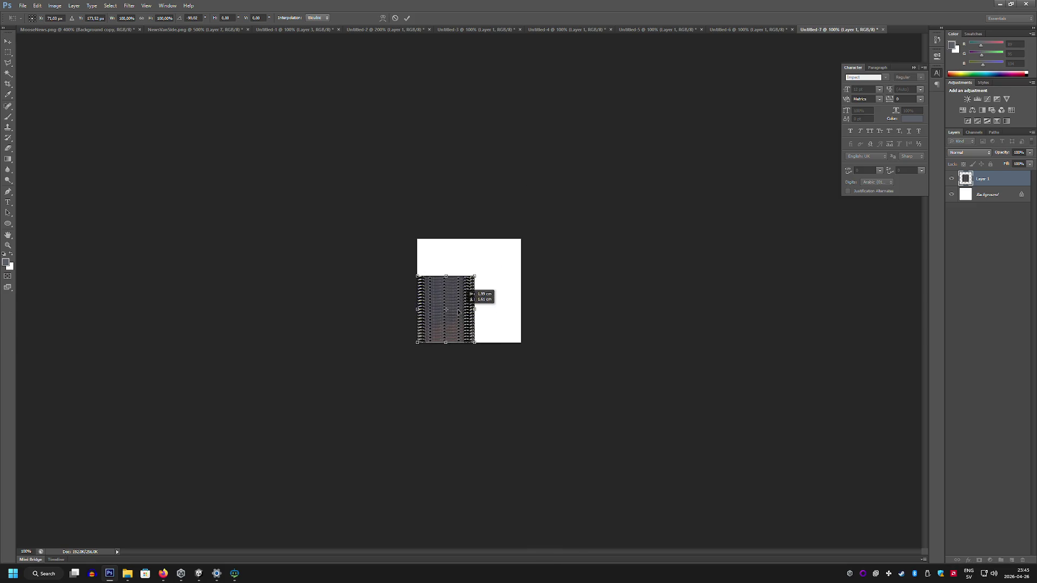
drag(474, 275, 522, 238)
drag(475, 345, 521, 346)
drag(418, 277, 418, 240)
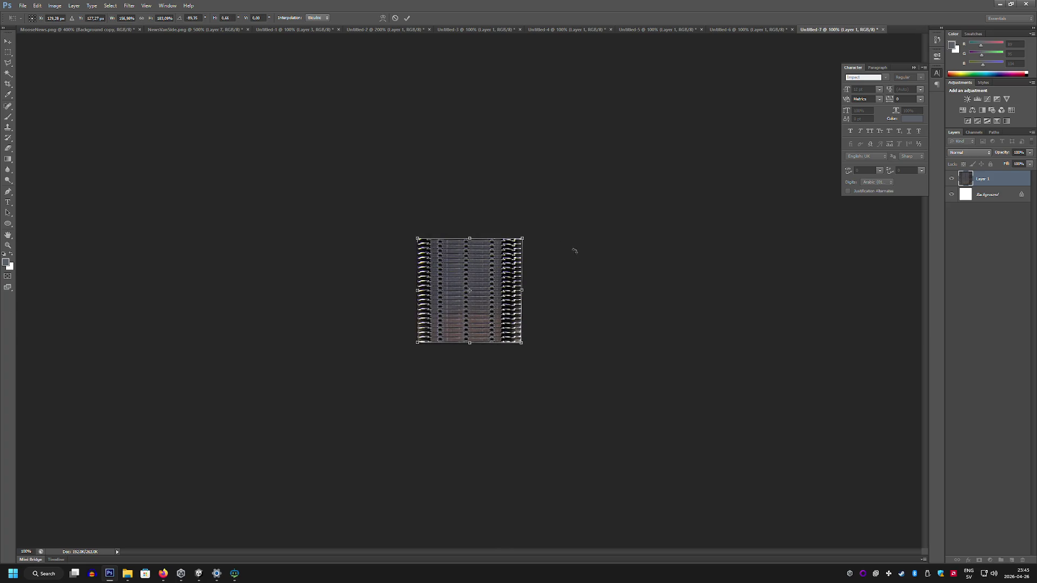
key(Return)
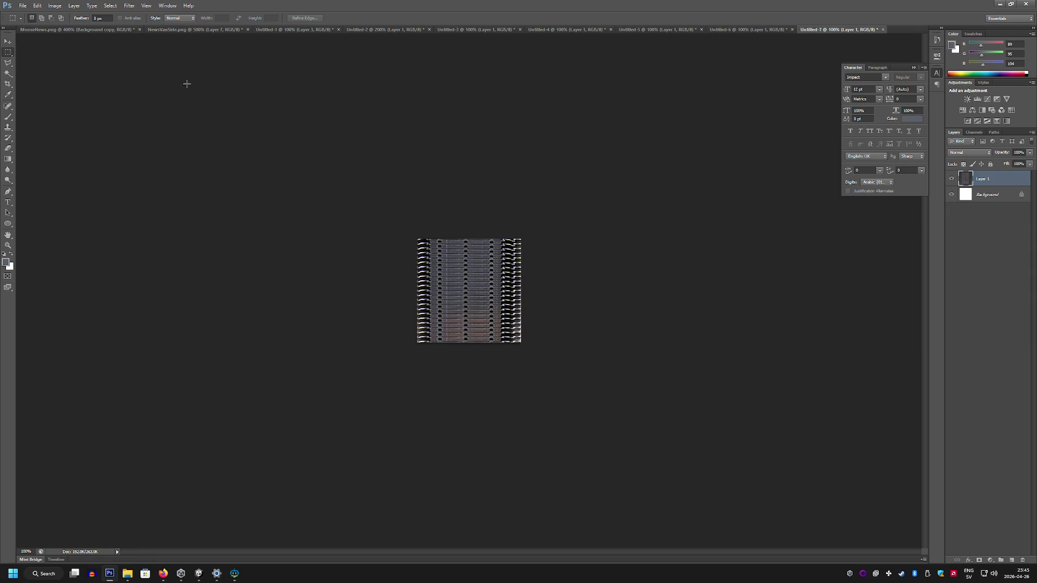
Step: Save the fins image for web as PNG-24 named 'Heatsink' in the Paintings folder
click(26, 6)
click(75, 118)
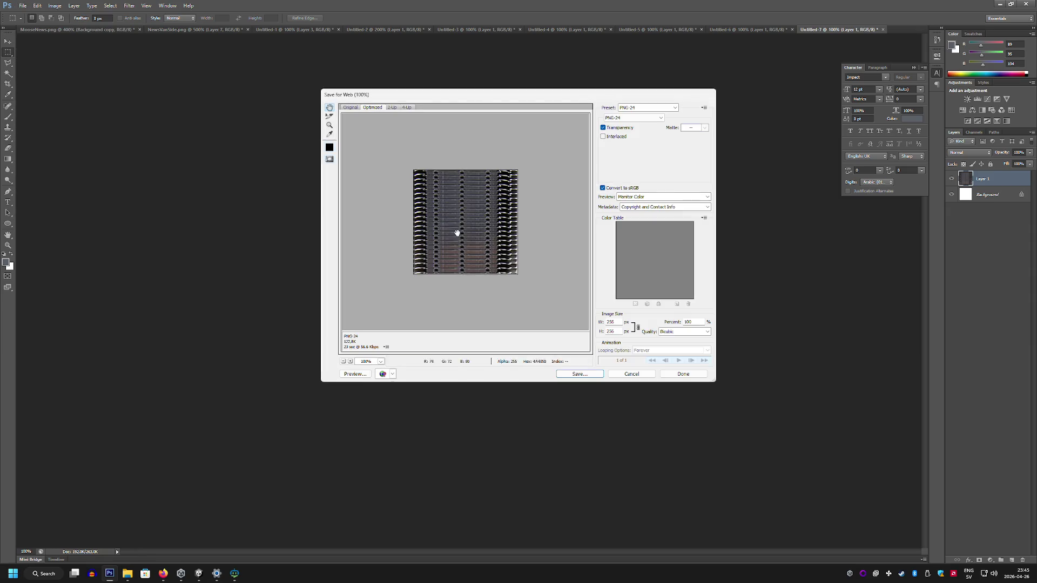
click(580, 373)
text(Rostank)
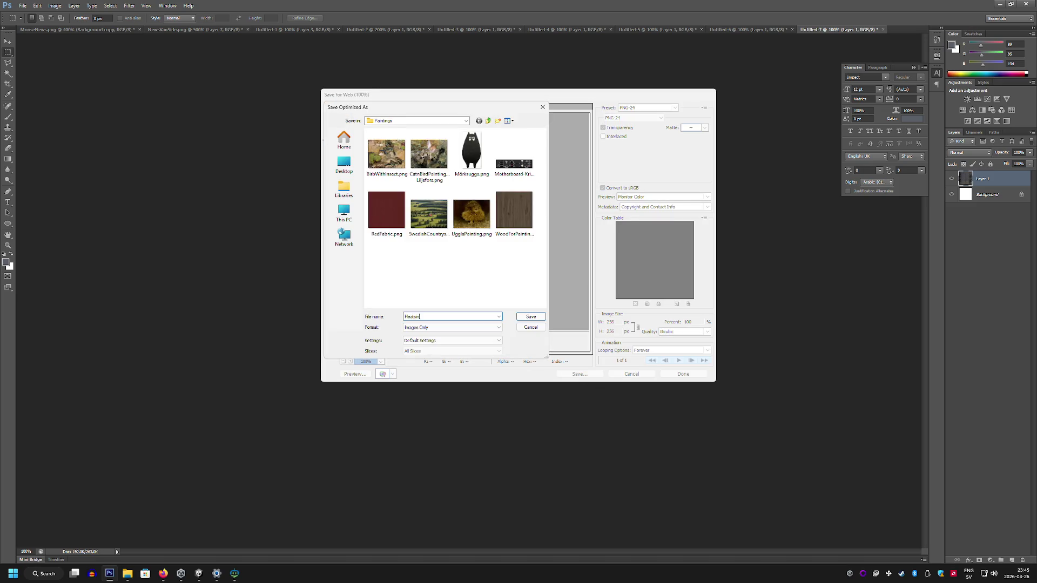
click(529, 313)
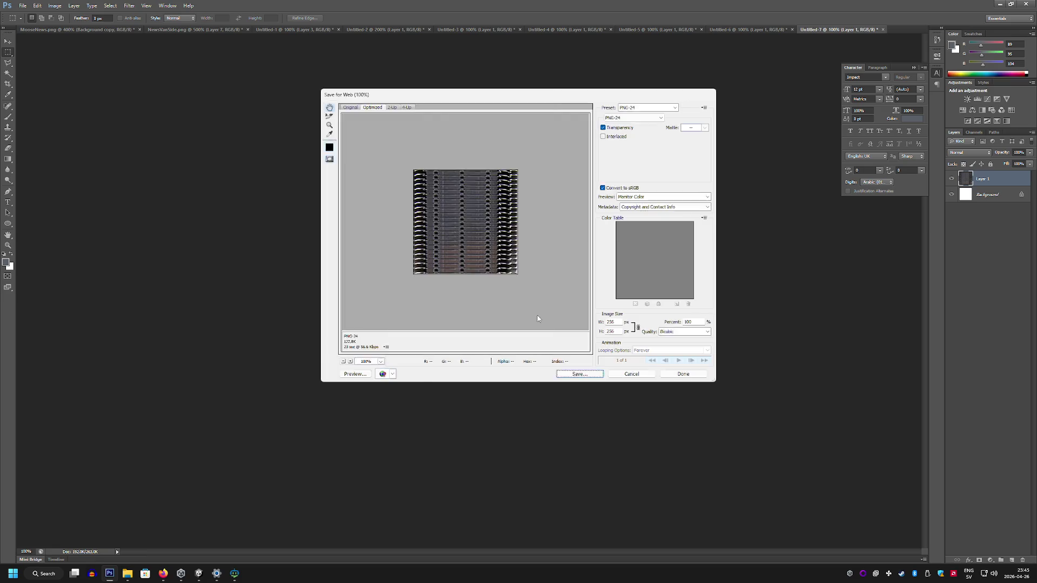
click(198, 576)
mouse_move(493, 322)
mouse_down()
mouse_move(496, 232)
mouse_move(484, 293)
mouse_move(347, 354)
mouse_up()
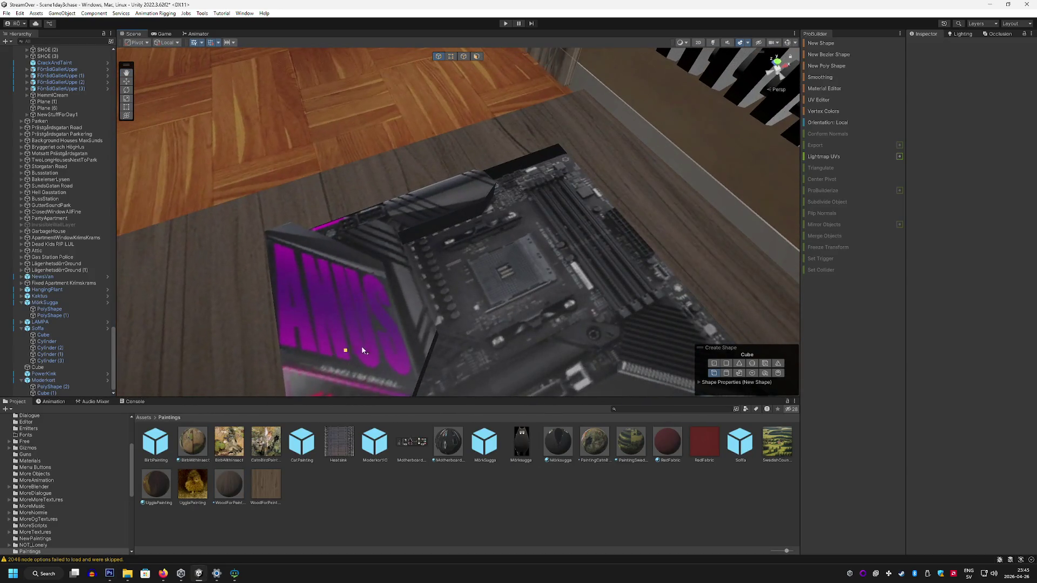
Step: Draw a flat ProBuilder cube over the CPU socket and give it the maxorange material
click(818, 46)
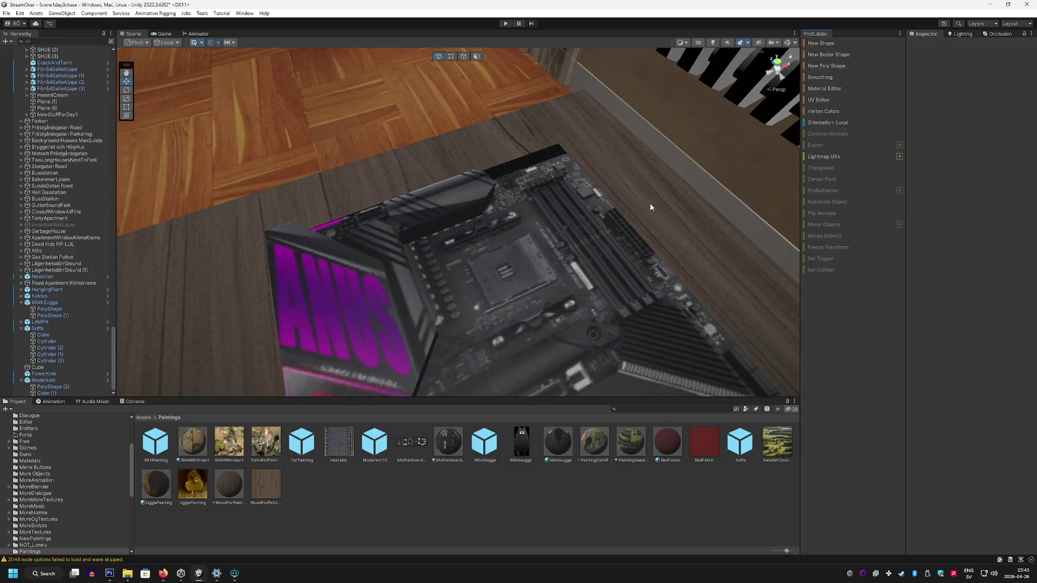
click(820, 45)
drag(469, 261, 559, 281)
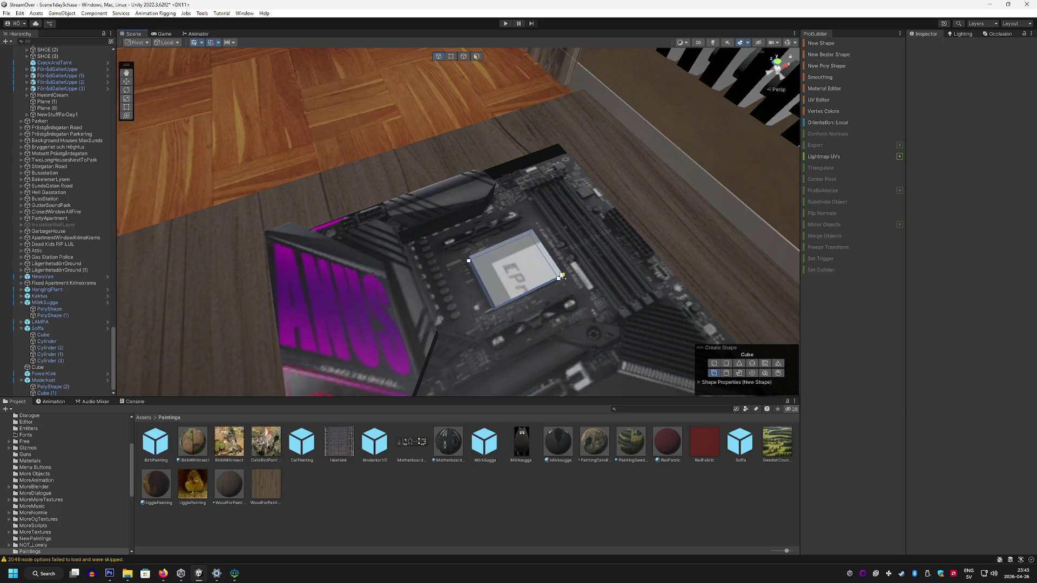
click(562, 270)
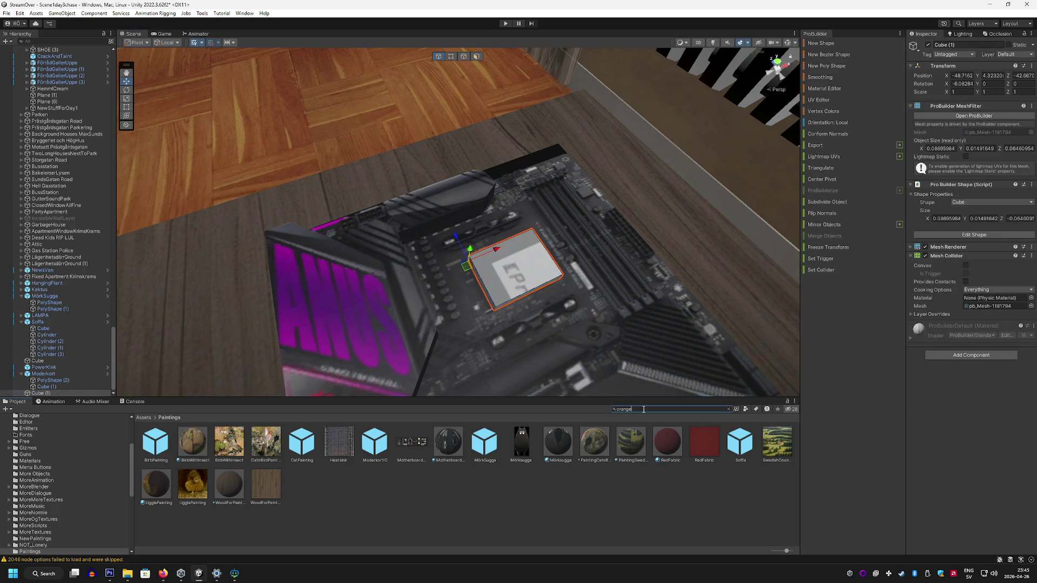
click(370, 488)
mouse_move(376, 442)
mouse_down()
mouse_move(499, 289)
mouse_move(452, 263)
mouse_up()
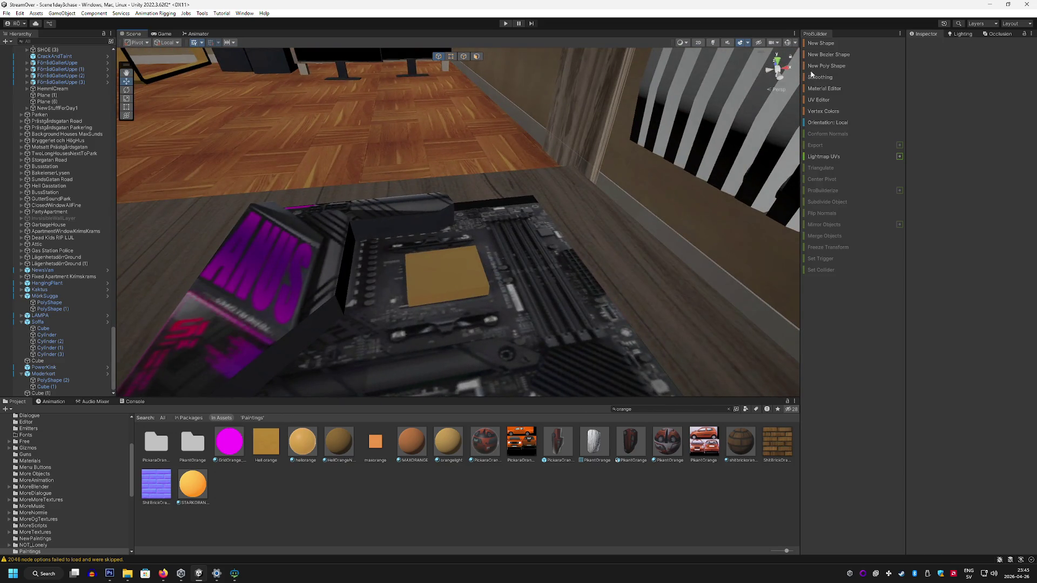
Step: Draw a larger, taller cube and position it on top of the orange plate
click(827, 43)
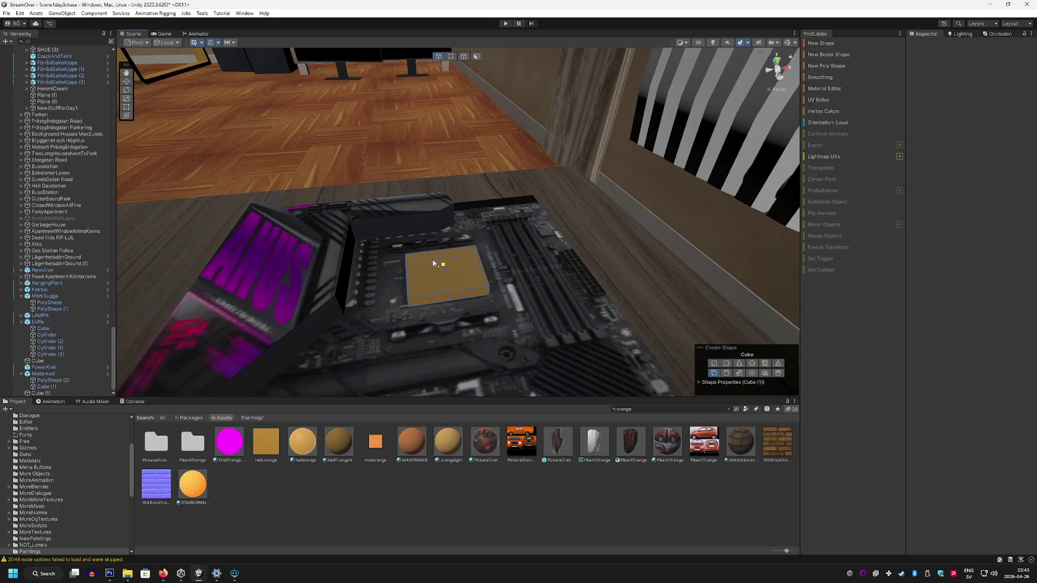
drag(410, 260, 552, 319)
click(449, 191)
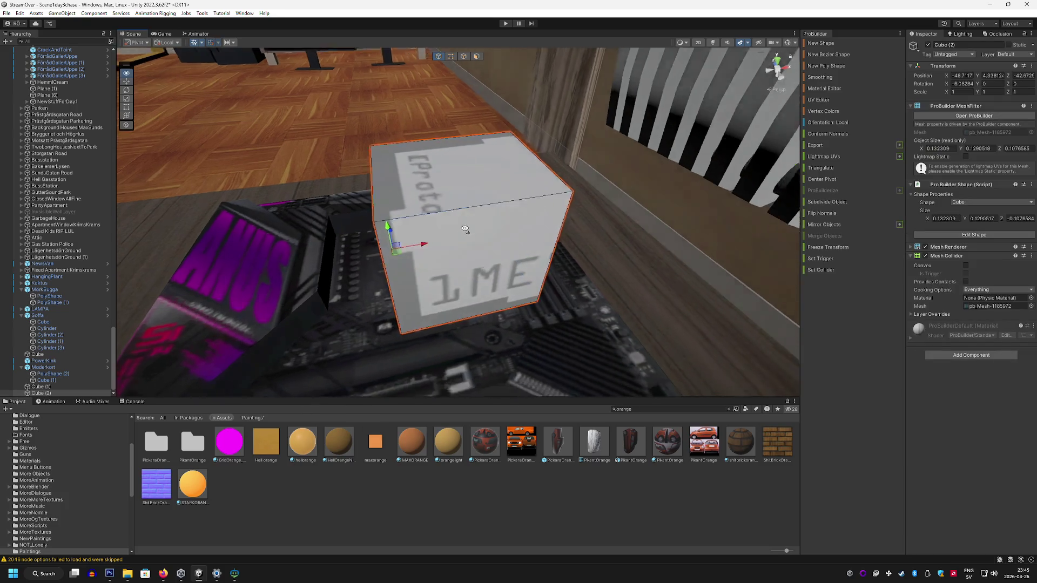
key(f)
mouse_move(435, 196)
mouse_down()
mouse_move(393, 222)
mouse_move(357, 196)
mouse_move(350, 213)
mouse_up()
drag(782, 66, 540, 186)
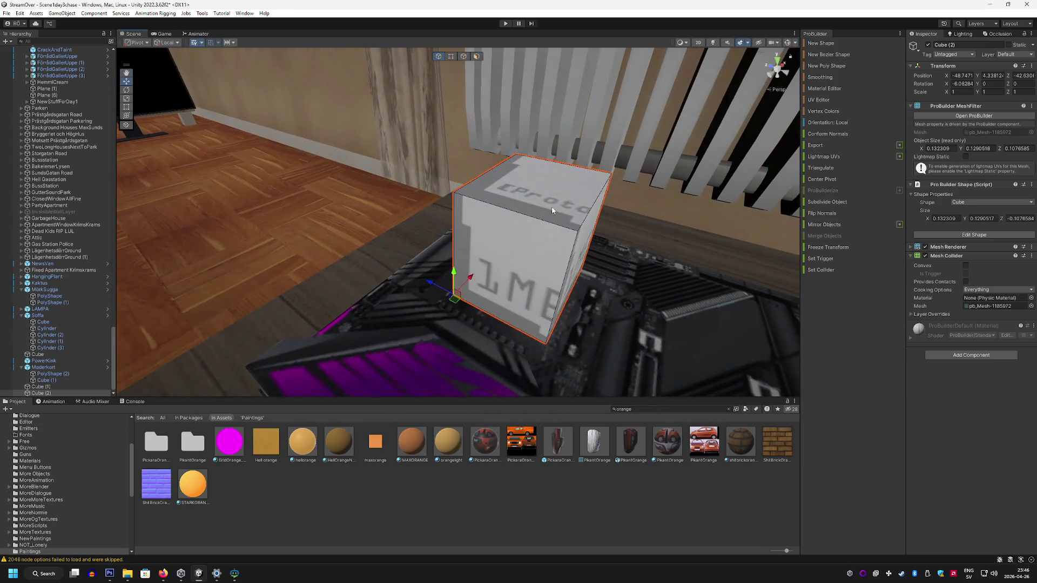
click(506, 521)
click(727, 408)
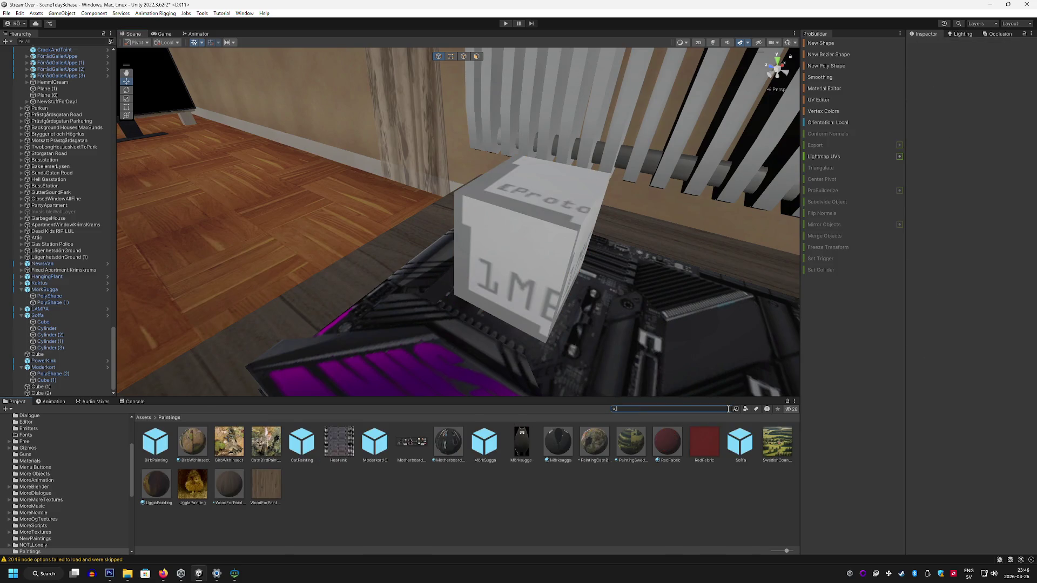
right_click(500, 511)
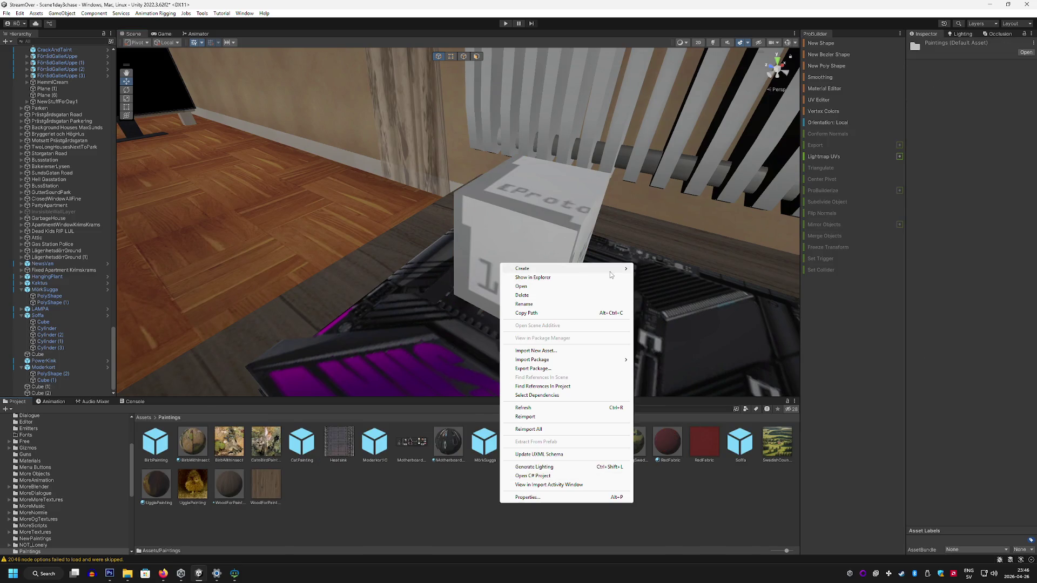
Step: Create a 'Heatsink' material with the heatsink texture as albedo and apply it to Cube (2)
mouse_move(612, 274)
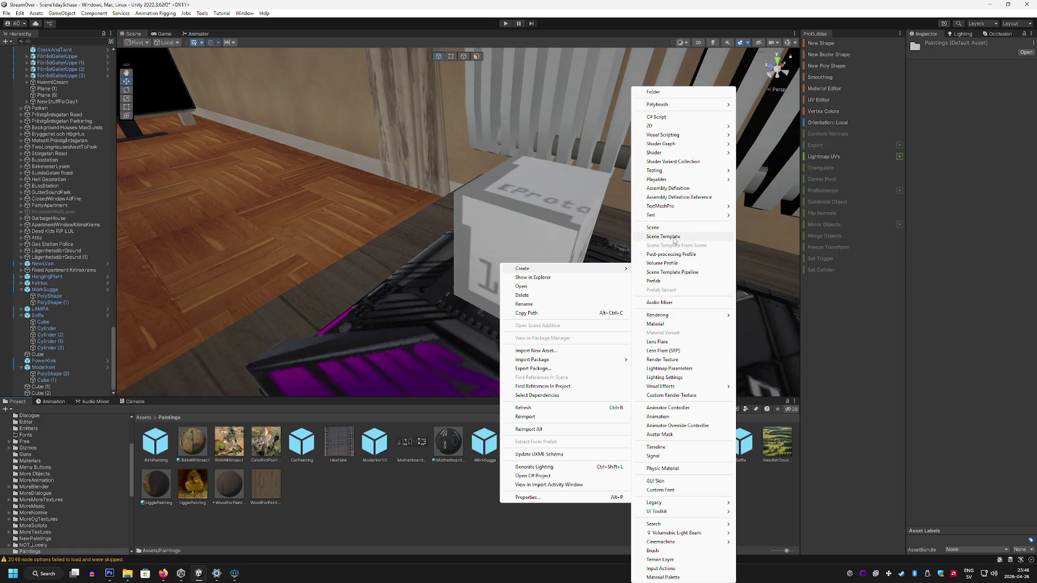
click(657, 325)
text(Heatsink)
key(Return)
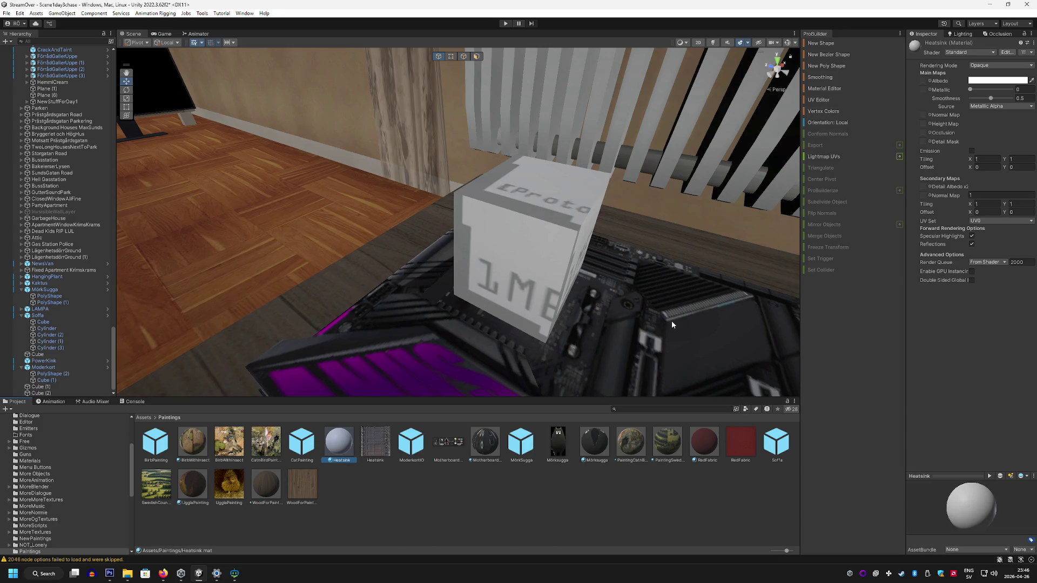
mouse_move(371, 456)
mouse_down()
mouse_move(783, 216)
mouse_move(923, 81)
mouse_move(994, 89)
mouse_move(969, 97)
mouse_up()
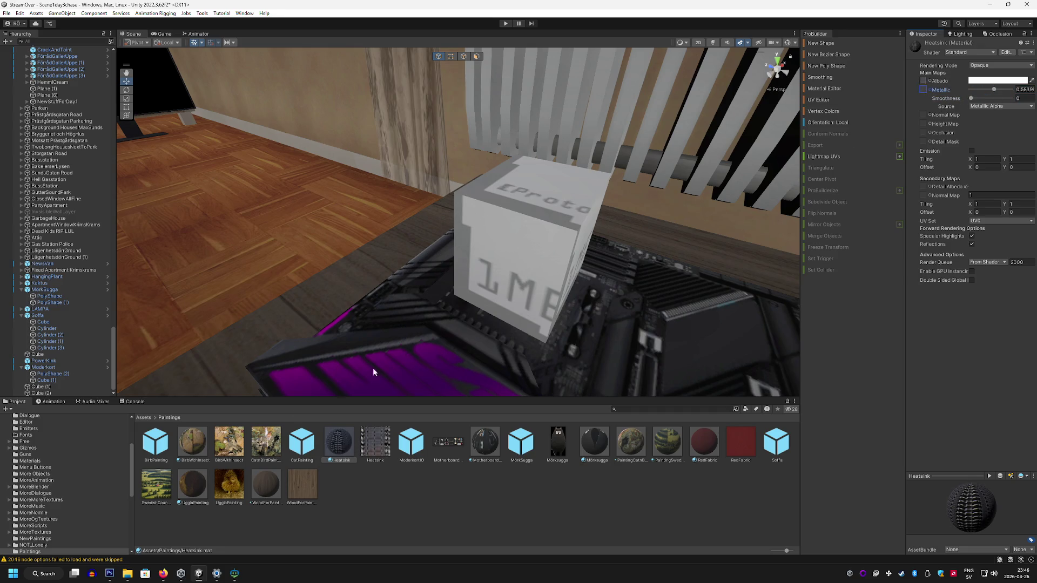
mouse_move(337, 447)
mouse_down()
mouse_move(524, 258)
mouse_move(349, 296)
mouse_move(585, 310)
mouse_move(302, 302)
mouse_move(359, 301)
mouse_move(483, 69)
mouse_up()
click(513, 248)
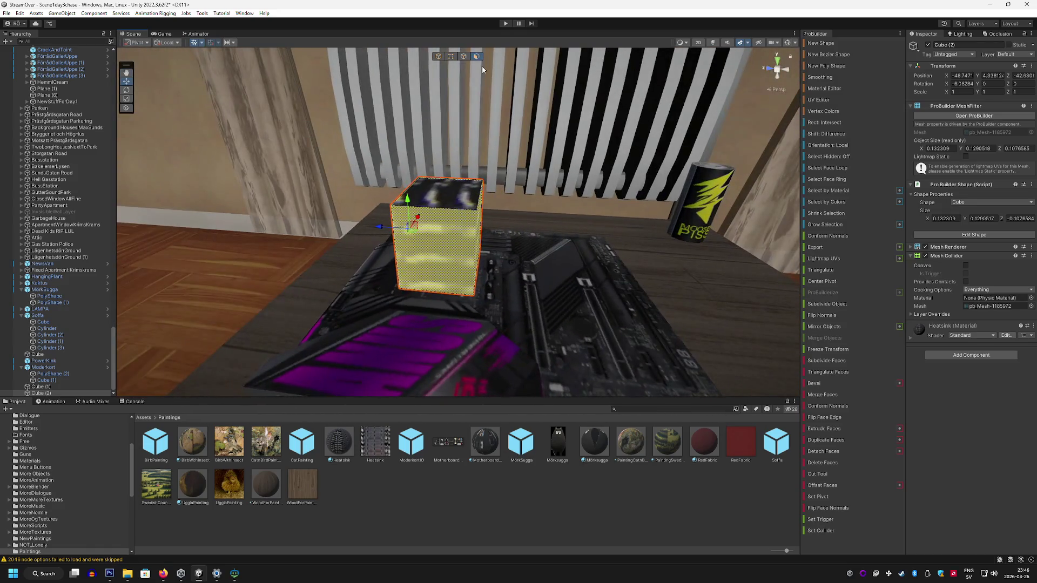
Step: Set the cube's UV fill mode to Fit so the fins wrap its sides
click(818, 100)
click(296, 301)
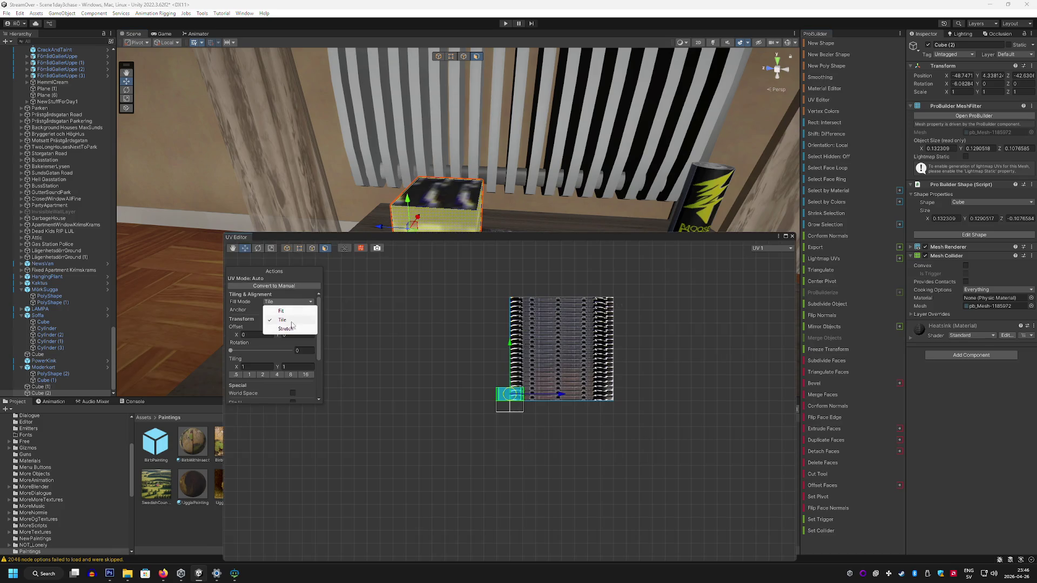
click(291, 310)
drag(540, 162, 538, 236)
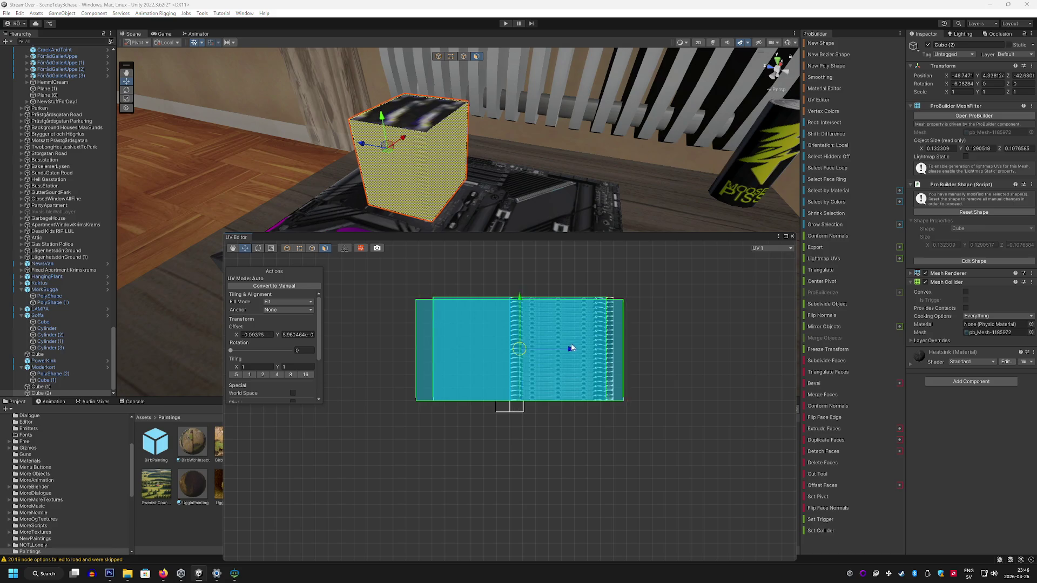
click(562, 157)
mouse_move(562, 157)
mouse_down()
mouse_move(385, 134)
mouse_move(489, 129)
mouse_move(396, 142)
mouse_move(319, 132)
mouse_move(386, 137)
mouse_move(462, 59)
mouse_up()
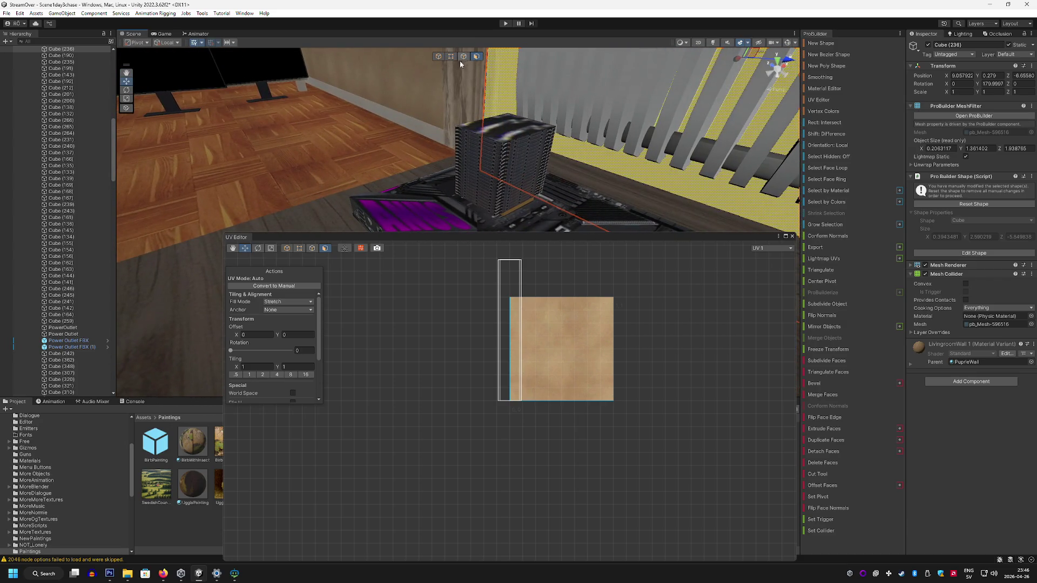
click(475, 58)
scroll(576, 123, down, 3)
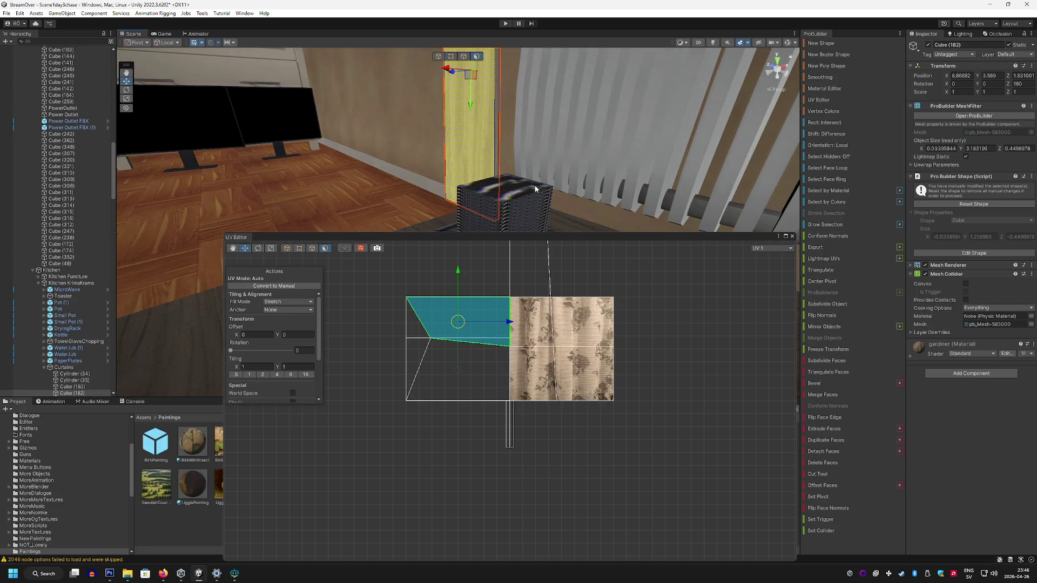
click(504, 186)
click(792, 237)
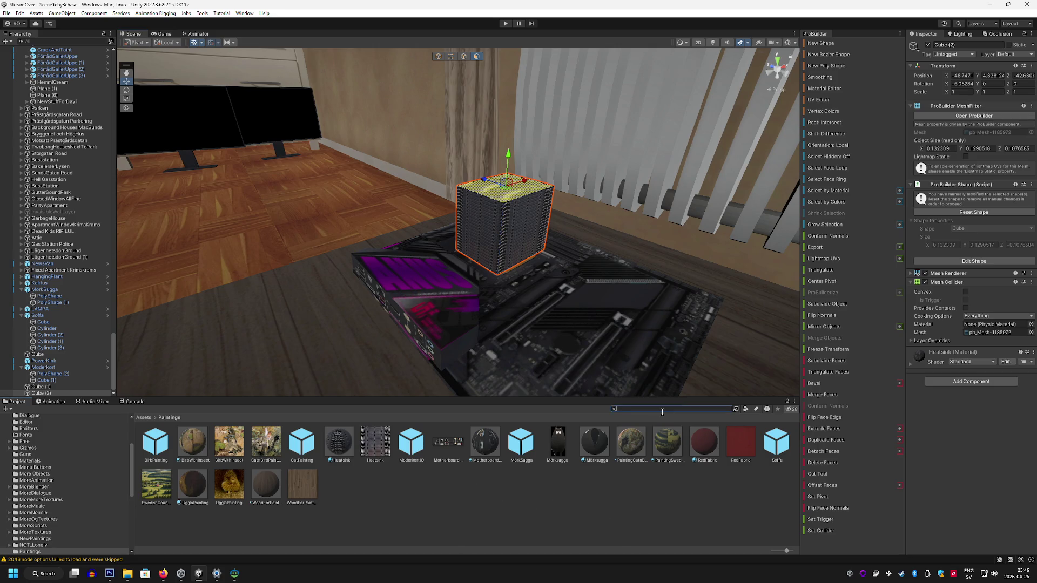
Step: Apply a dark metal material to the heatsink cube's top face
text(matal)
drag(451, 453, 504, 199)
click(659, 166)
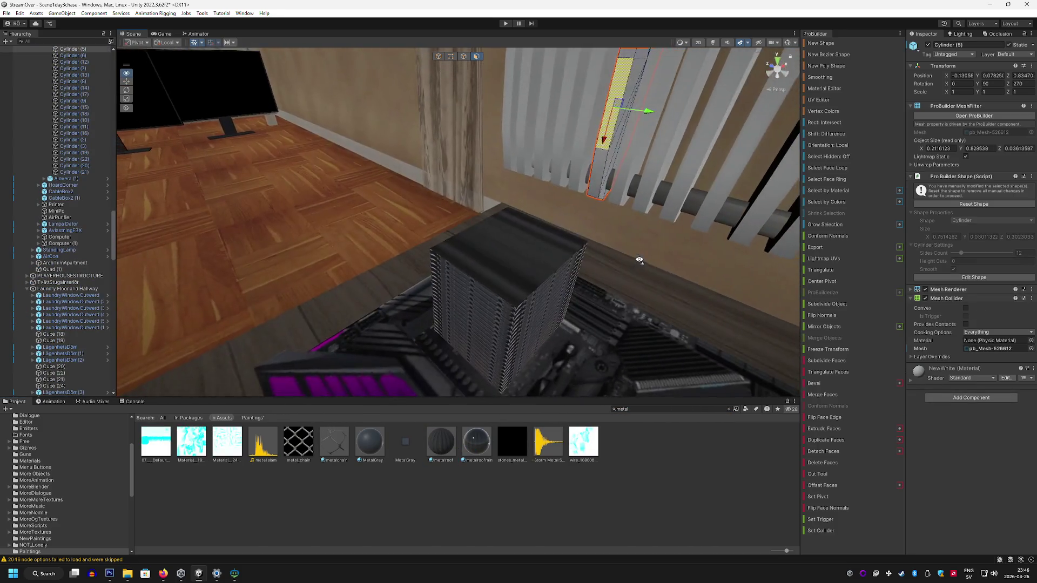
mouse_move(644, 262)
mouse_down()
mouse_move(616, 283)
mouse_move(478, 215)
mouse_move(554, 244)
mouse_move(597, 238)
mouse_up()
click(474, 215)
click(555, 244)
Step: Give the thin side panel, Cube (3), the terribleblack 2 material
click(613, 408)
text(n)
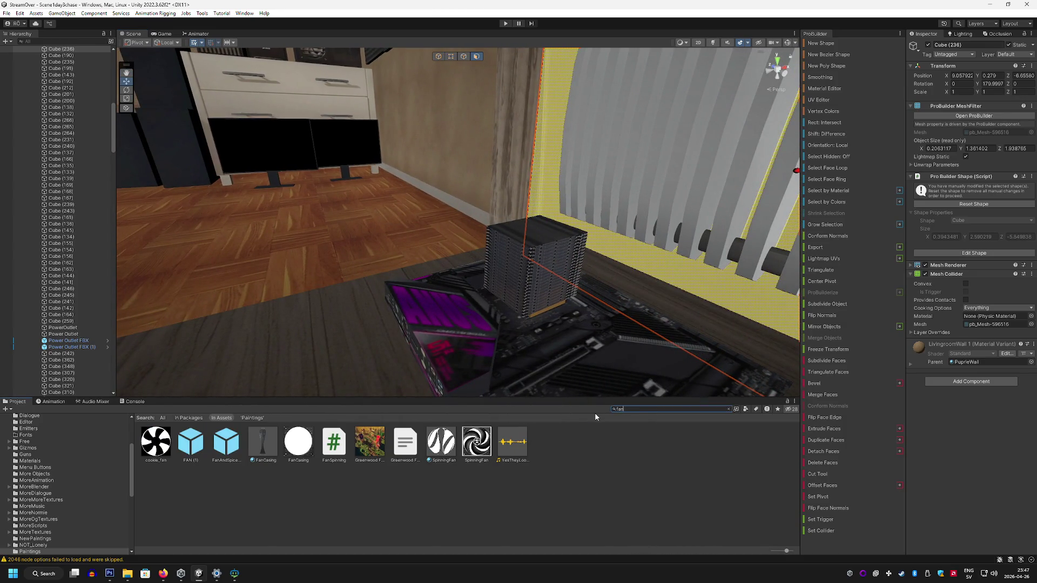
mouse_move(588, 389)
mouse_down()
mouse_move(544, 333)
mouse_move(594, 356)
mouse_up()
click(459, 259)
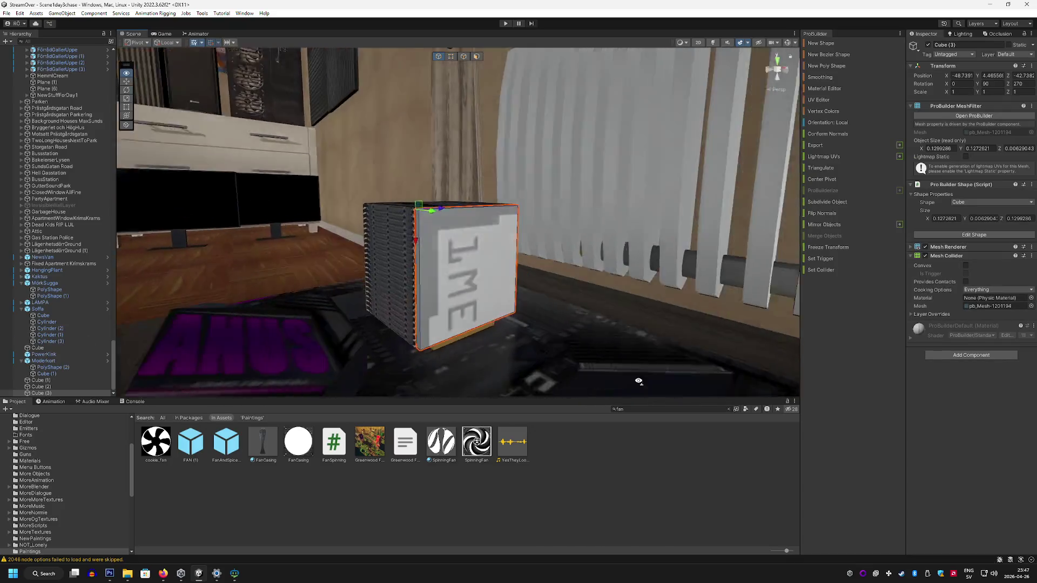
click(675, 409)
text(black)
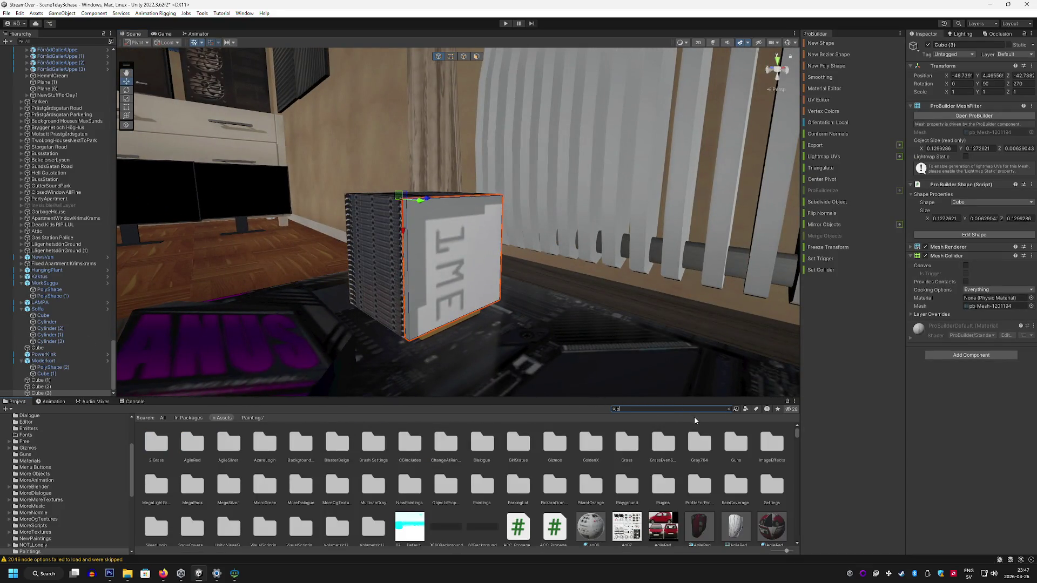
drag(547, 441, 463, 284)
drag(655, 442, 474, 294)
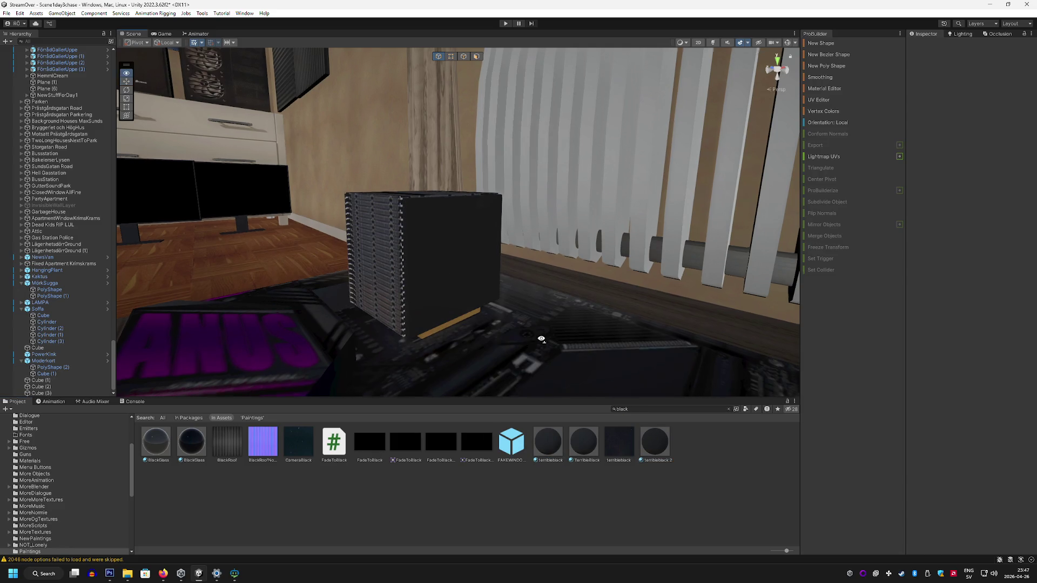
click(730, 450)
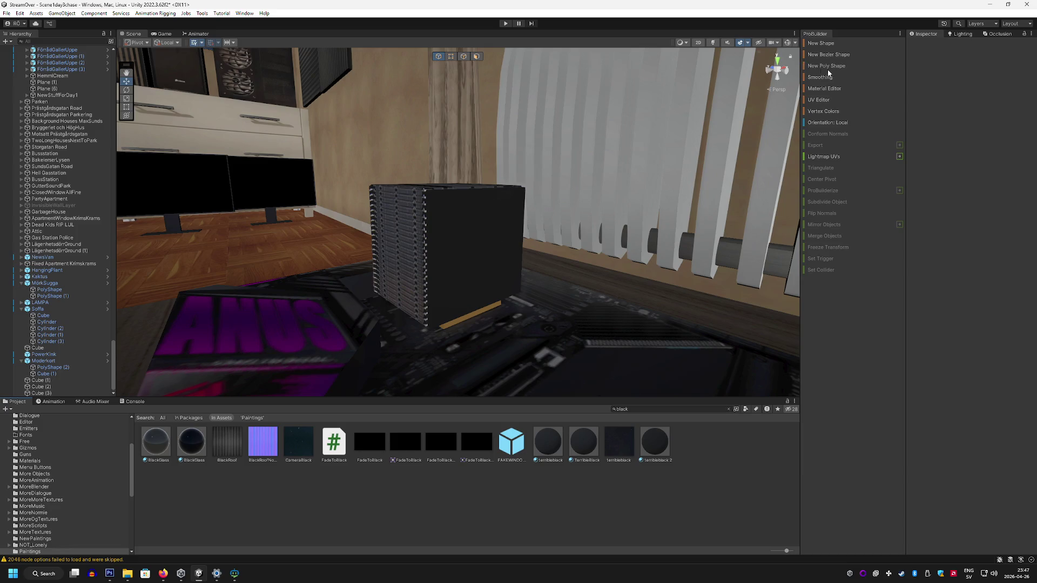
Step: Apply the SpinningFan material to the panel's front face only
click(477, 56)
click(484, 225)
click(526, 242)
click(478, 251)
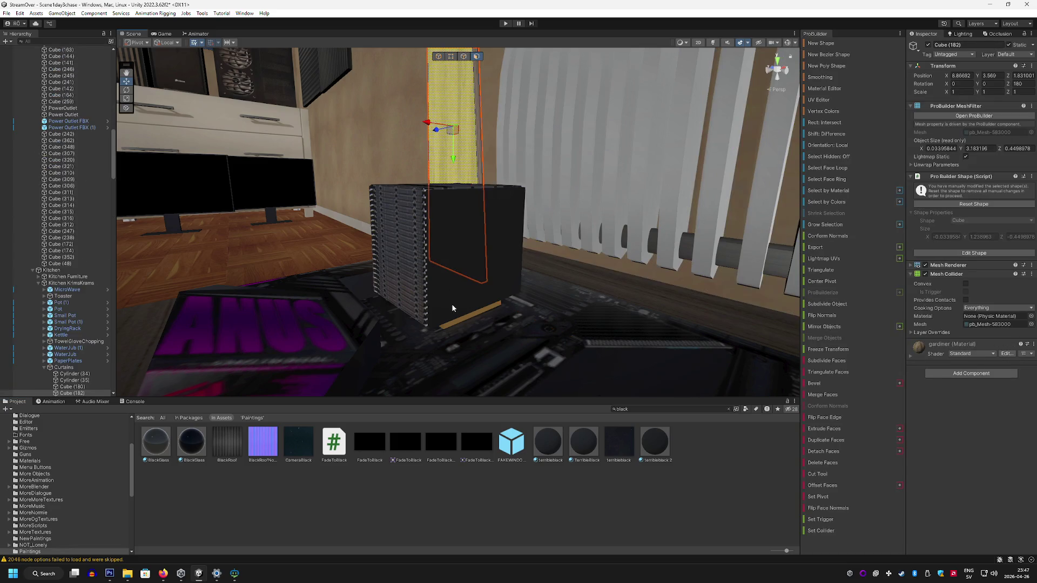
click(452, 303)
click(624, 410)
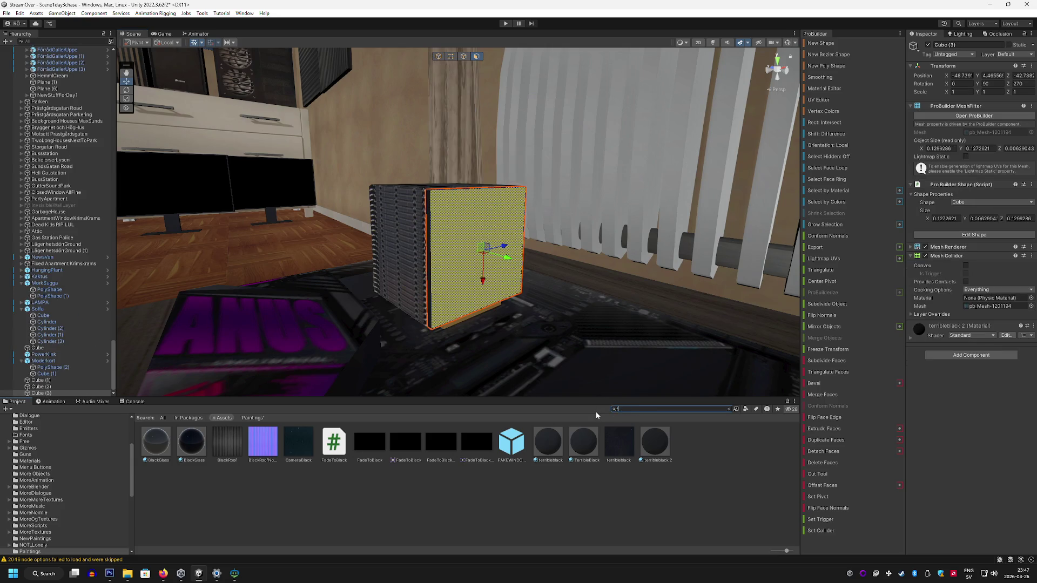
text(an)
click(501, 294)
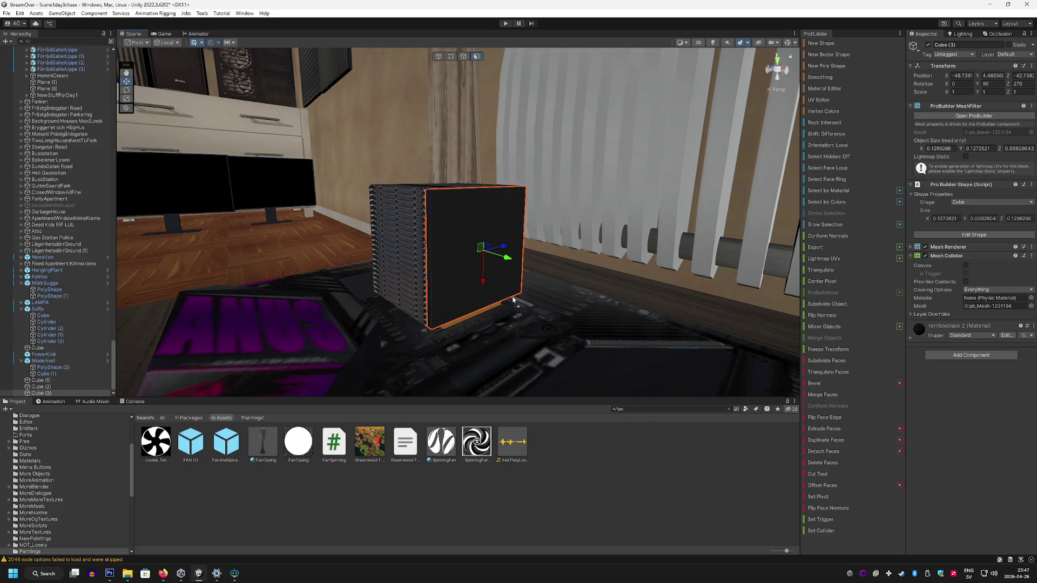
drag(502, 293, 504, 294)
key(ctrl+z)
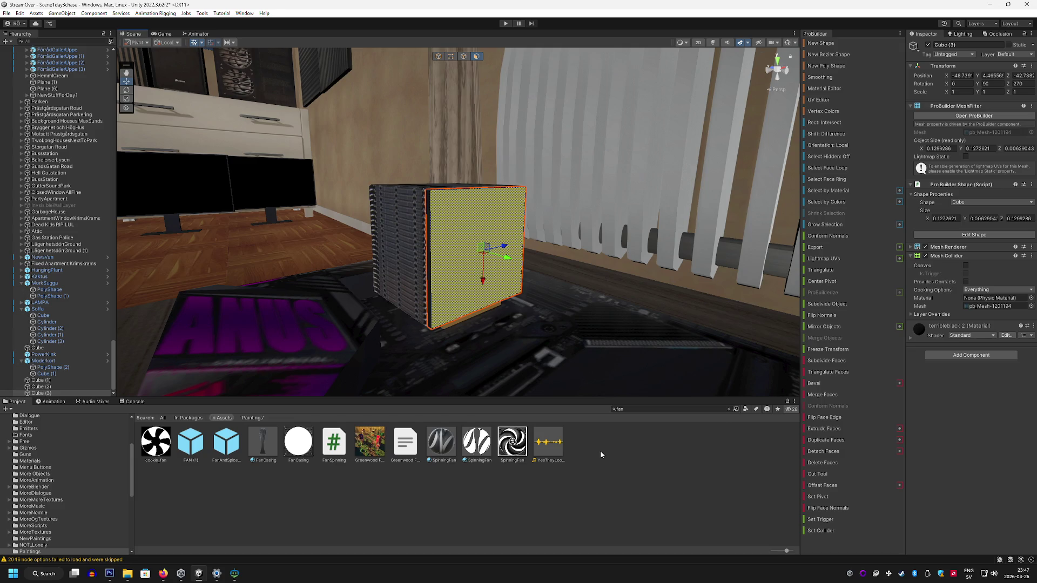
drag(441, 442, 483, 262)
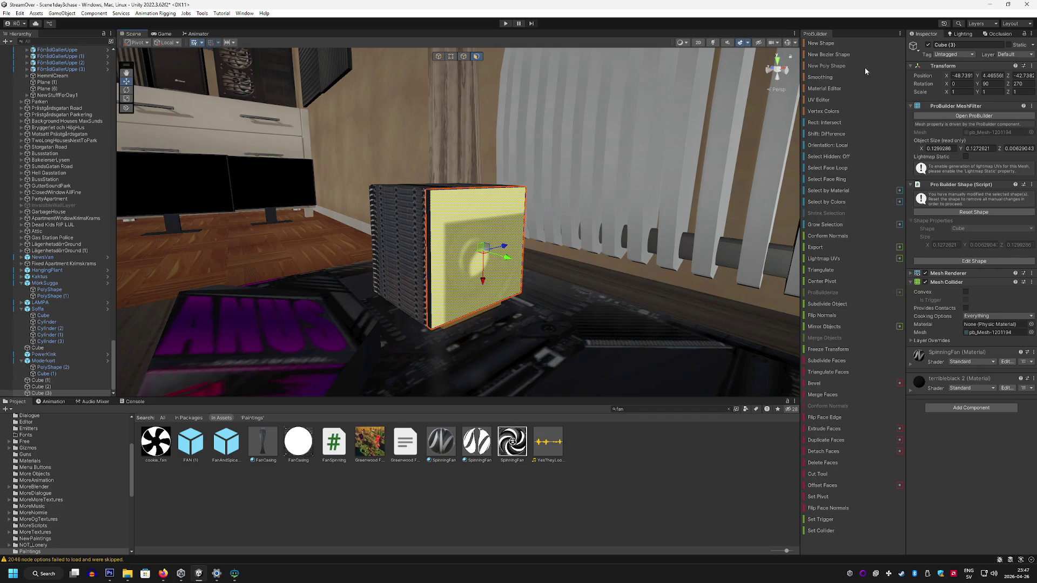
click(838, 99)
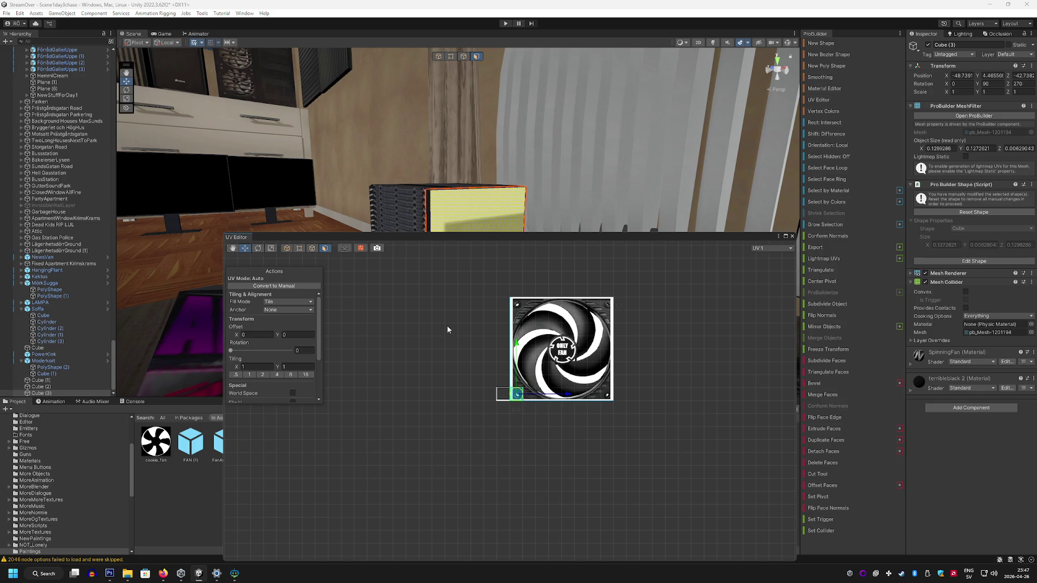
Step: Stretch the SpinningFan texture across the panel face, review it, and open the SpinningFan asset's menu
click(297, 304)
click(286, 329)
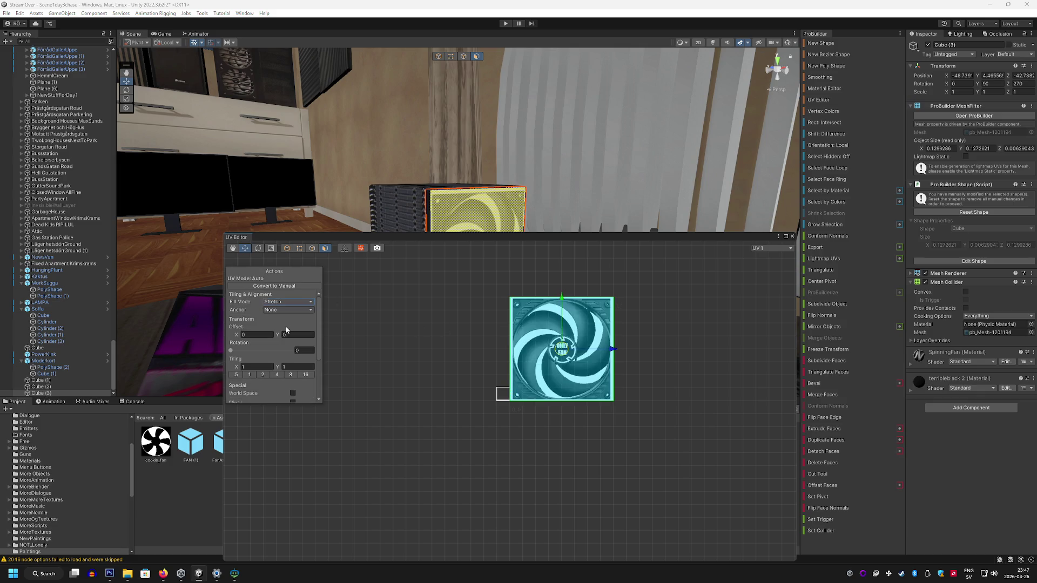
click(792, 236)
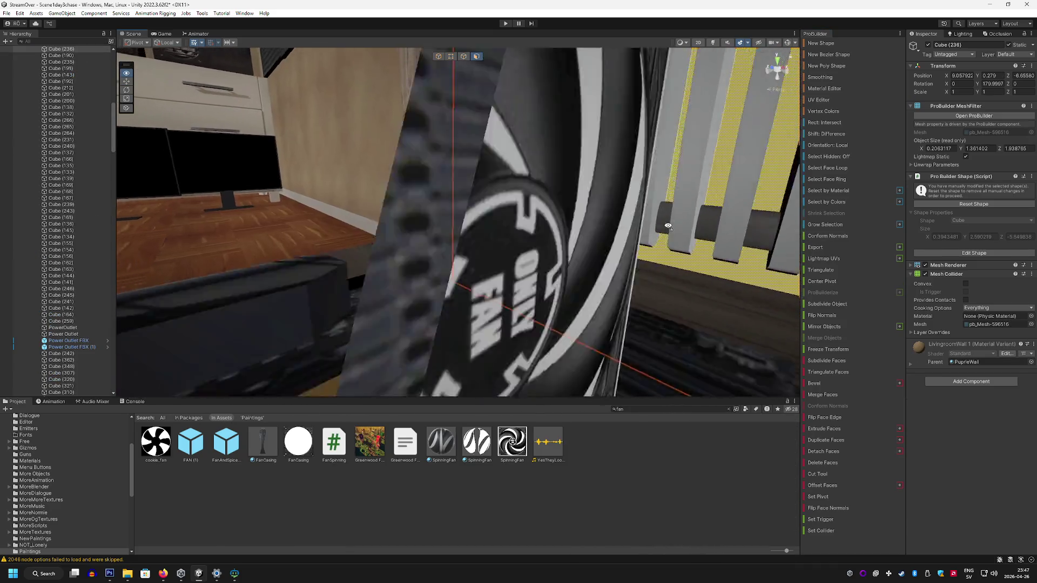
click(425, 236)
drag(425, 236, 561, 249)
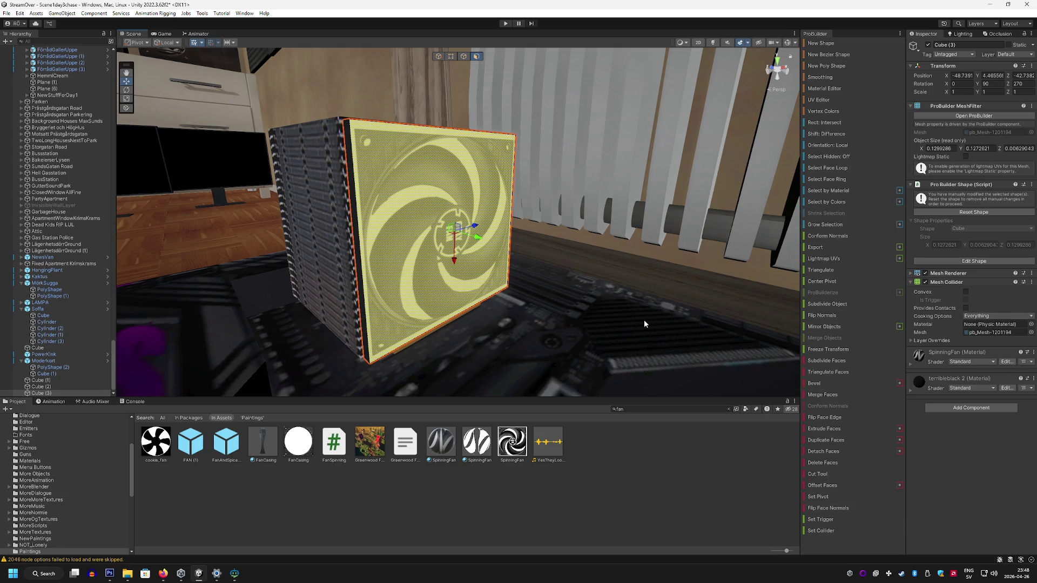
right_click(522, 443)
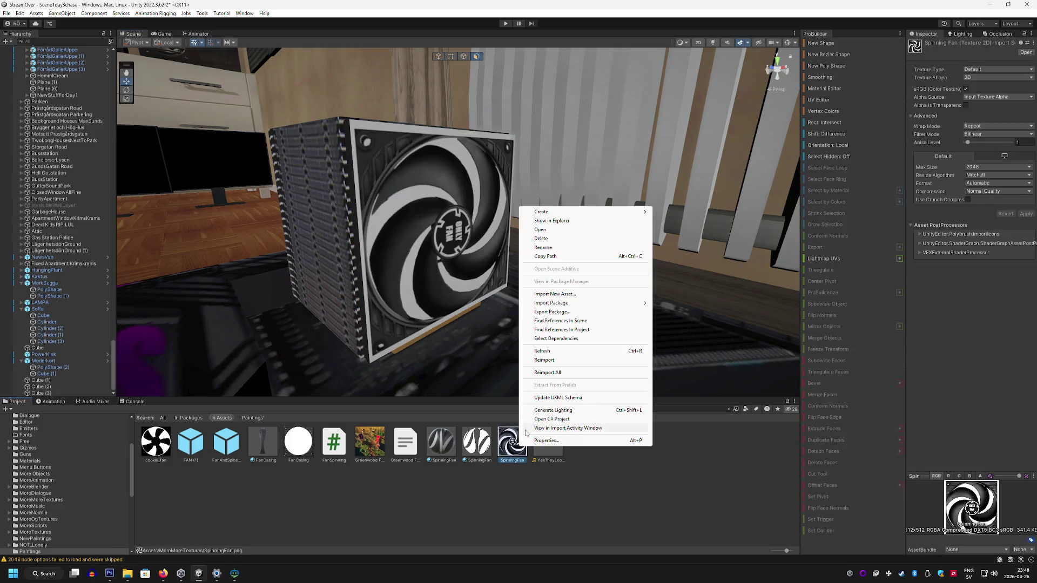
Step: Reveal SpinningFan.png in Explorer and drag it from MoreMoreTextures onto the Photoshop canvas
mouse_move(573, 215)
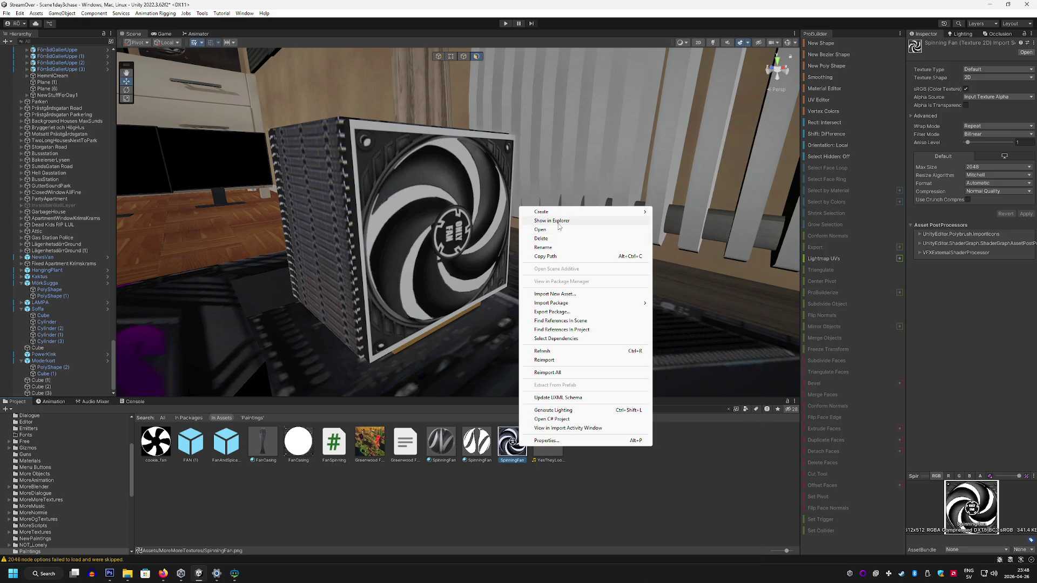
click(556, 220)
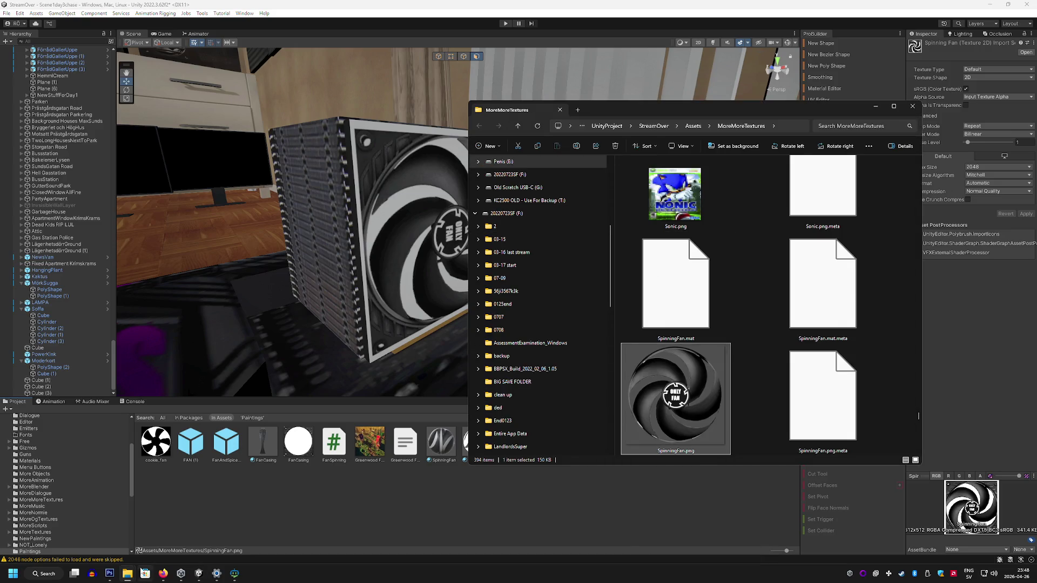
click(109, 573)
mouse_move(132, 577)
click(222, 535)
mouse_move(671, 394)
mouse_down()
mouse_move(462, 276)
mouse_move(502, 302)
mouse_up()
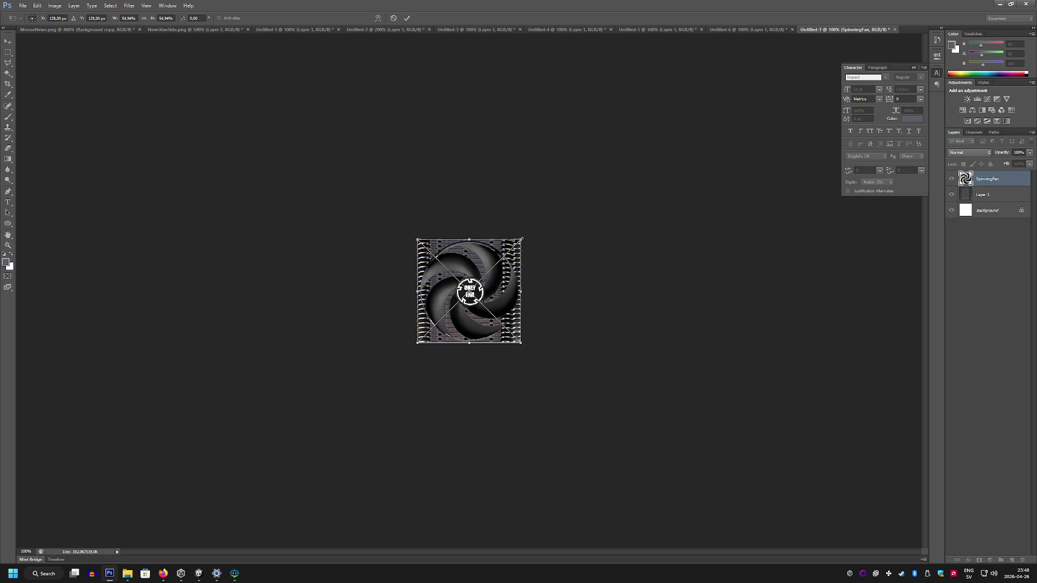
Step: Commit the placed fan, then undo and redo back to the tiled cooler-fin layer
key(Return)
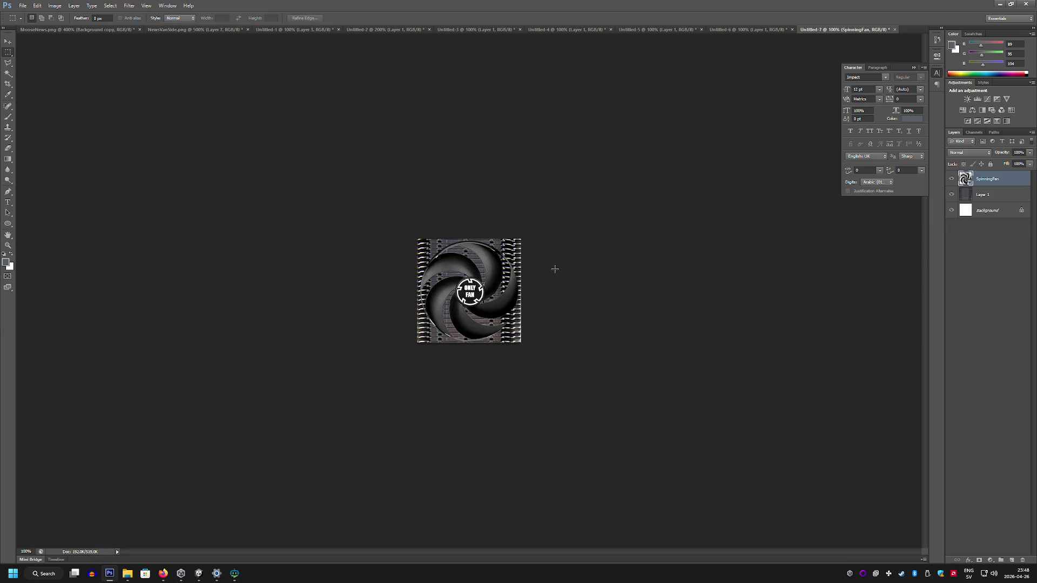
key(ctrl+z)
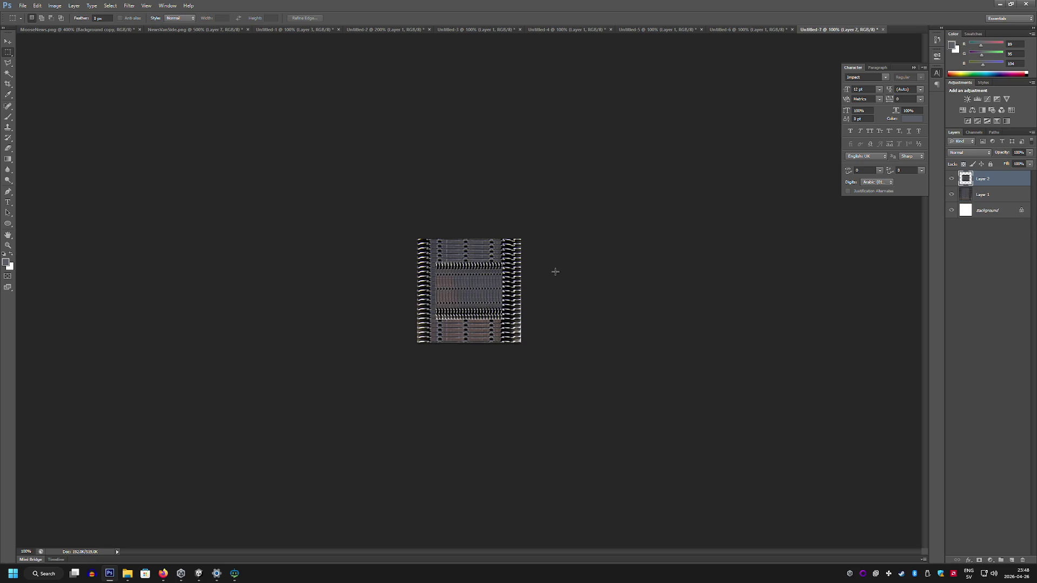
key(ctrl+z)
key(ctrl+z)
key(ctrl+alt+z)
key(ctrl+alt+z)
key(ctrl+shift+z)
key(ctrl+alt+z)
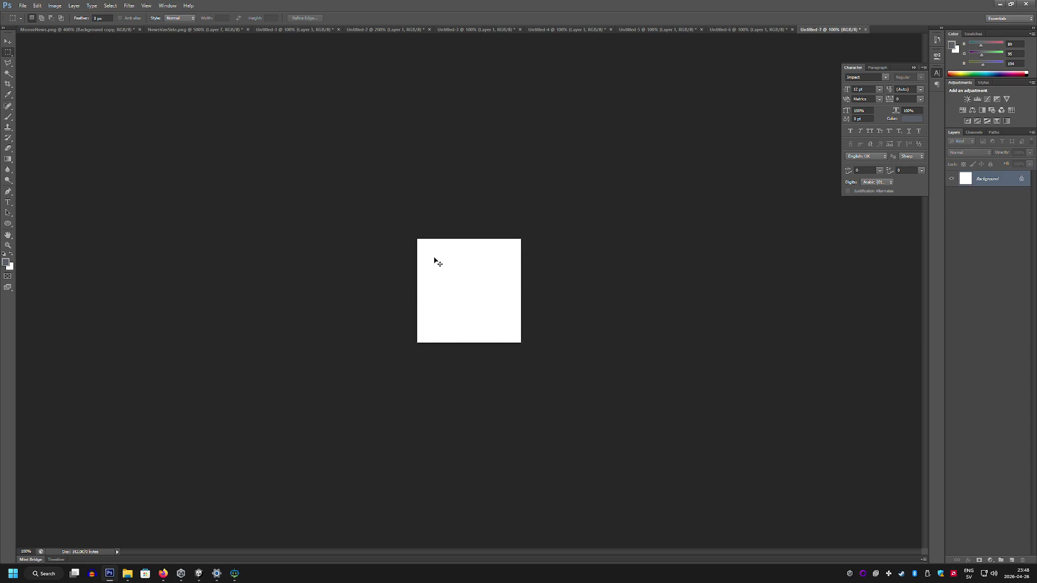
key(ctrl+shift+z)
Step: Place SpinningFan.png again, commit it as its own layer, and zoom to 200%
mouse_move(128, 573)
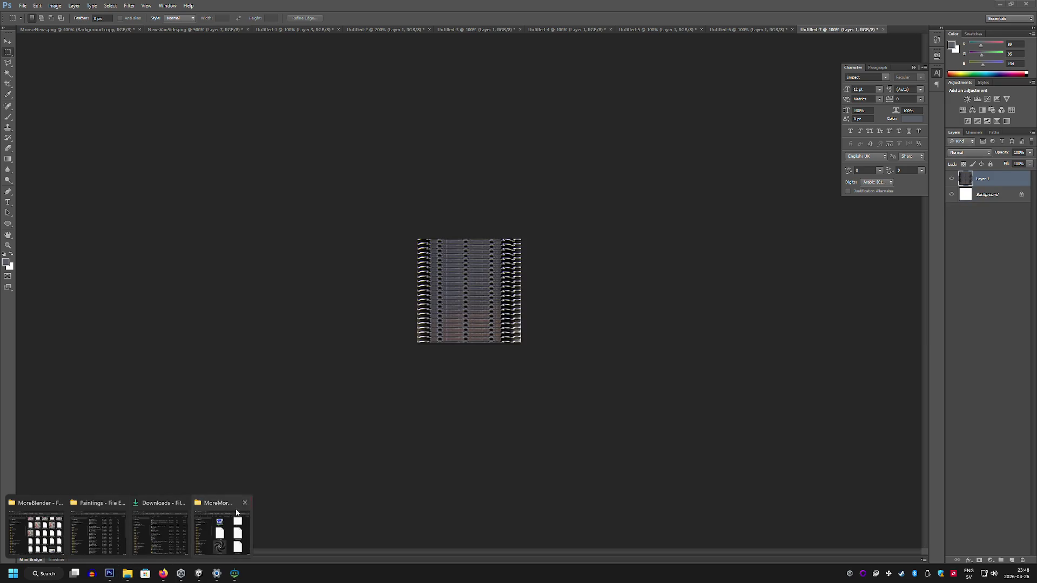
click(234, 532)
drag(671, 398, 455, 297)
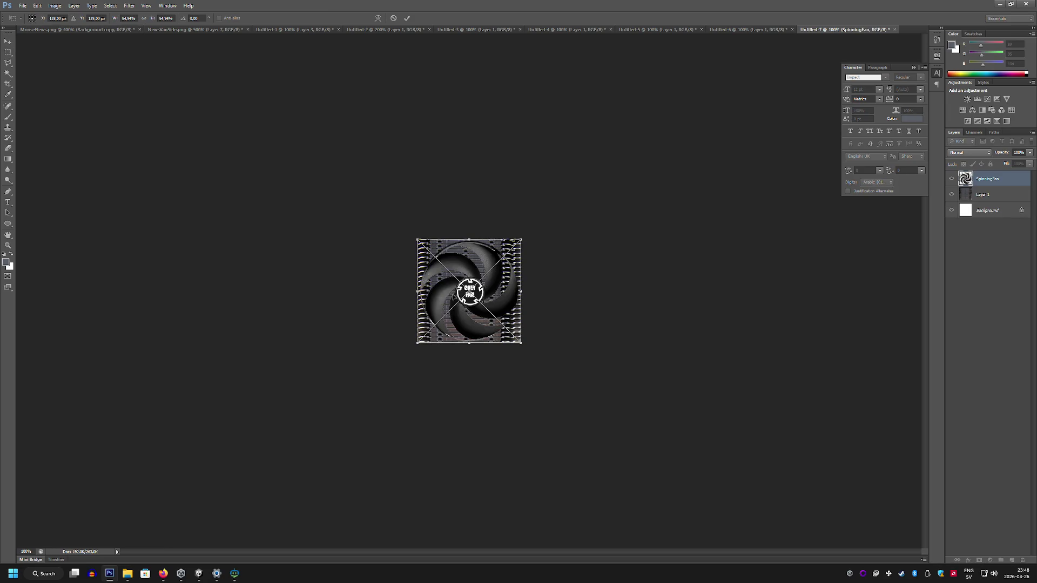
click(8, 52)
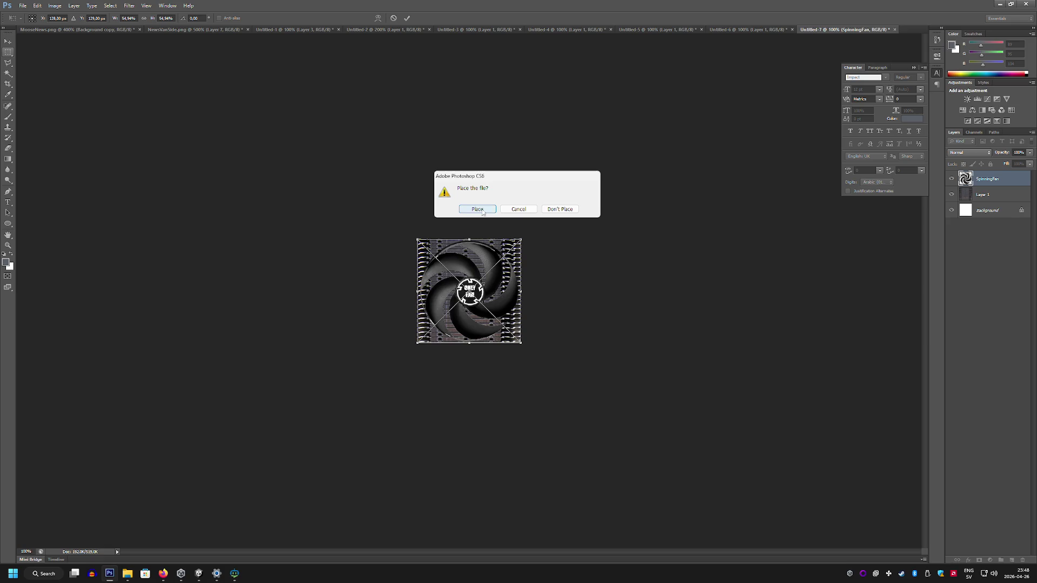
key(Return)
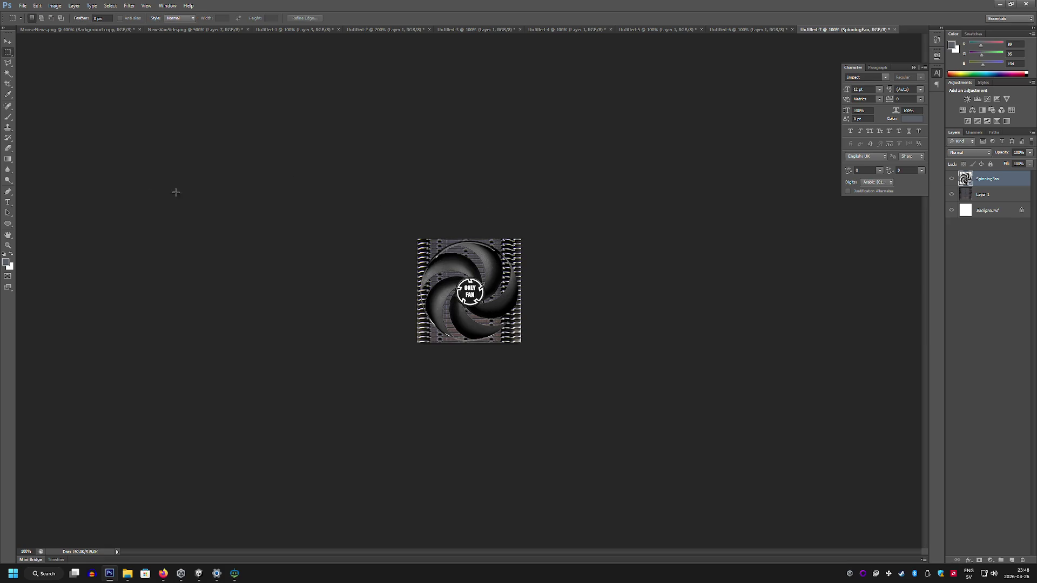
click(8, 246)
click(448, 259)
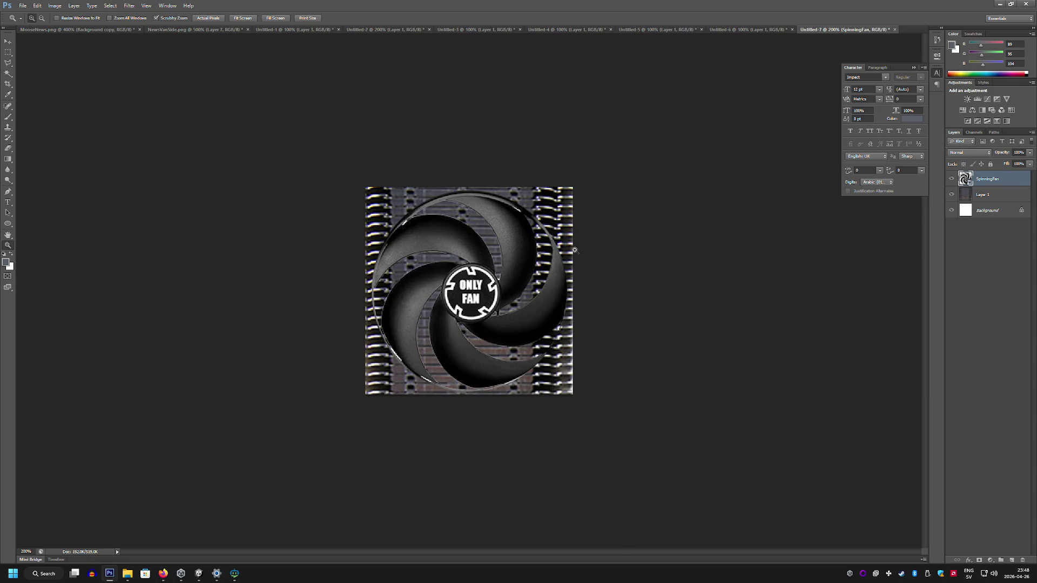
click(8, 226)
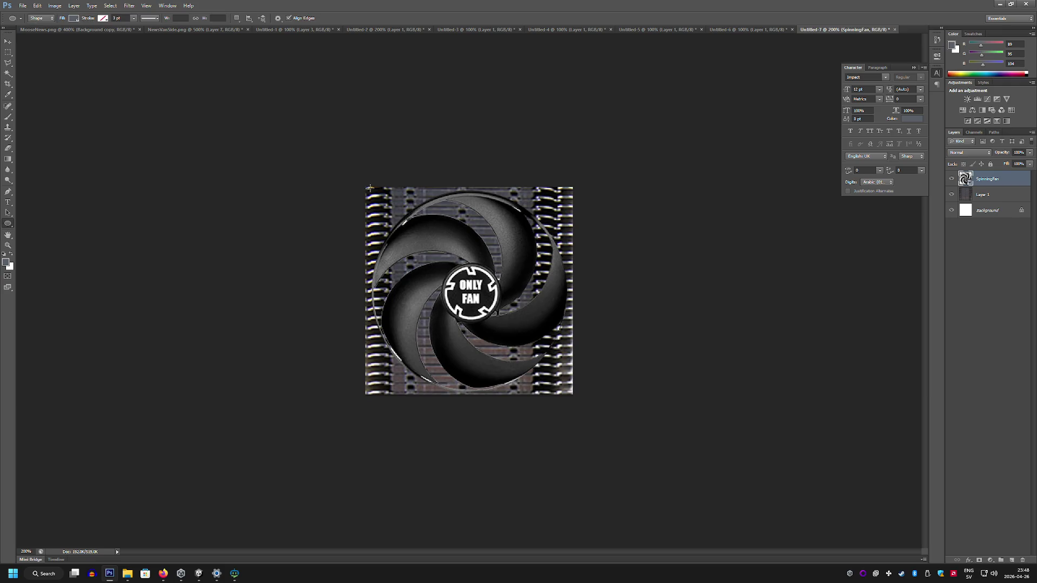
Step: Draw a grey ellipse circle over the fan blades and nudge it into place
mouse_move(365, 187)
mouse_down()
mouse_move(565, 340)
mouse_move(561, 372)
mouse_move(573, 384)
mouse_move(551, 370)
mouse_up()
click(5, 40)
drag(458, 239, 468, 252)
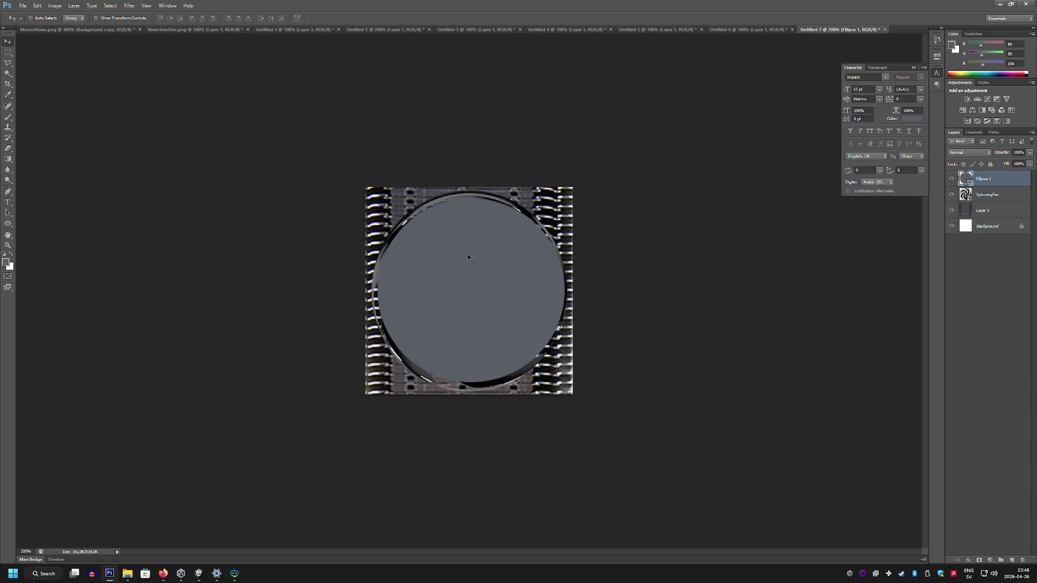
Step: Rasterize the Ellipse 1 layer and load the circle's outline as a selection
click(9, 73)
click(482, 242)
click(488, 209)
click(492, 203)
click(510, 208)
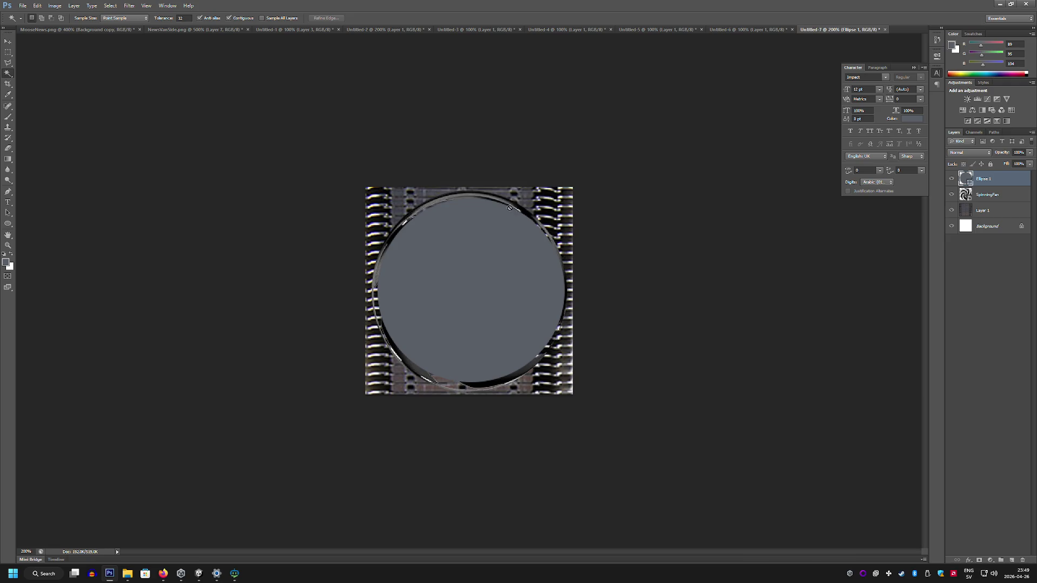
right_click(996, 182)
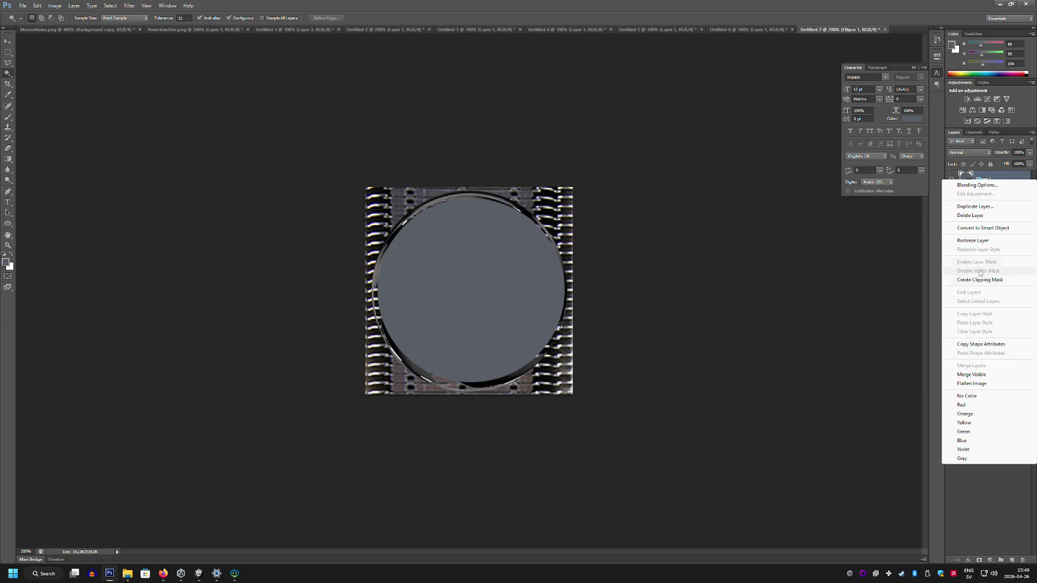
click(979, 247)
click(504, 250)
click(74, 5)
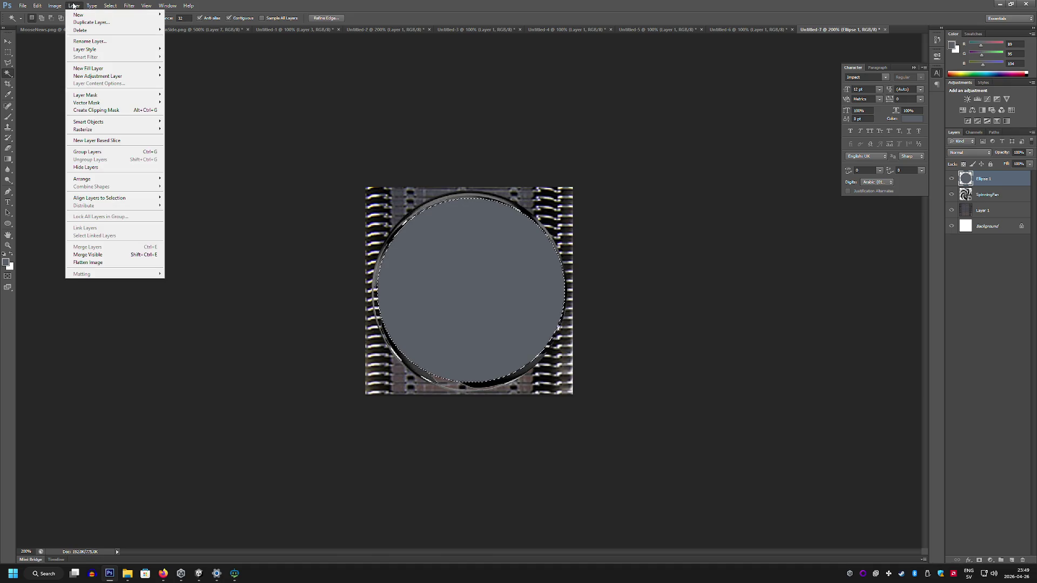
Step: Invert the selection and paint everything outside the circle solid black with a large brush
mouse_move(34, 7)
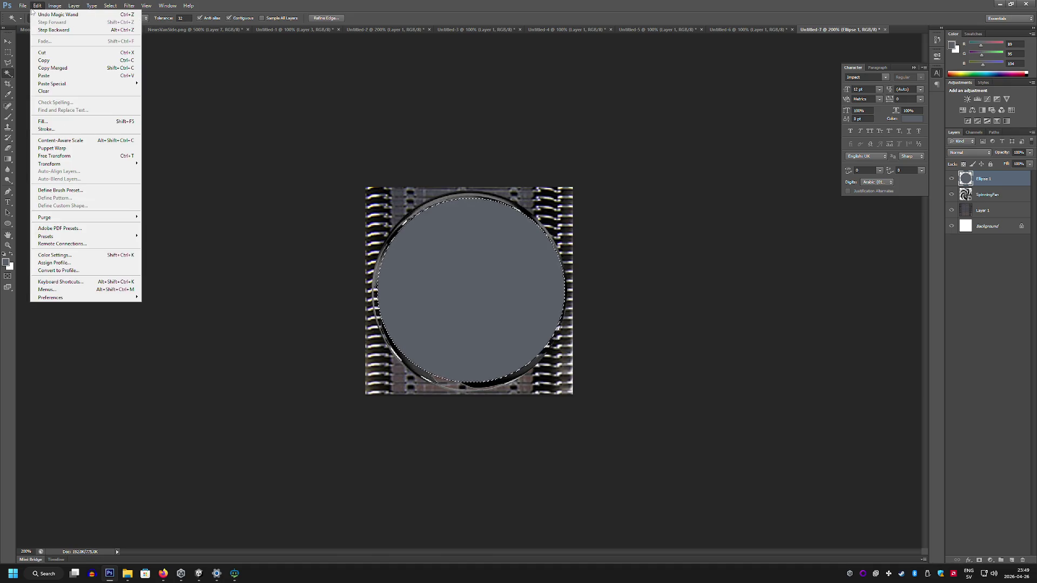
mouse_move(110, 6)
click(144, 34)
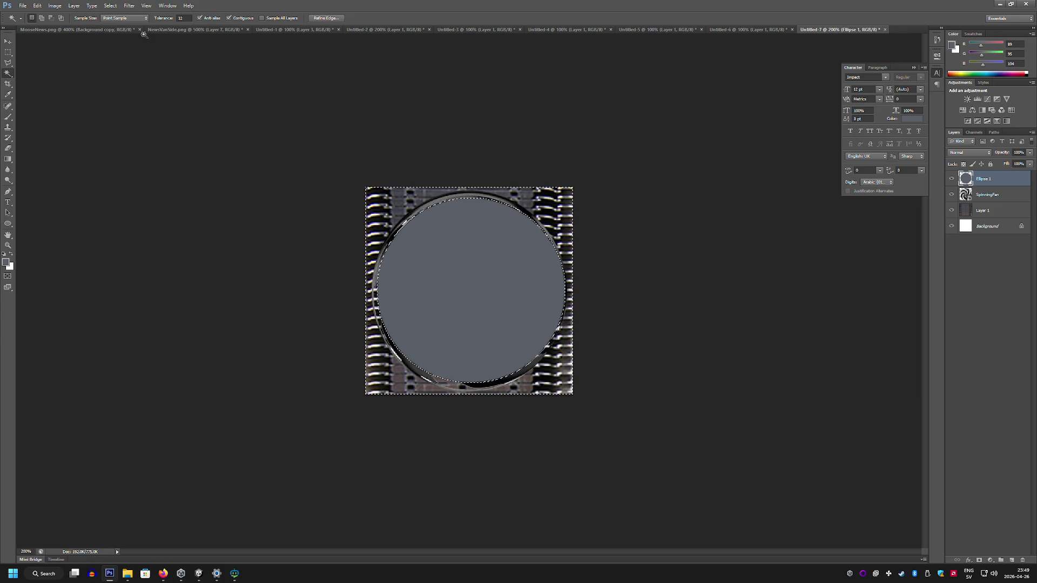
click(6, 262)
click(378, 215)
click(602, 158)
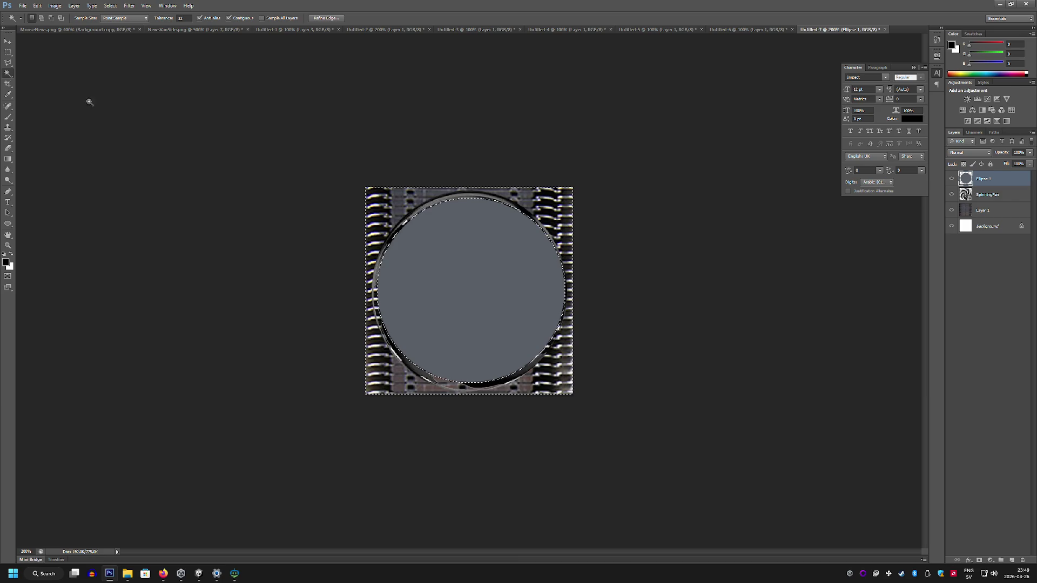
click(8, 117)
click(40, 18)
click(205, 112)
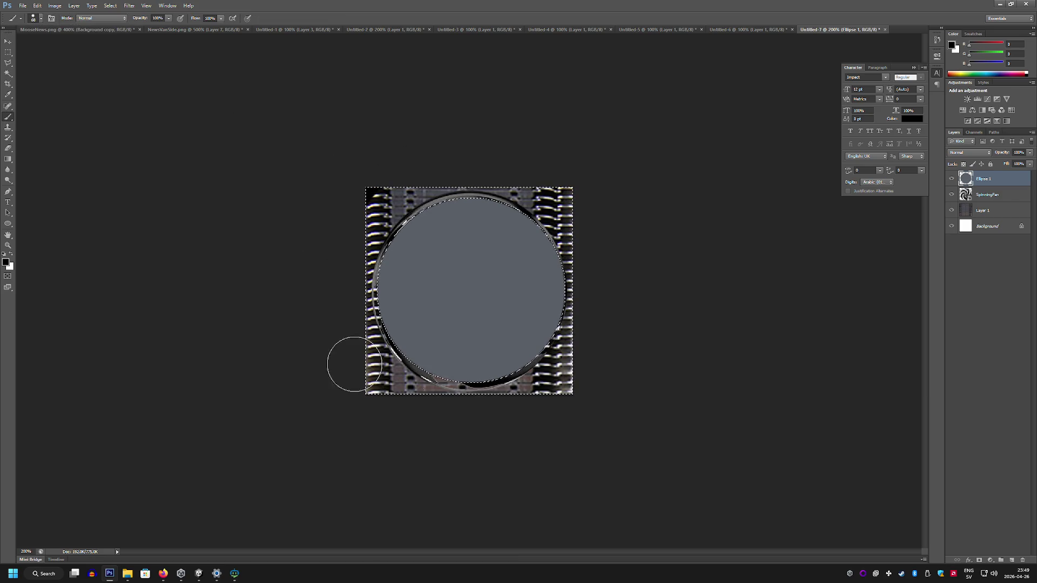
Step: Magic-wand the grey circle on Ellipse 1, delete it to reveal the fan, and deselect
click(8, 52)
click(160, 79)
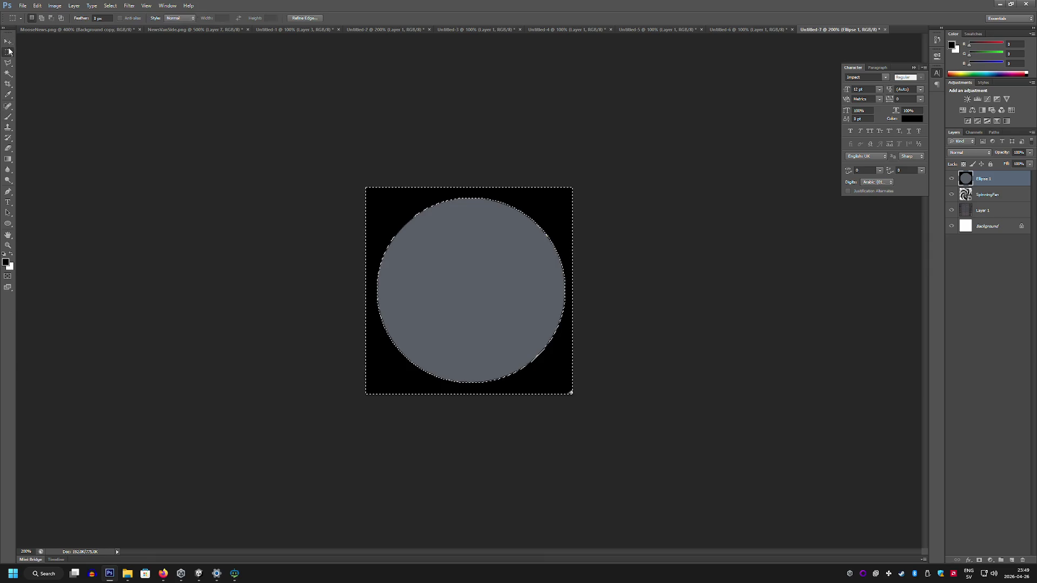
click(952, 179)
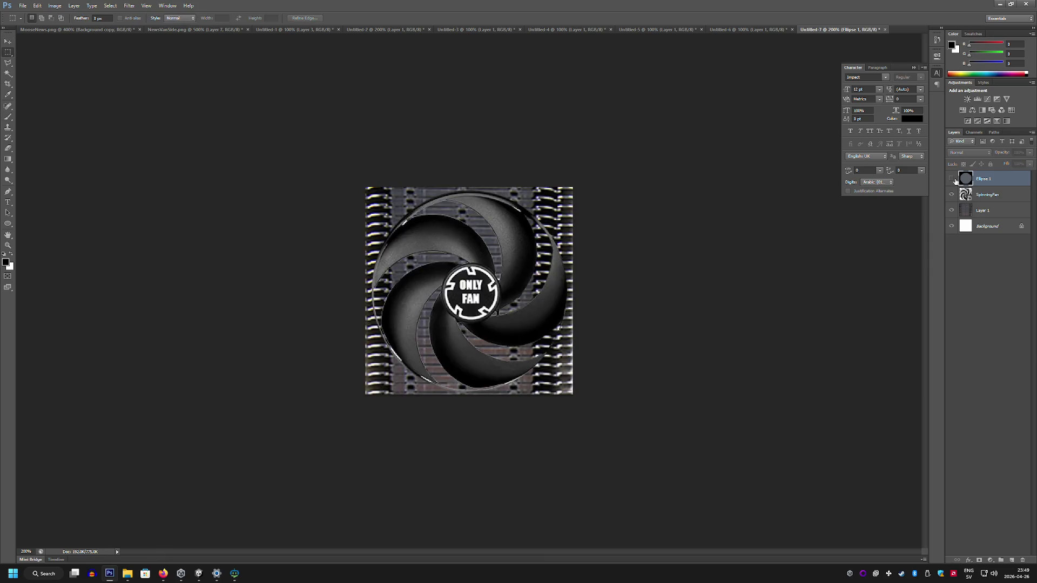
click(952, 179)
ctrl+click(965, 178)
click(7, 73)
click(474, 275)
key(Delete)
key(m)
key(ctrl+d)
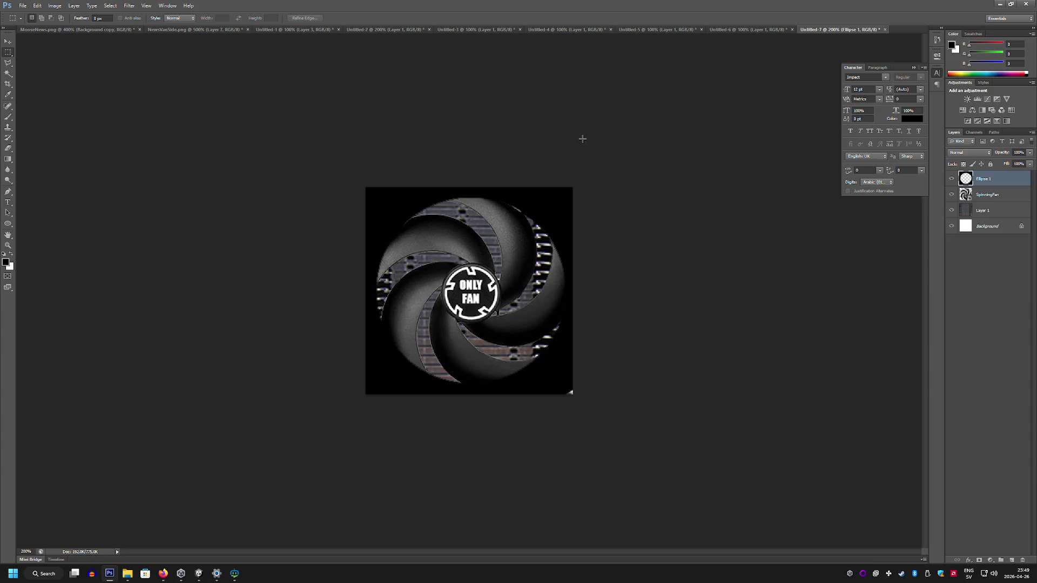
double_click(970, 180)
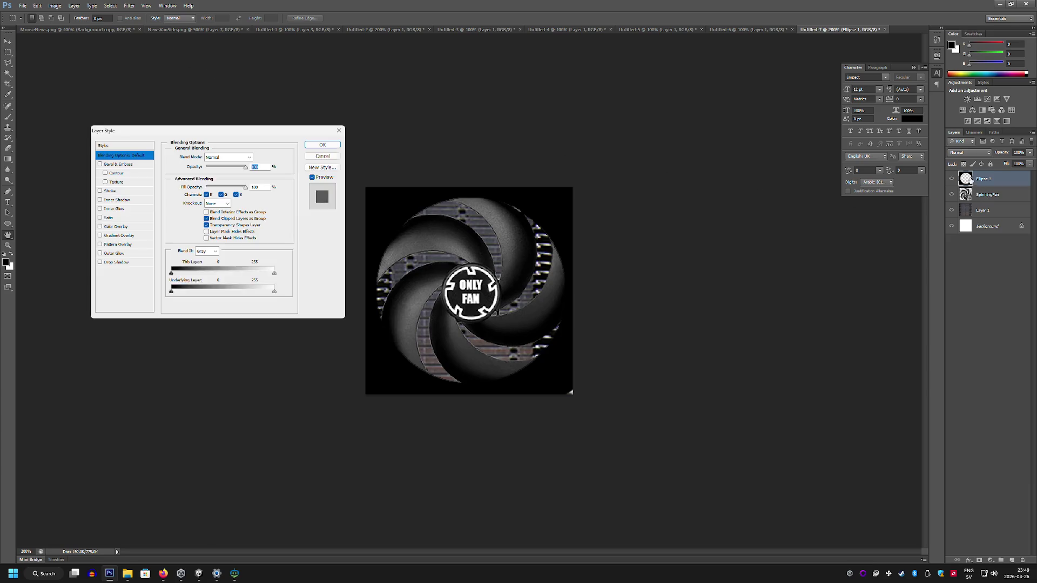
Step: Add a Foreground to Transparent gradient overlay to Ellipse 1
click(100, 236)
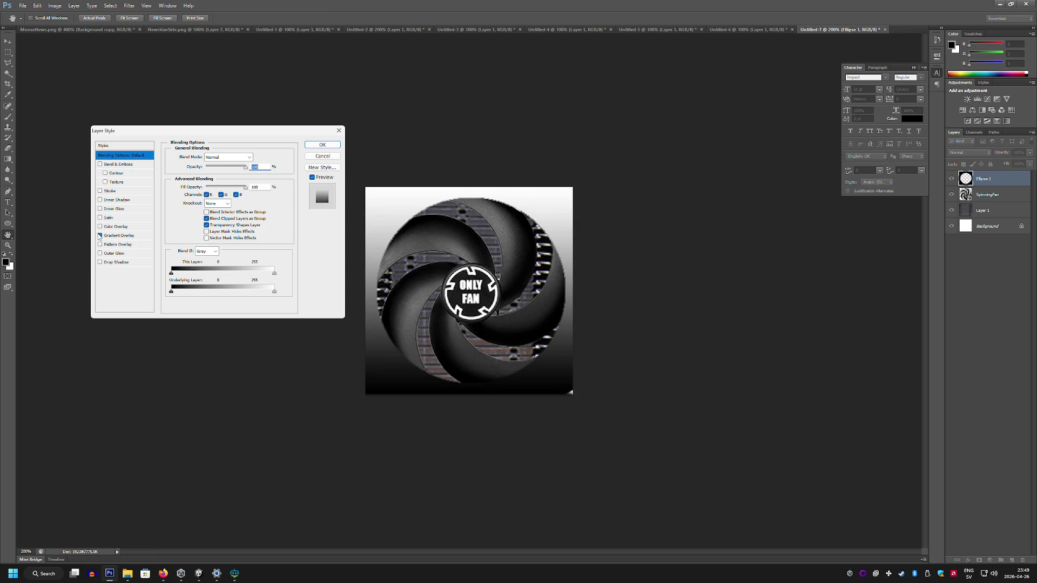
click(137, 237)
click(243, 176)
click(196, 191)
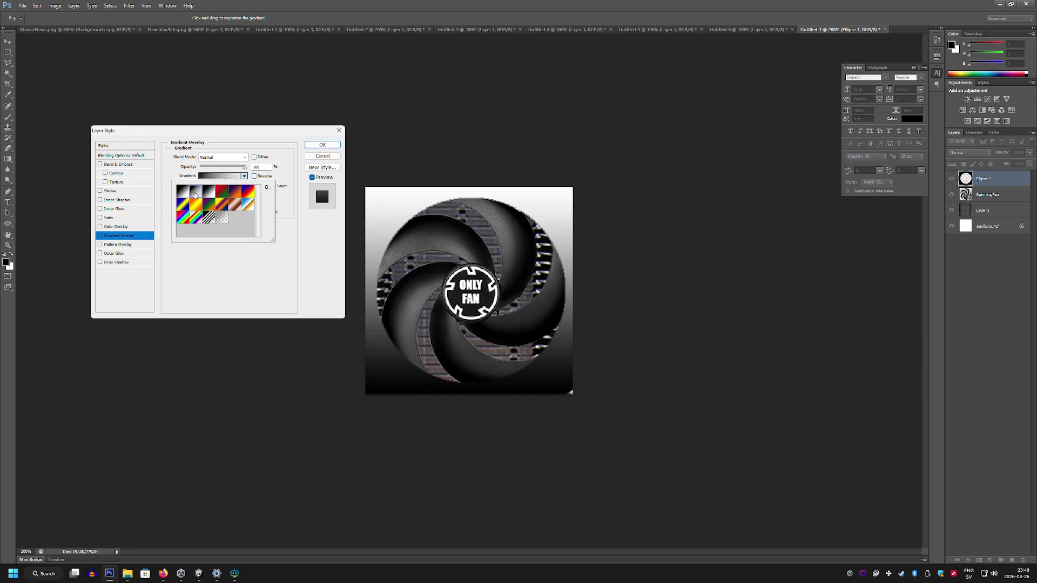
click(209, 281)
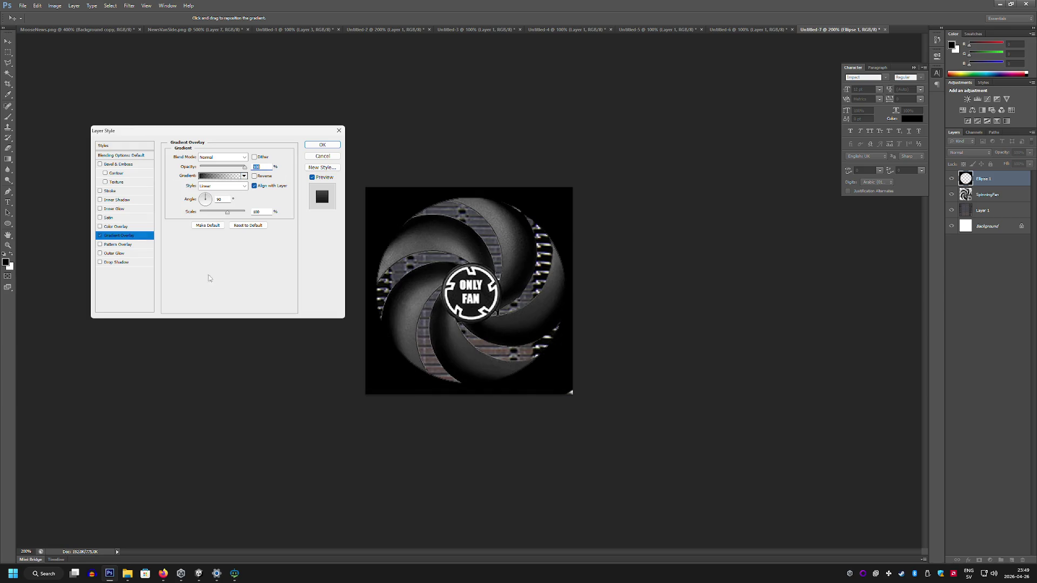
click(219, 176)
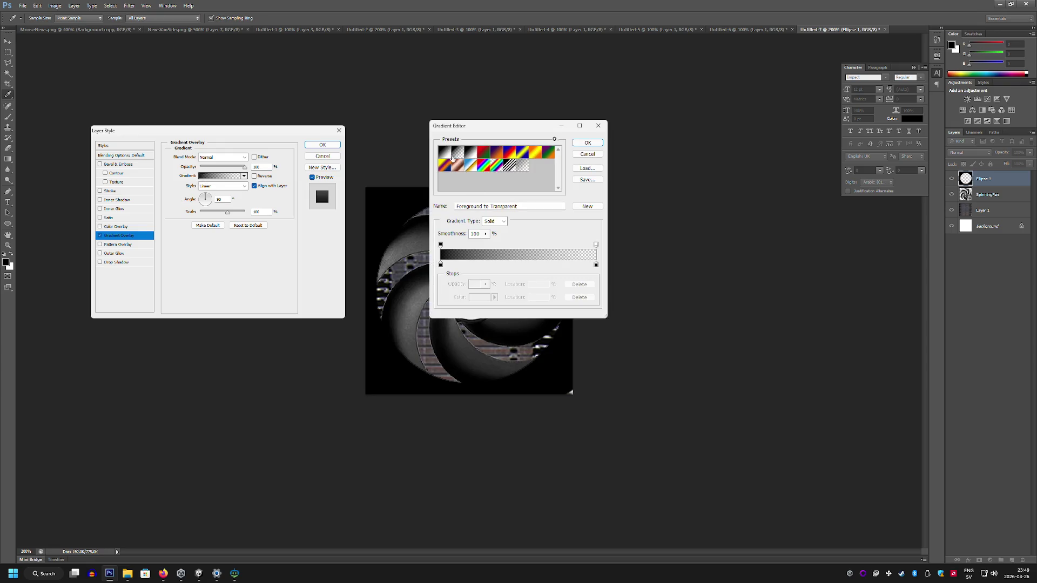
Step: Make the gradient's starting colour stop near-black, add a stop at 19%, and close the dialog
click(441, 247)
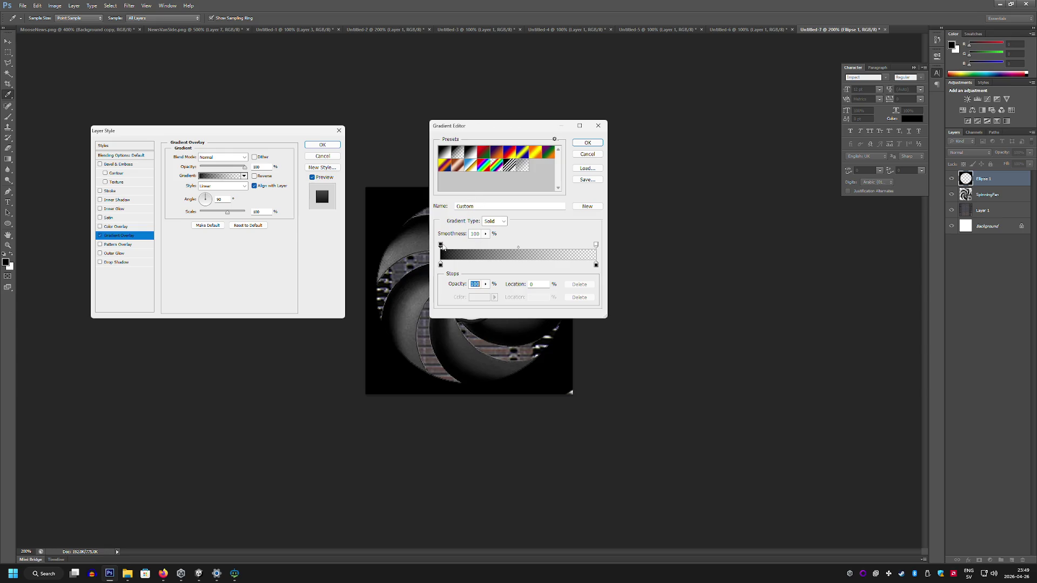
click(441, 264)
click(473, 293)
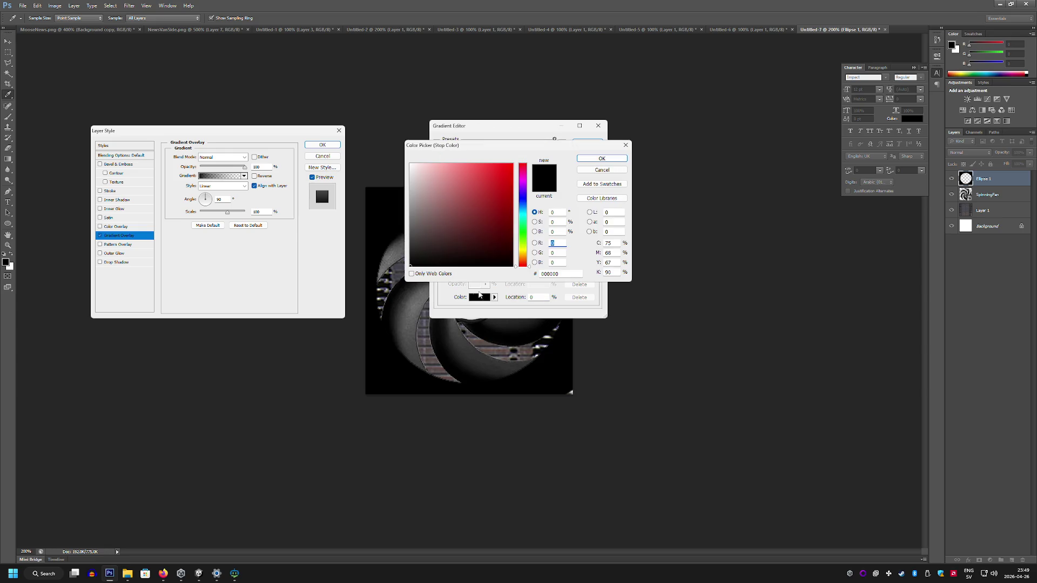
click(410, 178)
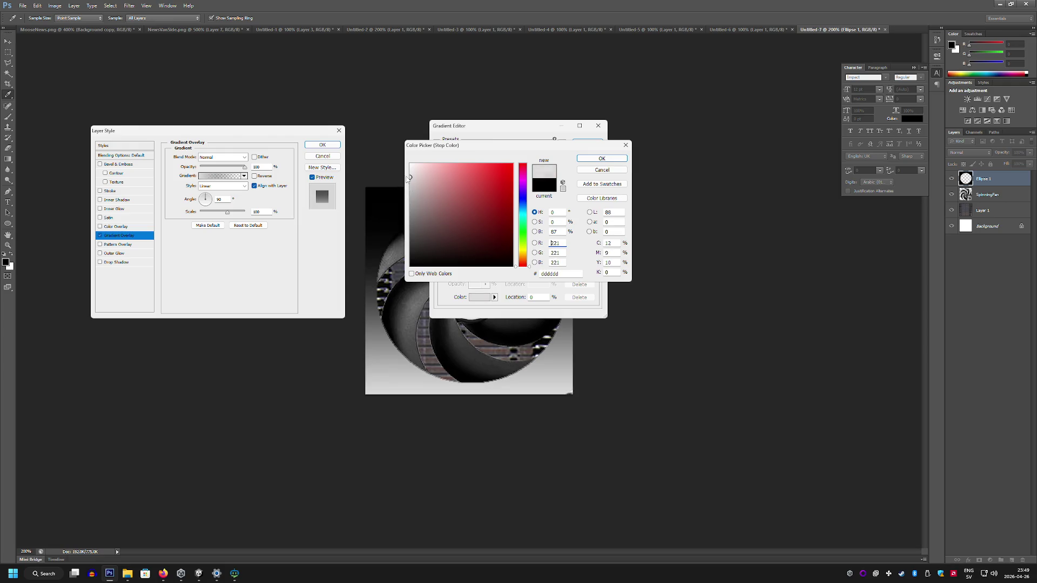
drag(409, 193, 409, 258)
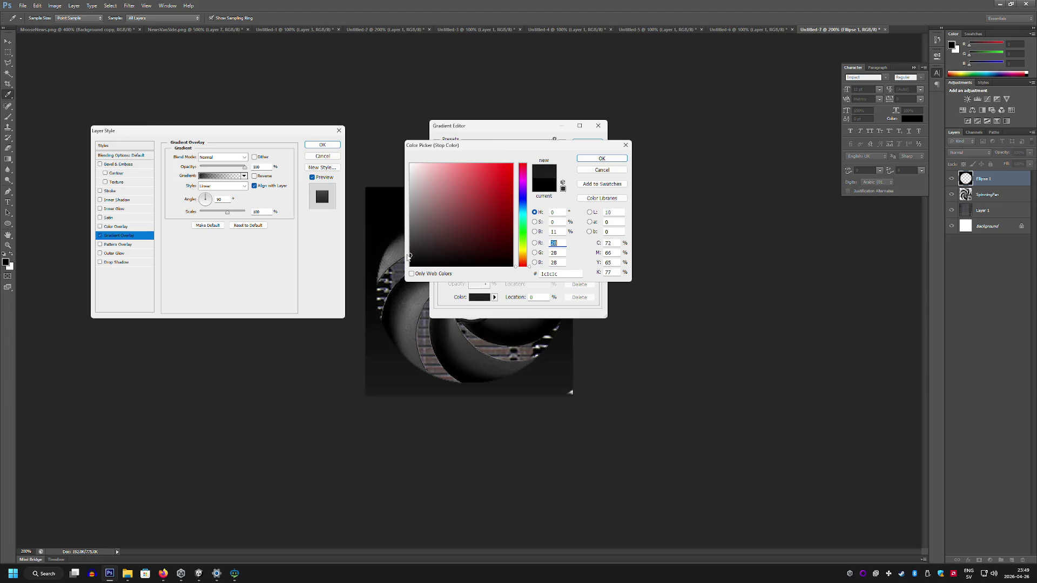
click(601, 158)
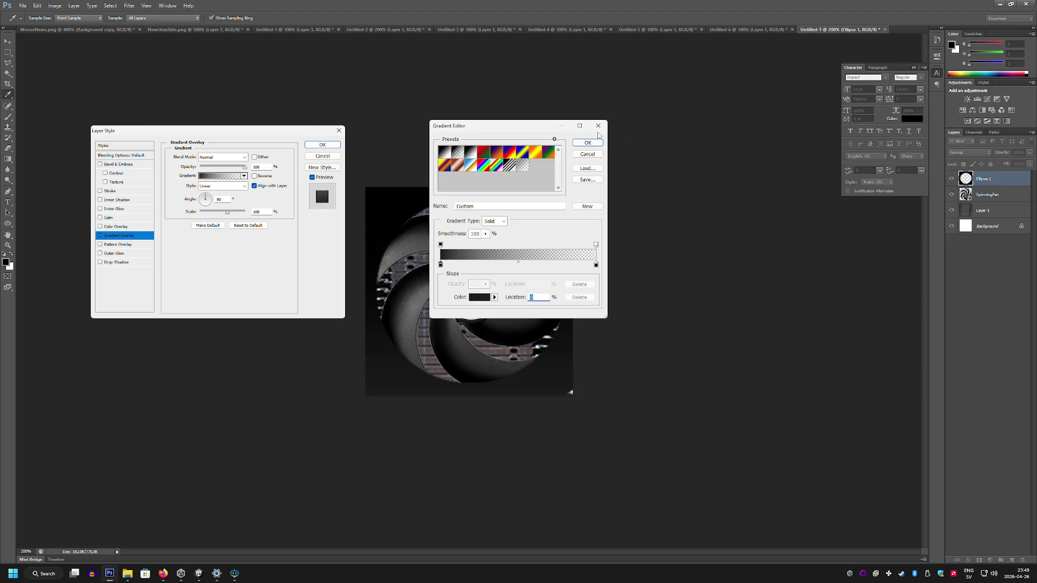
click(471, 264)
click(587, 143)
click(337, 135)
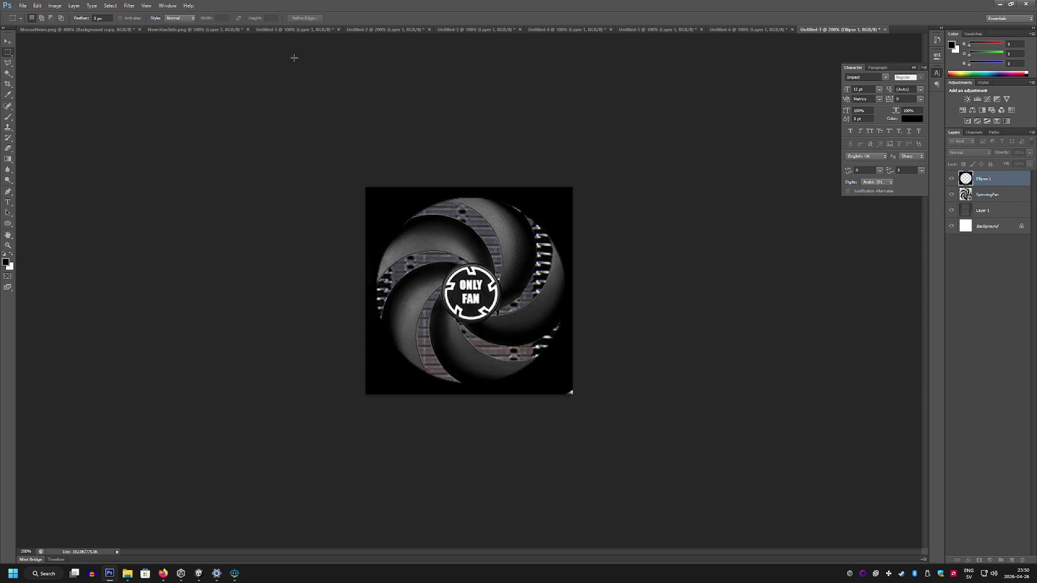
Step: Try the Pixelate > Mosaic filter on the layer, then cancel it
click(129, 6)
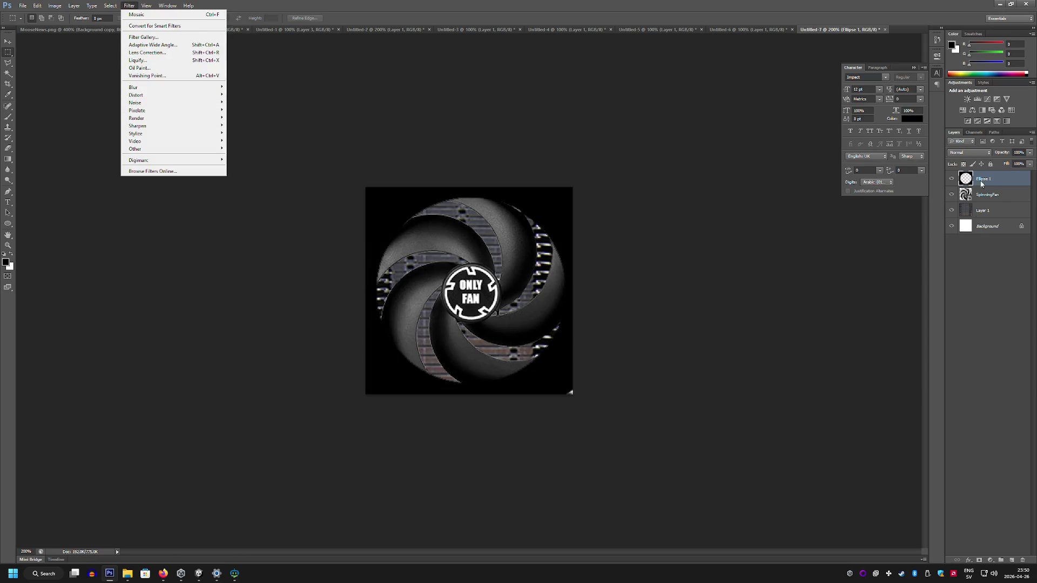
mouse_move(183, 110)
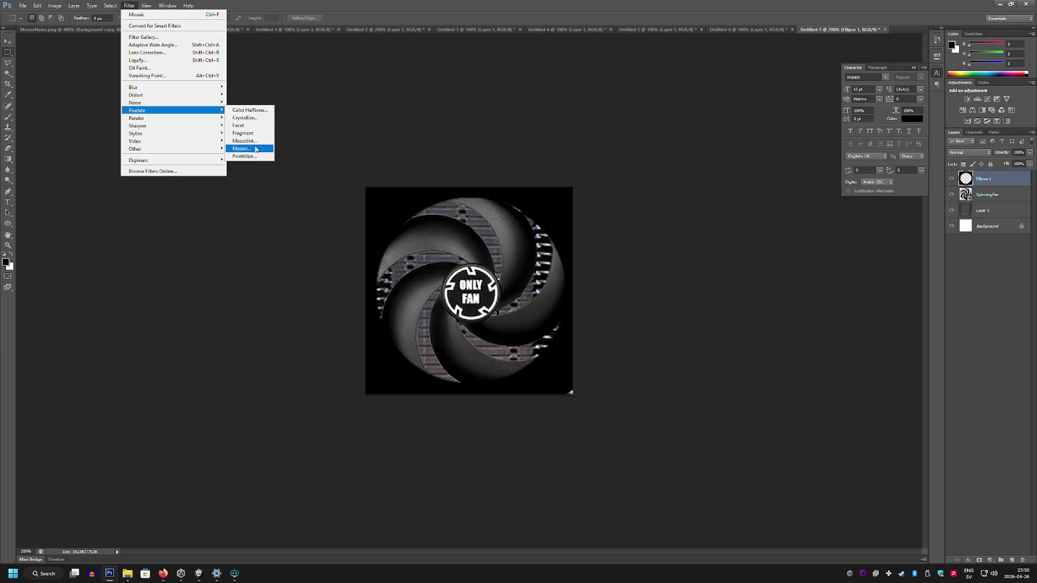
click(254, 148)
click(656, 278)
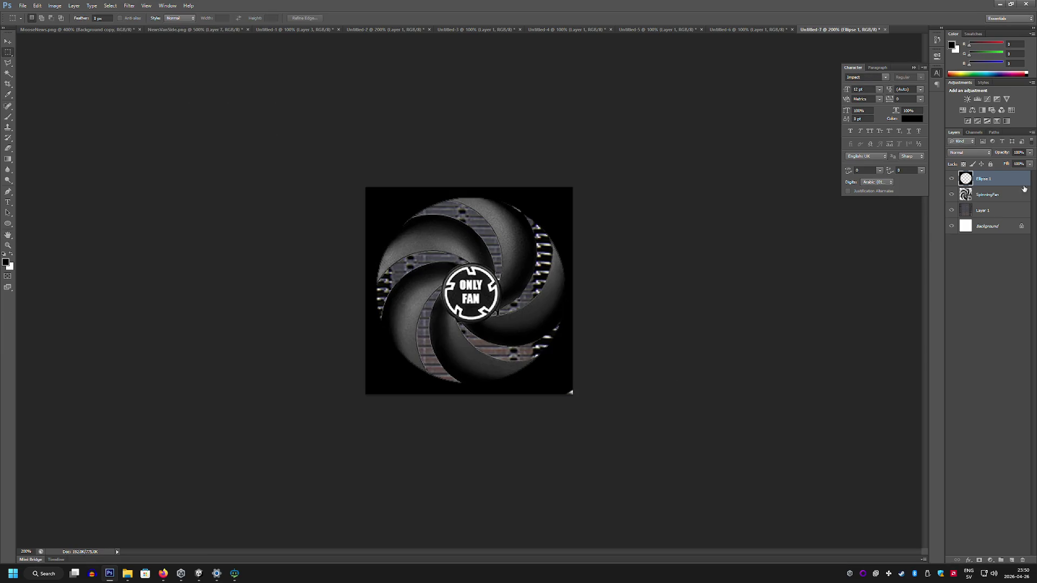
Step: Give Ellipse 1 a Bevel & Emboss with a finer-scaled texture and apply it
double_click(1004, 178)
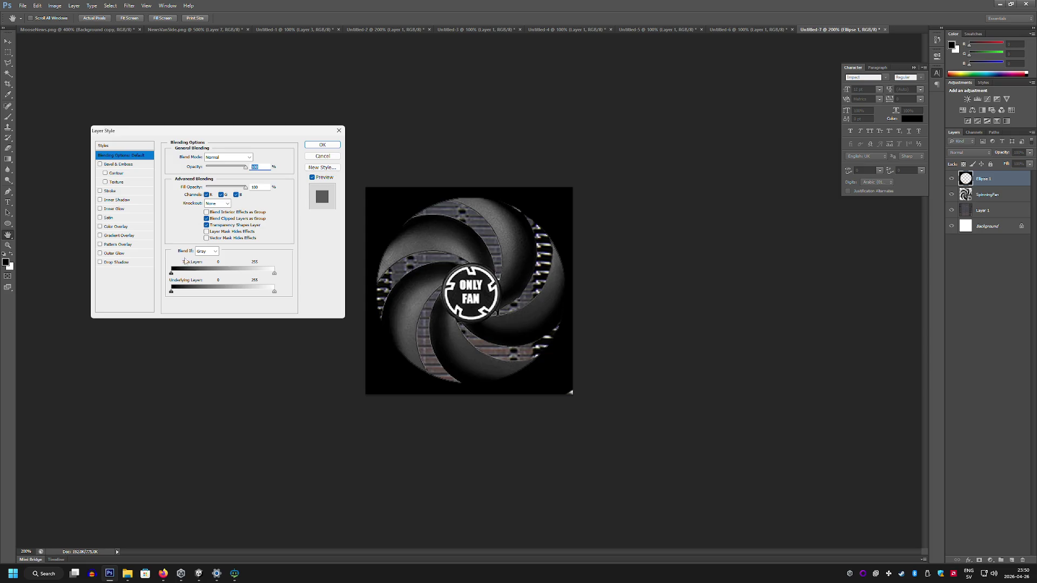
click(127, 183)
key(Tab)
mouse_move(206, 183)
mouse_down()
mouse_move(195, 183)
mouse_move(226, 192)
mouse_move(208, 191)
mouse_move(217, 193)
mouse_up()
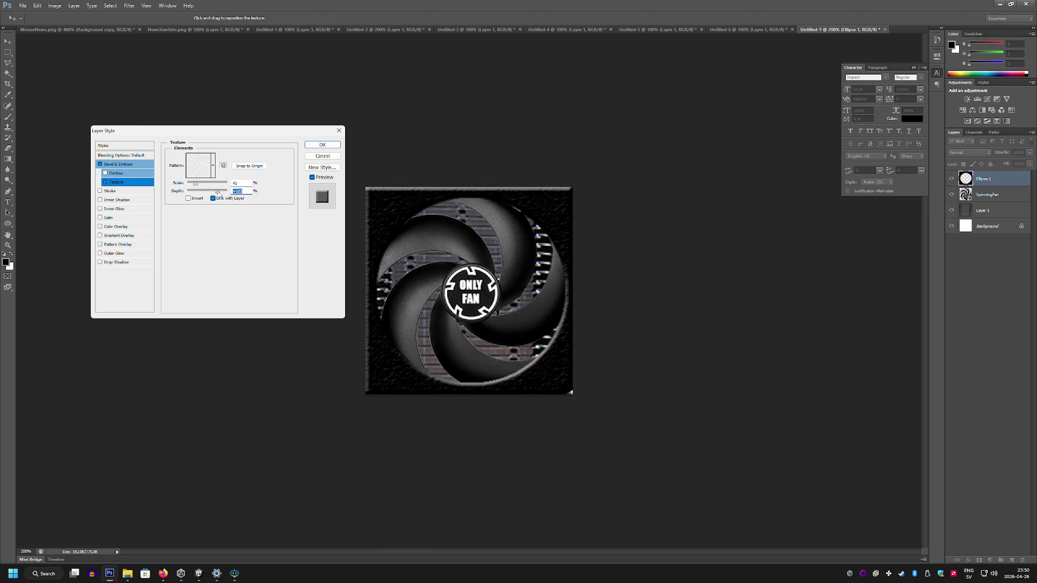
click(322, 144)
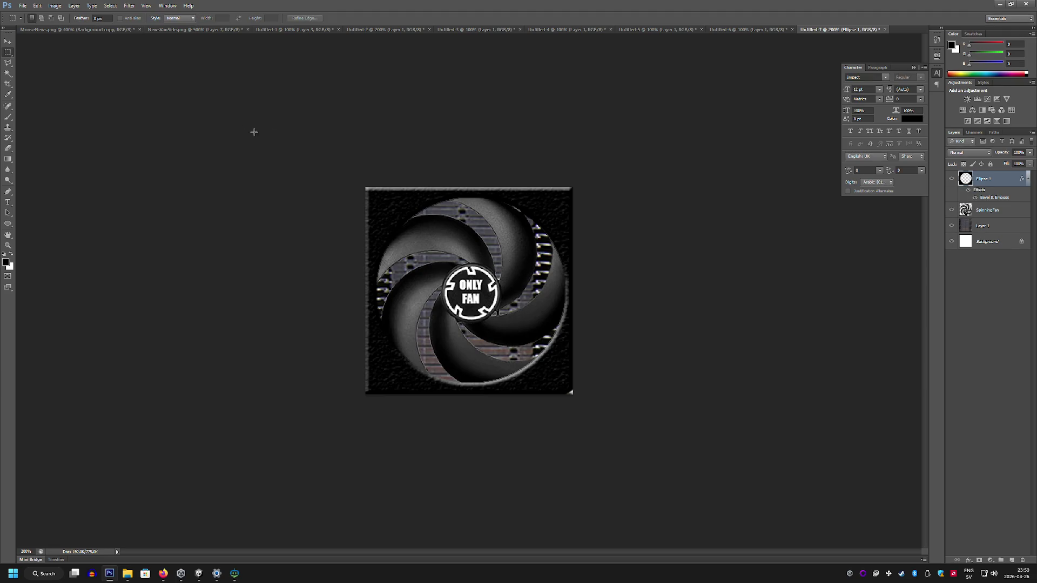
Step: Scale the fan layer up to about 102.7%
key(ctrl+t)
drag(366, 187, 361, 183)
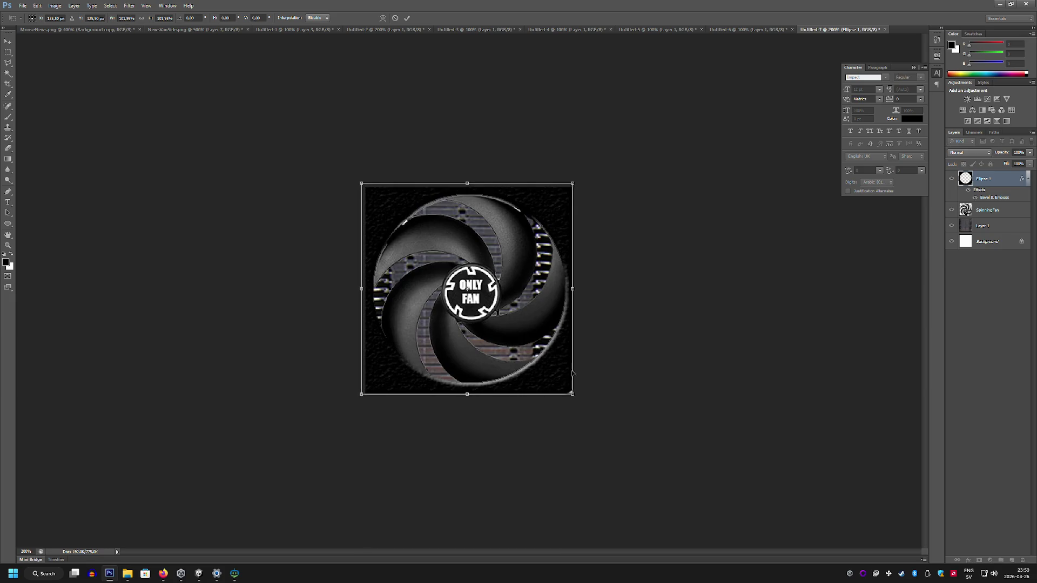
drag(573, 394, 574, 395)
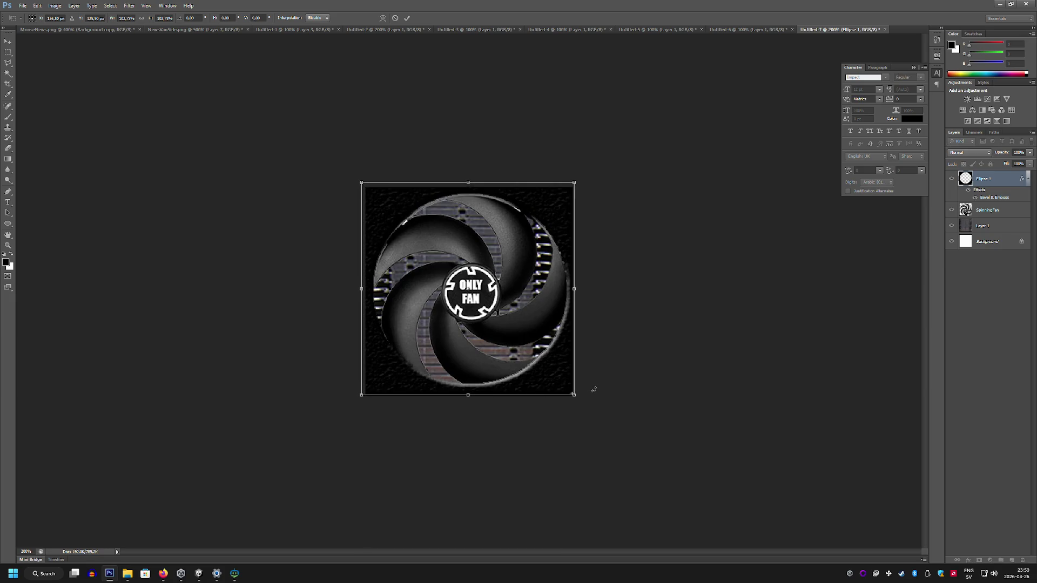
key(Return)
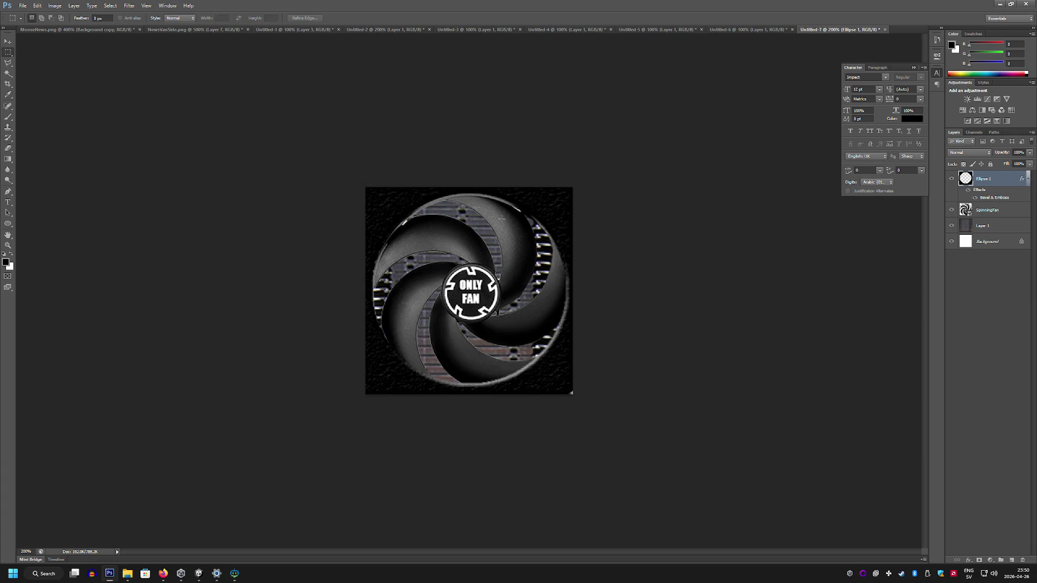
Step: Export the fan image with Save for Web as an OnlyFan PNG-24 into the Paintings folder
click(23, 6)
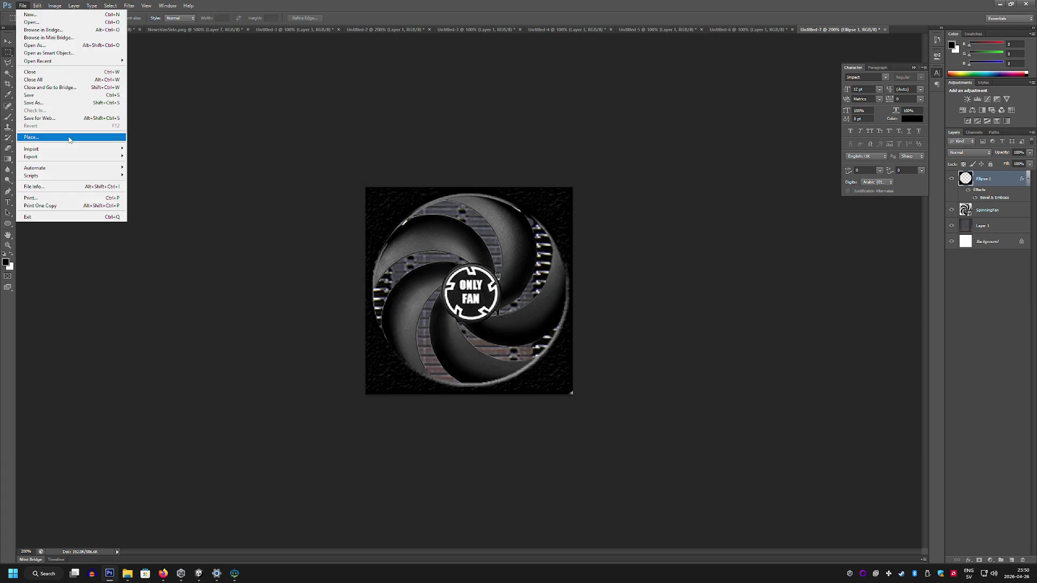
click(62, 118)
click(586, 375)
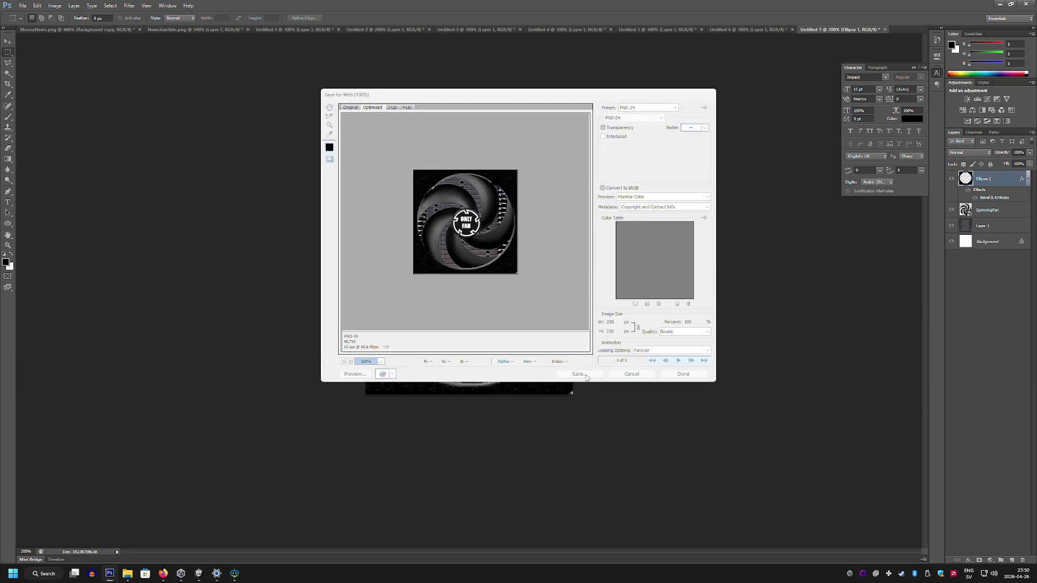
text(OnlyFuck)
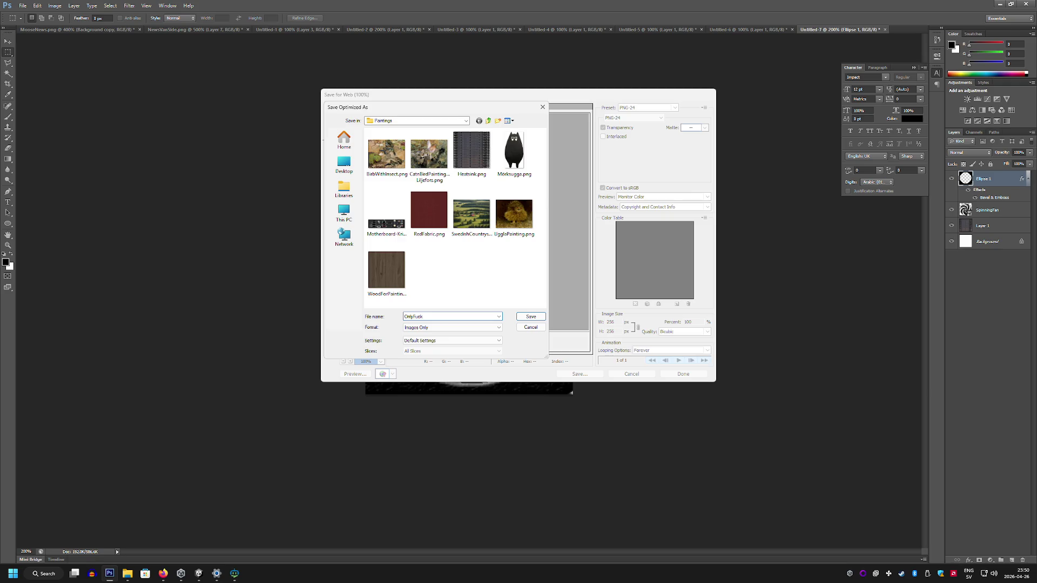
key(Return)
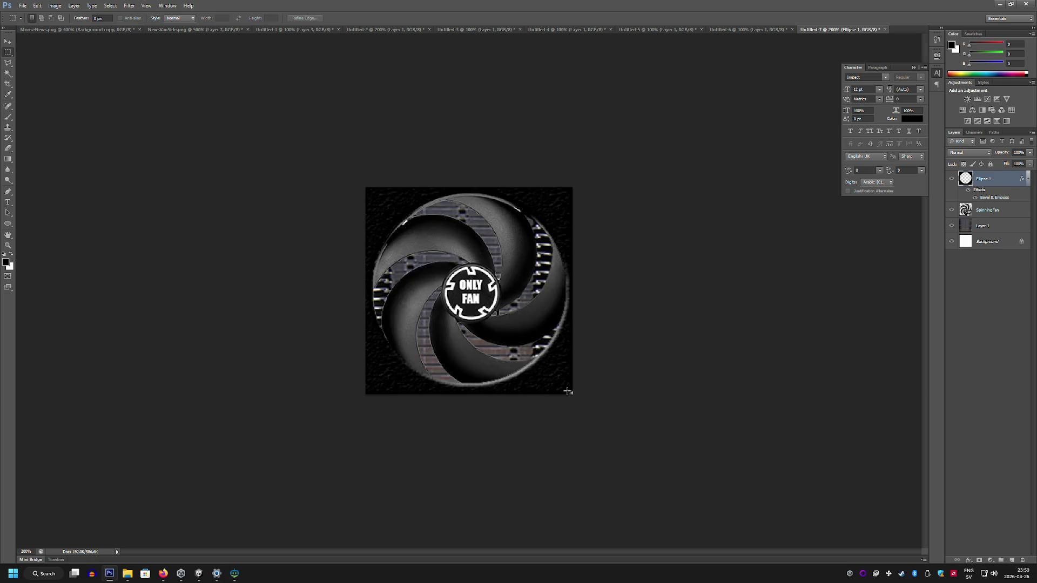
click(199, 574)
Step: Create a new material in the MoreMoreTextures folder
right_click(638, 507)
mouse_move(702, 267)
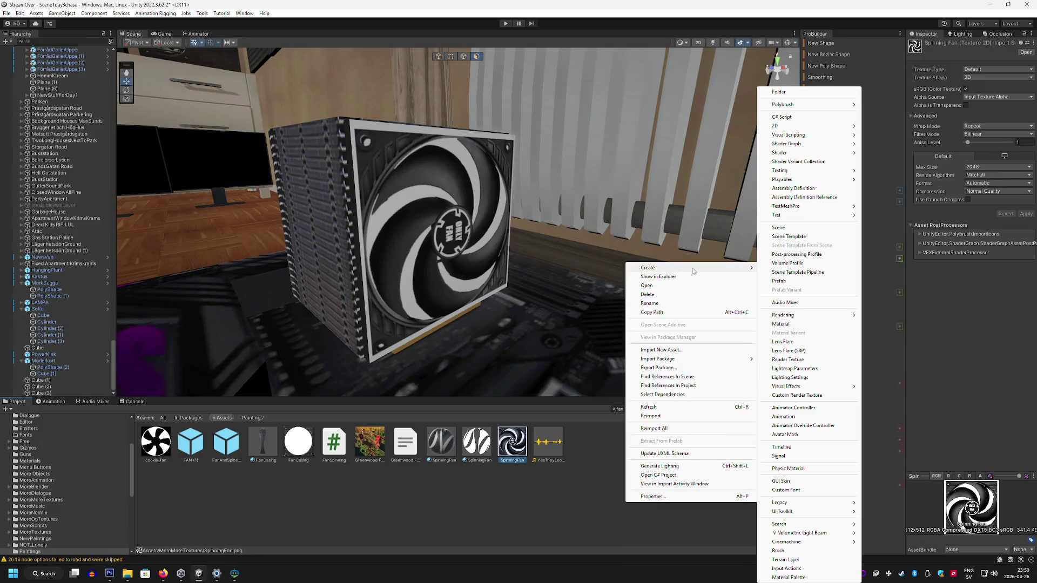
mouse_move(802, 317)
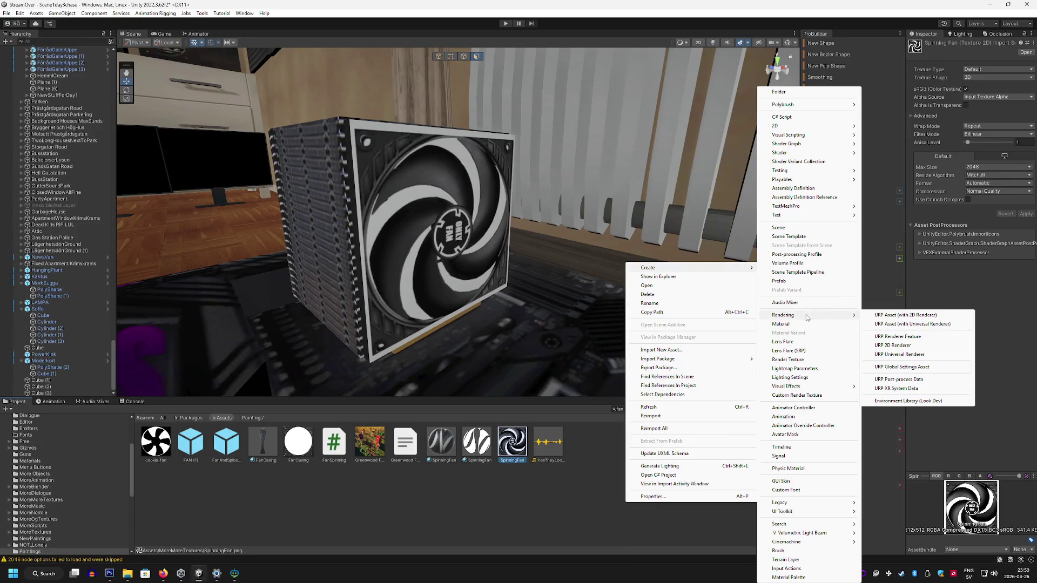
click(794, 324)
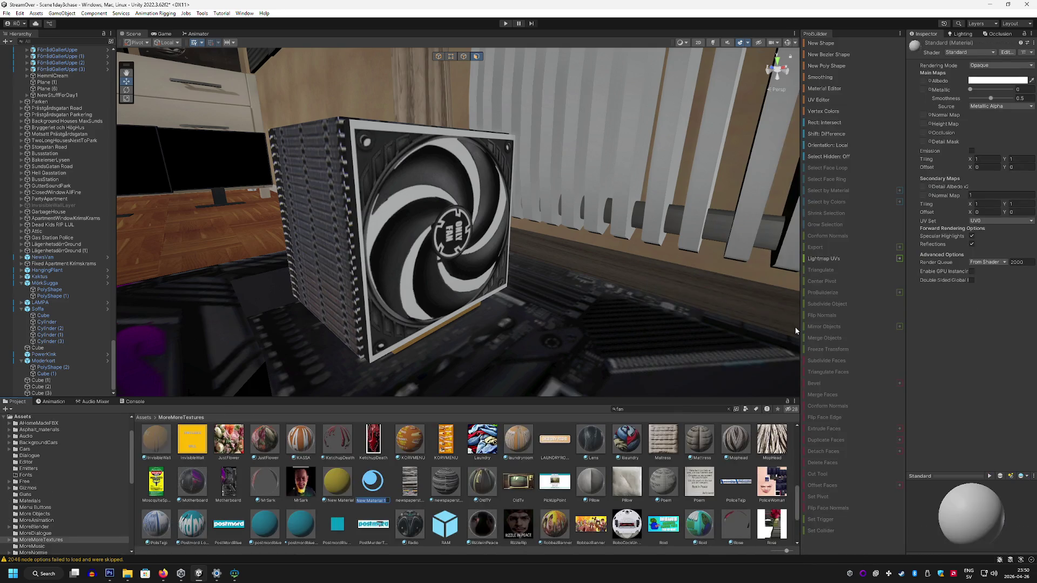
Step: Browse the folder tree to the Paintings folder to see the exported OnlyFan texture
click(47, 449)
scroll(61, 453, down, 2)
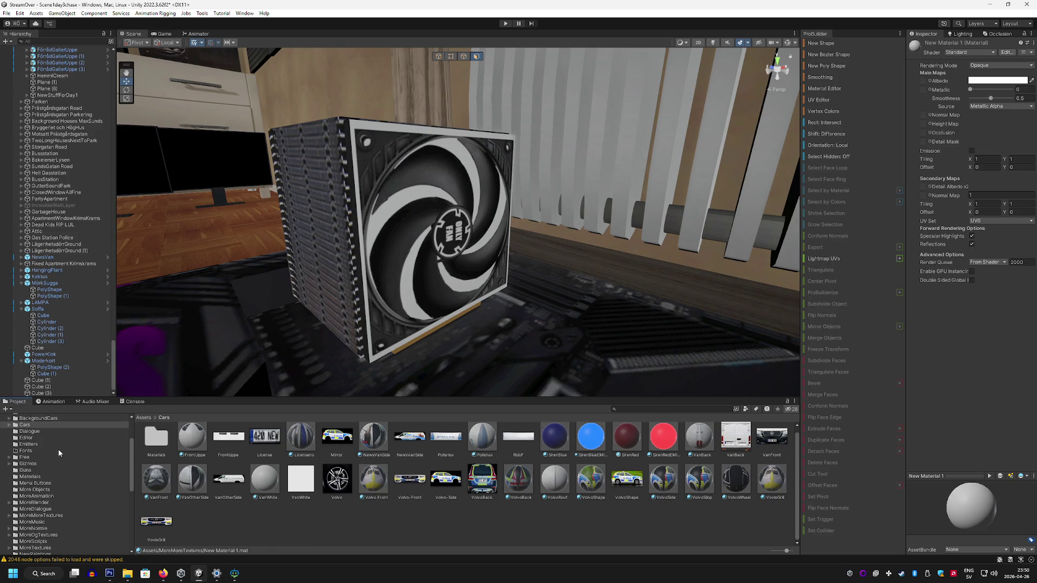
click(72, 516)
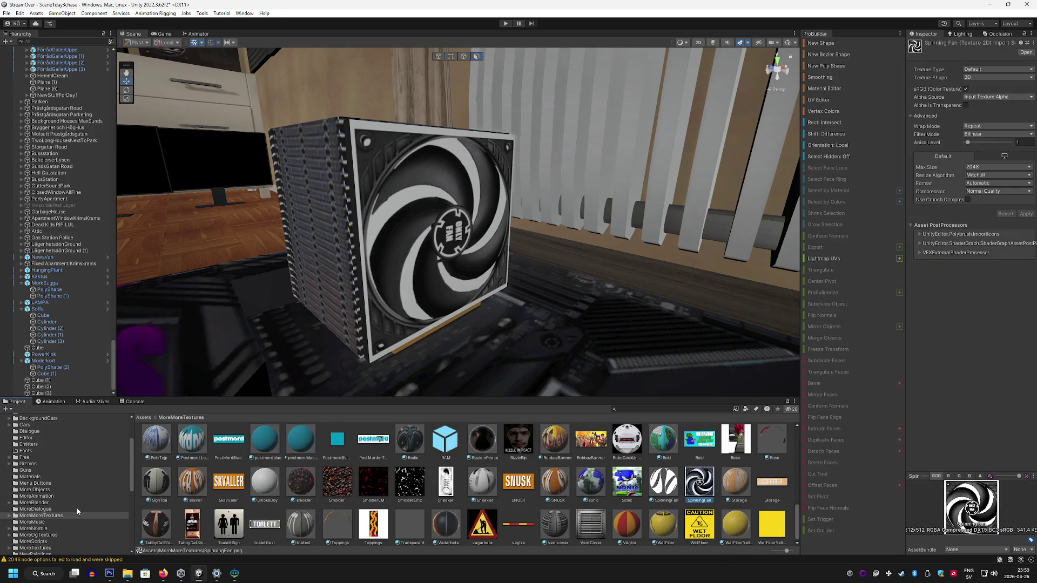
click(76, 502)
click(64, 515)
scroll(61, 508, down, 2)
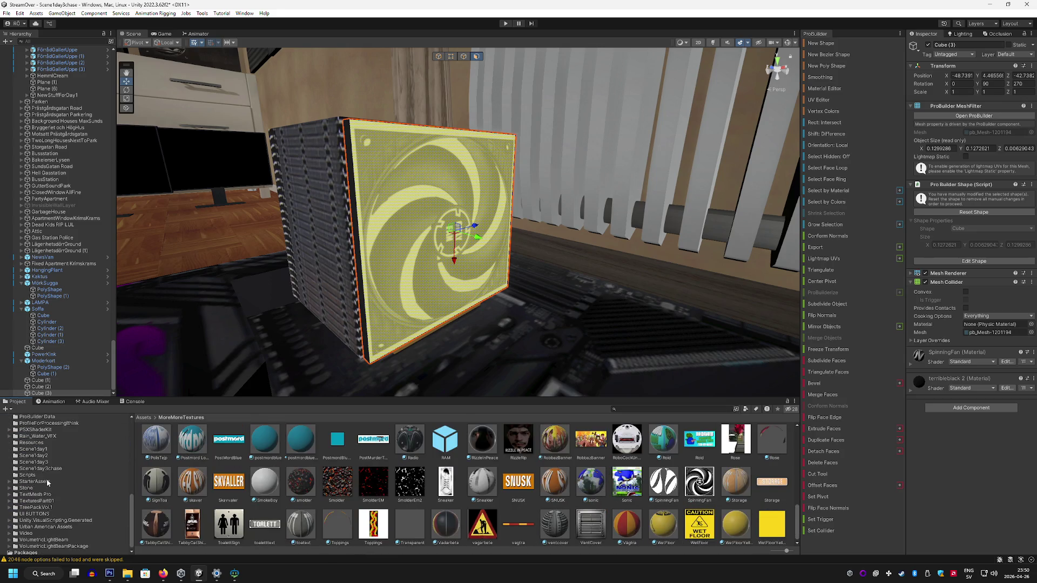
scroll(47, 480, up, 4)
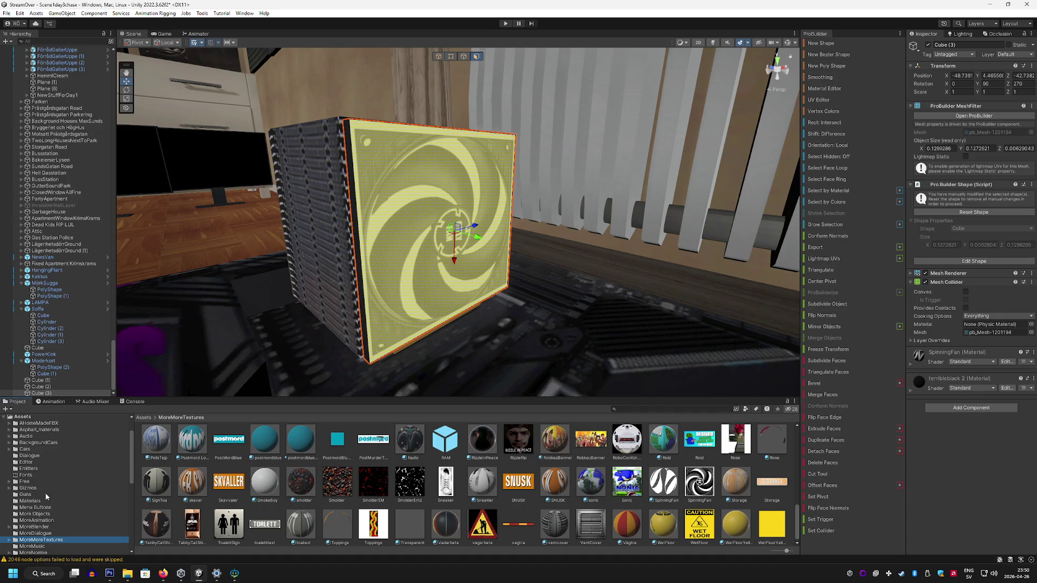
scroll(49, 489, down, 10)
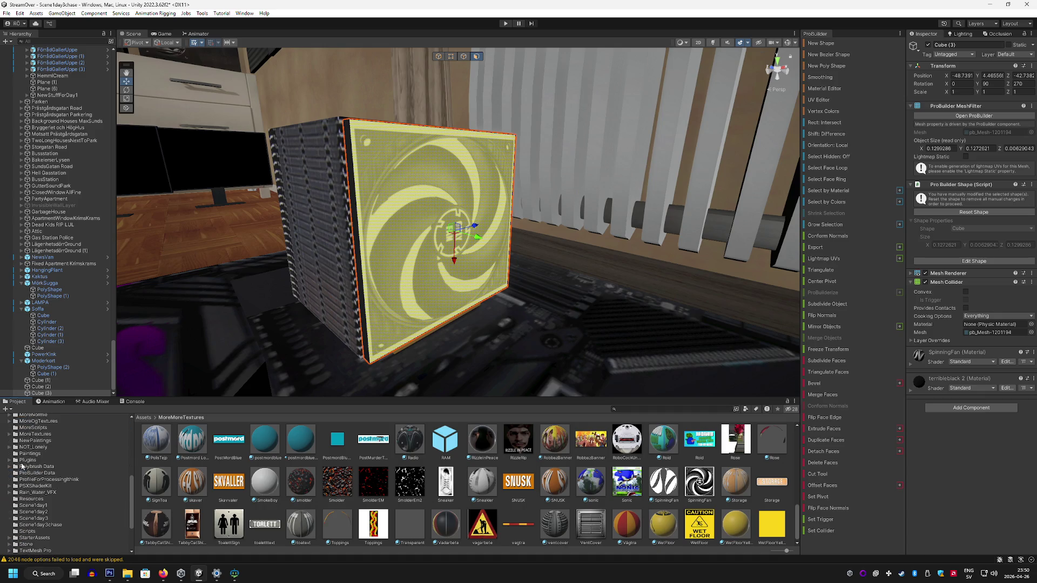
click(30, 454)
click(456, 524)
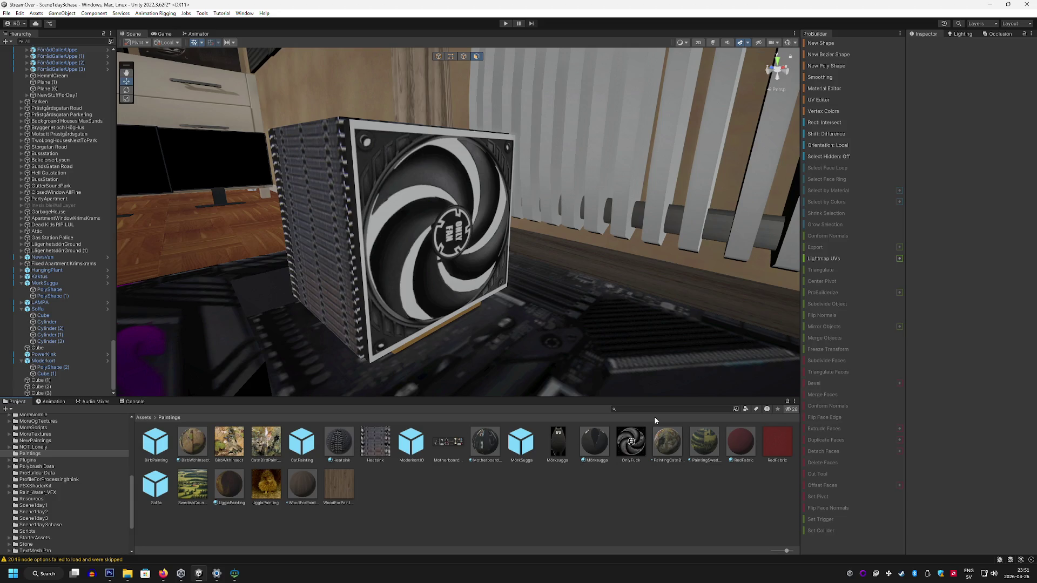
Step: Add a FanStatic material in Paintings with Smoothness 0 and the fan texture as Albedo
right_click(593, 501)
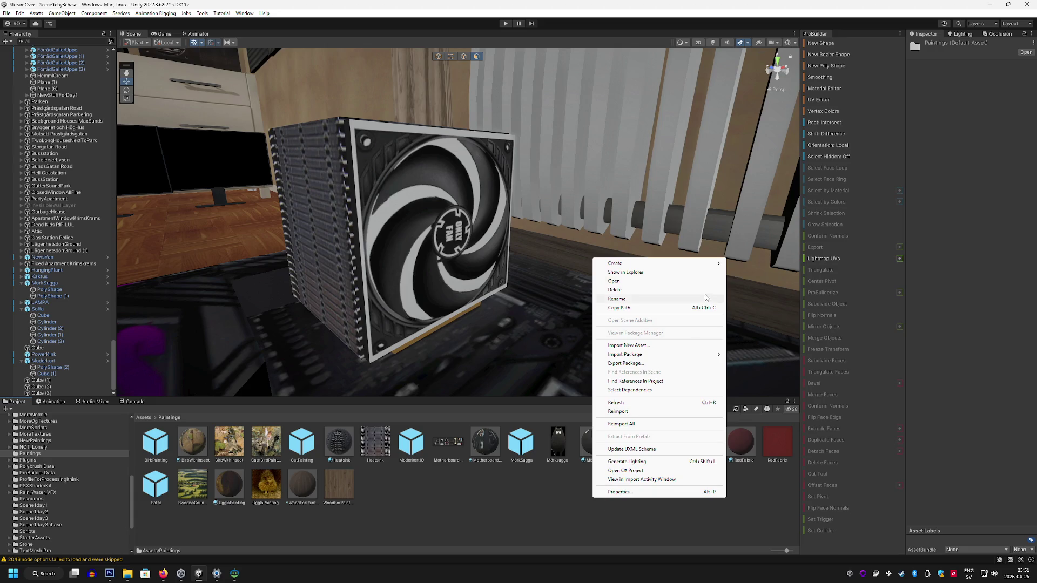
mouse_move(669, 266)
click(760, 323)
click(633, 510)
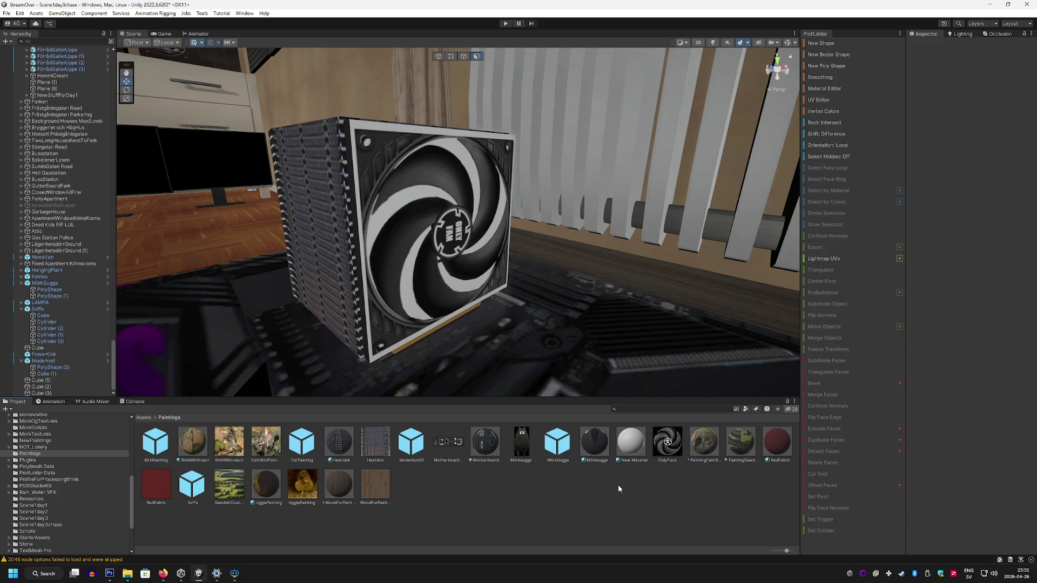
click(630, 445)
right_click(631, 453)
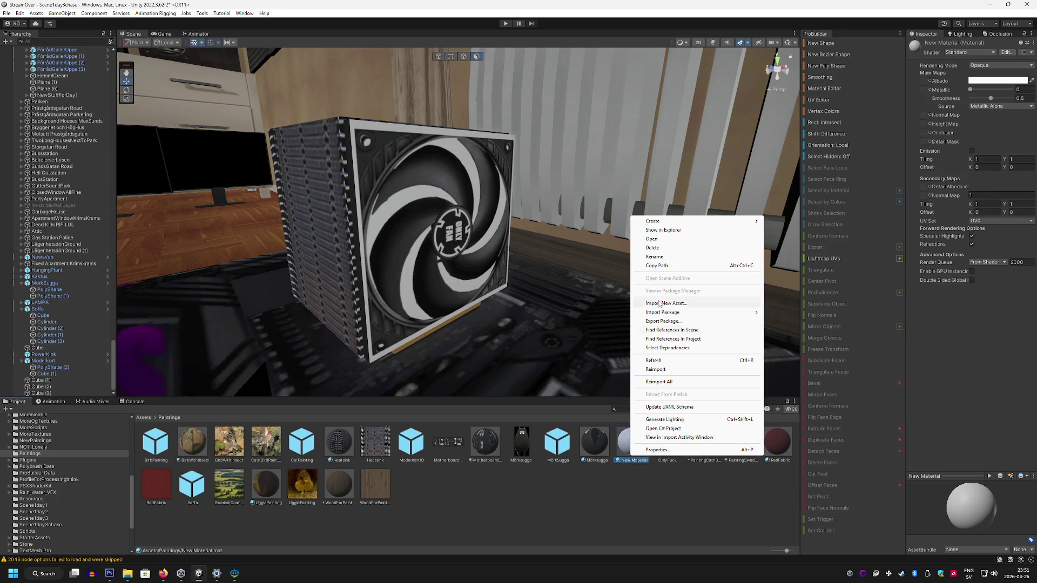
click(654, 256)
text(nStatic)
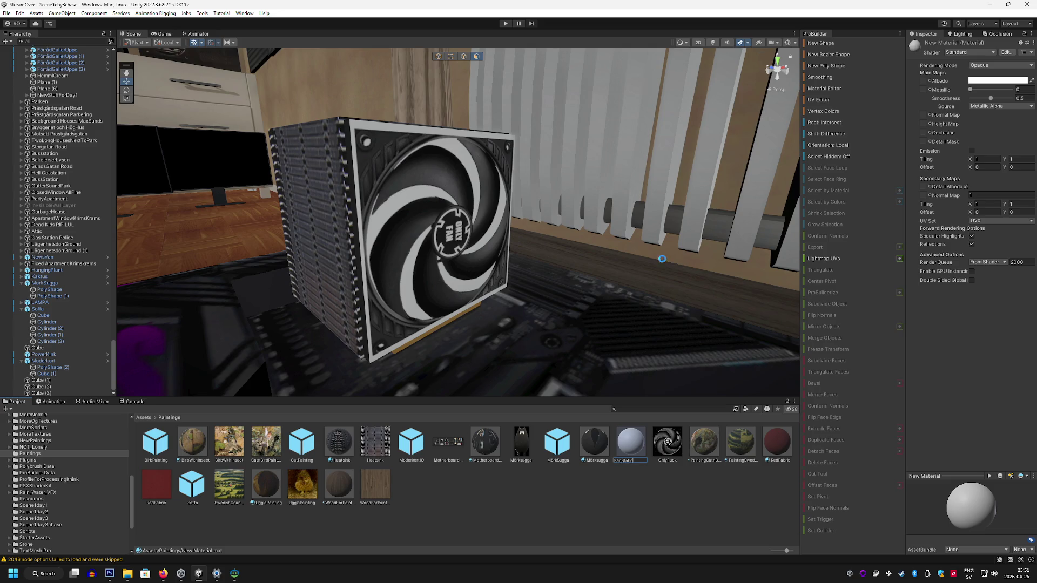
key(Return)
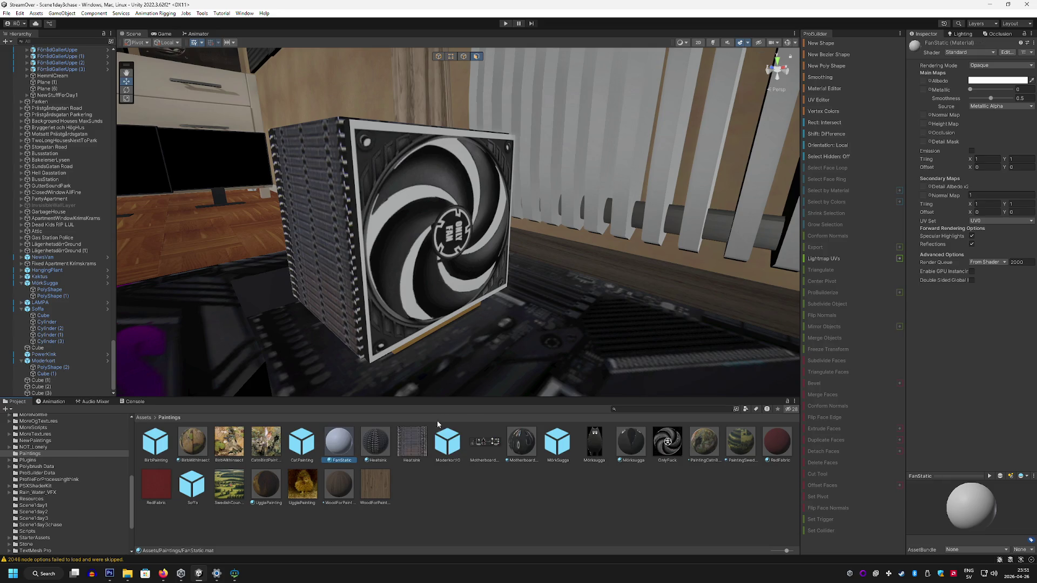
click(970, 98)
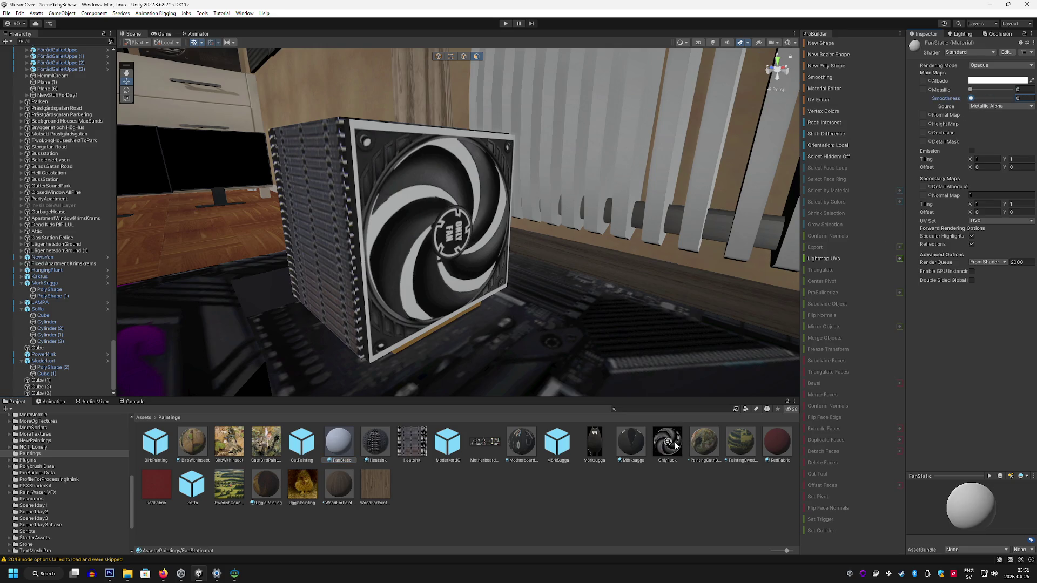
drag(667, 442, 923, 81)
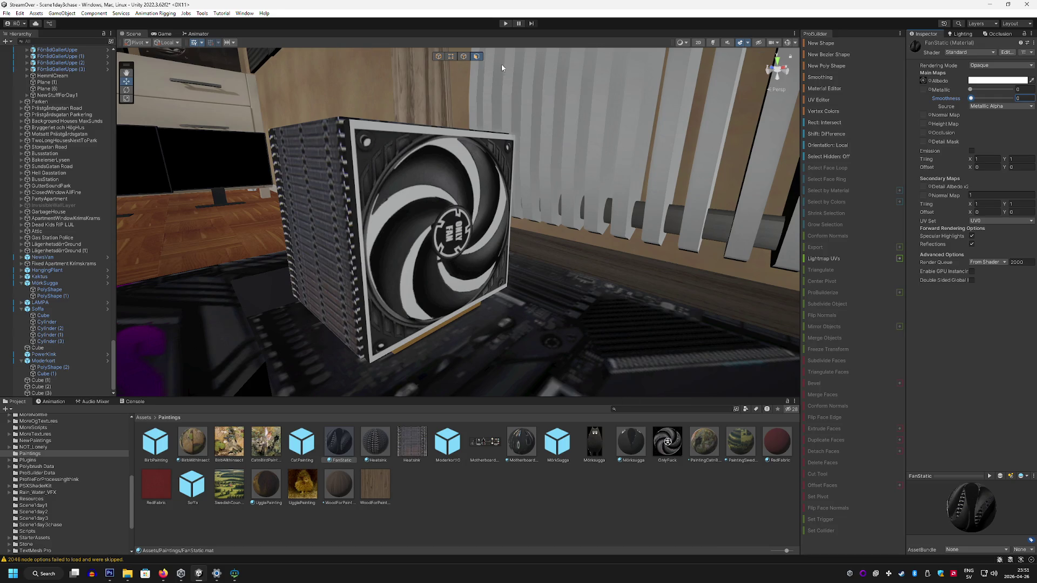
Step: Try applying FanStatic to the cooler's fan cube, then select the graphics card in the case
click(405, 155)
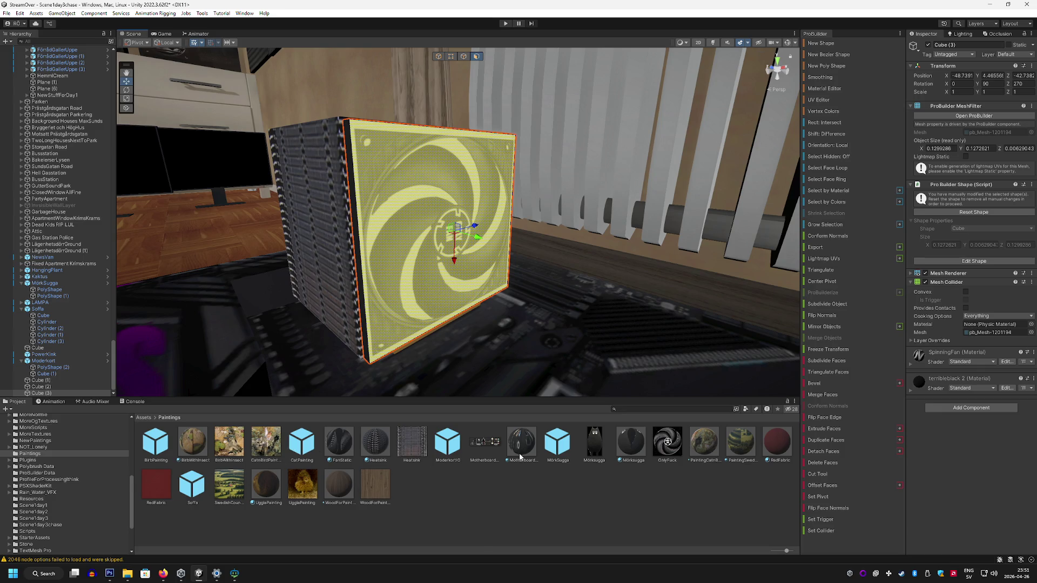
mouse_move(367, 442)
mouse_down()
mouse_move(416, 290)
mouse_move(546, 293)
mouse_up()
click(640, 218)
mouse_move(641, 218)
mouse_down()
mouse_move(652, 209)
mouse_move(589, 217)
mouse_move(674, 223)
mouse_move(488, 218)
mouse_move(405, 231)
mouse_move(532, 273)
mouse_move(617, 269)
mouse_move(548, 231)
mouse_move(549, 210)
mouse_move(389, 176)
mouse_move(435, 183)
mouse_move(412, 273)
mouse_move(358, 274)
mouse_move(443, 265)
mouse_up()
click(471, 258)
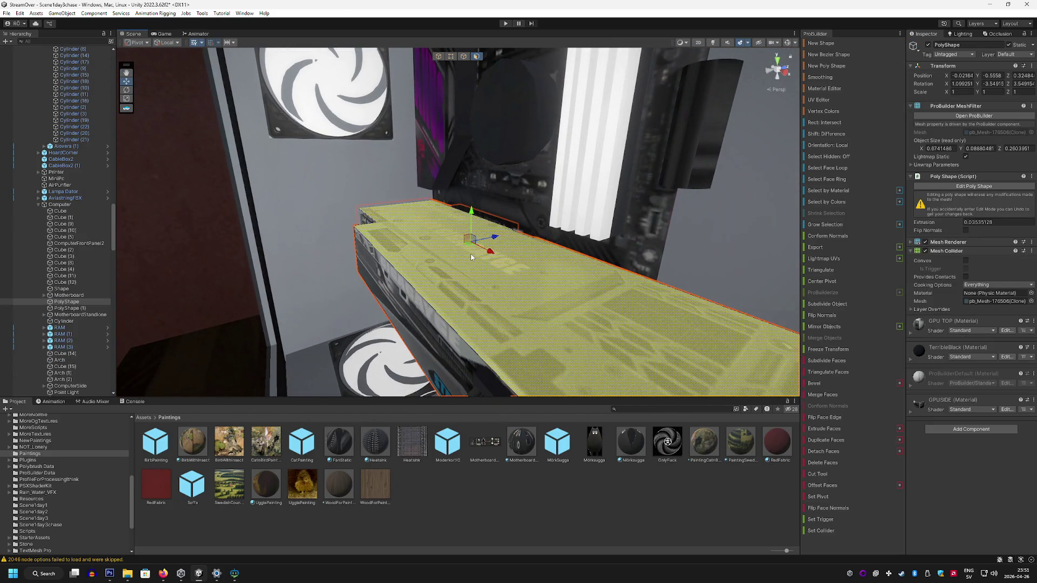
Step: Duplicate the graphics card and move the copy out of the case down onto the table
click(438, 56)
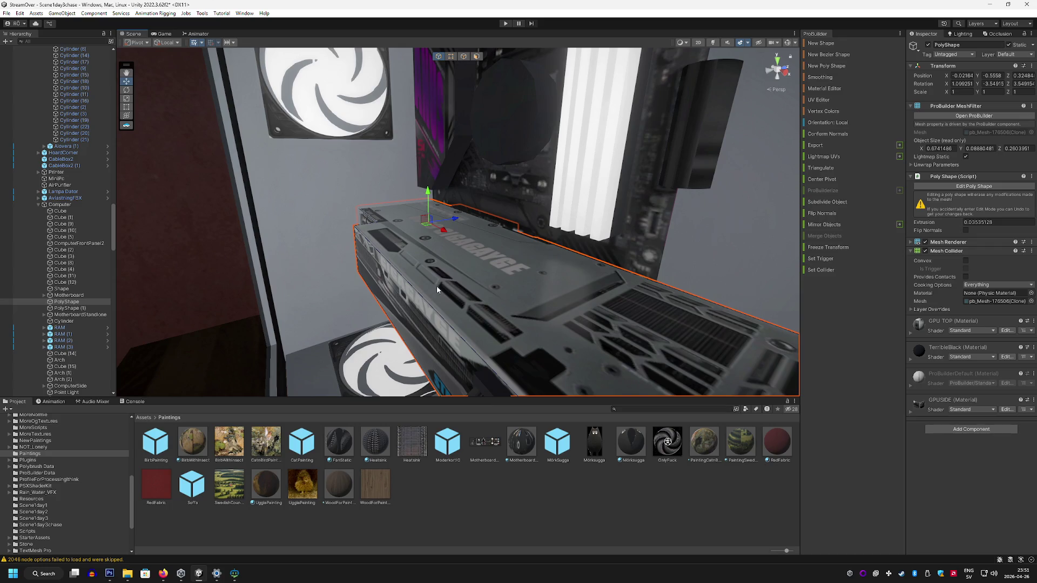
key(ctrl+d)
scroll(238, 162, down, 10)
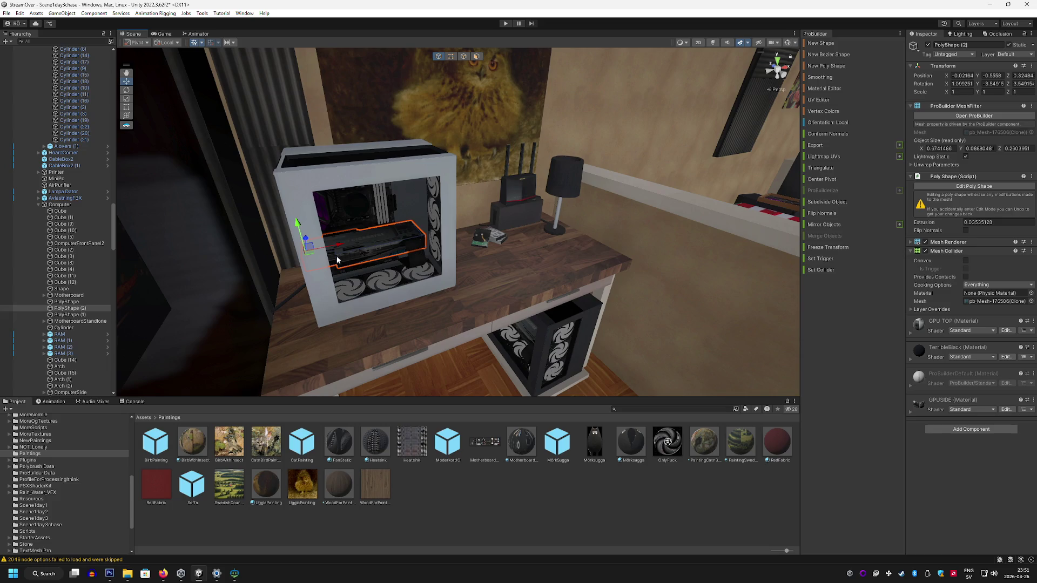
drag(344, 259, 734, 233)
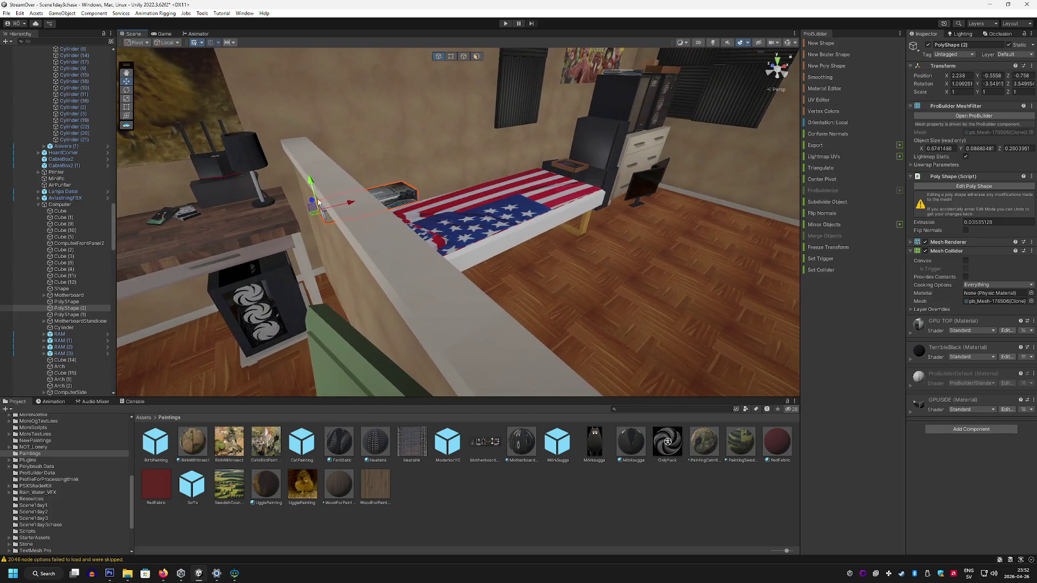
mouse_move(319, 203)
mouse_down()
mouse_move(722, 227)
mouse_move(648, 259)
mouse_move(562, 266)
mouse_move(324, 211)
mouse_move(758, 210)
mouse_move(440, 210)
mouse_move(521, 211)
mouse_move(599, 179)
mouse_move(523, 272)
mouse_move(397, 217)
mouse_up()
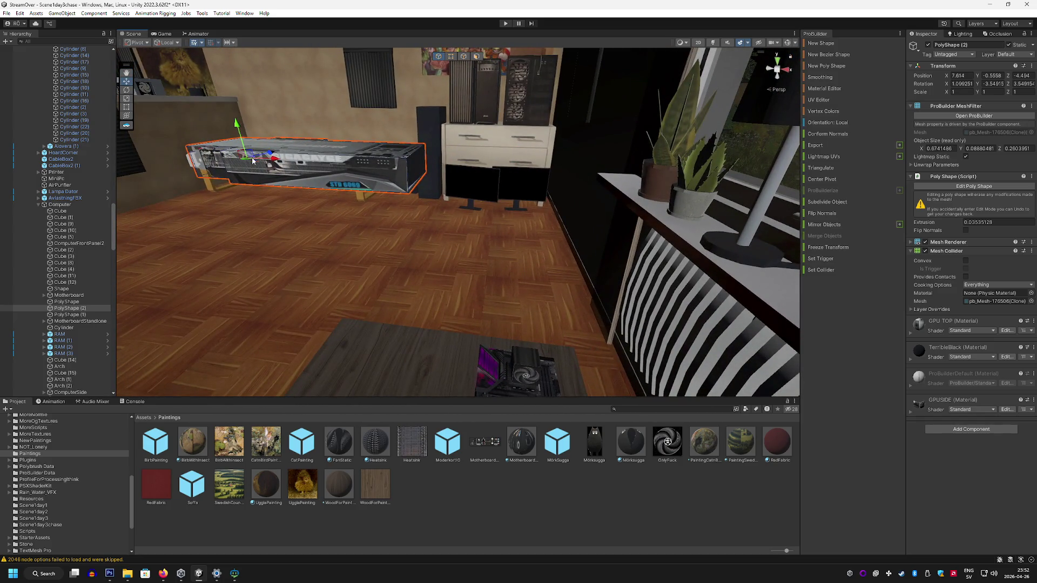
mouse_move(237, 130)
mouse_down()
mouse_move(291, 354)
mouse_move(475, 360)
mouse_move(259, 206)
mouse_up()
Step: Rotate the card copy to lie flat, turned about 60 degrees, and place it on the table
key(e)
mouse_move(546, 316)
mouse_down()
mouse_move(540, 346)
mouse_move(454, 360)
mouse_move(555, 324)
mouse_move(515, 308)
mouse_up()
drag(490, 305, 634, 304)
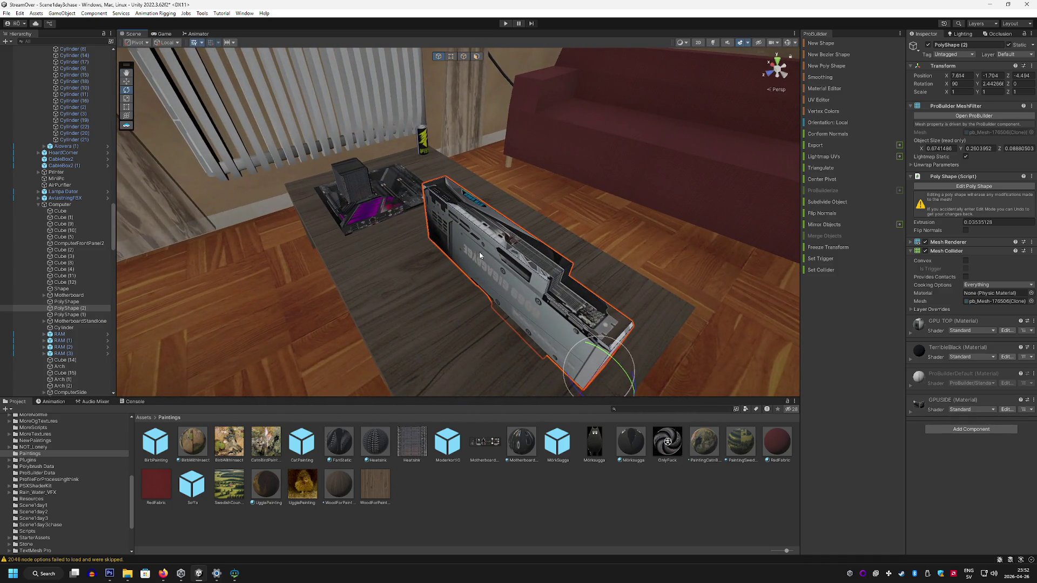
mouse_move(600, 378)
mouse_down()
mouse_move(684, 335)
mouse_move(451, 325)
mouse_up()
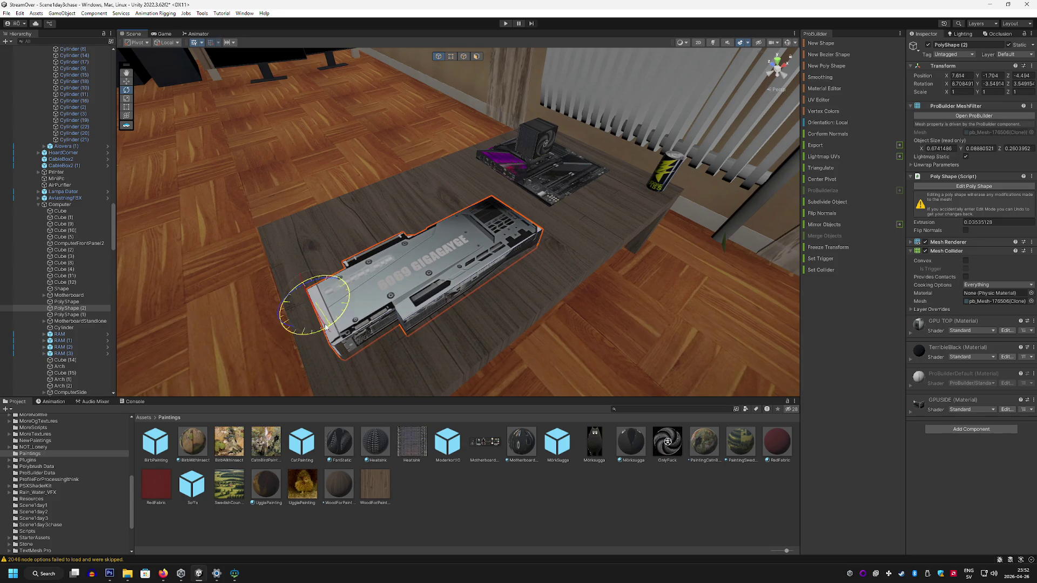
drag(296, 324, 182, 127)
click(126, 81)
mouse_move(308, 306)
mouse_down()
mouse_move(508, 162)
mouse_move(600, 123)
mouse_up()
key(f)
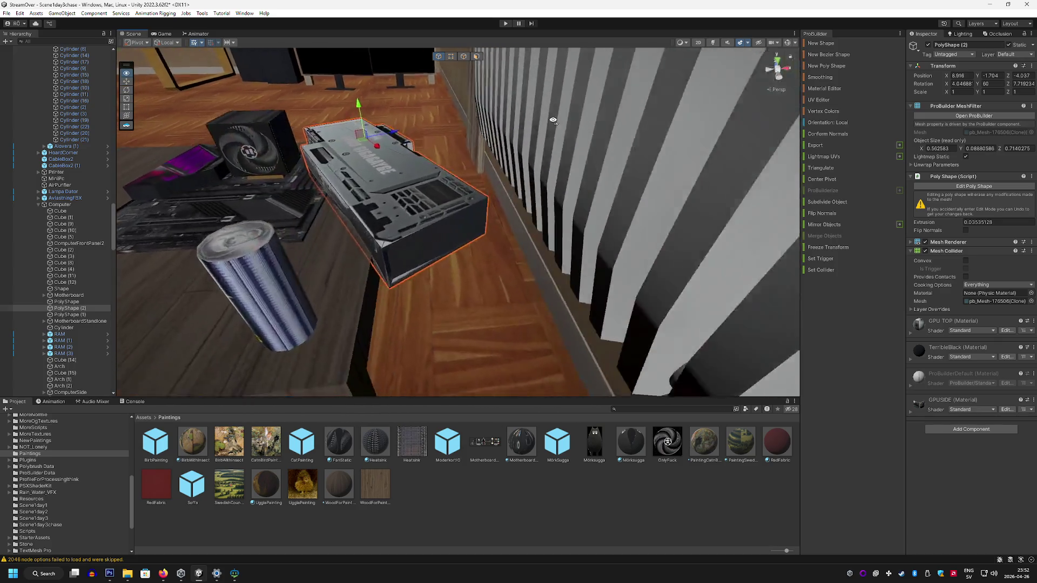
Step: Scale the graphics card copy to 0.8 on X, Y and Z
click(960, 92)
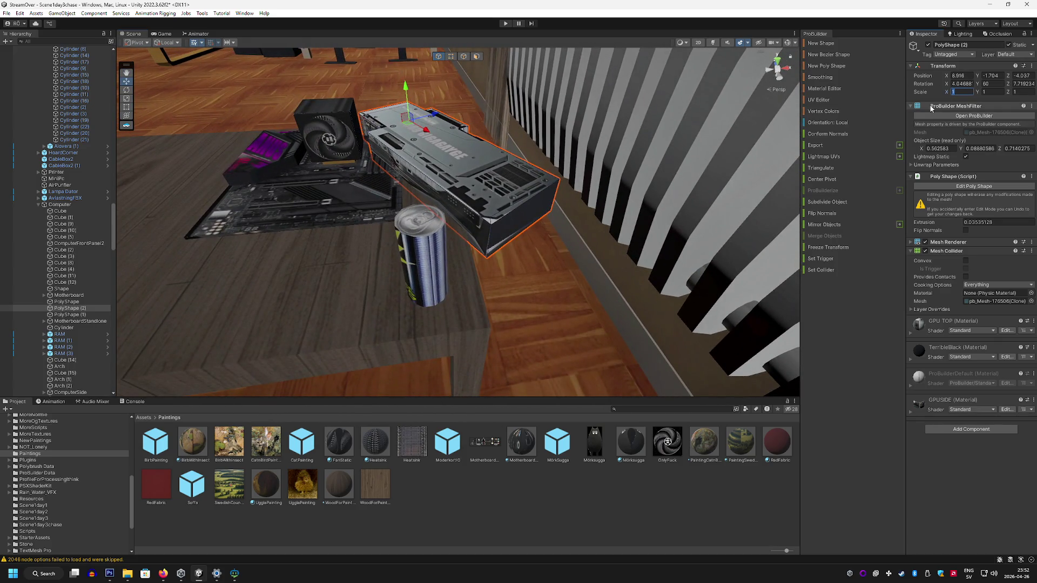
text(08)
key(BackSpace)
text(.8)
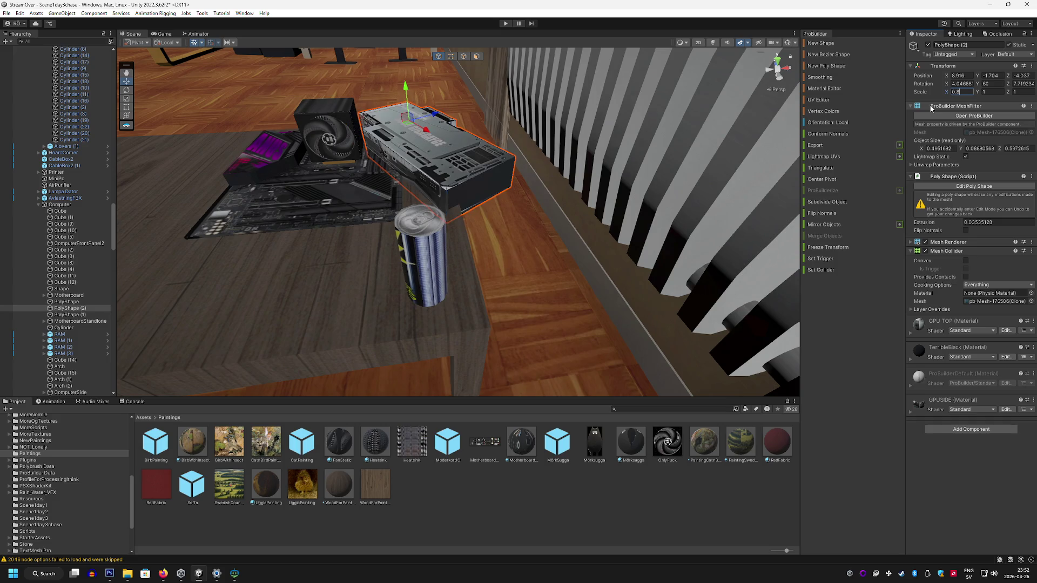
text(0.8)
key(Tab)
text(0.8)
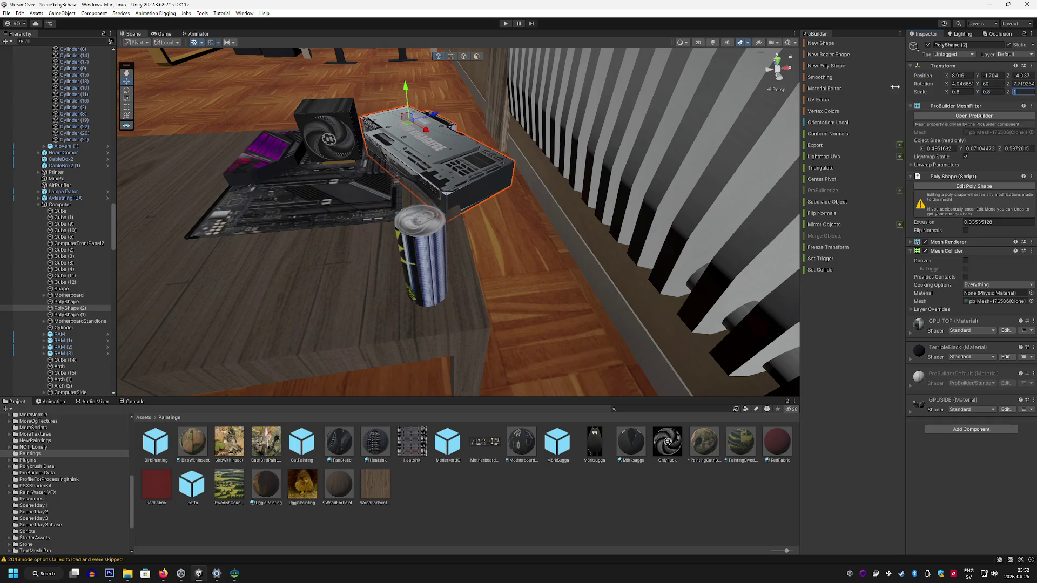
scroll(422, 238, down, 3)
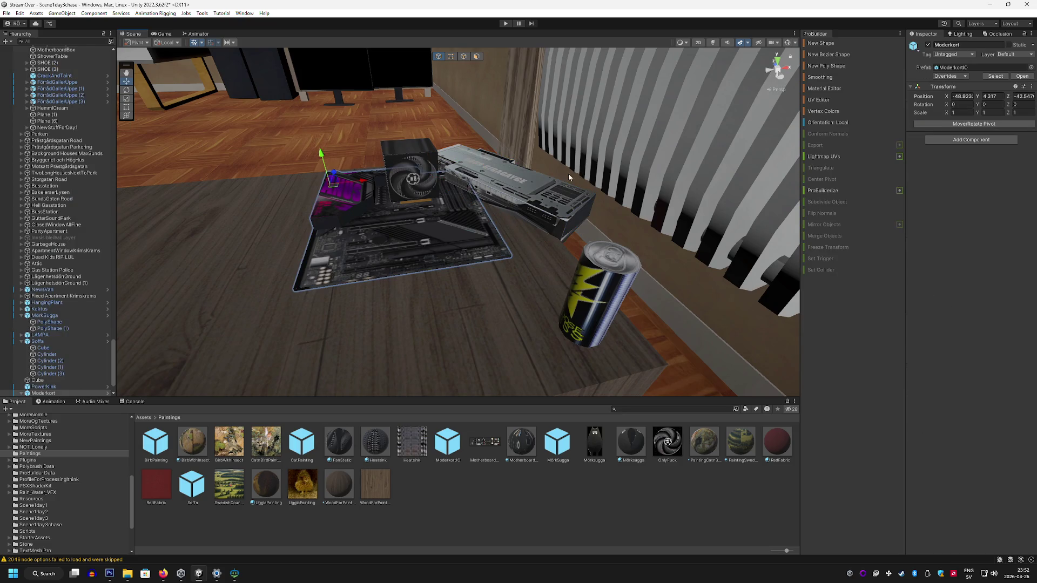
Step: Turn the graphics card copy to about 75 degrees
click(510, 160)
click(126, 89)
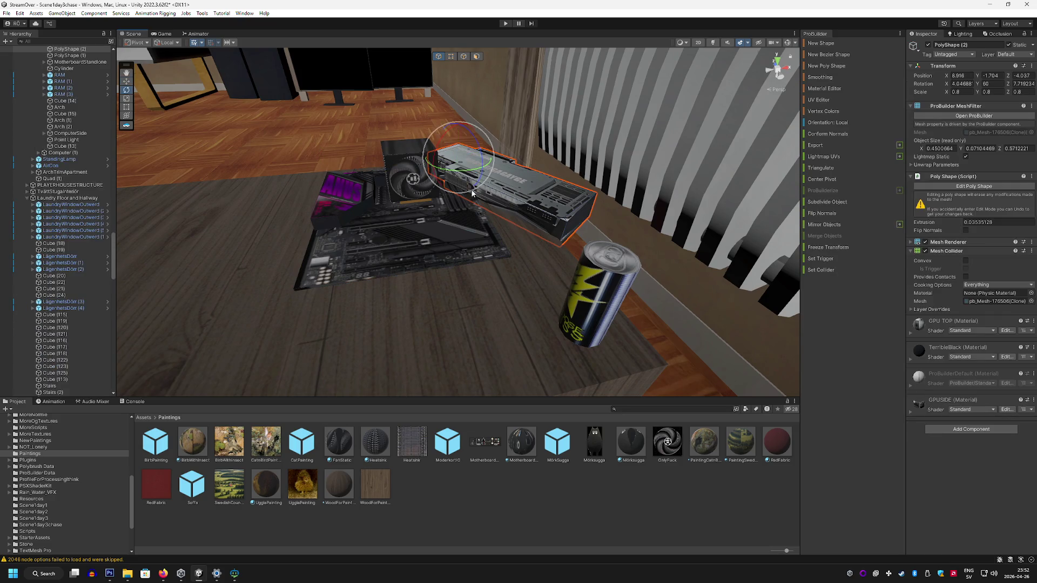
drag(452, 165, 475, 171)
key(w)
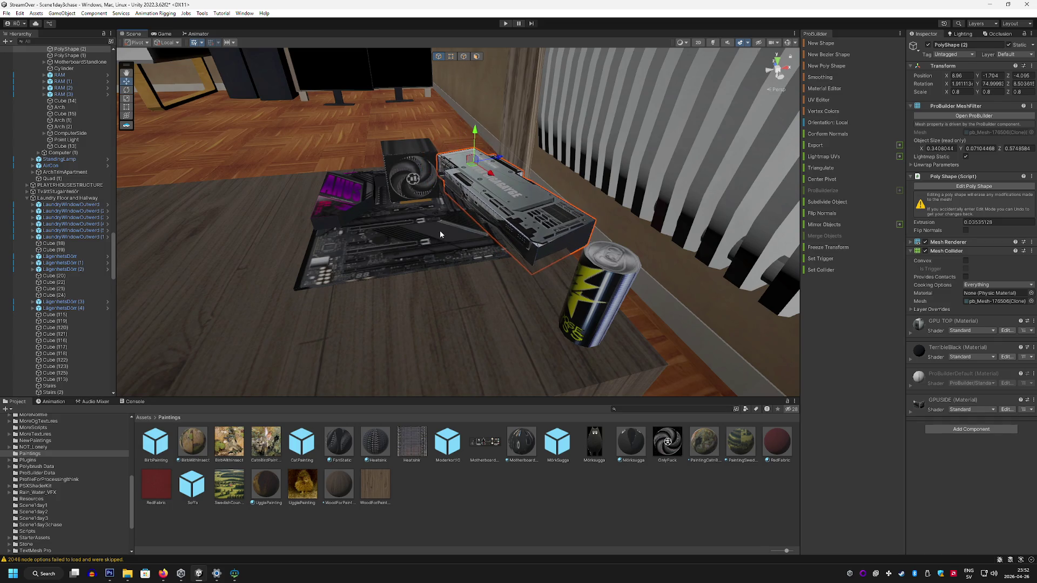
Step: Select the motherboard together with the cooler parts
click(404, 154)
ctrl+click(408, 155)
ctrl+click(409, 146)
mouse_move(410, 145)
mouse_down()
mouse_move(496, 144)
mouse_move(452, 149)
mouse_up()
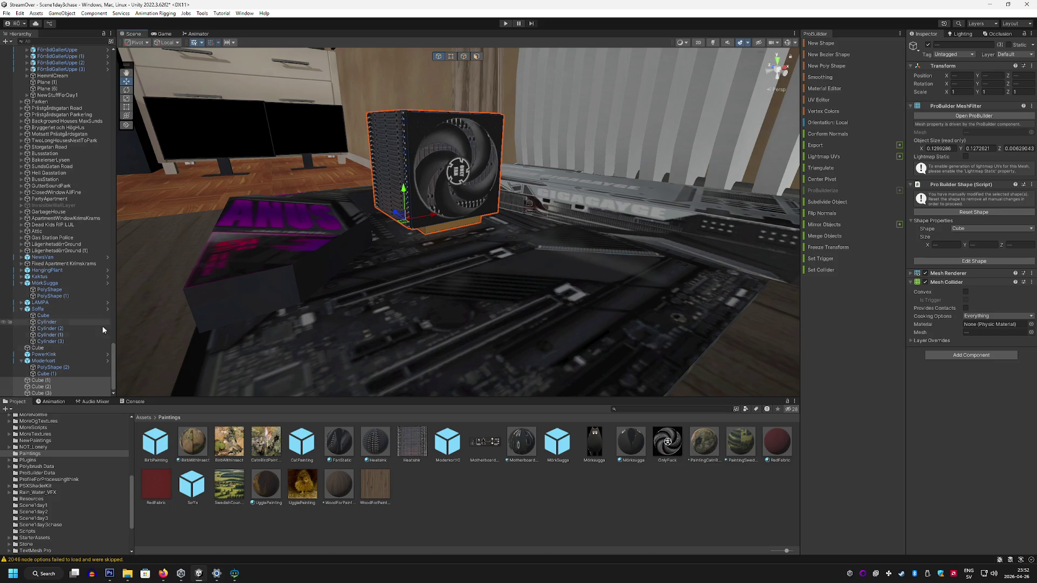
Step: Group the cooler cubes under a new empty parent named CpuCooler and save it as a prefab
scroll(59, 373, down, 1)
right_click(60, 381)
click(105, 179)
text(Cp)
text(er)
key(Return)
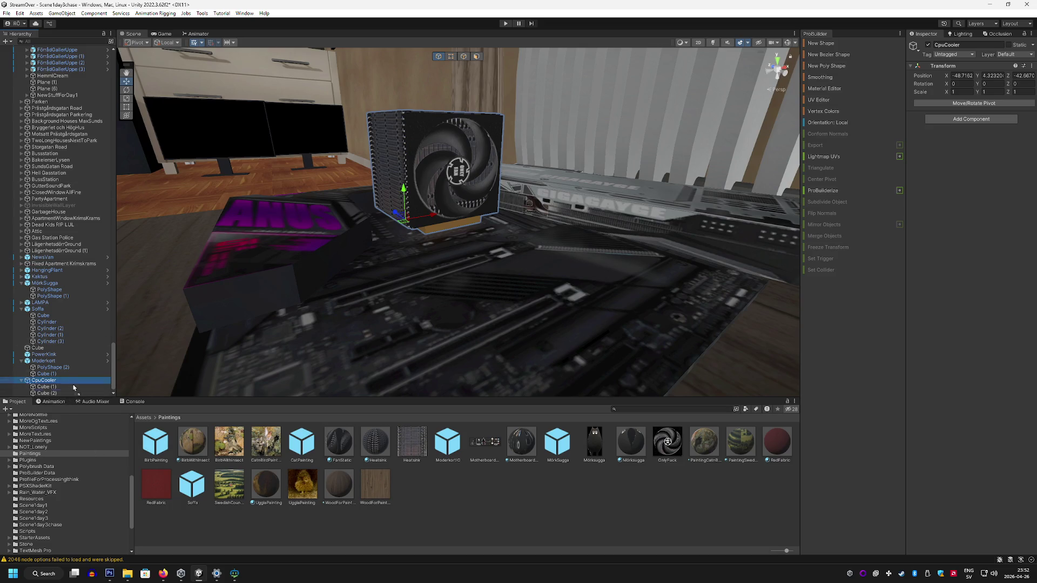
drag(63, 380, 431, 501)
Step: Slide the motherboard and CPU cooler left along the table
scroll(451, 279, down, 5)
scroll(451, 278, down, 3)
click(455, 241)
ctrl+click(481, 137)
mouse_move(482, 180)
mouse_down()
mouse_move(403, 186)
mouse_move(437, 183)
mouse_up()
Step: Select the table, motherboard, cooler, graphics card and green can together
click(567, 173)
mouse_move(567, 173)
mouse_down()
mouse_move(522, 158)
mouse_move(160, 175)
mouse_move(407, 260)
mouse_up()
click(407, 261)
shift+click(476, 180)
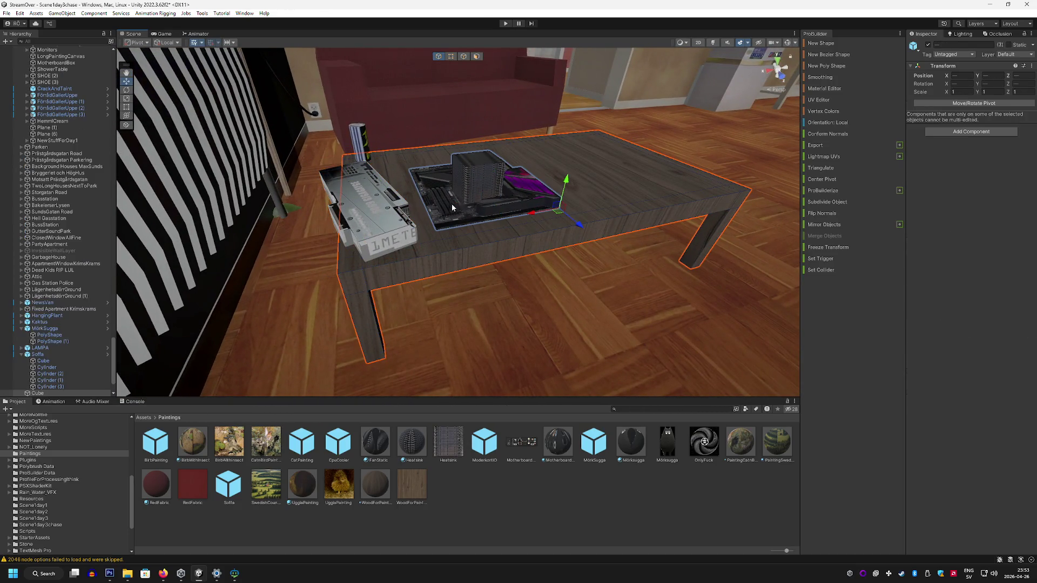
shift+click(344, 191)
shift+click(368, 141)
mouse_move(335, 176)
mouse_down()
mouse_move(308, 176)
mouse_move(382, 210)
mouse_move(503, 191)
mouse_move(396, 180)
mouse_move(490, 359)
mouse_up()
Step: Clear the selection and view the graphics card from above
click(509, 512)
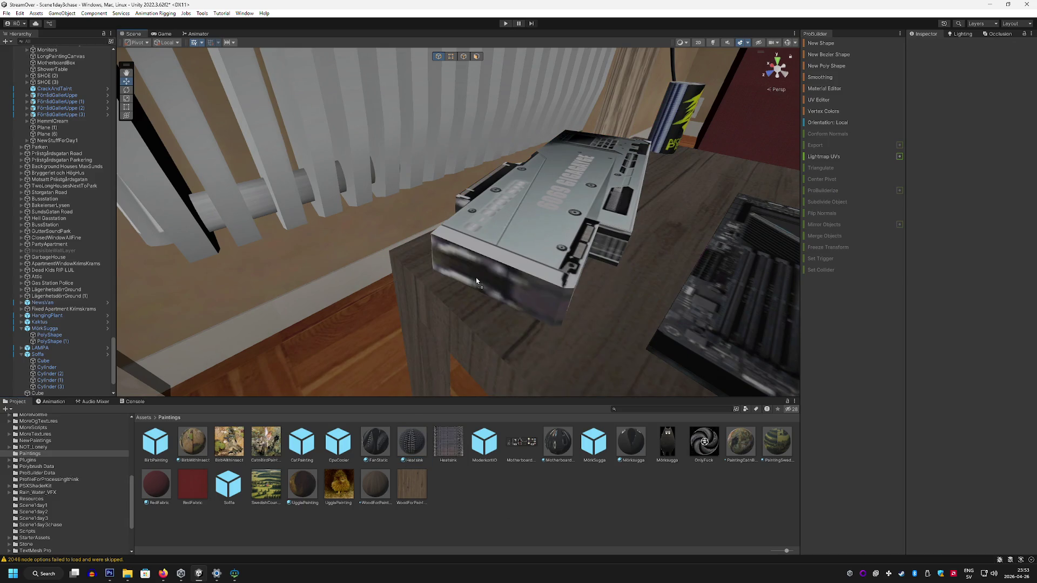
mouse_move(475, 277)
mouse_down()
mouse_move(561, 226)
mouse_move(535, 281)
mouse_move(562, 378)
mouse_move(604, 450)
mouse_up()
mouse_move(453, 373)
mouse_down()
mouse_move(370, 342)
mouse_move(447, 344)
mouse_move(533, 313)
mouse_up()
click(476, 56)
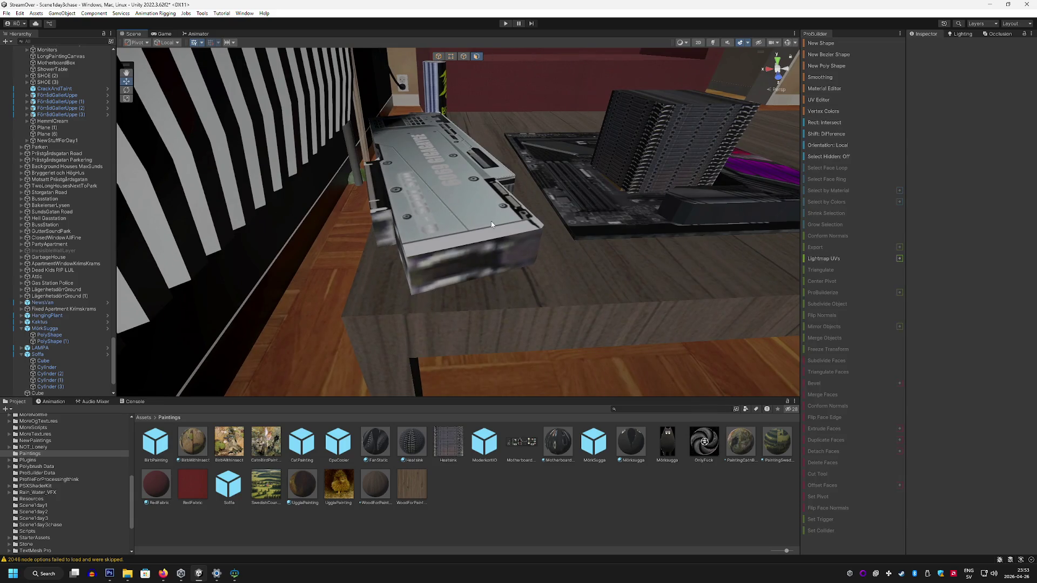
Step: Stretch the texture to fill the graphics card's front face, shift its UVs up, then view the desk
click(486, 251)
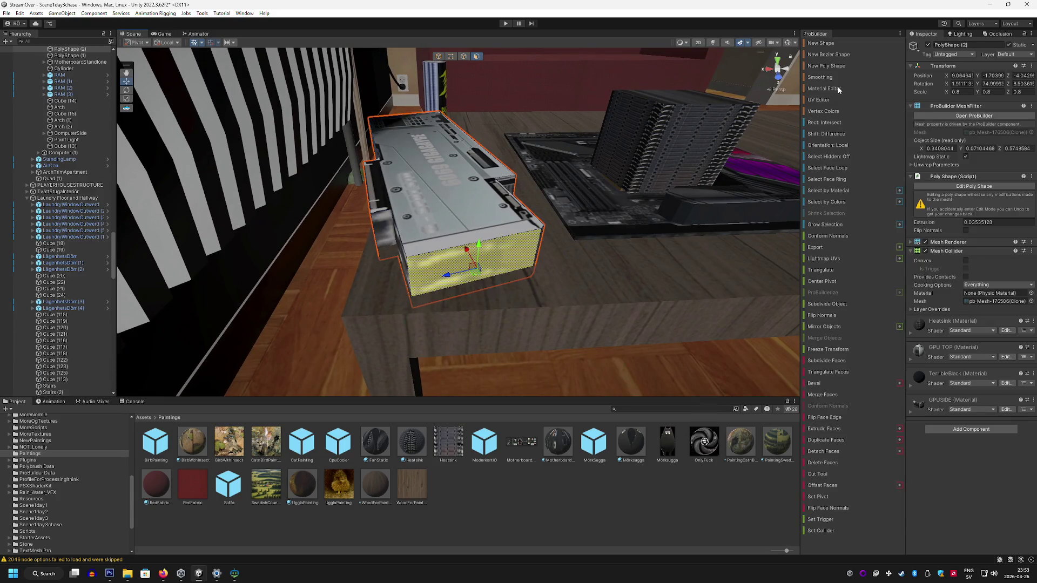
click(825, 101)
click(294, 302)
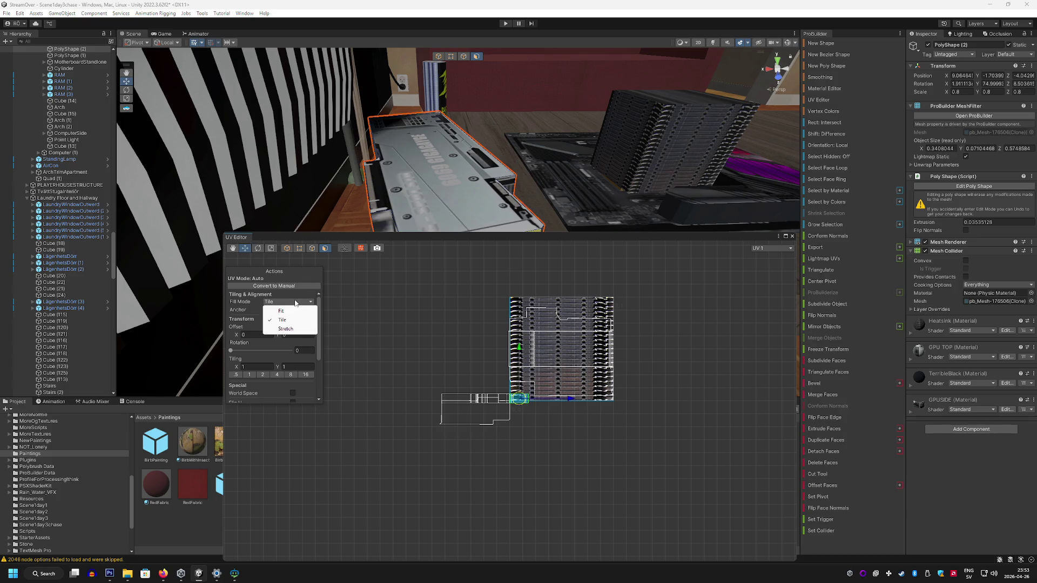
click(289, 329)
drag(562, 324, 564, 301)
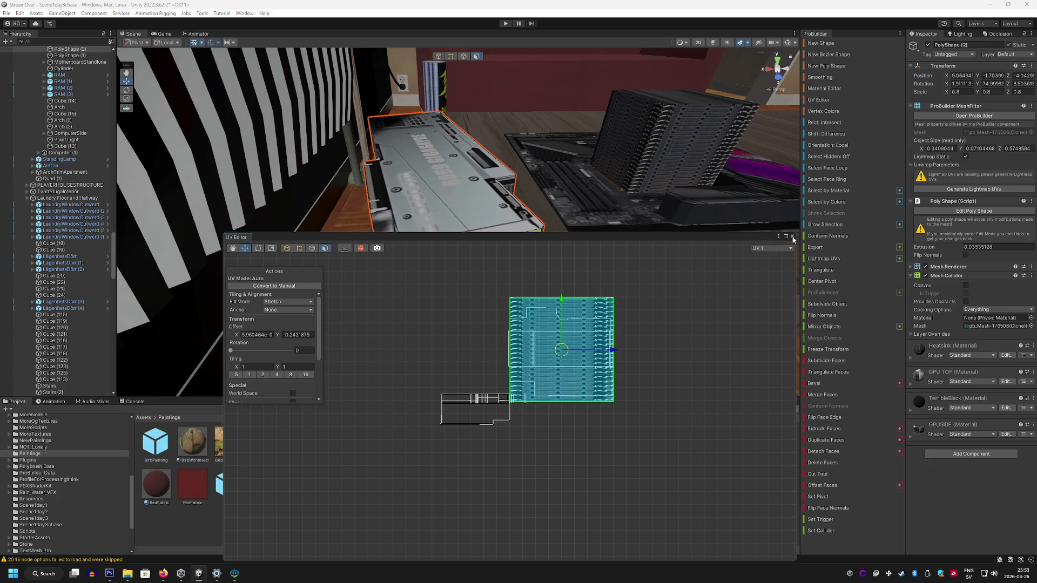
click(792, 237)
mouse_move(378, 178)
mouse_down()
mouse_move(620, 189)
mouse_move(496, 168)
mouse_move(351, 185)
mouse_move(359, 213)
mouse_move(471, 76)
mouse_up()
Step: Draw a short wide ProBuilder cylinder on the table as the screwdriver handle
click(475, 57)
click(810, 48)
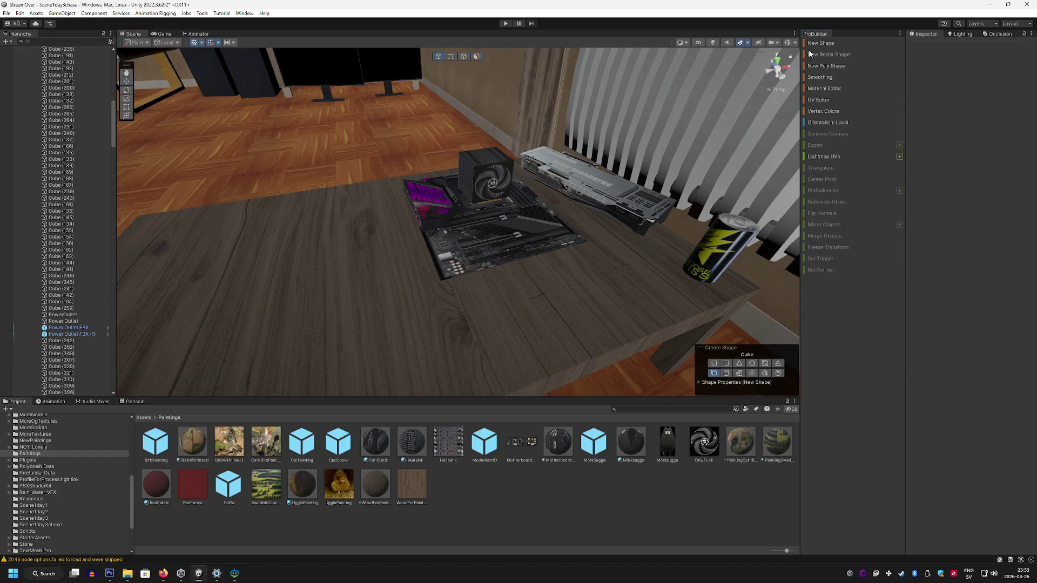
click(726, 373)
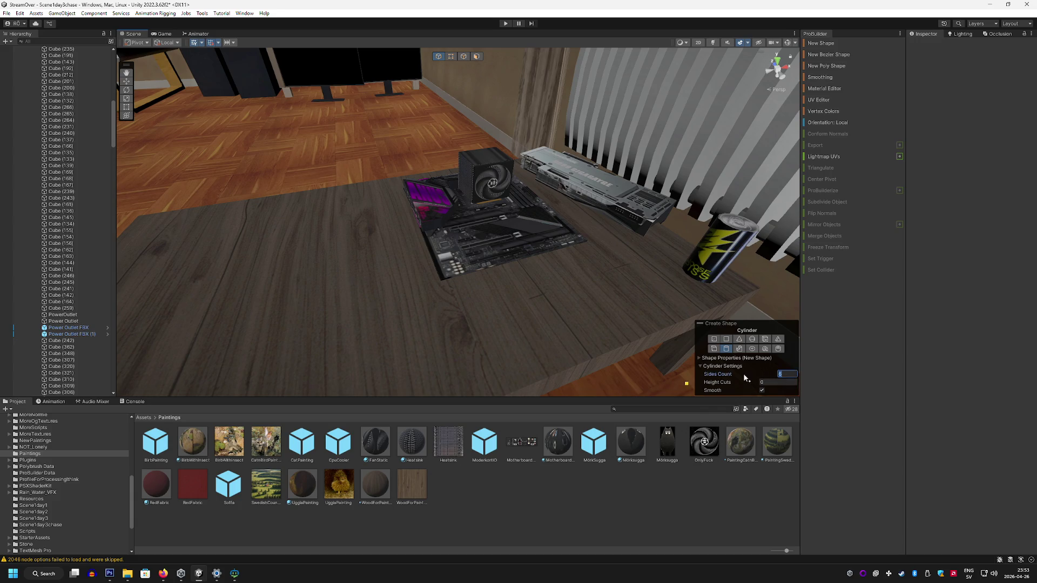
mouse_move(379, 303)
mouse_down()
mouse_move(407, 307)
mouse_move(405, 316)
mouse_up()
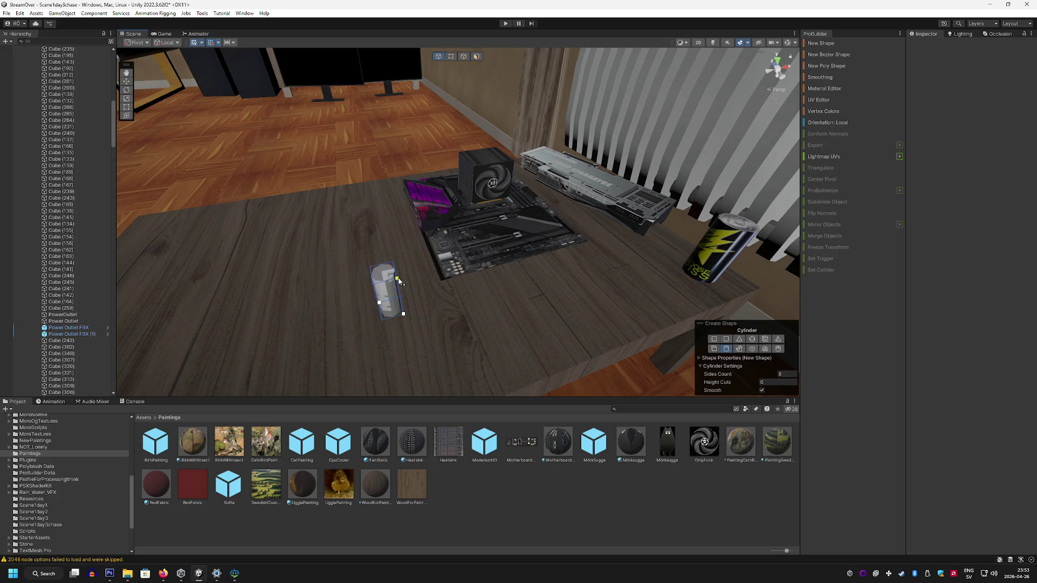
click(396, 286)
key(w)
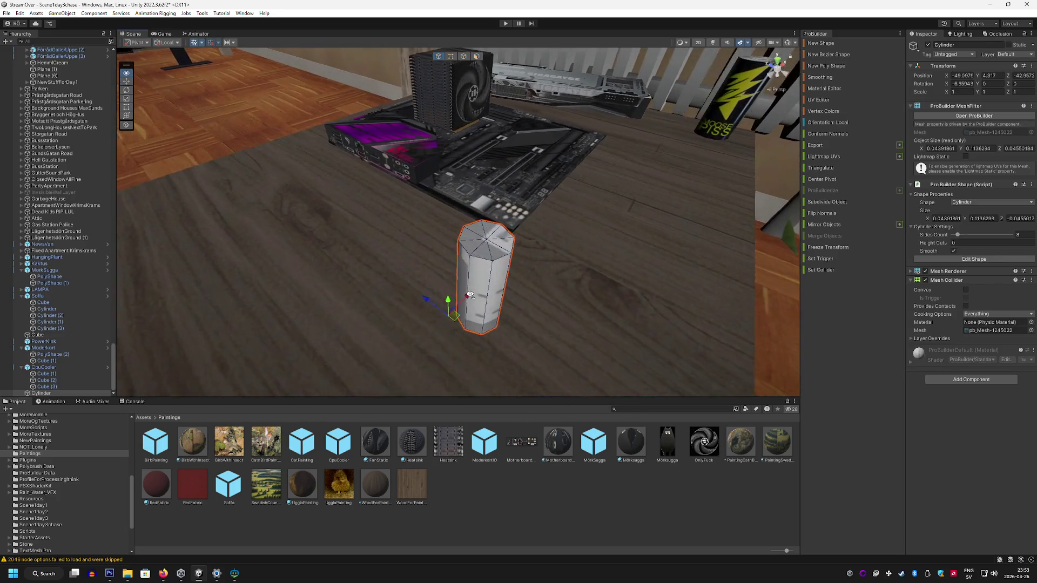
Step: Add a thin cylinder on the handle and pull its top vertex up into a long tip
click(820, 43)
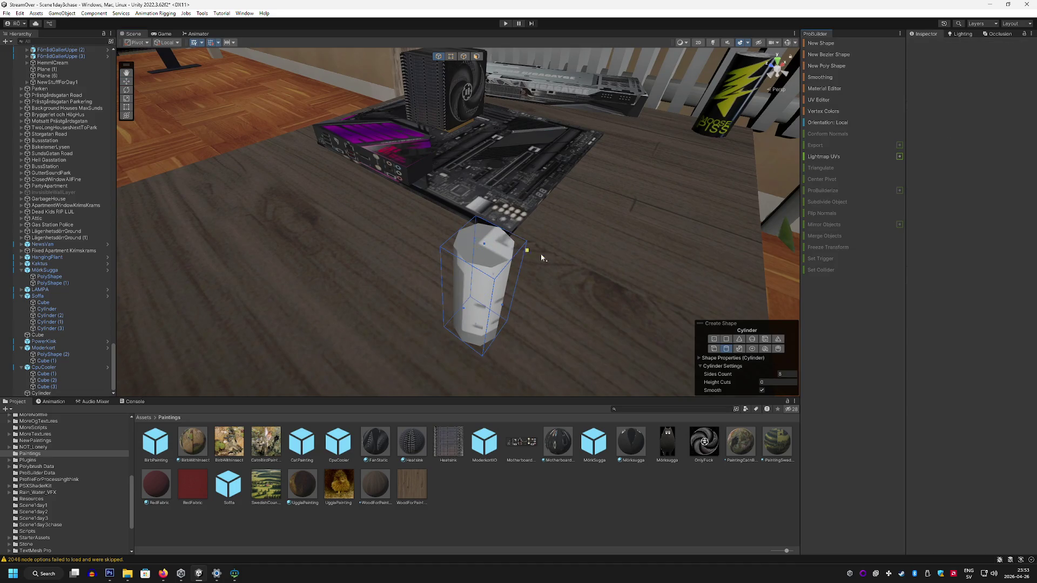
drag(476, 236, 488, 249)
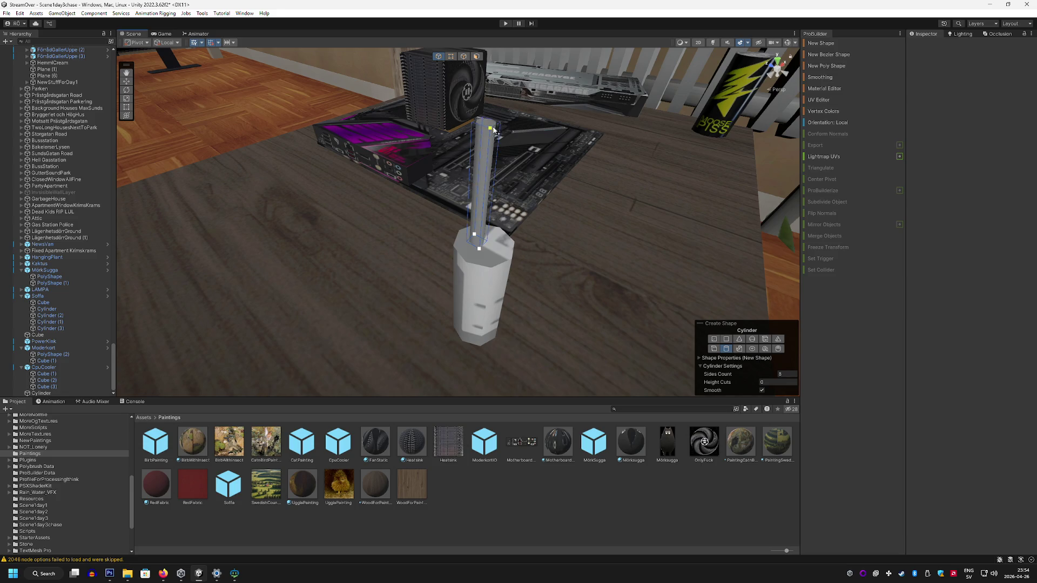
click(500, 93)
mouse_move(500, 93)
mouse_down()
mouse_move(345, 85)
mouse_move(467, 259)
mouse_move(591, 282)
mouse_up()
scroll(493, 111, up, 3)
click(455, 56)
click(458, 224)
mouse_move(455, 205)
mouse_down()
mouse_move(456, 181)
mouse_move(578, 180)
mouse_move(629, 393)
mouse_up()
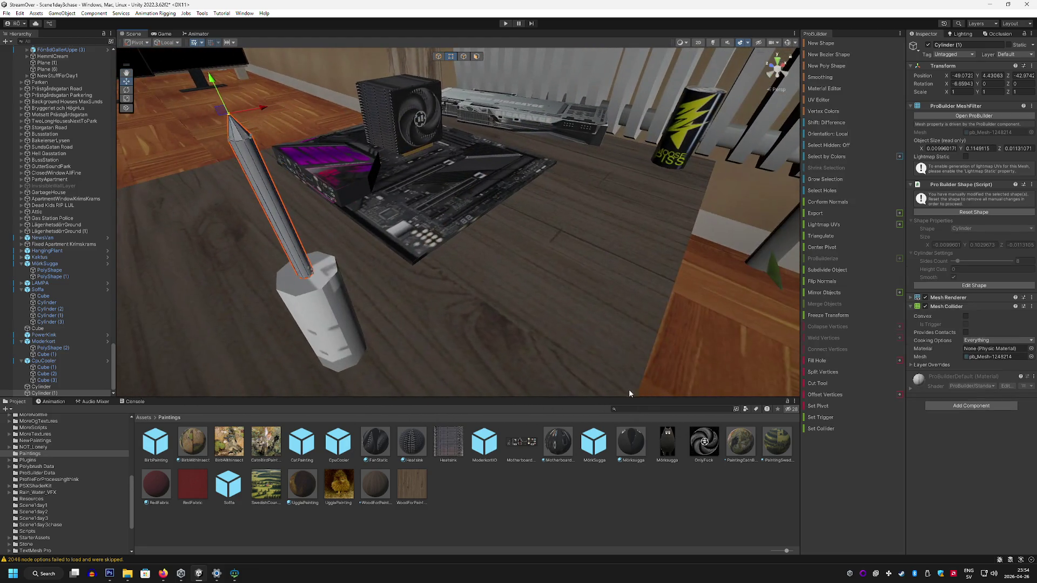
Step: Apply a dark metal material to the screwdriver shaft
text(metal)
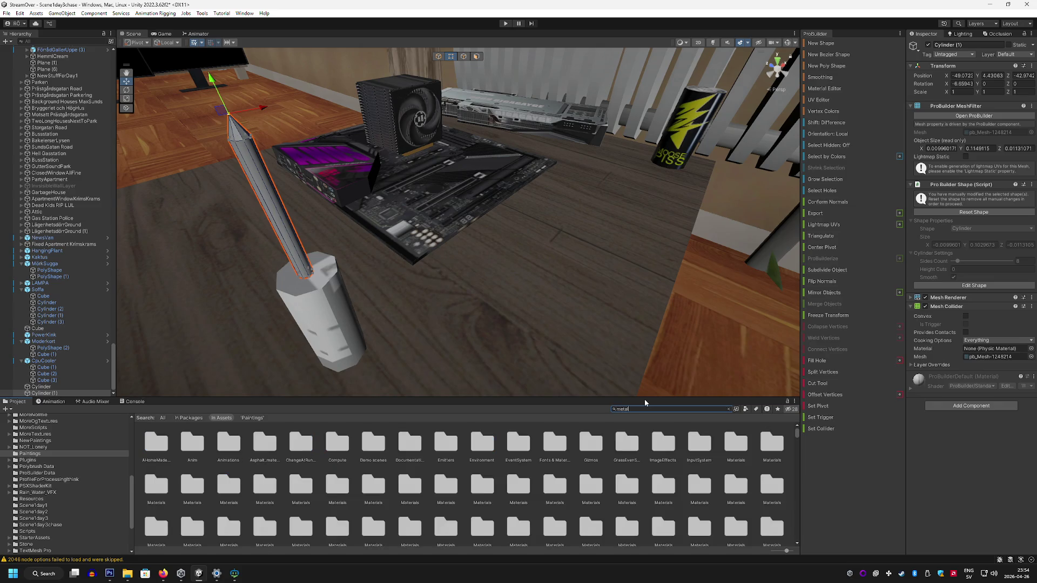
click(480, 517)
drag(391, 461, 293, 253)
drag(366, 296, 377, 339)
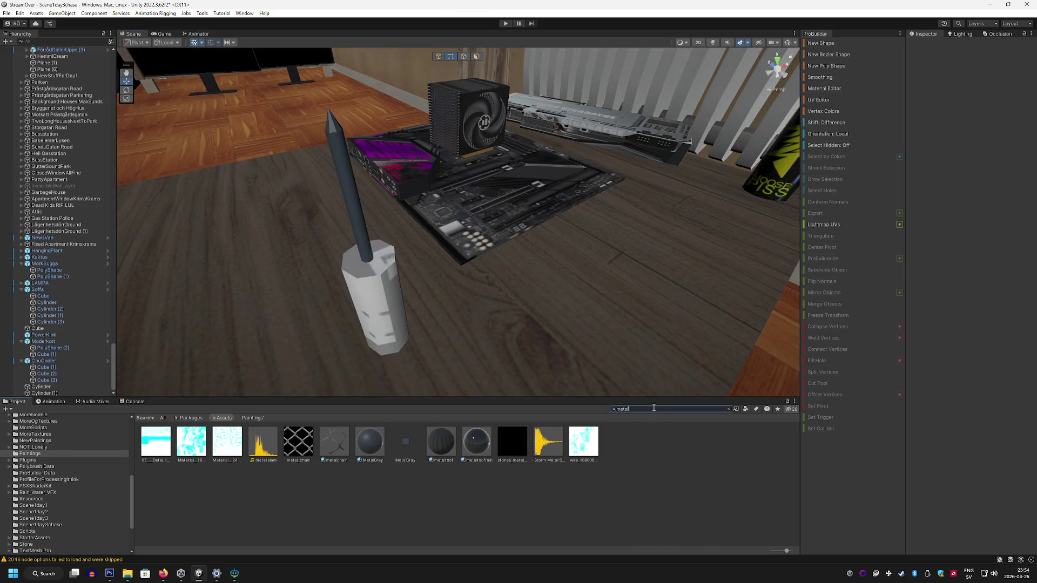
Step: Apply the red apred material to the handle, then select only the handle
text(red)
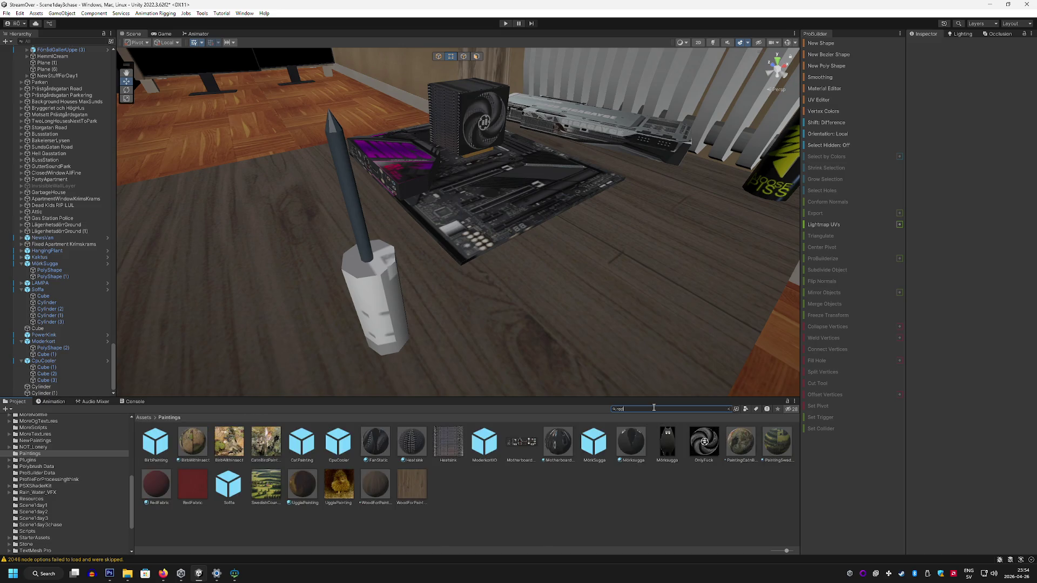
mouse_move(614, 447)
mouse_down()
mouse_move(373, 302)
mouse_move(435, 342)
mouse_move(567, 334)
mouse_move(586, 243)
mouse_up()
click(582, 238)
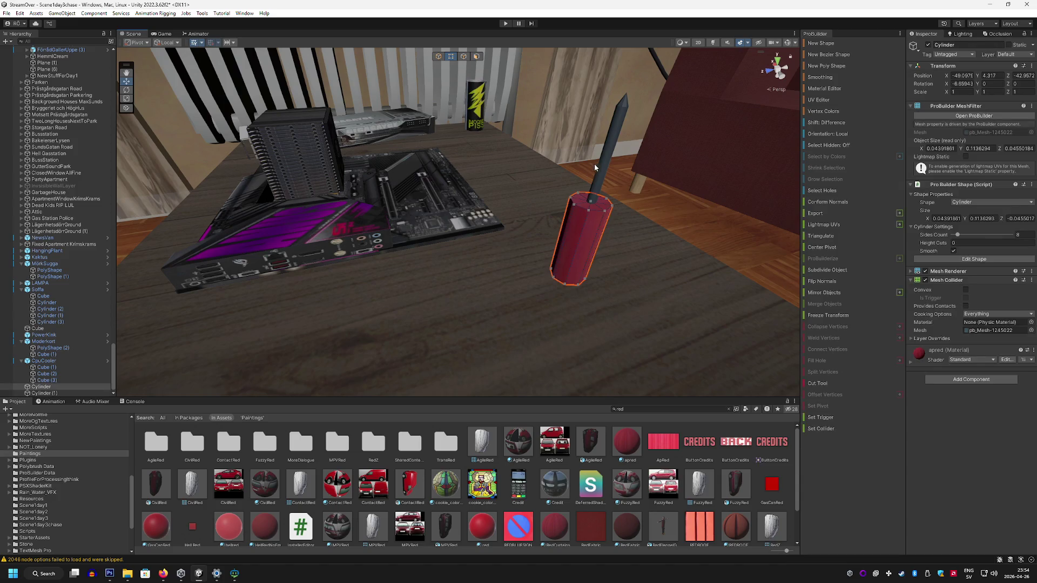
shift+click(604, 163)
key(f)
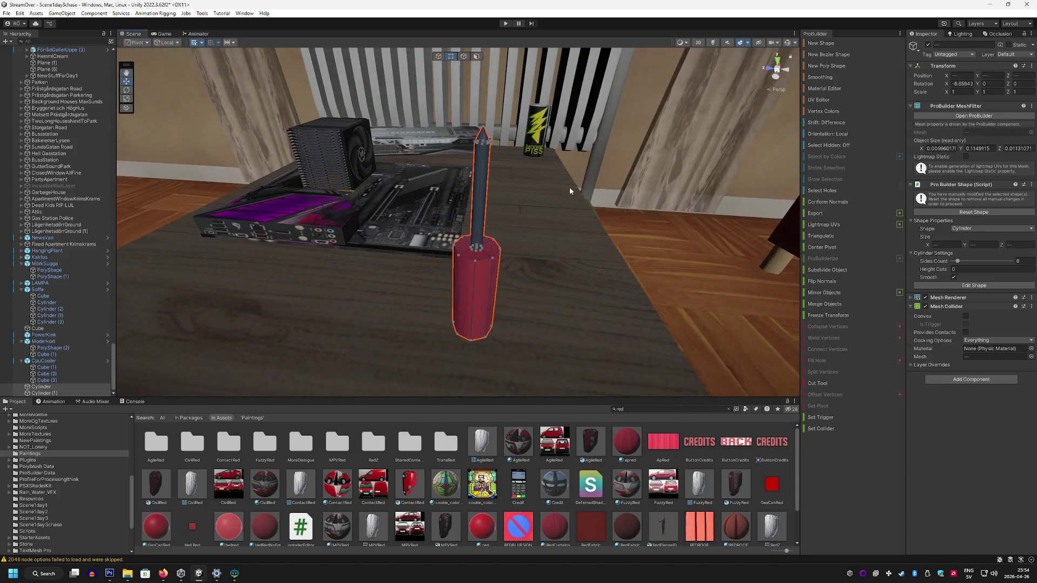
click(437, 56)
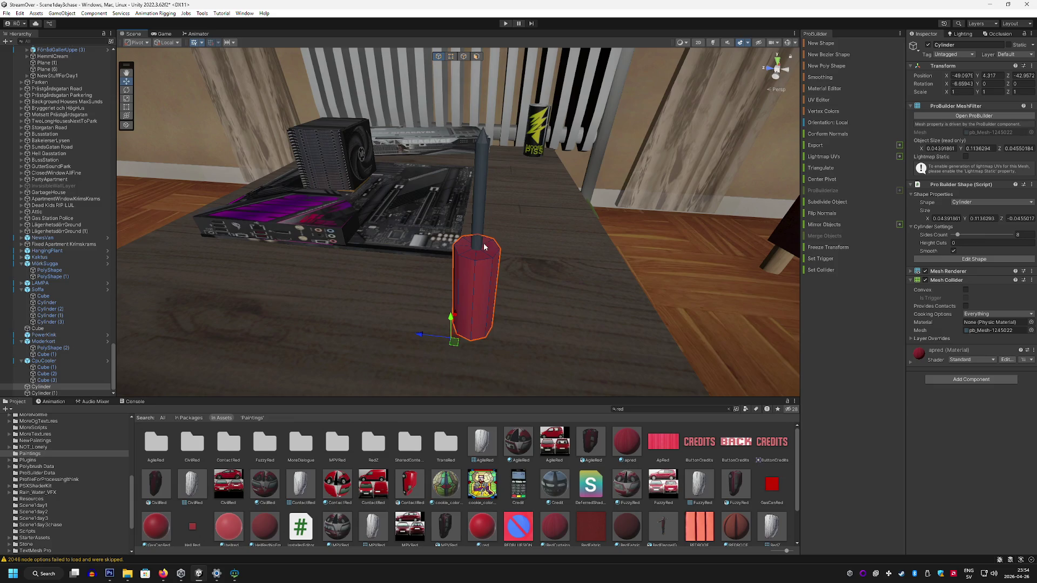
click(498, 285)
Step: Scale the handle to 0.8, 1, 0.7 and nudge it back under the shaft
text(0)
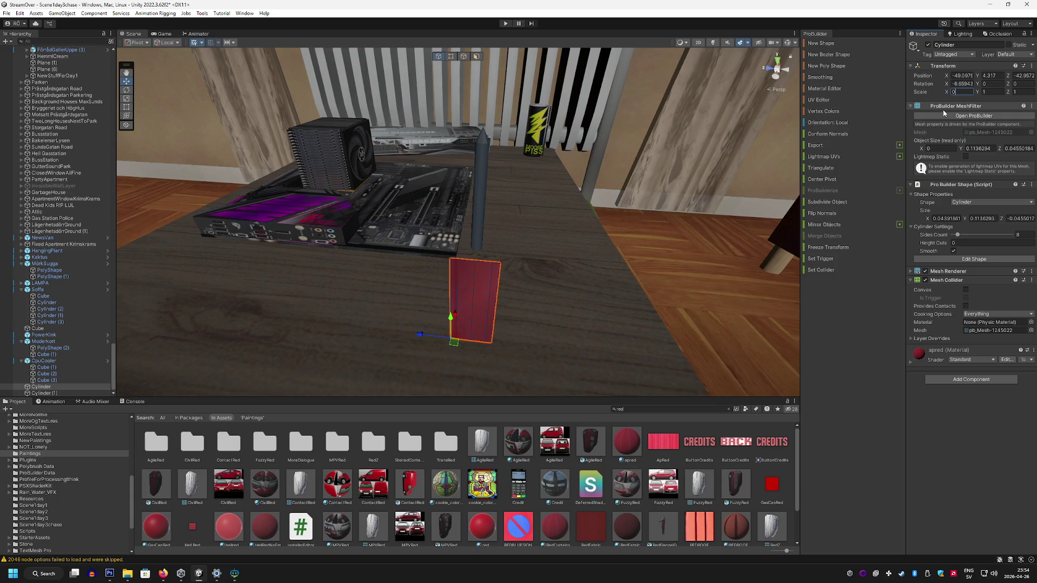
text(.8)
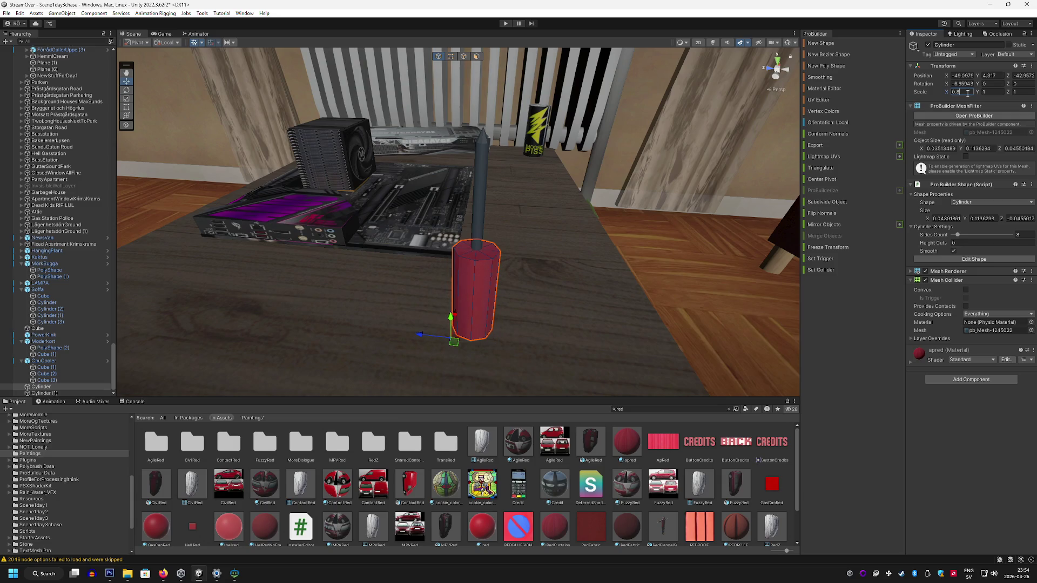
text(0)
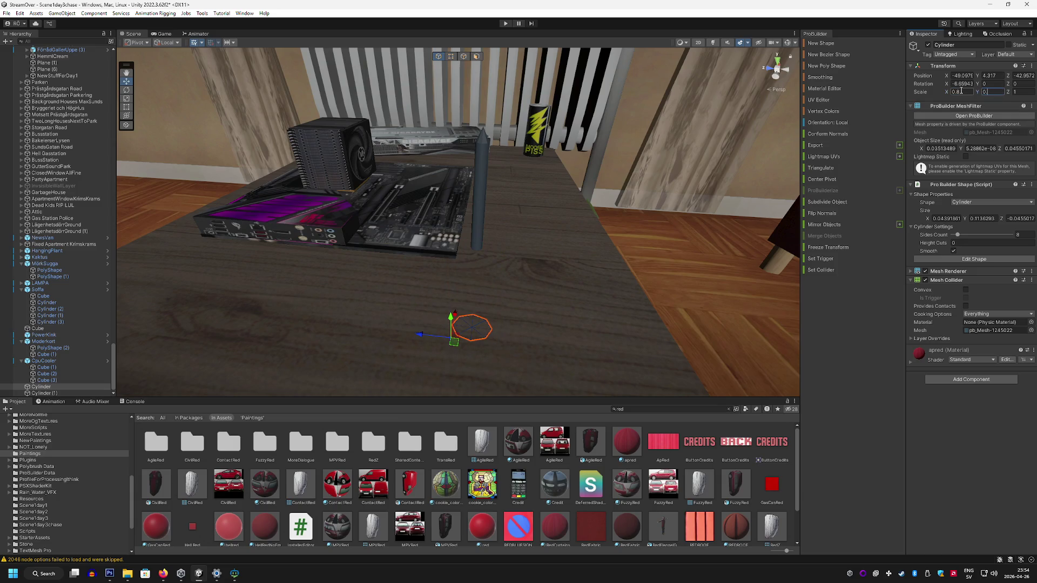
key(BackSpace)
text(1)
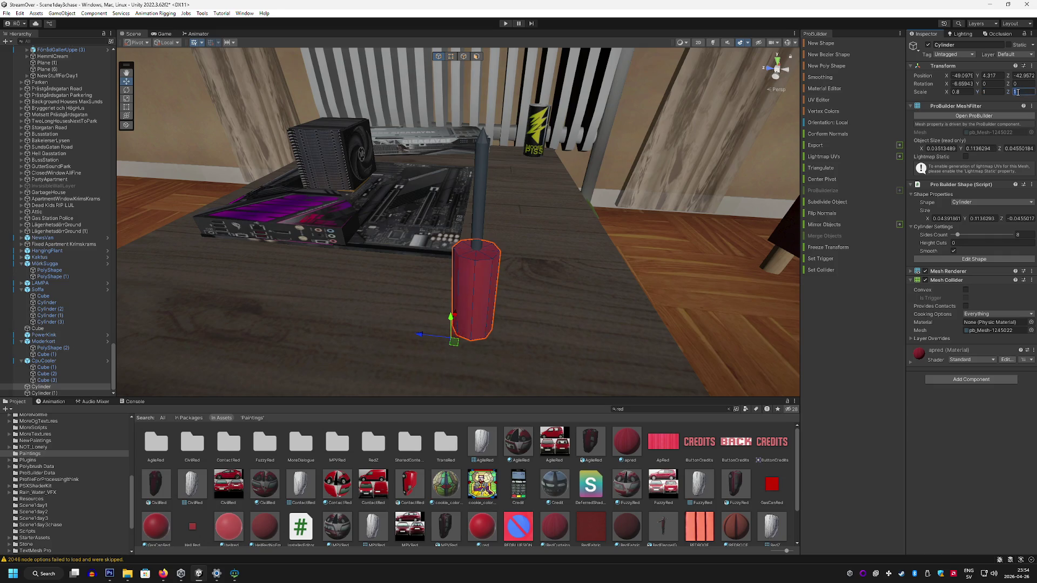
text(0.7)
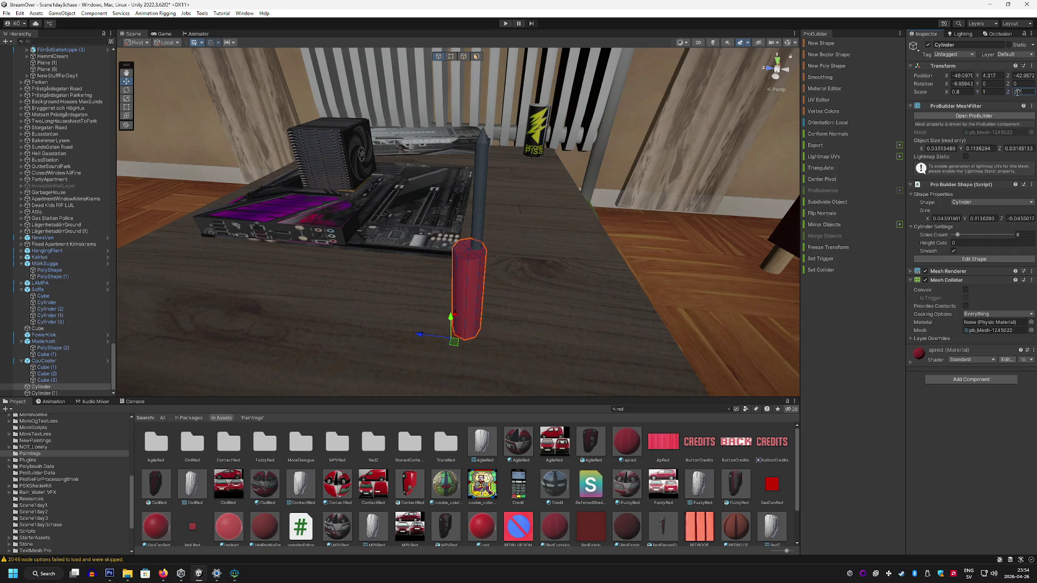
mouse_move(431, 336)
mouse_down()
mouse_move(531, 308)
mouse_move(398, 303)
mouse_move(391, 340)
mouse_move(521, 277)
mouse_up()
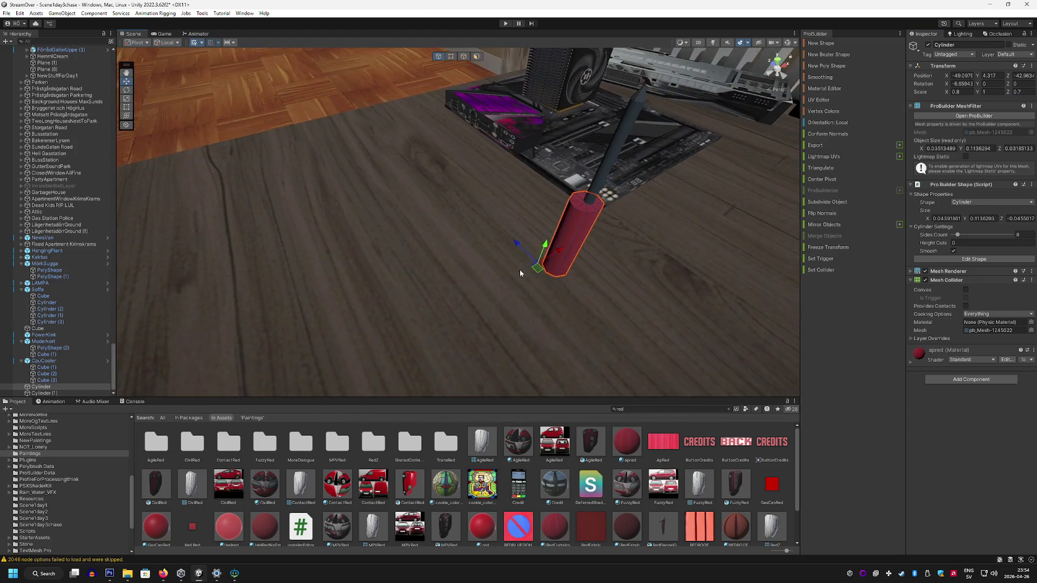
mouse_move(505, 243)
alt+mouse_down()
mouse_move(446, 250)
mouse_move(482, 273)
mouse_move(335, 287)
alt+mouse_up()
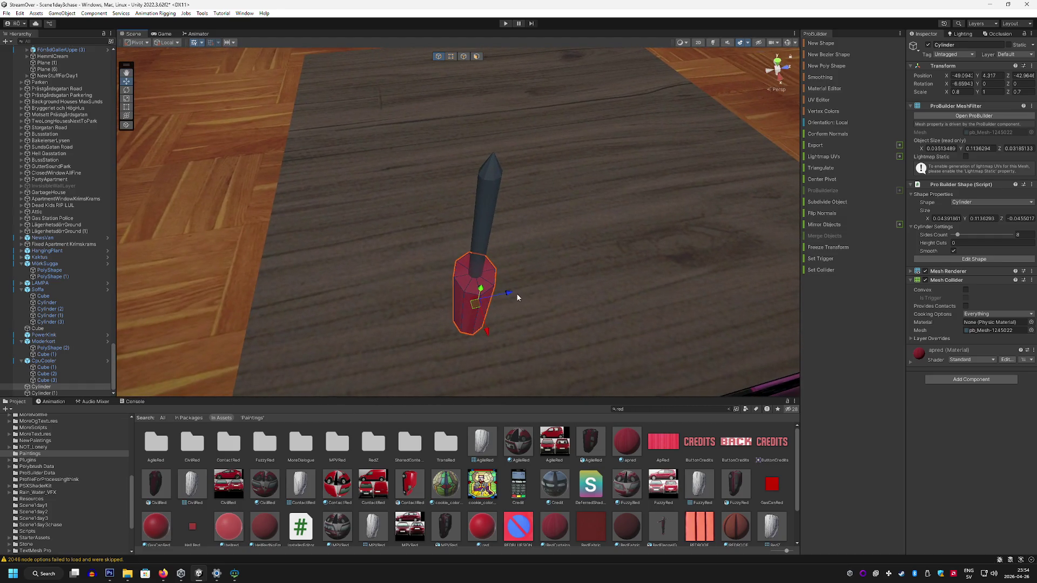
drag(509, 294, 507, 293)
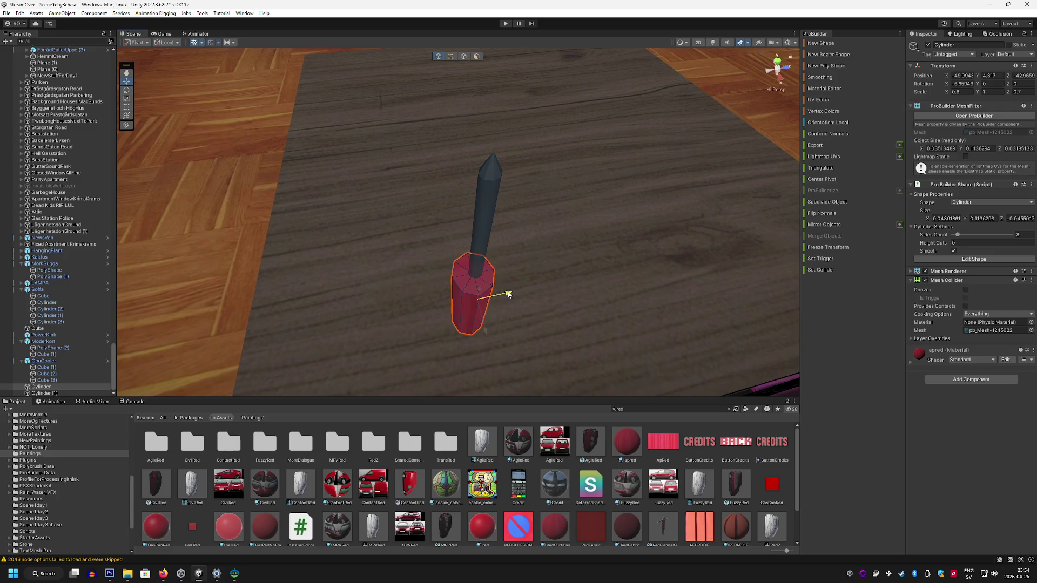
Step: Select both the shaft and the red handle and check them from another angle
click(488, 219)
mouse_move(488, 219)
alt+mouse_down()
mouse_move(562, 271)
mouse_move(543, 237)
alt+mouse_up()
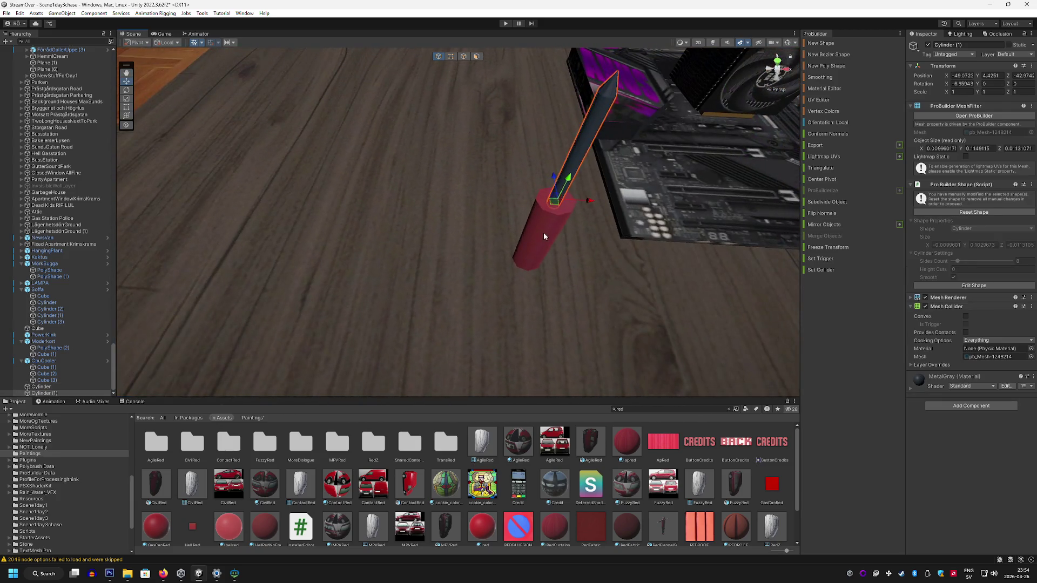
ctrl+click(544, 236)
alt+drag(580, 141, 167, 325)
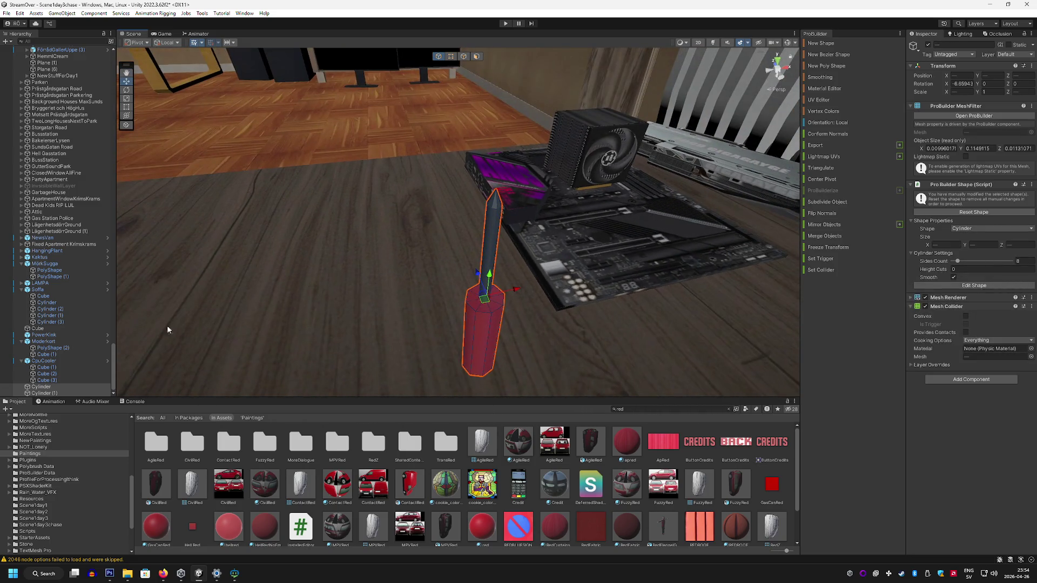
Step: Group handle and shaft under a new Screwdriver parent scaled 0.8 on X and Y
right_click(69, 389)
click(122, 180)
text(Skr)
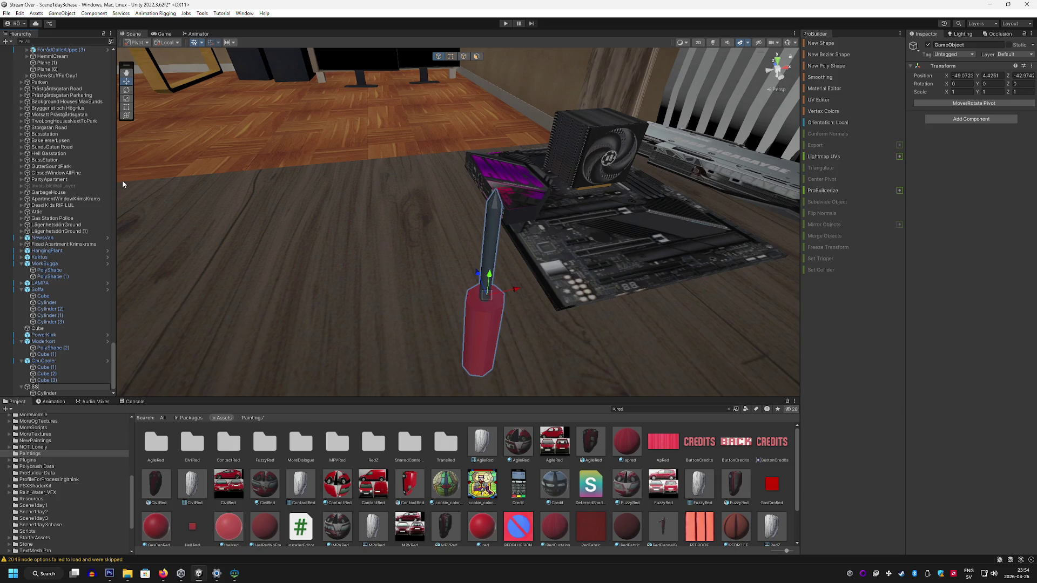
text(Screwdriver)
key(Return)
click(955, 92)
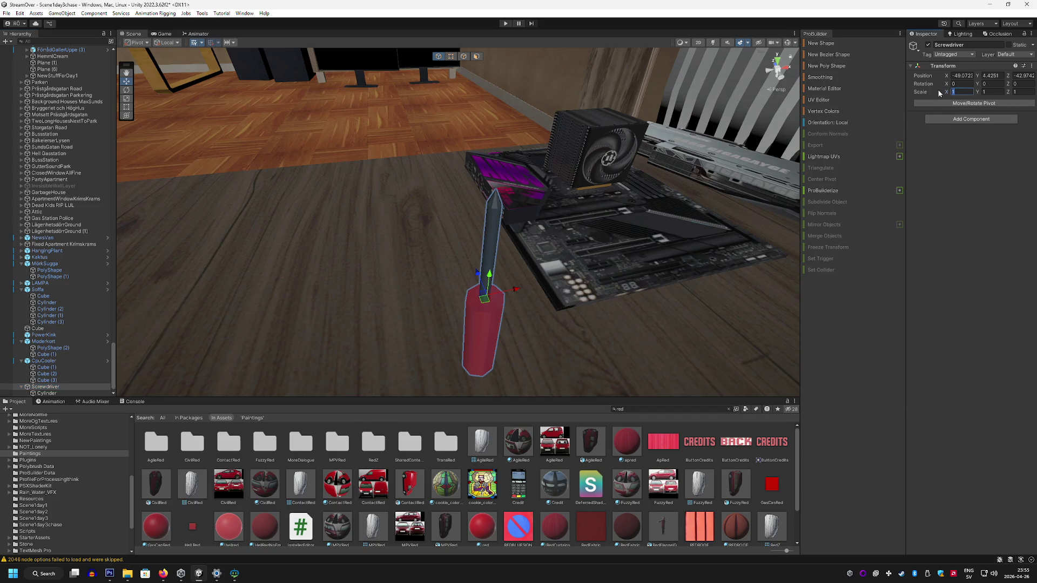
text(0.8)
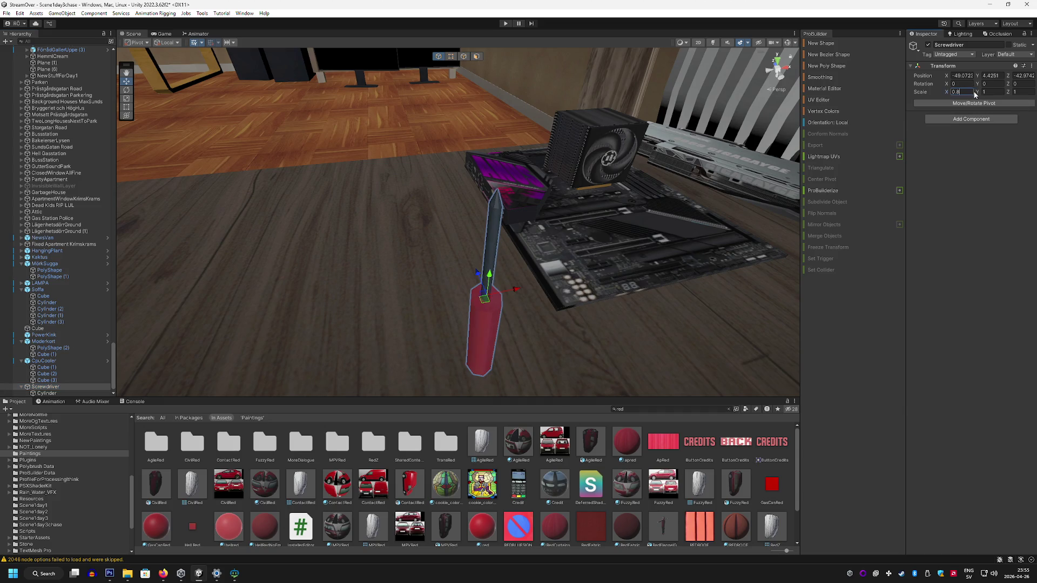
text(0.8)
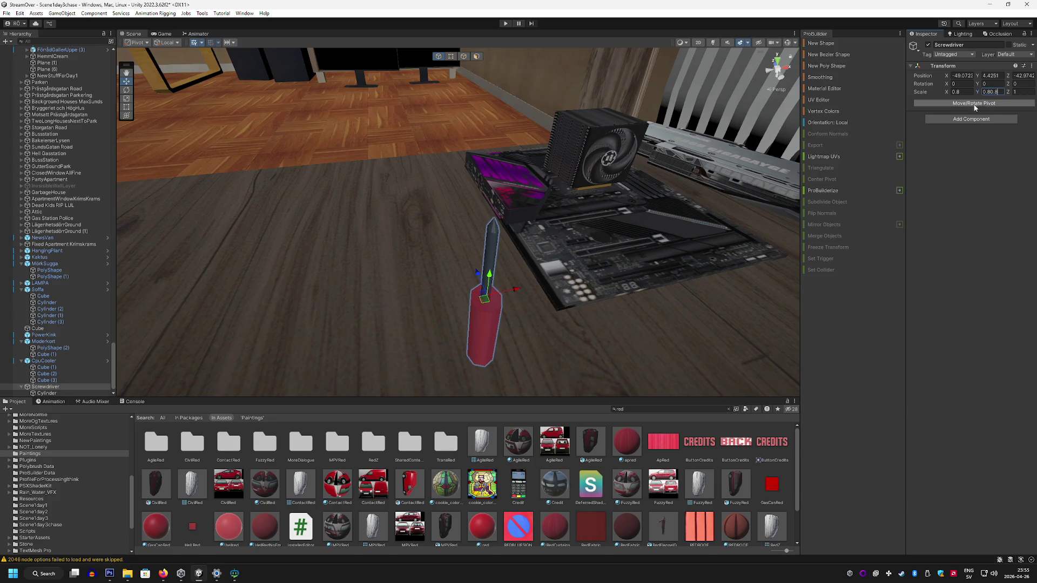
Step: Select the whole Screwdriver group and clear the asset search to show Paintings
click(591, 199)
key(f)
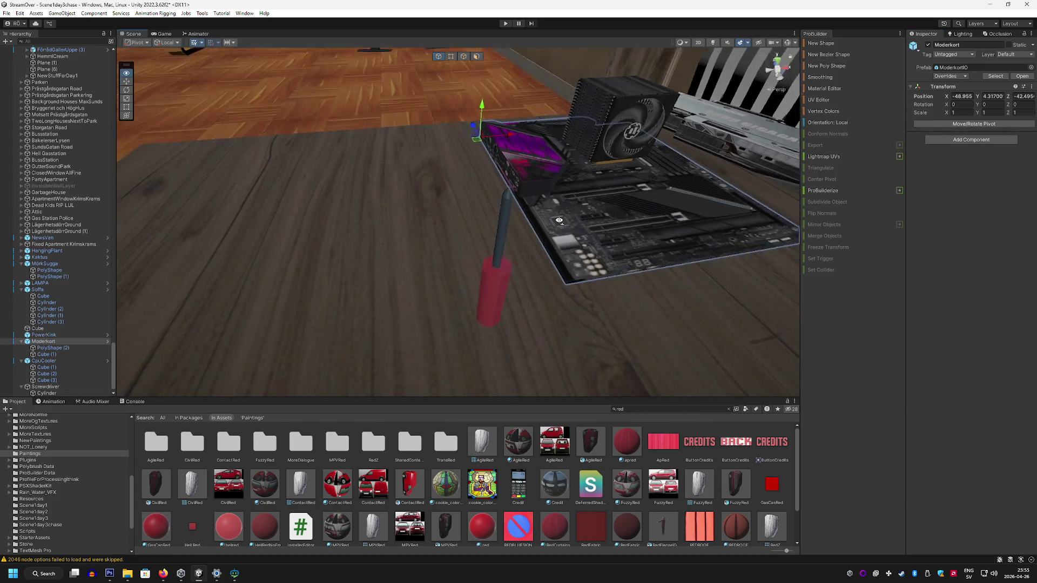
click(610, 206)
click(59, 387)
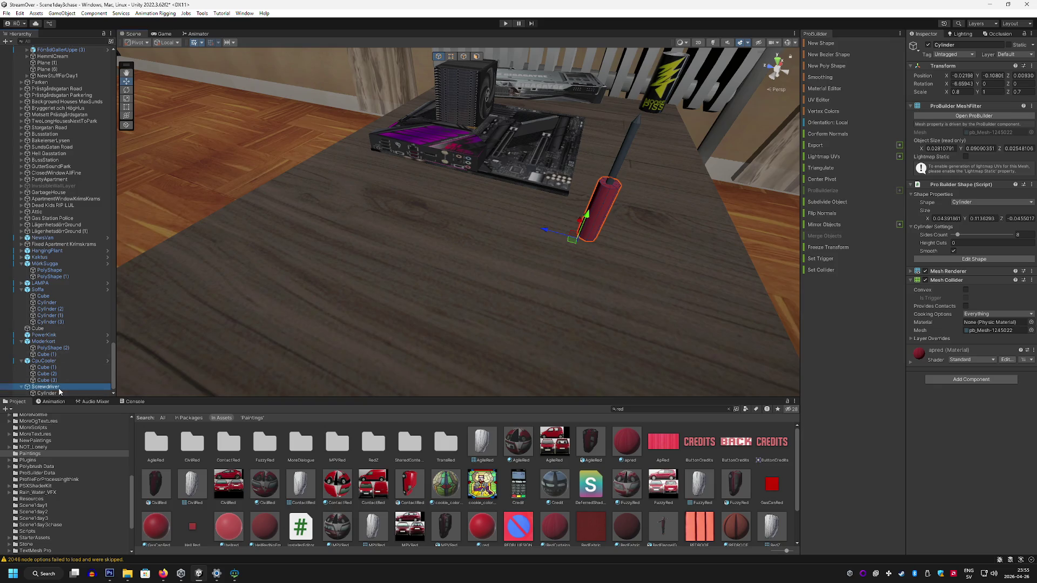
scroll(92, 394, down, 1)
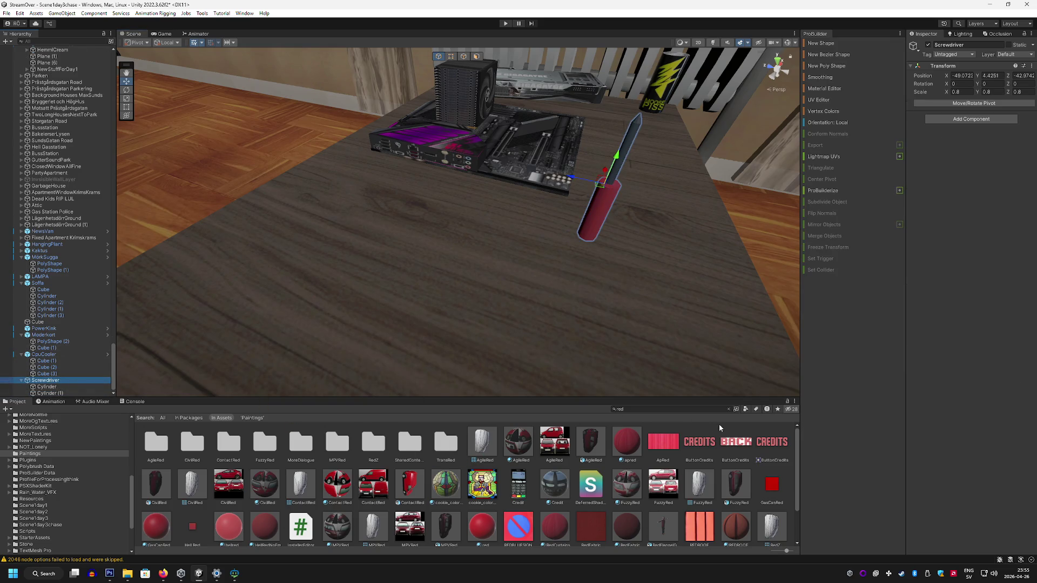
click(728, 409)
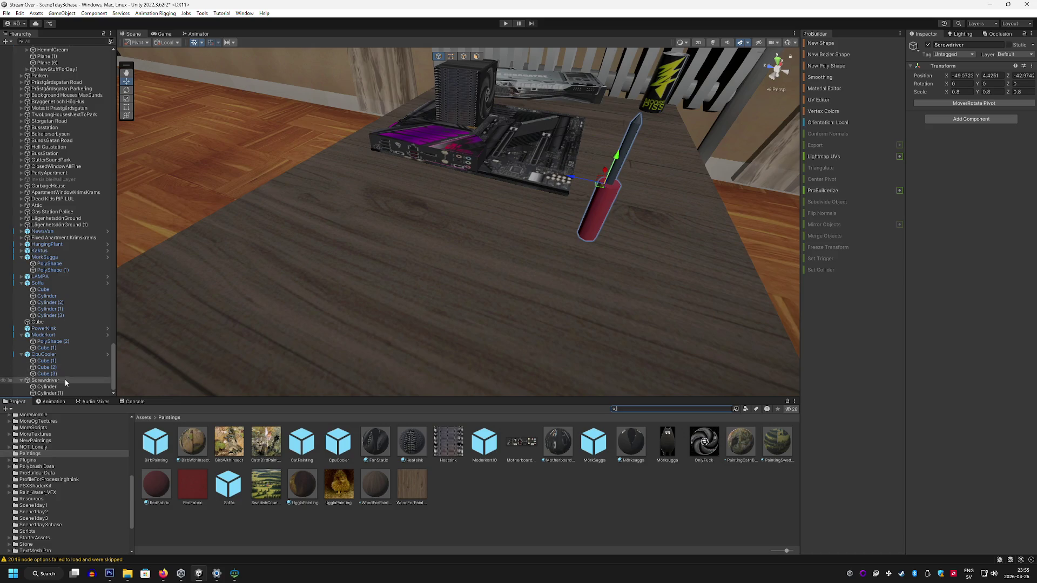
Step: Save Screwdriver as a prefab in Paintings and lay it flat at rotation X 90, Y 315
drag(463, 485, 463, 486)
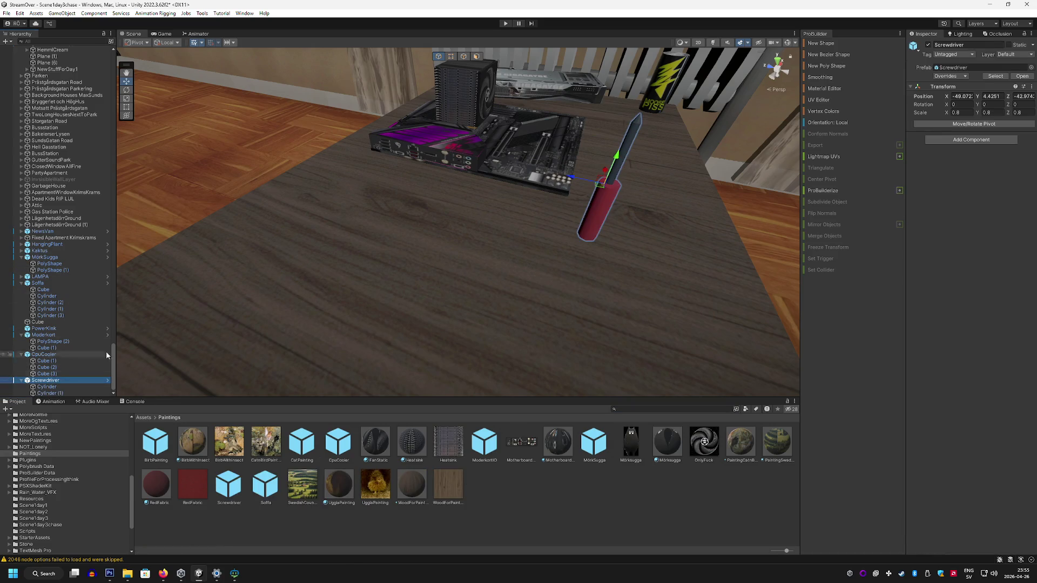
click(126, 89)
drag(621, 162, 546, 159)
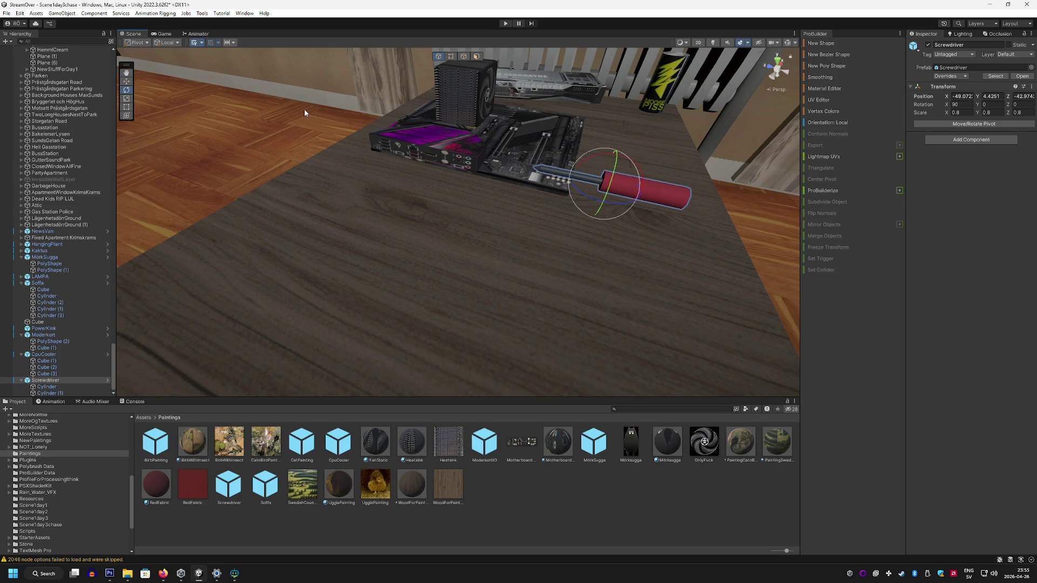
click(127, 83)
click(126, 90)
mouse_move(586, 181)
mouse_down()
mouse_move(580, 202)
mouse_move(598, 220)
mouse_move(580, 238)
mouse_move(585, 261)
mouse_move(380, 159)
mouse_move(324, 194)
mouse_move(218, 216)
mouse_move(375, 231)
mouse_move(349, 238)
mouse_up()
click(126, 81)
click(380, 178)
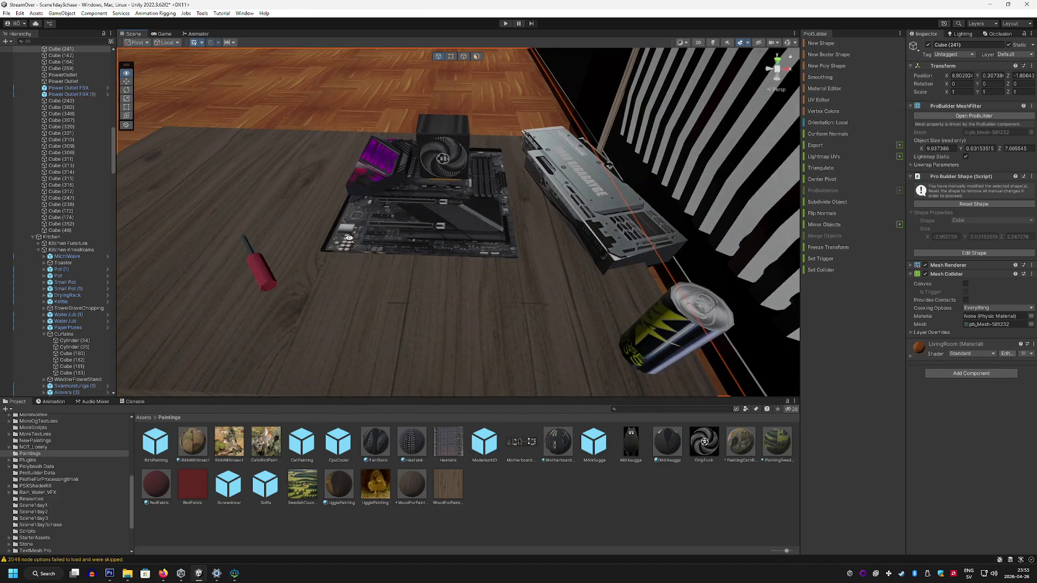
Step: Look over the table, turn on scene lighting, and swing round to select the cave-dwarves painting
mouse_move(132, 576)
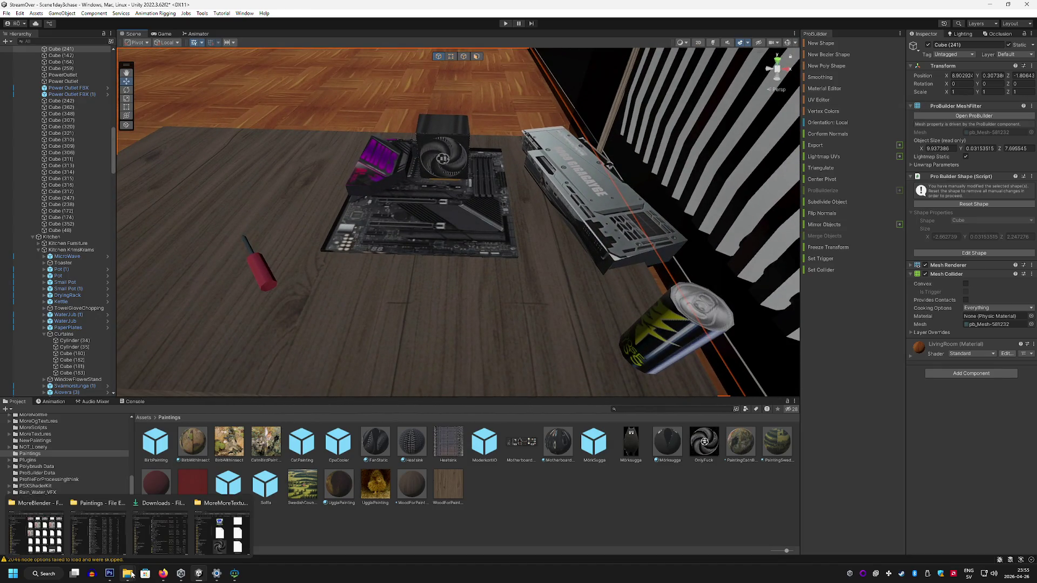
mouse_move(411, 338)
mouse_down()
mouse_move(410, 303)
mouse_move(496, 328)
mouse_move(561, 370)
mouse_up()
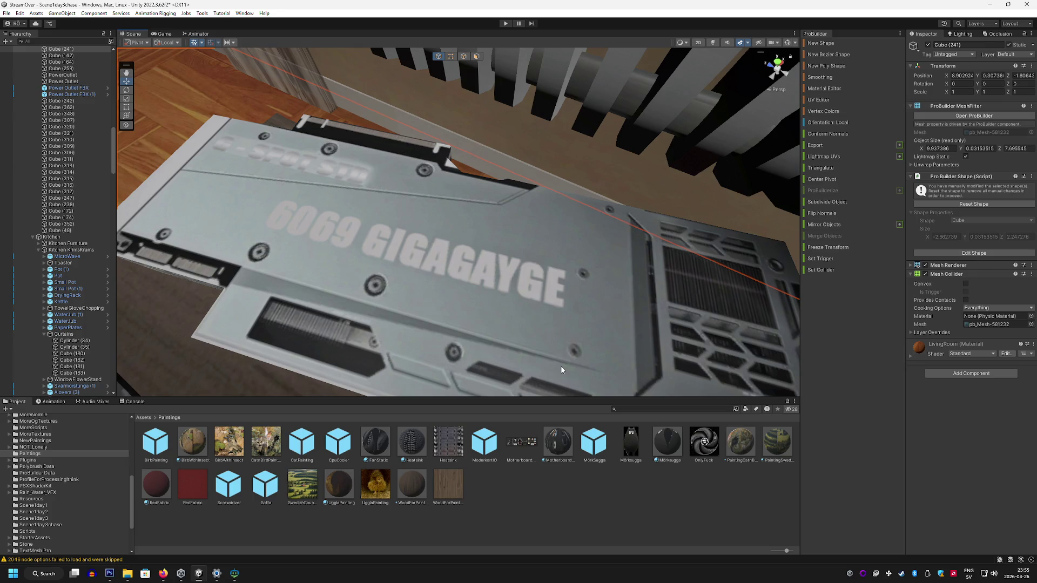
drag(499, 287, 408, 230)
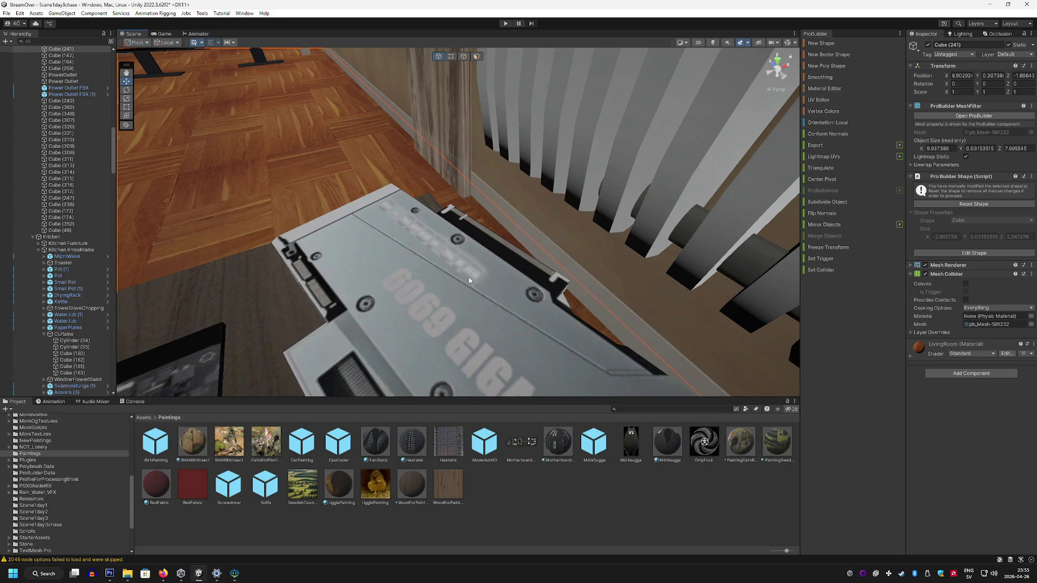
mouse_move(469, 280)
mouse_down()
mouse_move(113, 209)
mouse_move(462, 180)
mouse_move(387, 178)
mouse_up()
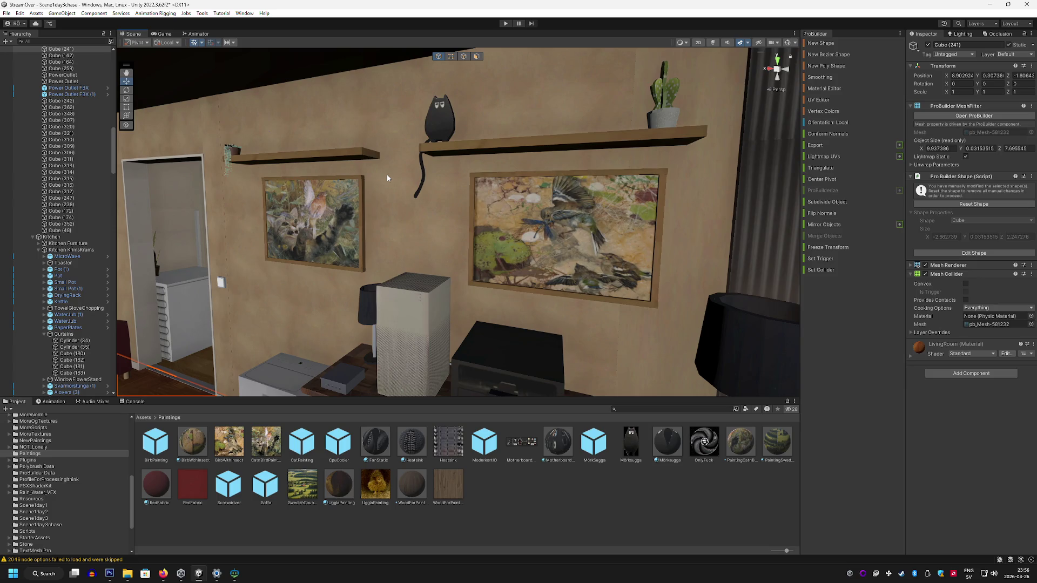
click(712, 42)
mouse_move(596, 178)
mouse_down()
mouse_move(437, 183)
mouse_move(417, 224)
mouse_move(333, 241)
mouse_move(555, 221)
mouse_move(433, 196)
mouse_move(622, 214)
mouse_move(455, 216)
mouse_move(556, 231)
mouse_move(466, 262)
mouse_move(512, 268)
mouse_move(578, 256)
mouse_move(523, 264)
mouse_move(562, 250)
mouse_up()
click(497, 243)
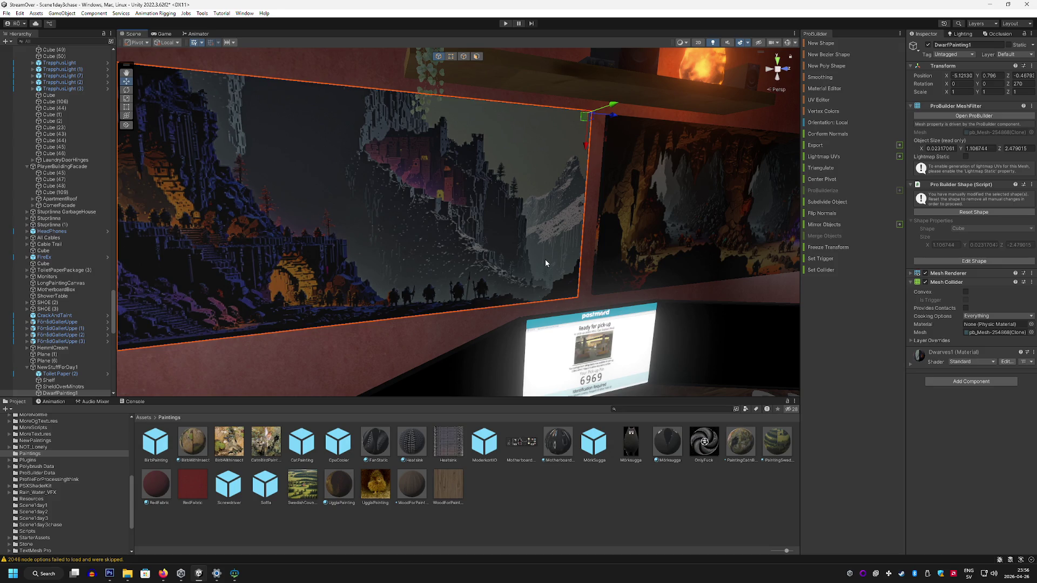
Step: Expand and collapse the Dwarves1 material settings on DwarfPainting1 a couple of times
click(922, 358)
click(919, 358)
click(920, 358)
click(920, 358)
Step: Search the Project for the dwarves texture and reveal Dwarves1 in File Explorer
click(695, 411)
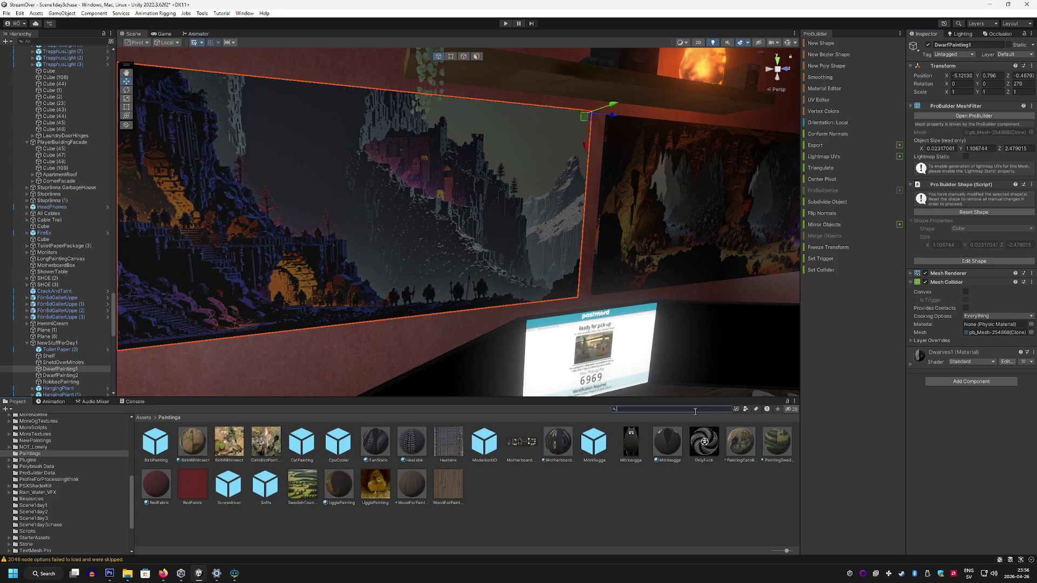
text(dwarves)
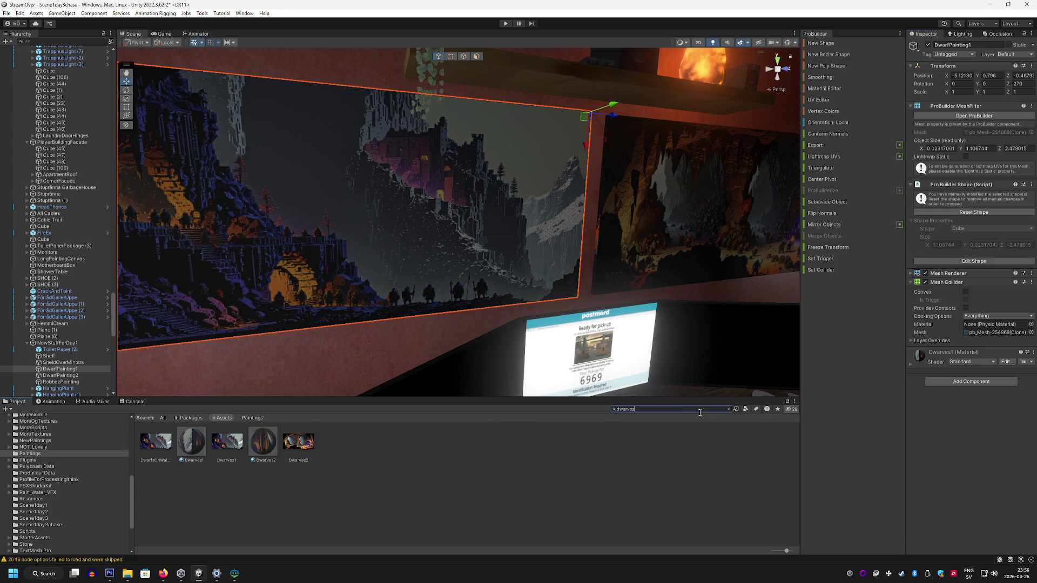
right_click(186, 443)
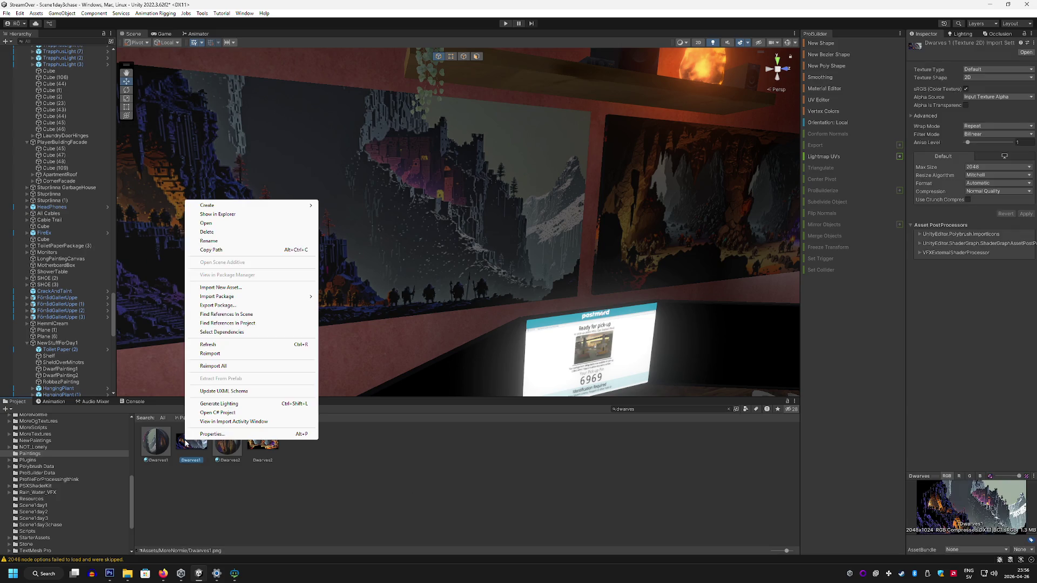
click(236, 215)
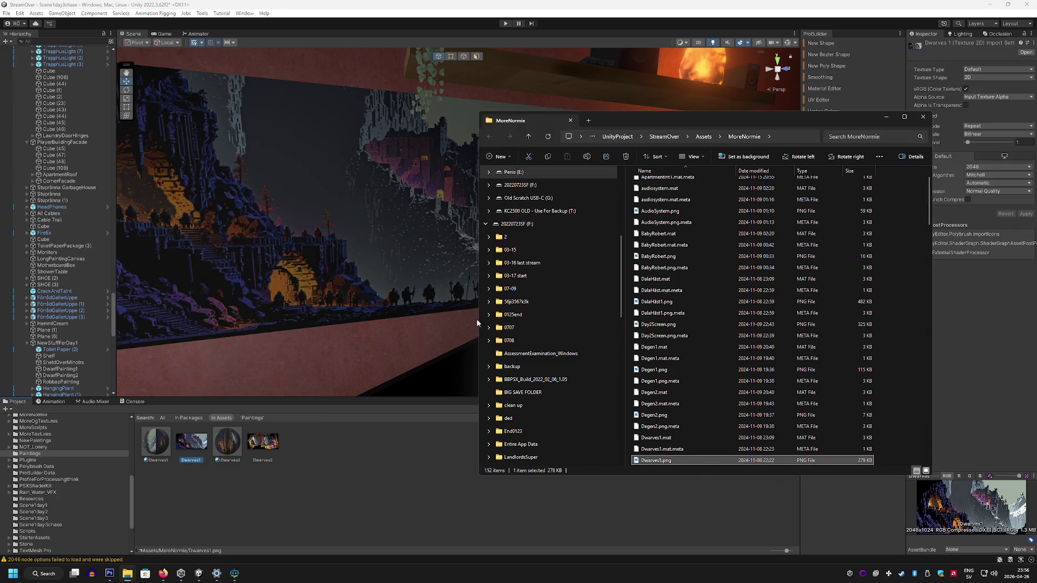
Step: Open Dwarves1.png in Photoshop and apply a Mosaic pixelate filter with cell size 57
key(alt+Tab)
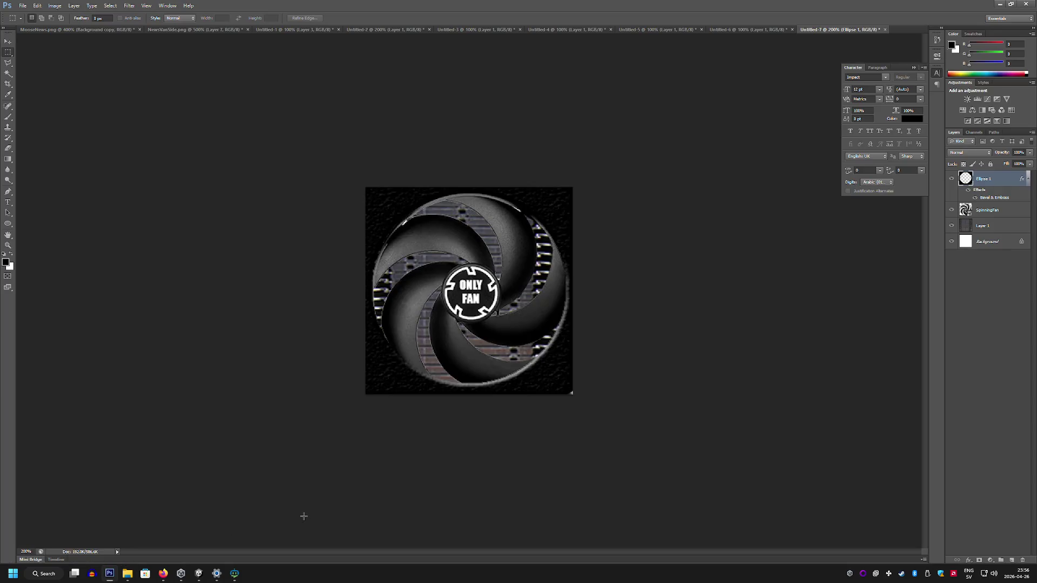
mouse_move(129, 572)
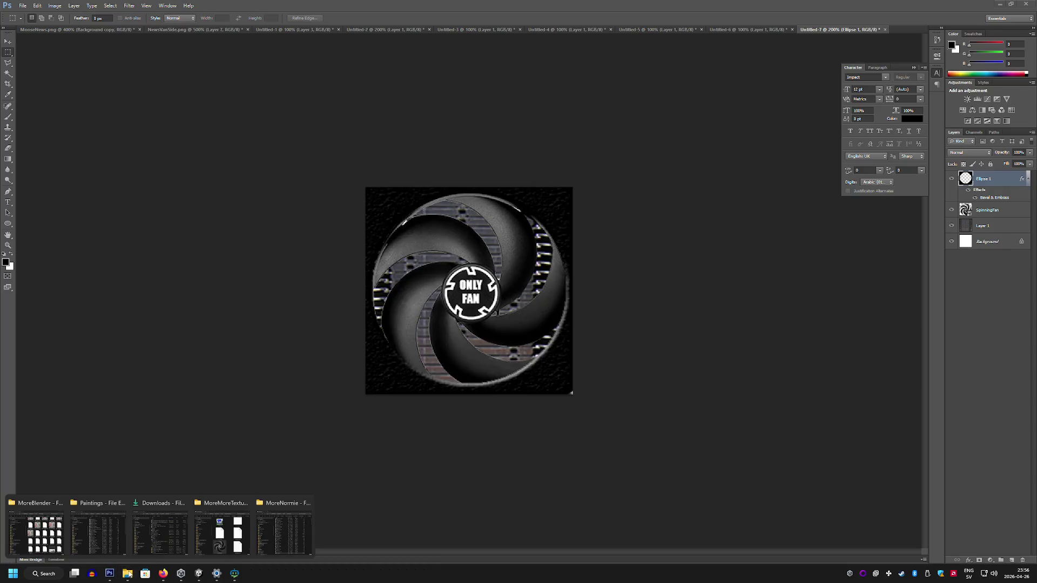
click(273, 542)
mouse_move(648, 460)
mouse_down()
mouse_move(663, 336)
mouse_move(895, 28)
mouse_up()
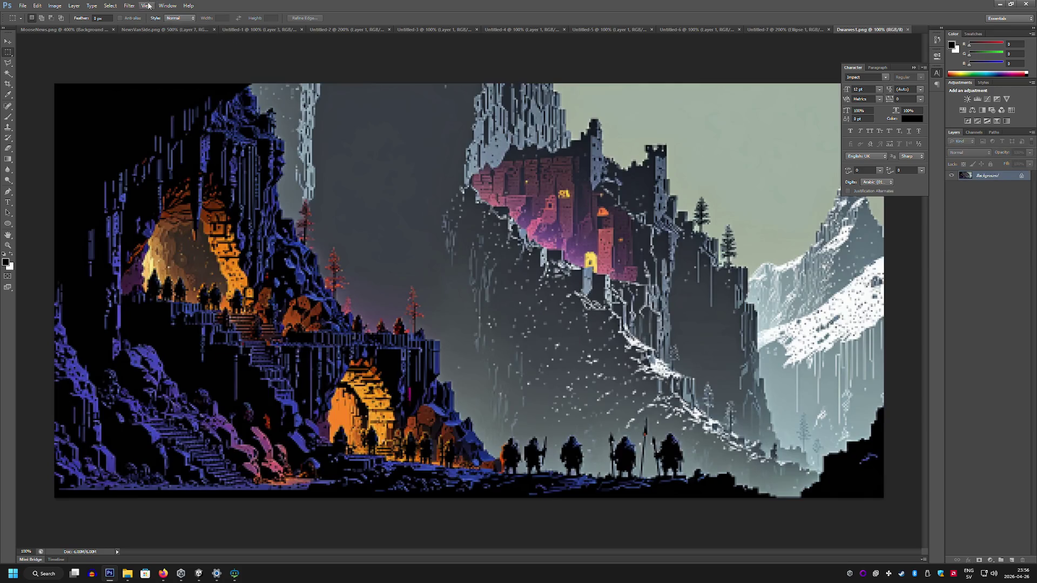
click(129, 5)
mouse_move(148, 110)
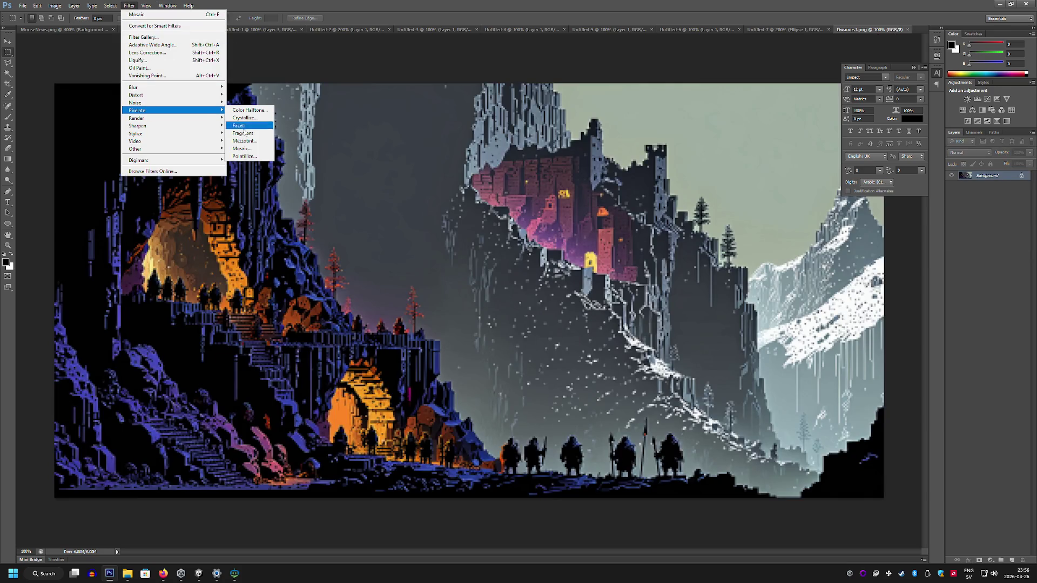
click(243, 148)
text(57)
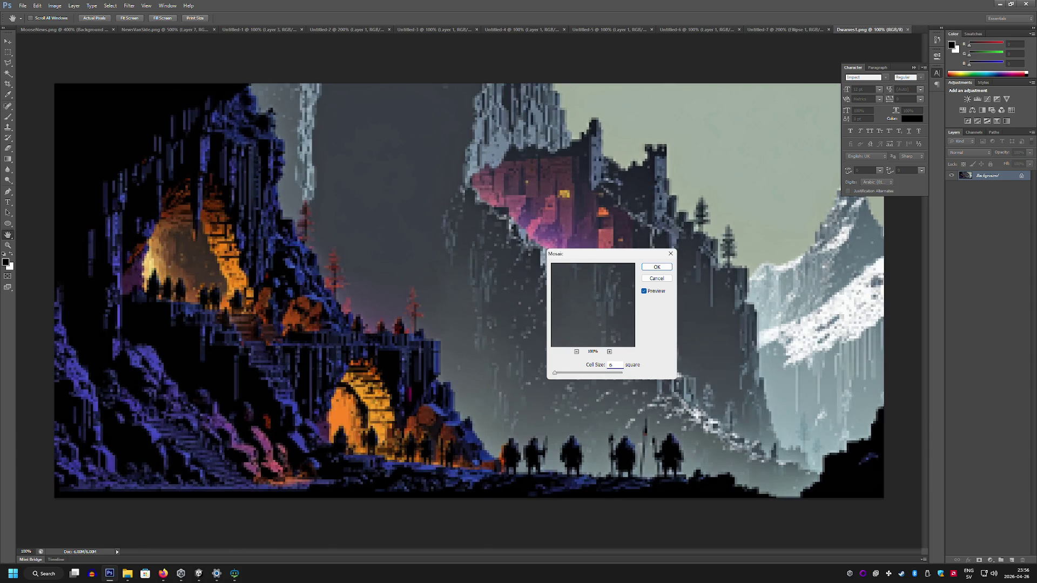
click(657, 266)
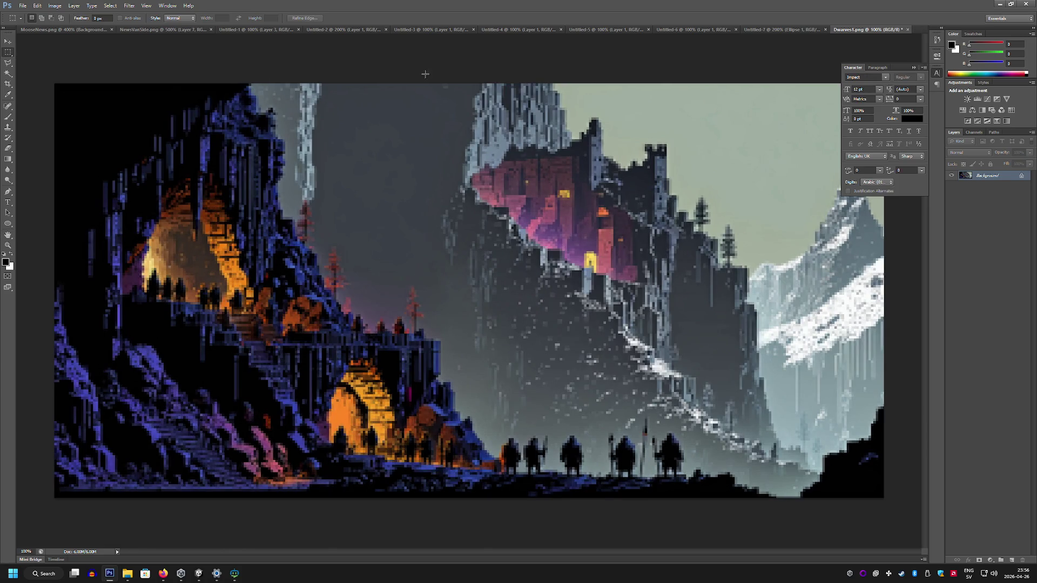
Step: Save the pixelated painting for web as Dwarves1Mo.png
click(22, 5)
click(77, 116)
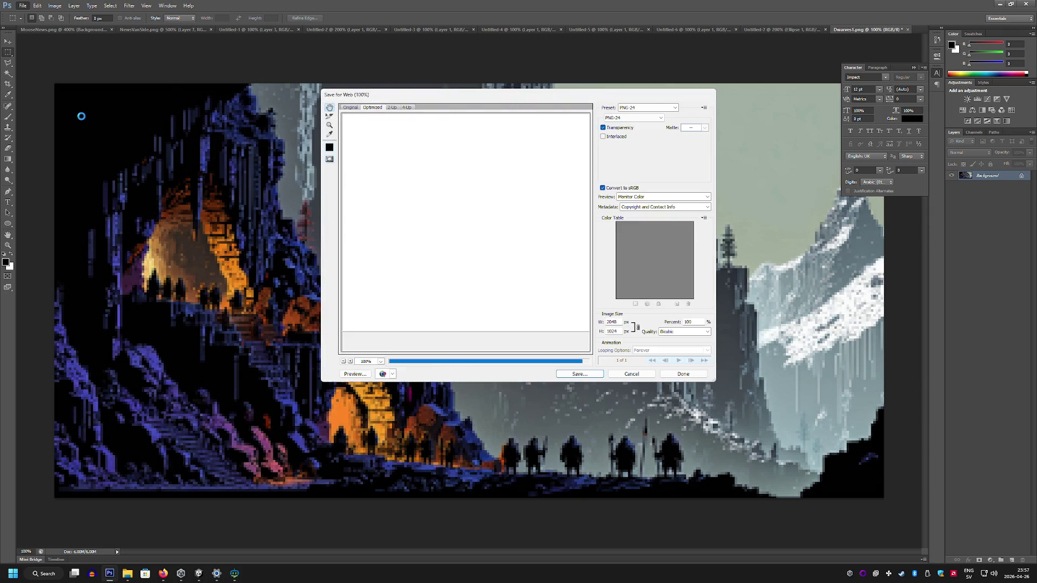
click(582, 375)
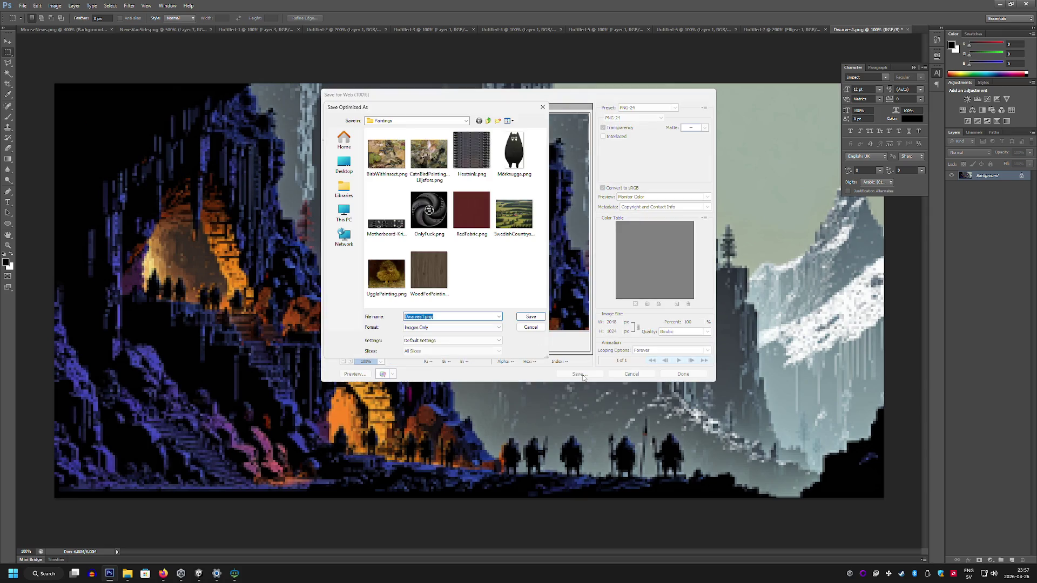
key(Home)
text(Mo)
click(531, 316)
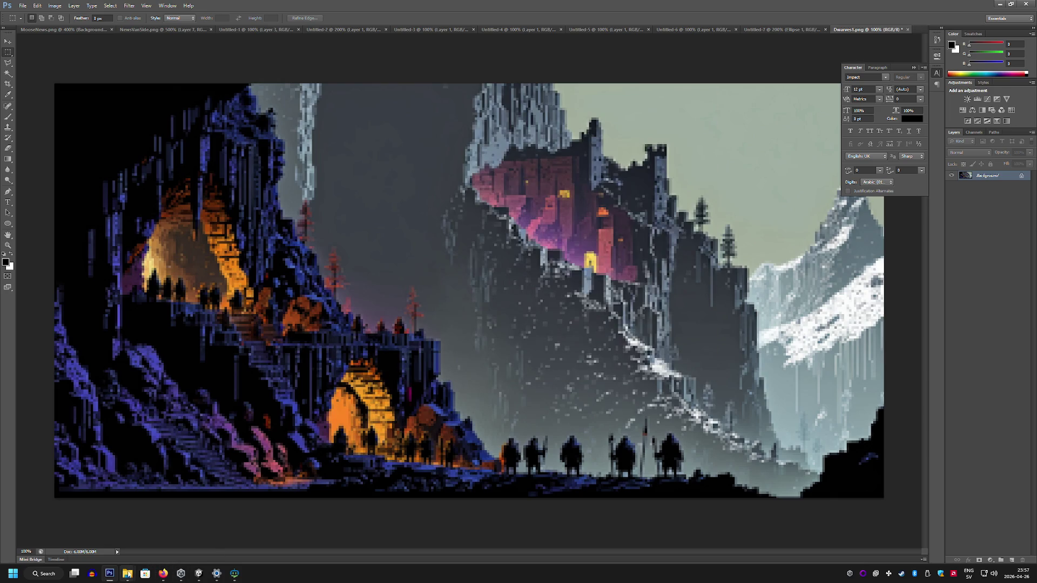
mouse_move(128, 574)
click(286, 540)
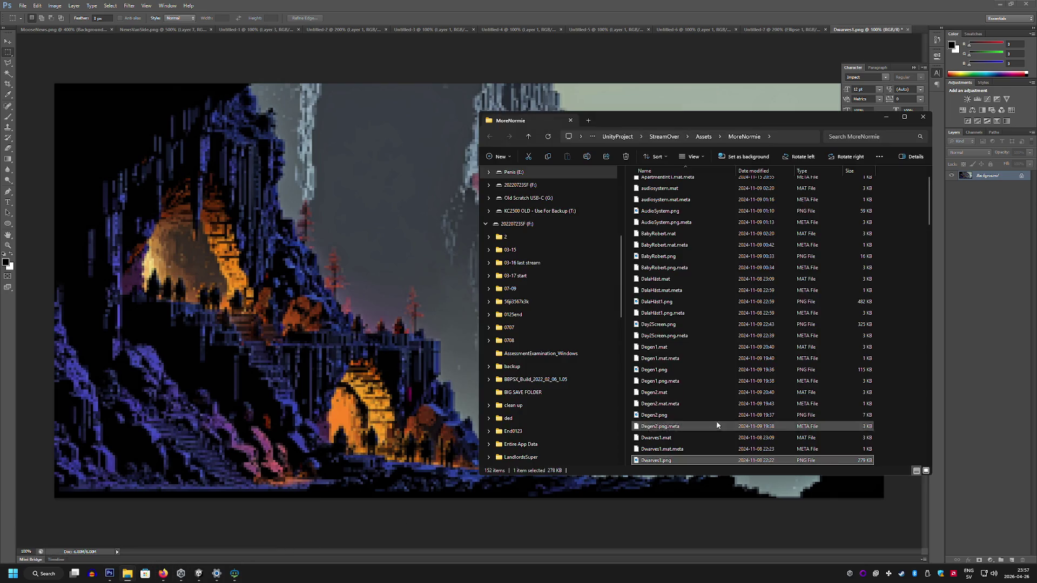
Step: Pick out the Dwarves2 files in MoreNormie and reveal the Dwarves2 texture from Unity
scroll(680, 426, down, 2)
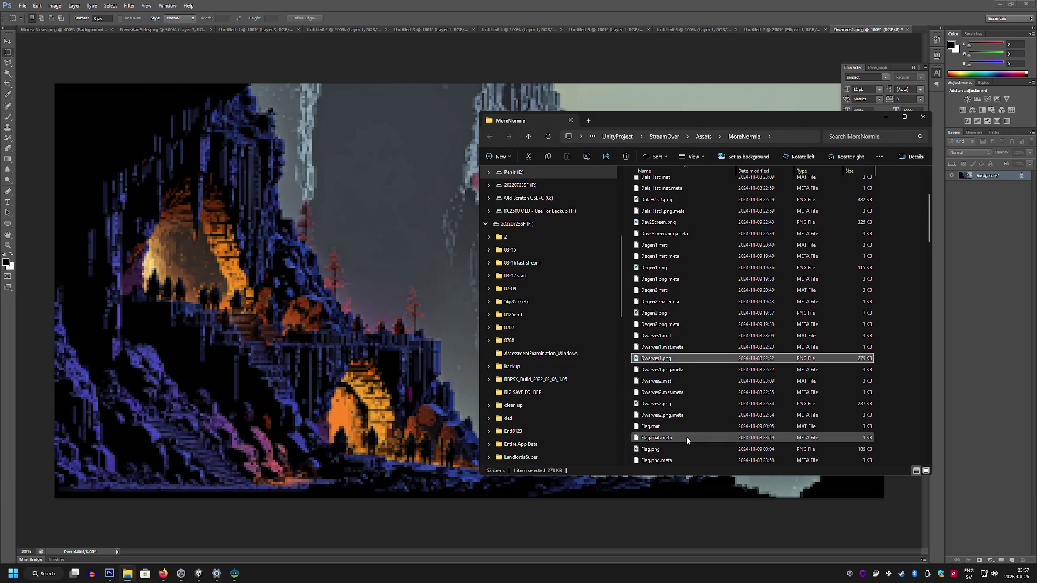
scroll(716, 419, down, 1)
click(739, 408)
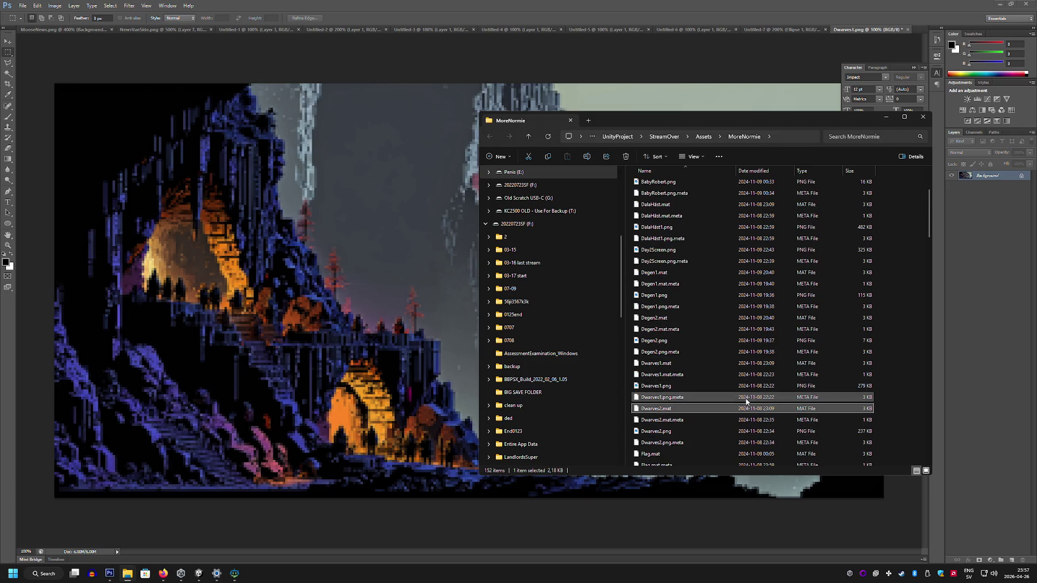
scroll(734, 398, down, 6)
scroll(729, 397, down, 4)
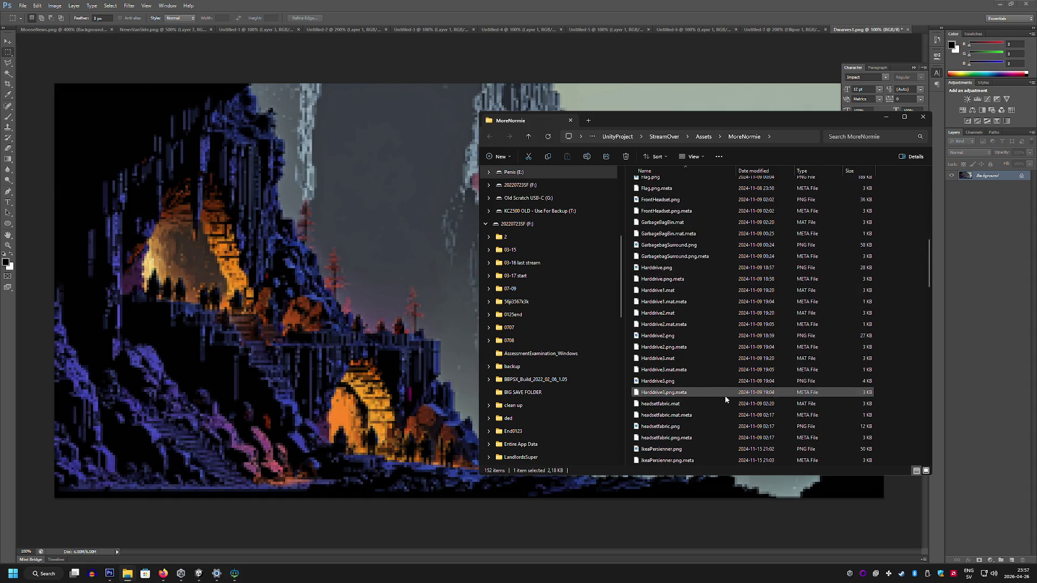
click(199, 574)
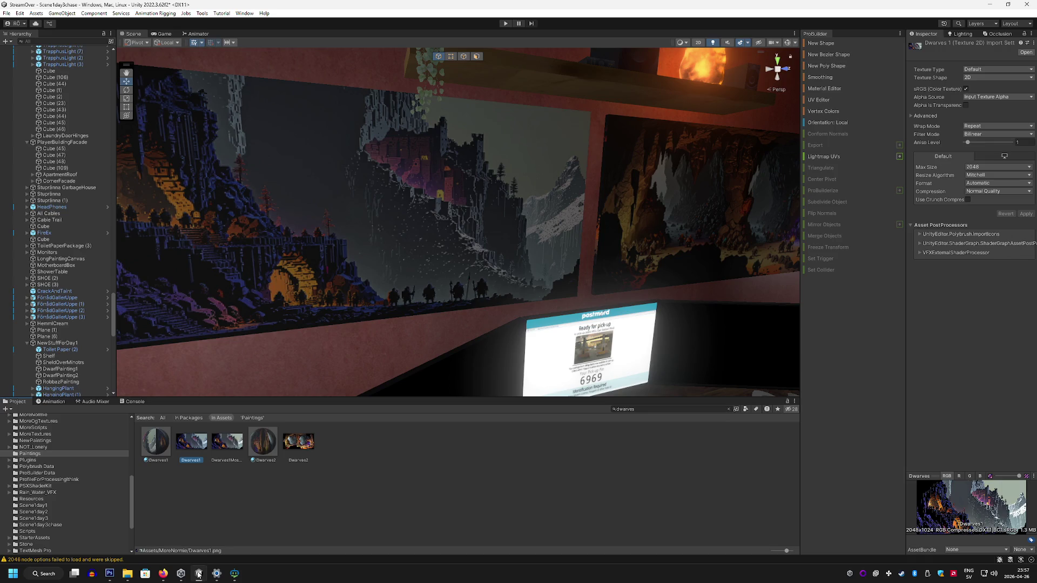
right_click(300, 447)
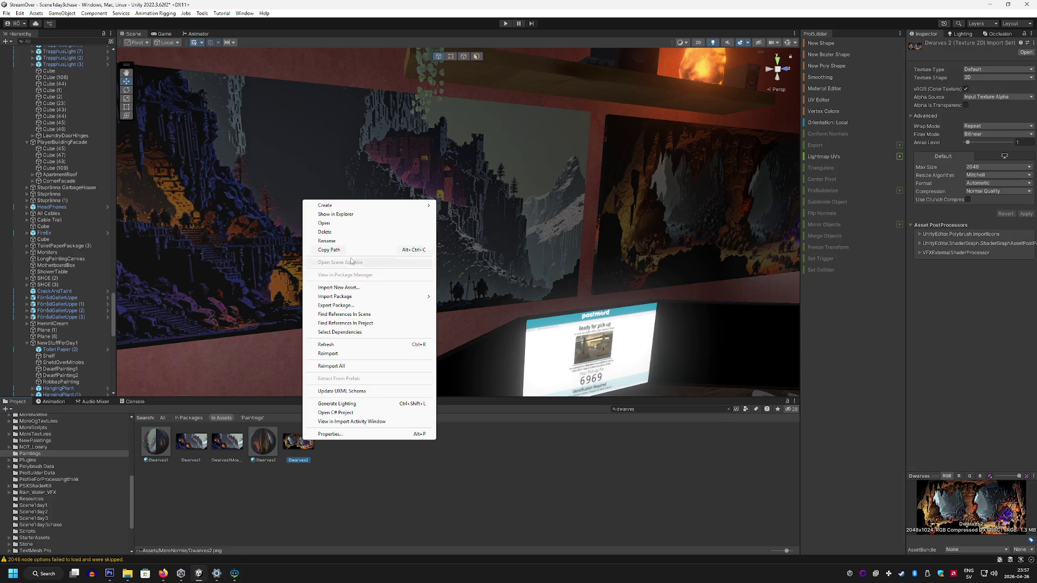
click(336, 215)
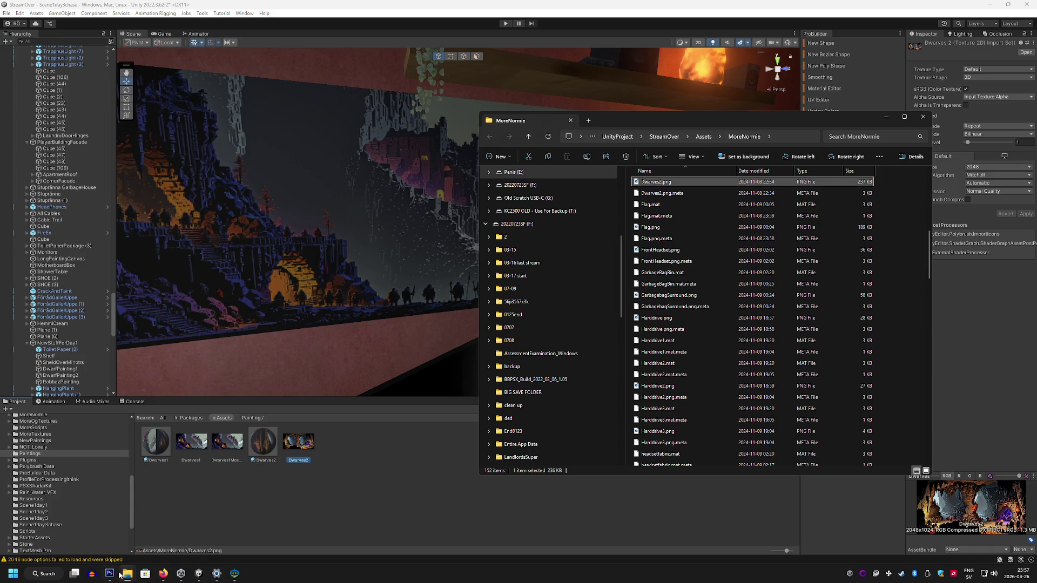
Step: Place Dwarves2.png into the open Photoshop document, scaled slightly to cover the canvas
click(109, 574)
mouse_move(163, 577)
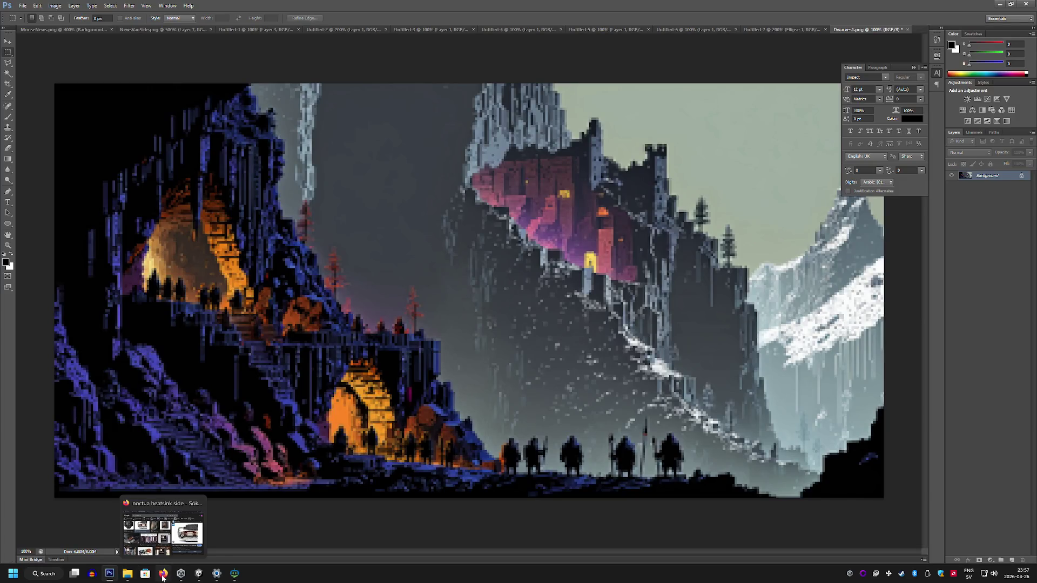
mouse_move(128, 574)
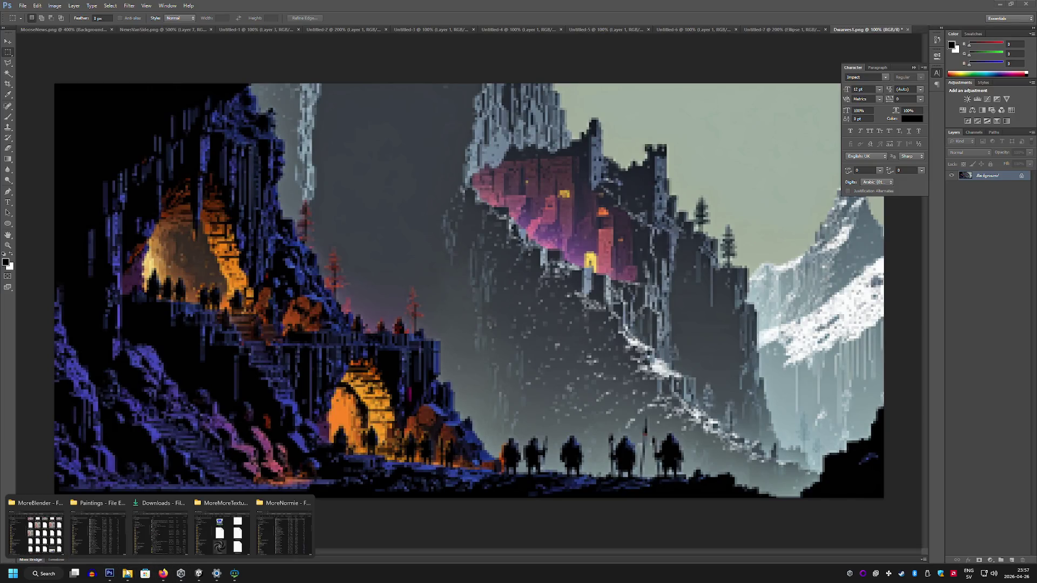
click(285, 532)
drag(673, 139, 688, 97)
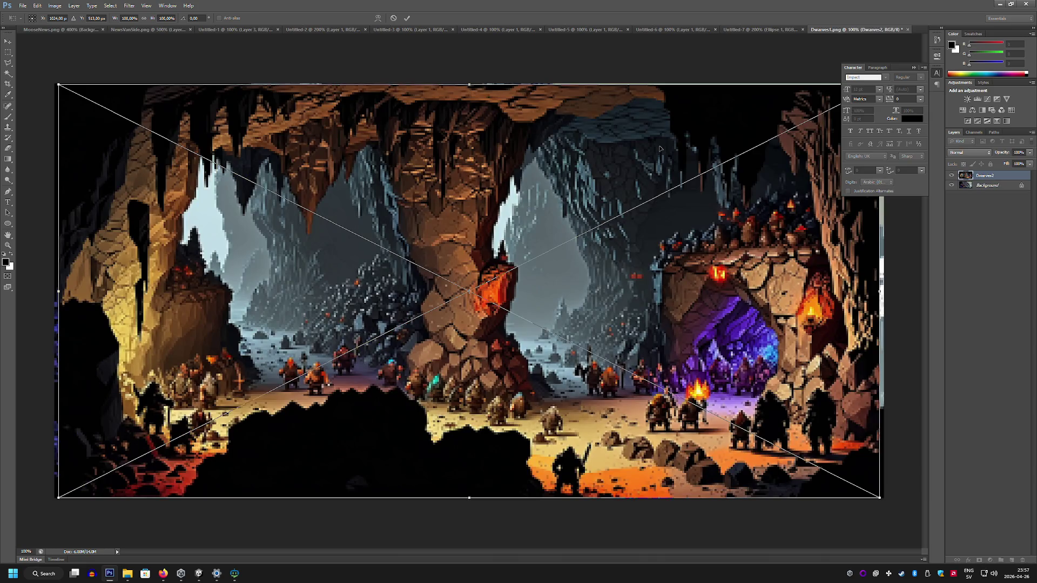
drag(531, 237, 527, 236)
drag(877, 499, 886, 502)
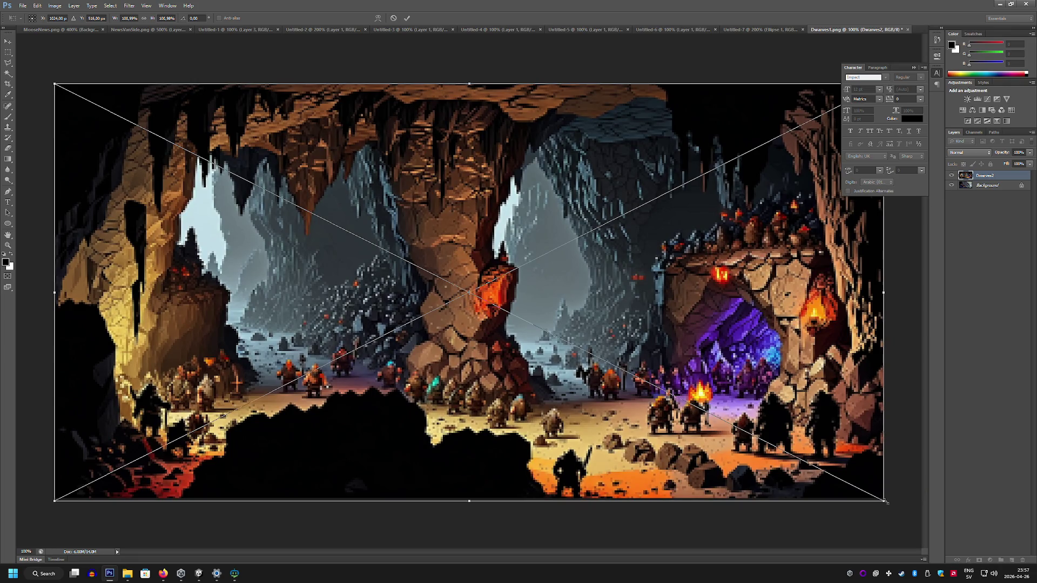
key(Return)
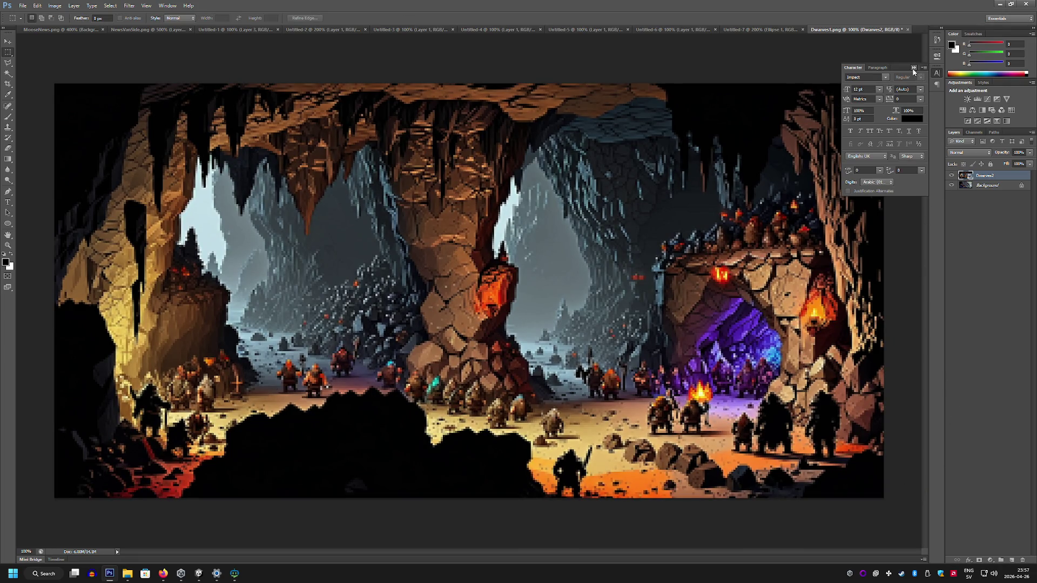
Step: Apply the Mosaic pixelate filter to the Dwarves2 image
click(914, 68)
click(74, 6)
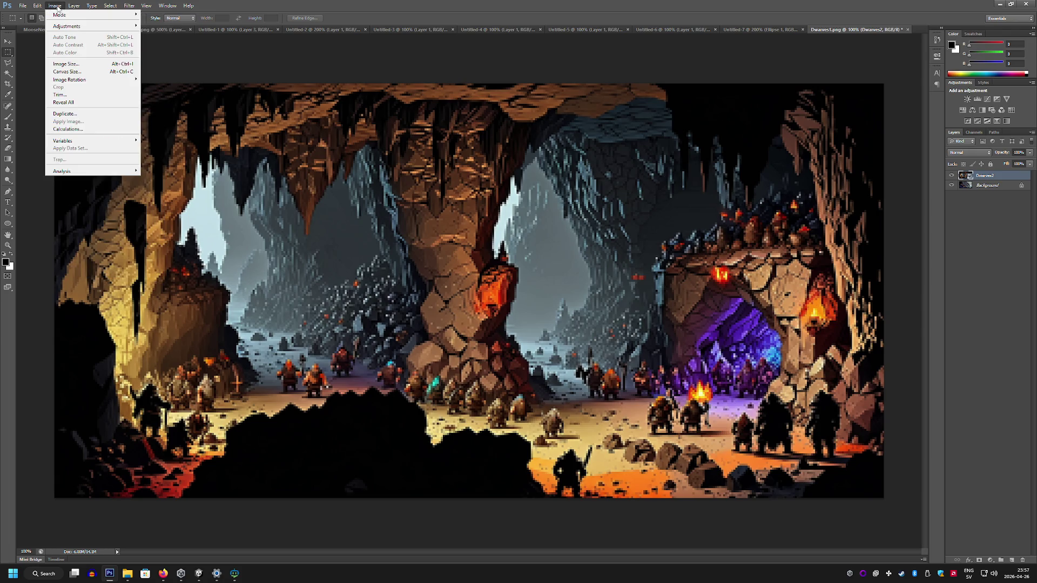
mouse_move(189, 111)
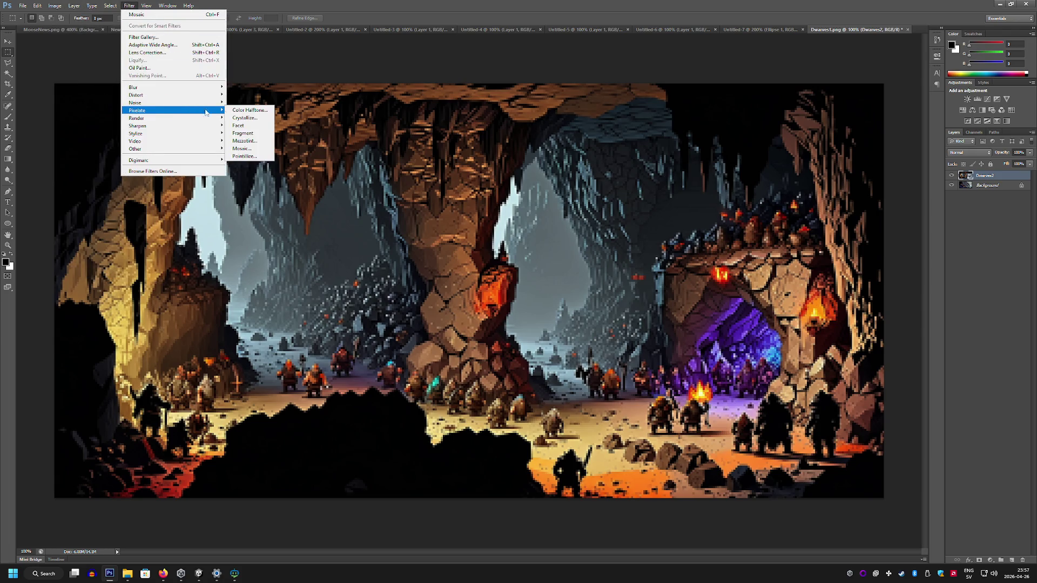
click(257, 148)
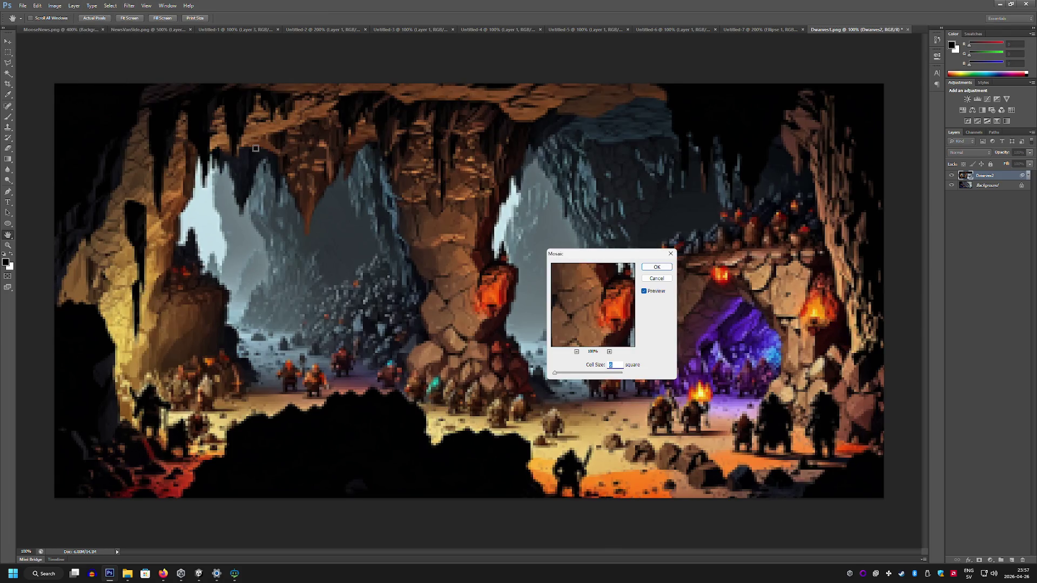
click(657, 269)
Step: Export the pixelated Dwarves2 image for web as a PNG into the Paintings folder
click(23, 6)
click(50, 119)
click(579, 374)
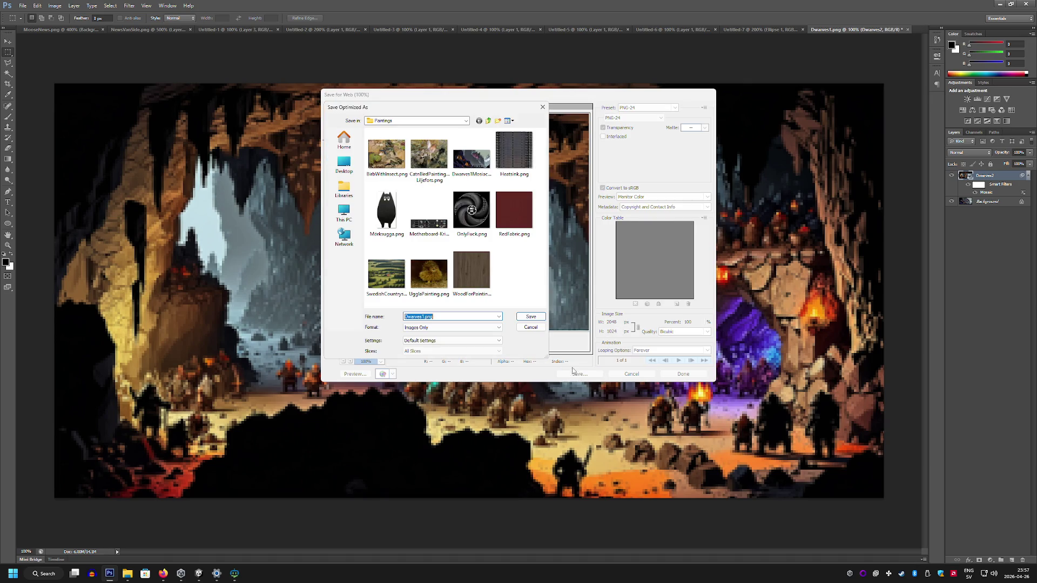
click(471, 158)
click(420, 316)
click(423, 316)
click(531, 317)
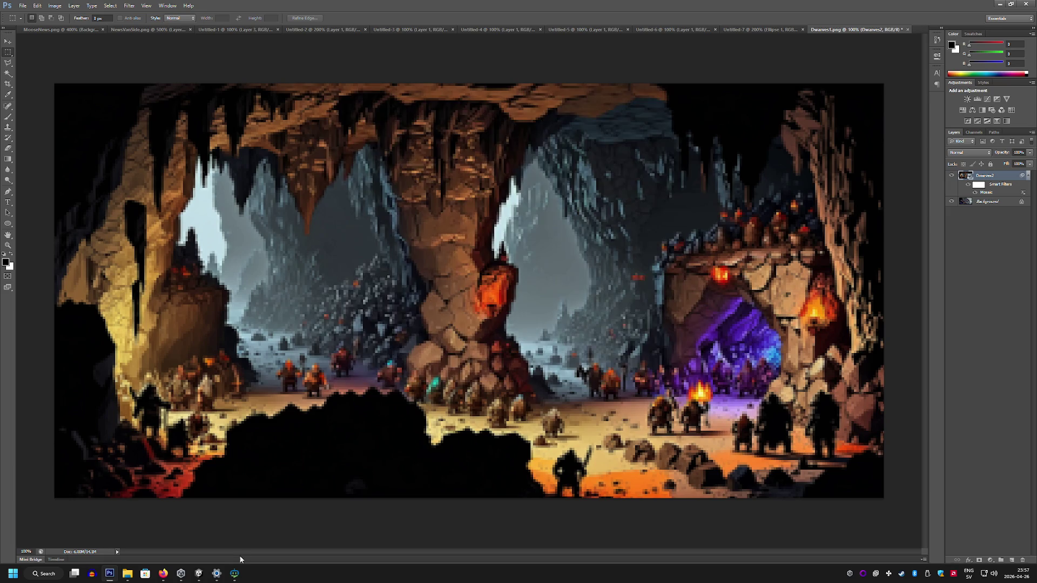
click(199, 573)
click(416, 469)
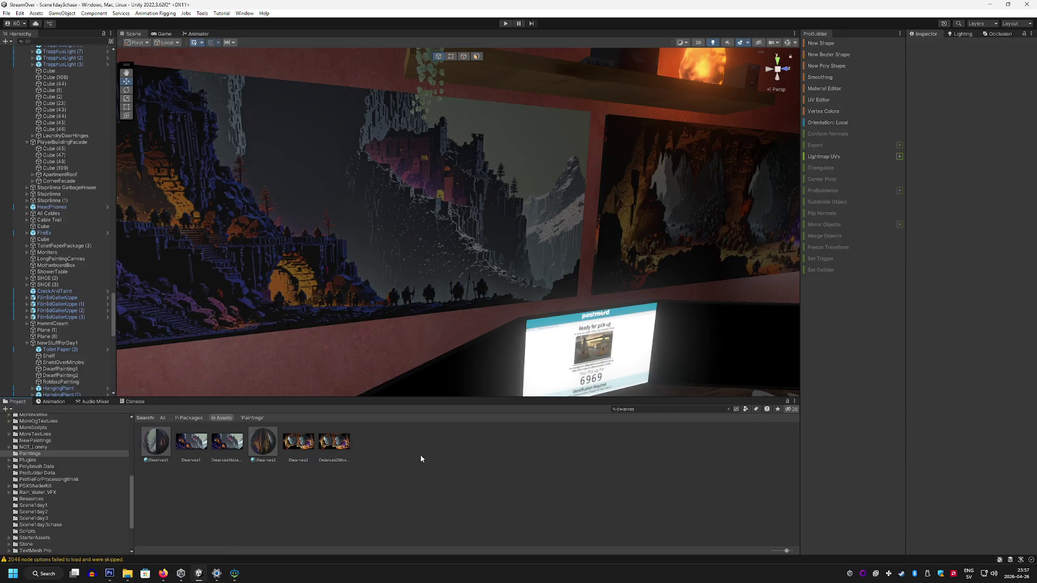
Step: Set the pixelated dwarves textures as the Albedo of the Dwarves1 and Dwarves2 materials
click(260, 443)
mouse_move(298, 442)
mouse_down()
mouse_move(918, 54)
mouse_move(925, 80)
mouse_up()
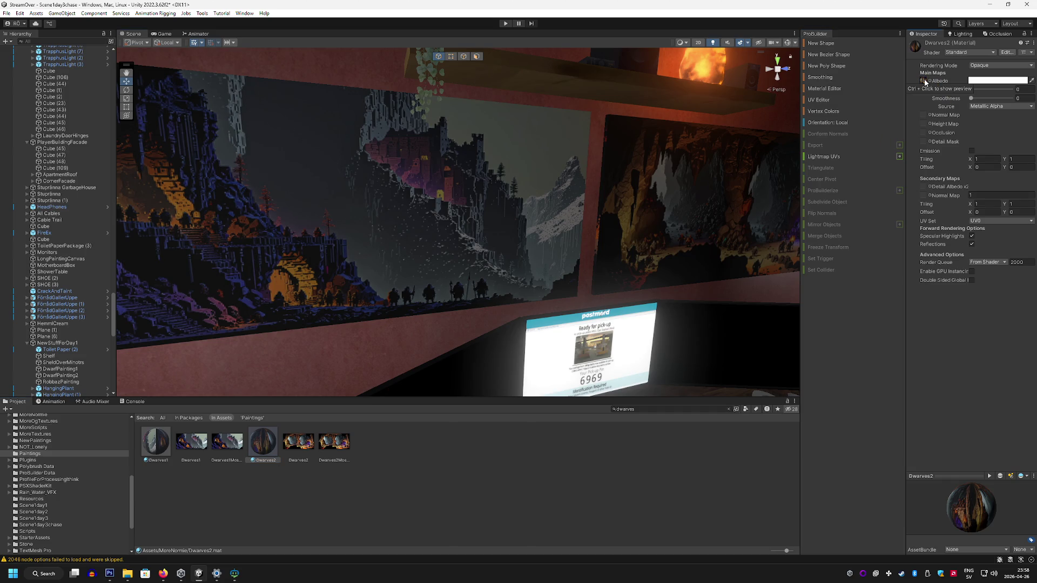
click(162, 448)
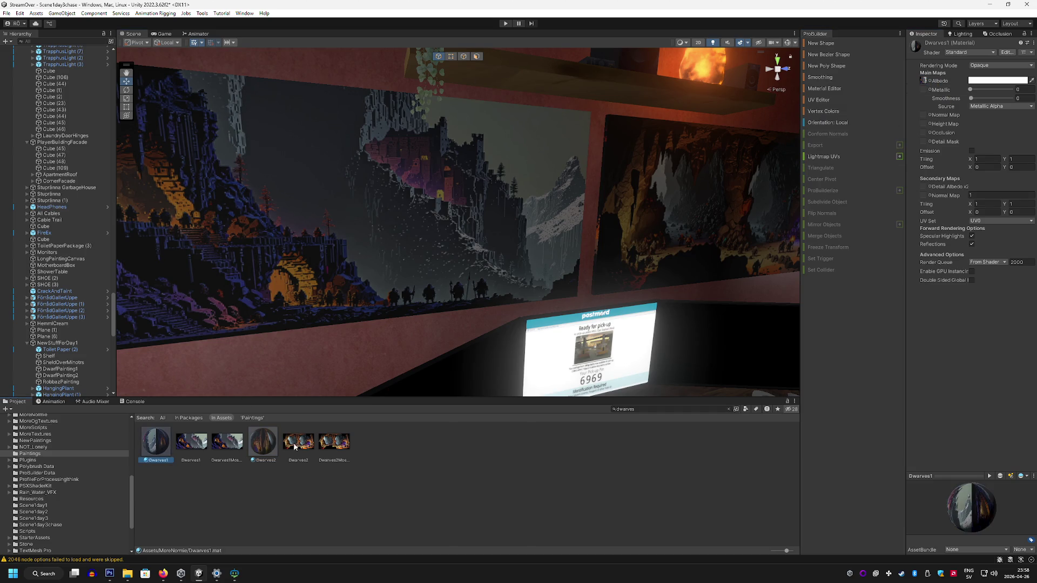
mouse_move(228, 446)
mouse_down()
mouse_move(354, 389)
mouse_move(864, 54)
mouse_move(925, 81)
mouse_up()
click(251, 447)
mouse_move(334, 442)
mouse_down()
mouse_move(411, 378)
mouse_move(925, 82)
mouse_up()
mouse_move(621, 183)
mouse_down()
mouse_move(551, 204)
mouse_move(455, 180)
mouse_move(613, 190)
mouse_move(505, 203)
mouse_move(500, 221)
mouse_move(546, 266)
mouse_move(562, 240)
mouse_move(455, 243)
mouse_move(465, 226)
mouse_move(469, 243)
mouse_move(521, 239)
mouse_up()
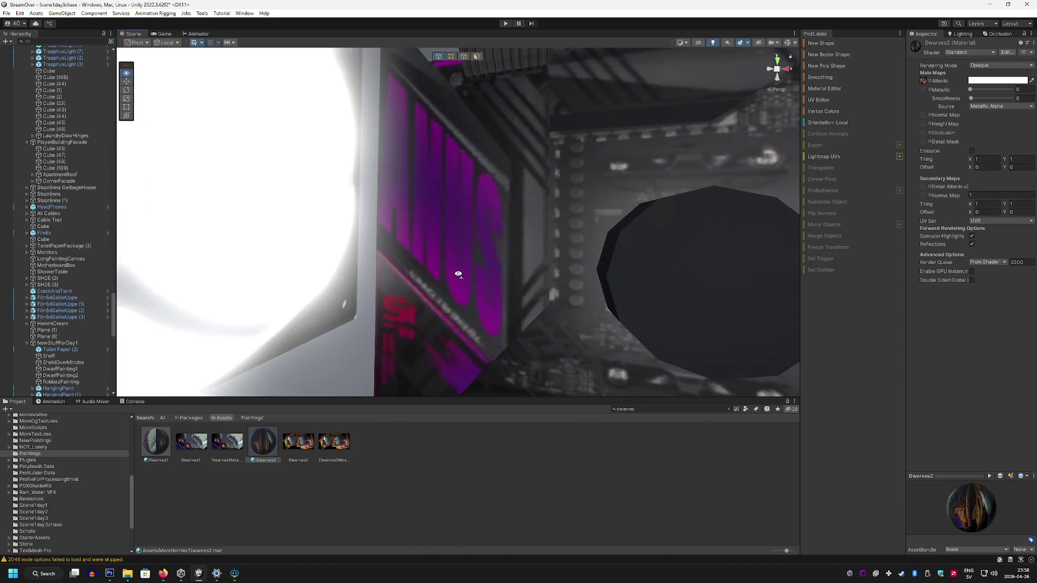
Step: Fly around the room and back to the painting wall, then show the Nationalmuseum Images page
mouse_move(462, 276)
mouse_down()
mouse_move(340, 192)
mouse_move(422, 208)
mouse_move(413, 247)
mouse_up()
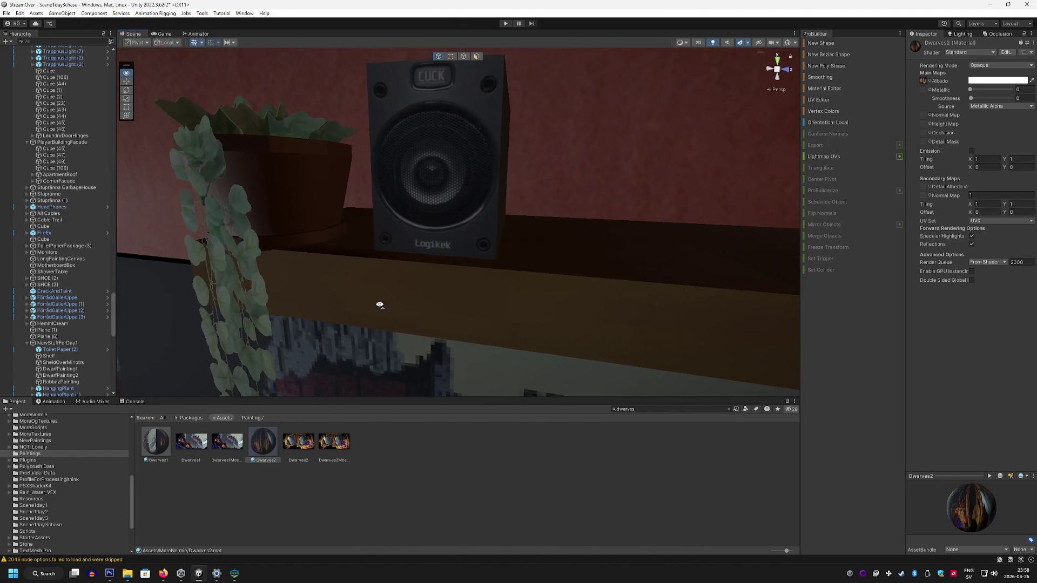
drag(379, 305, 385, 249)
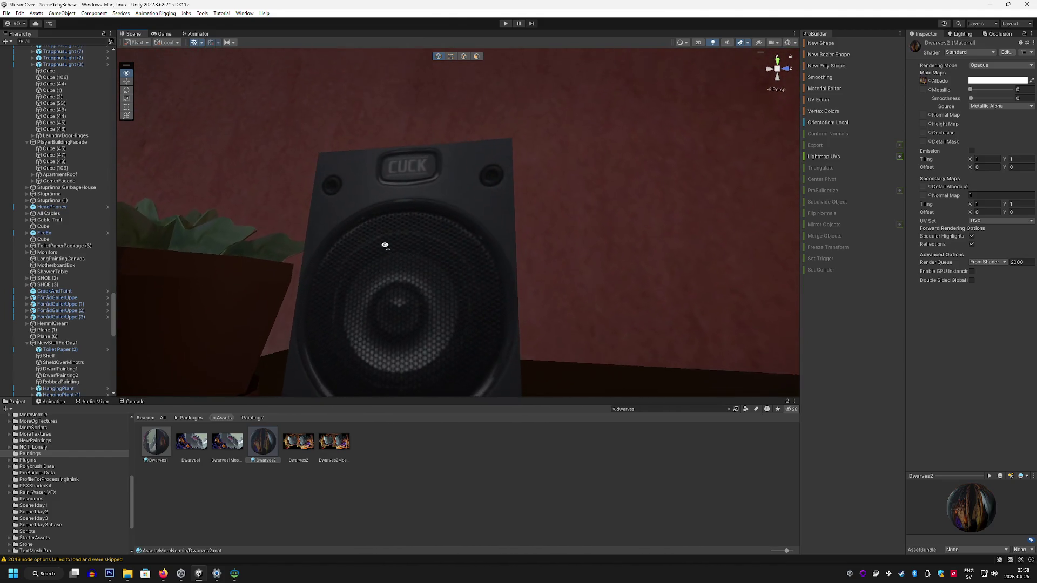
mouse_move(480, 293)
mouse_down()
mouse_move(470, 300)
mouse_move(613, 303)
mouse_move(601, 294)
mouse_move(625, 277)
mouse_move(455, 261)
mouse_move(470, 287)
mouse_move(403, 282)
mouse_move(497, 287)
mouse_move(428, 234)
mouse_move(408, 240)
mouse_up()
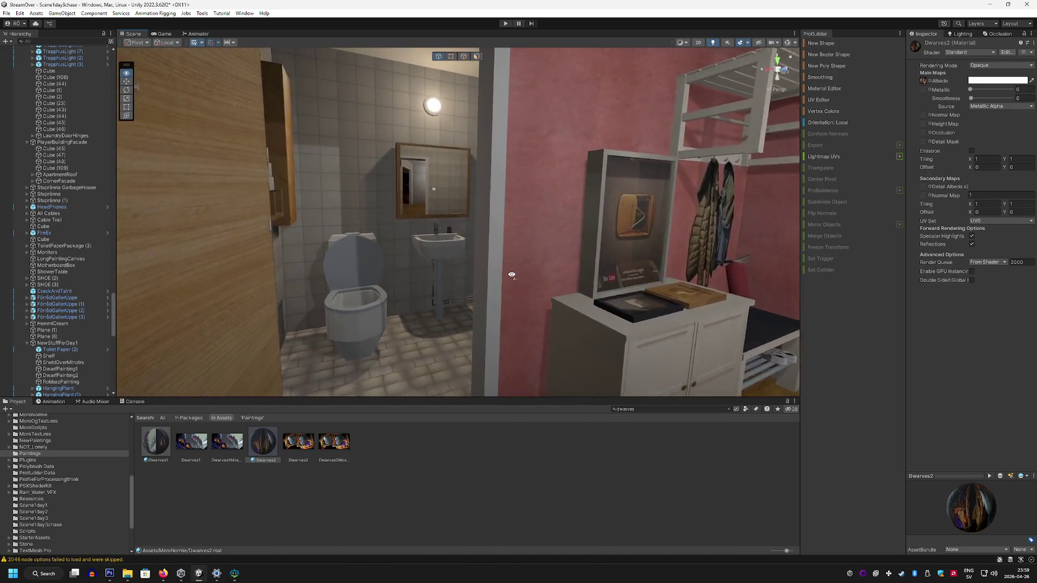
mouse_move(511, 275)
mouse_down()
mouse_move(535, 282)
mouse_move(409, 289)
mouse_move(434, 309)
mouse_up()
mouse_move(481, 277)
mouse_down()
mouse_move(421, 275)
mouse_move(603, 282)
mouse_move(486, 294)
mouse_move(430, 322)
mouse_move(546, 298)
mouse_move(507, 247)
mouse_move(491, 276)
mouse_move(626, 276)
mouse_move(261, 250)
mouse_move(334, 261)
mouse_move(392, 217)
mouse_move(424, 170)
mouse_move(345, 243)
mouse_move(273, 270)
mouse_move(180, 283)
mouse_move(472, 276)
mouse_move(387, 290)
mouse_move(368, 303)
mouse_up()
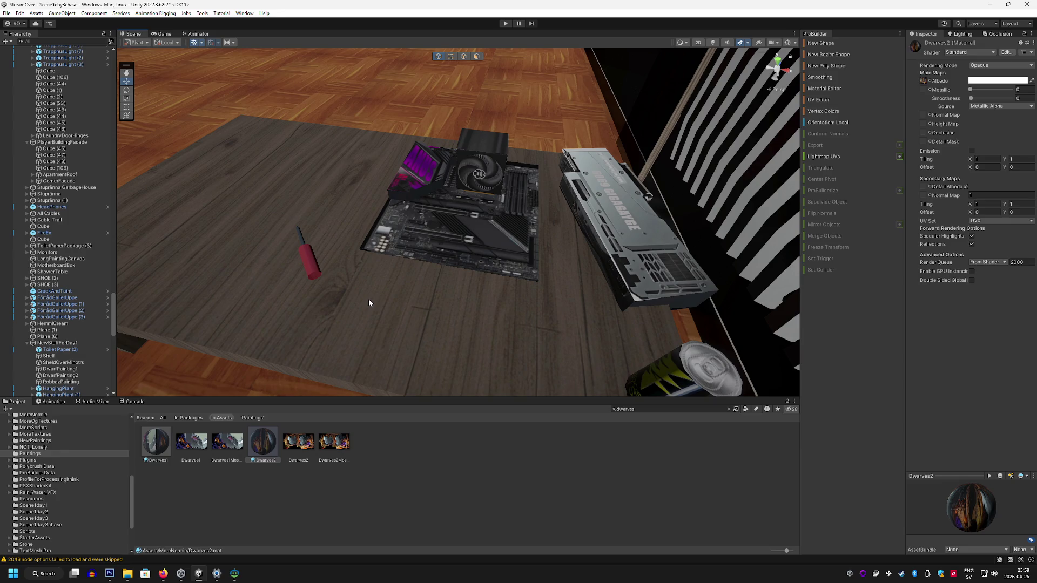
mouse_move(368, 299)
mouse_down()
mouse_move(324, 216)
mouse_move(222, 147)
mouse_move(184, 270)
mouse_up()
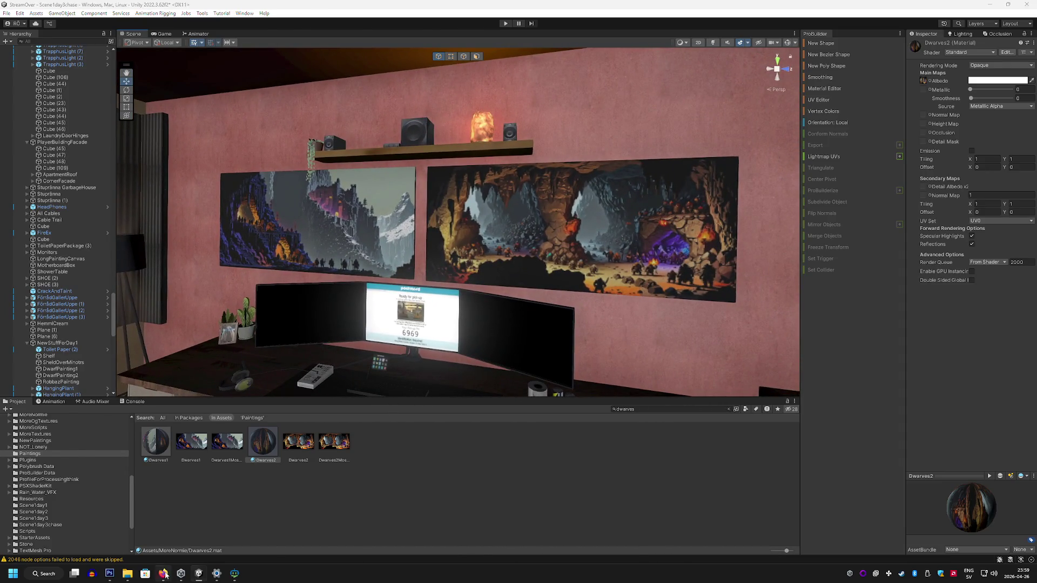
click(163, 574)
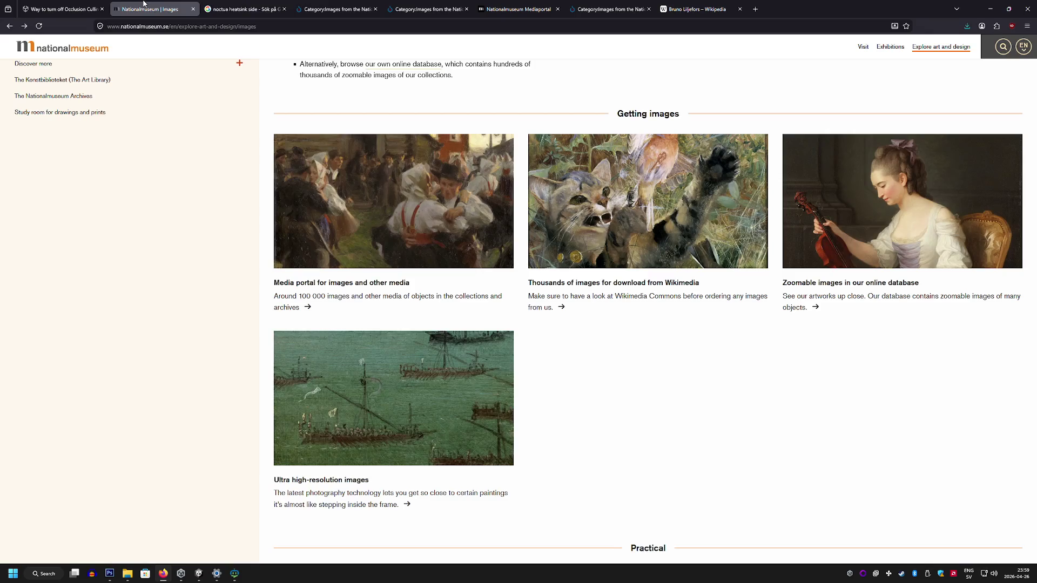
click(150, 9)
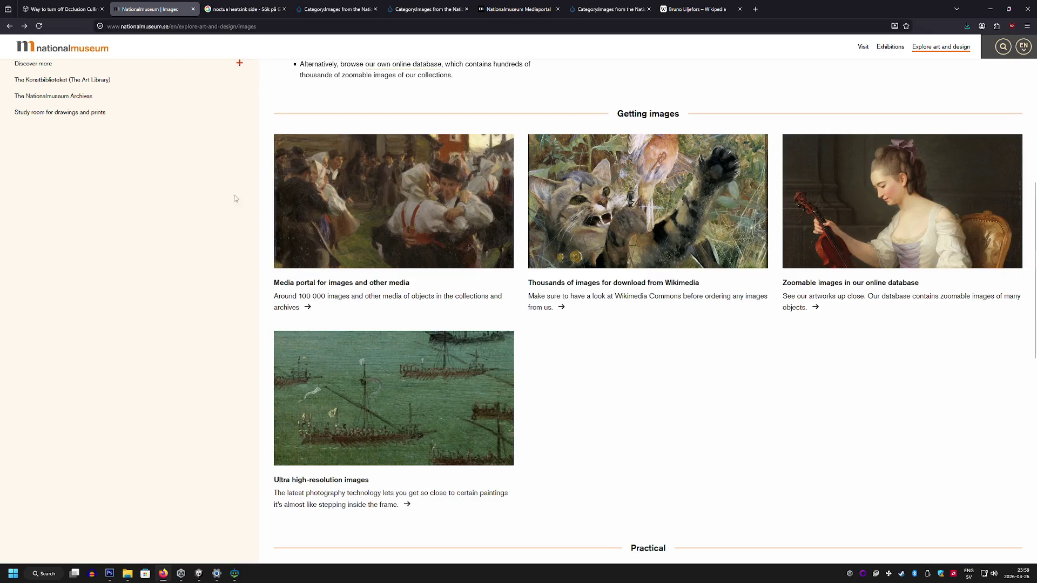
Step: Open the Wikimedia Commons collection tabs and move on to the Nationalmuseum Mediaportal
scroll(238, 195, up, 8)
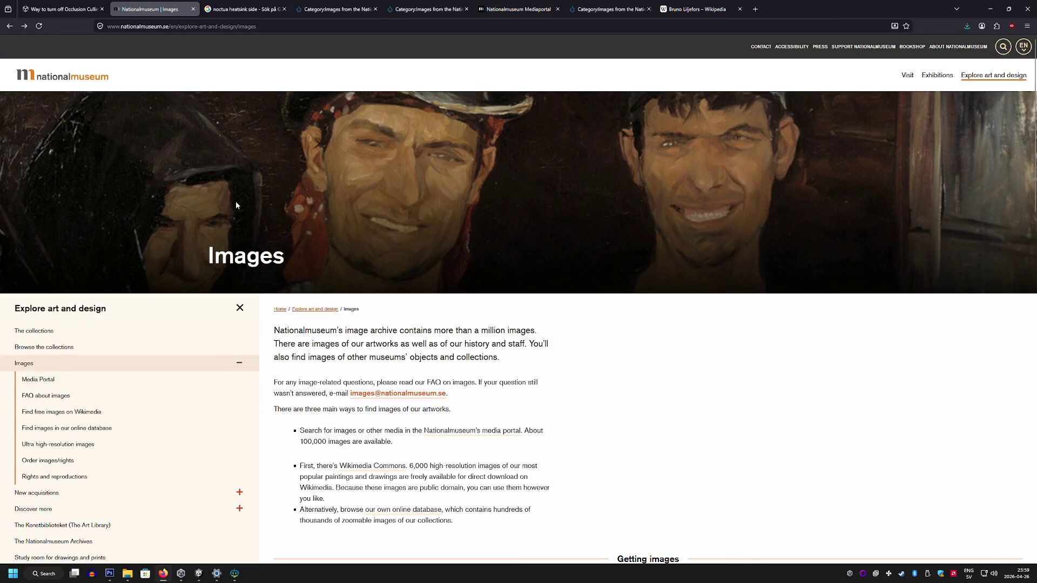
scroll(236, 206, down, 7)
click(596, 353)
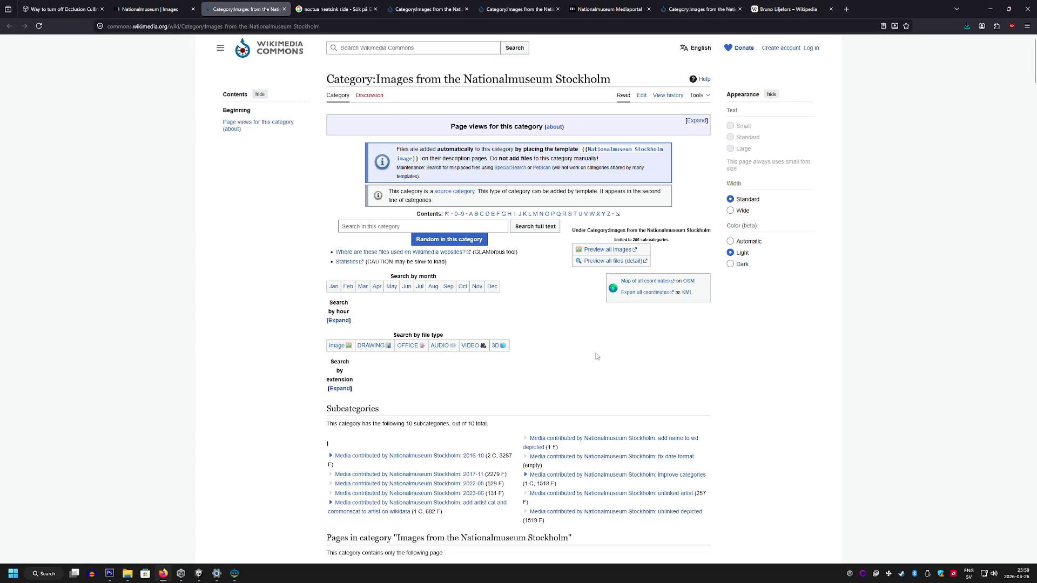
click(153, 12)
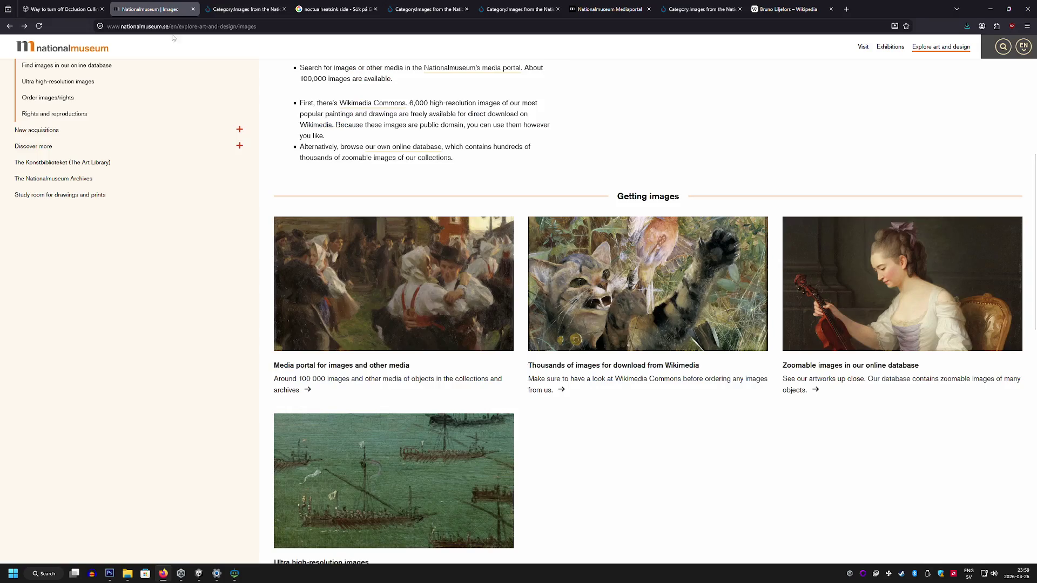
click(545, 390)
scroll(480, 350, down, 3)
click(334, 9)
click(426, 10)
click(520, 9)
click(611, 9)
click(701, 9)
Step: Search the Mediaportal for 'dvärg' (19 results), clear the term, and return to Unity
scroll(611, 224, up, 10)
scroll(884, 382, up, 8)
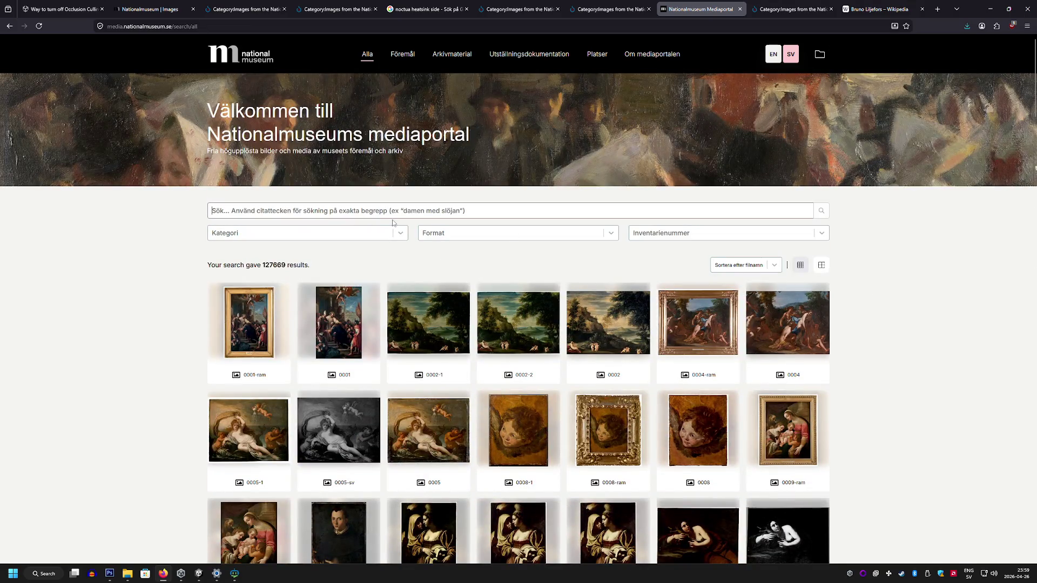
click(393, 212)
text(drävgh)
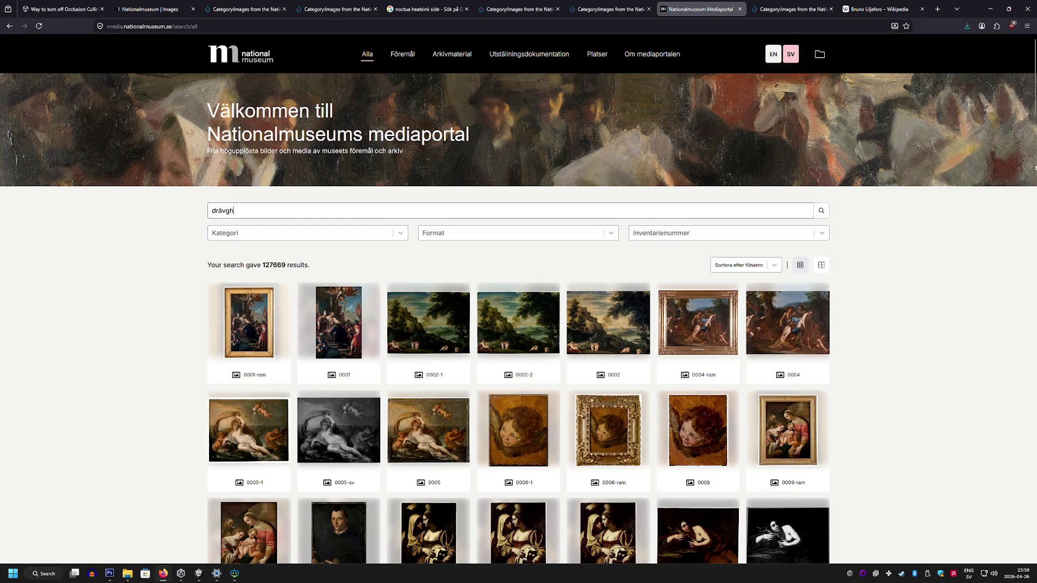
key(BackSpace)
text(vär)
text(g)
key(Return)
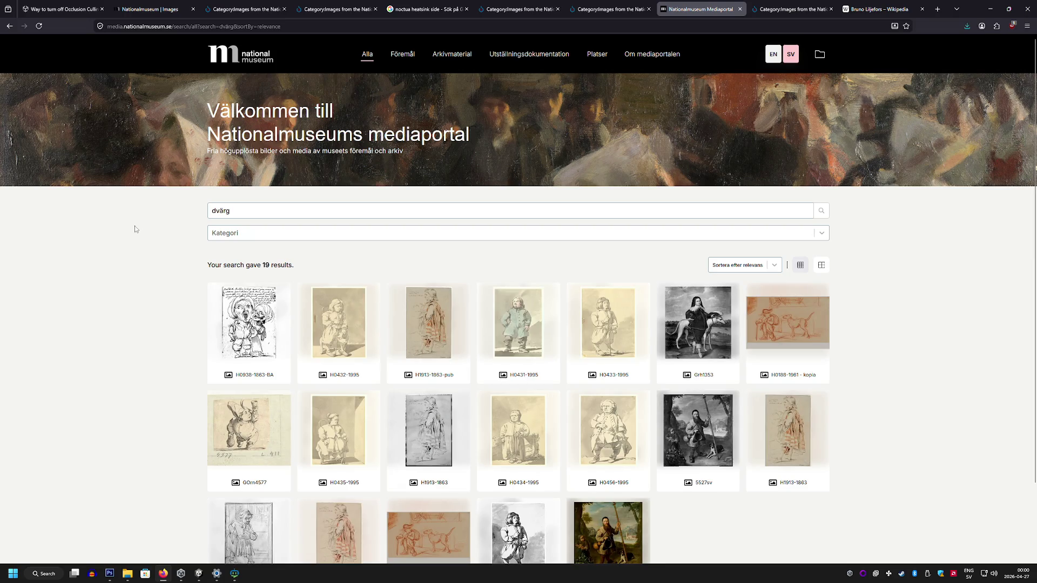
scroll(135, 228, down, 2)
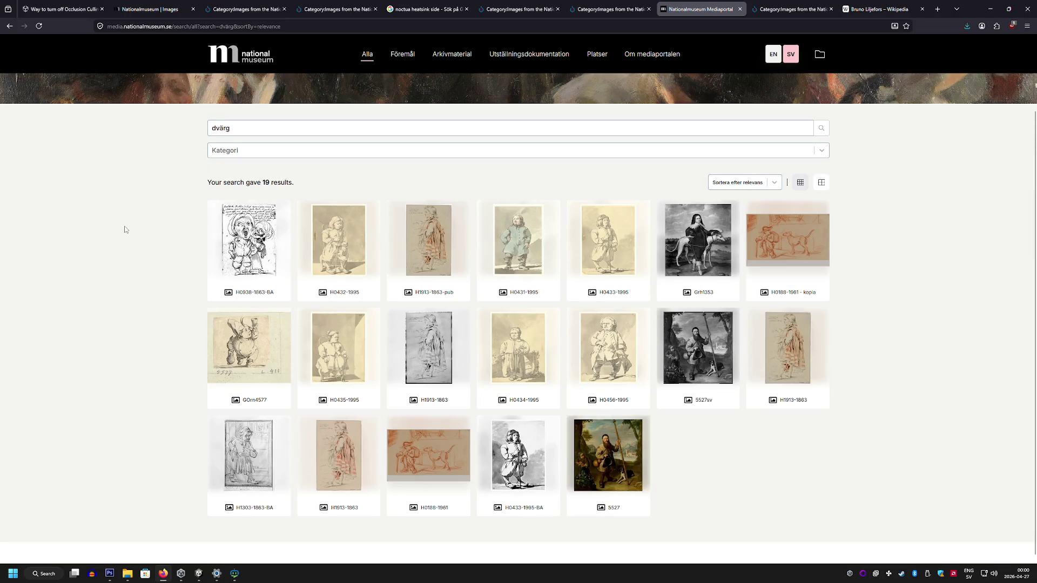
scroll(124, 226, up, 2)
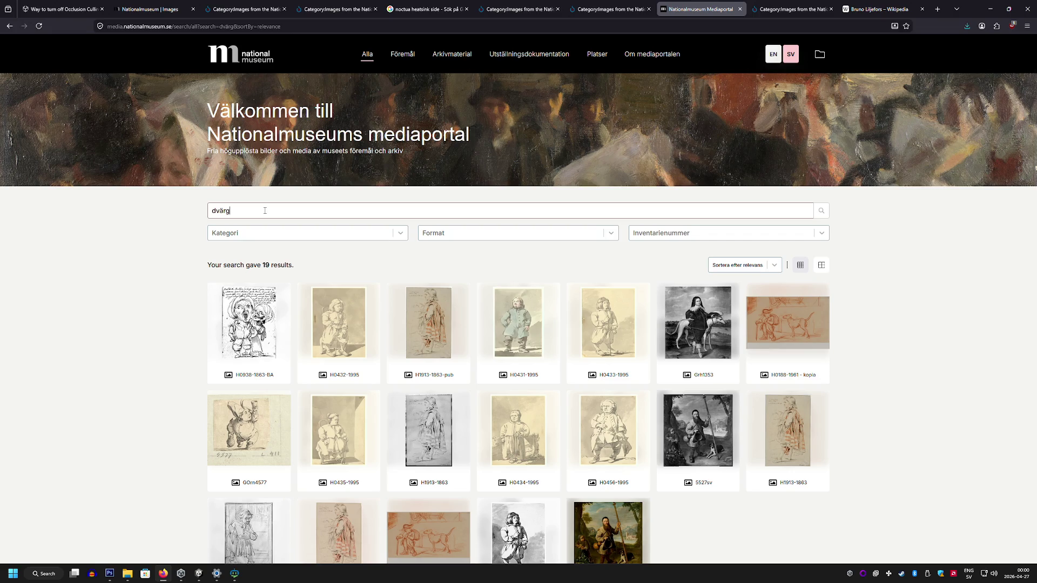
key(BackSpace)
key(BackSpace)
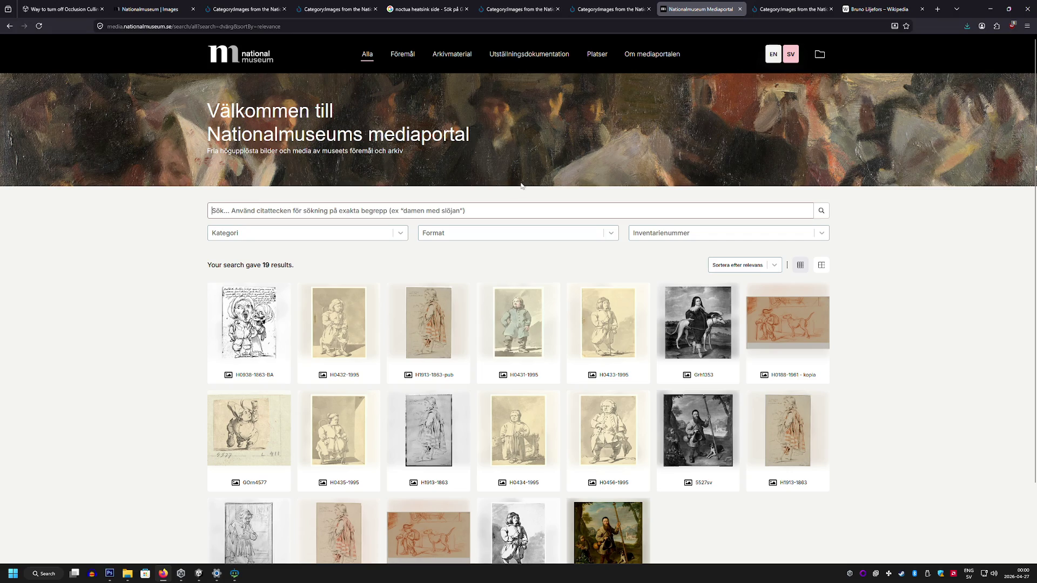
click(199, 573)
mouse_move(638, 242)
mouse_down()
mouse_move(486, 237)
mouse_move(629, 228)
mouse_move(602, 256)
mouse_move(259, 258)
mouse_move(480, 258)
mouse_move(469, 262)
mouse_up()
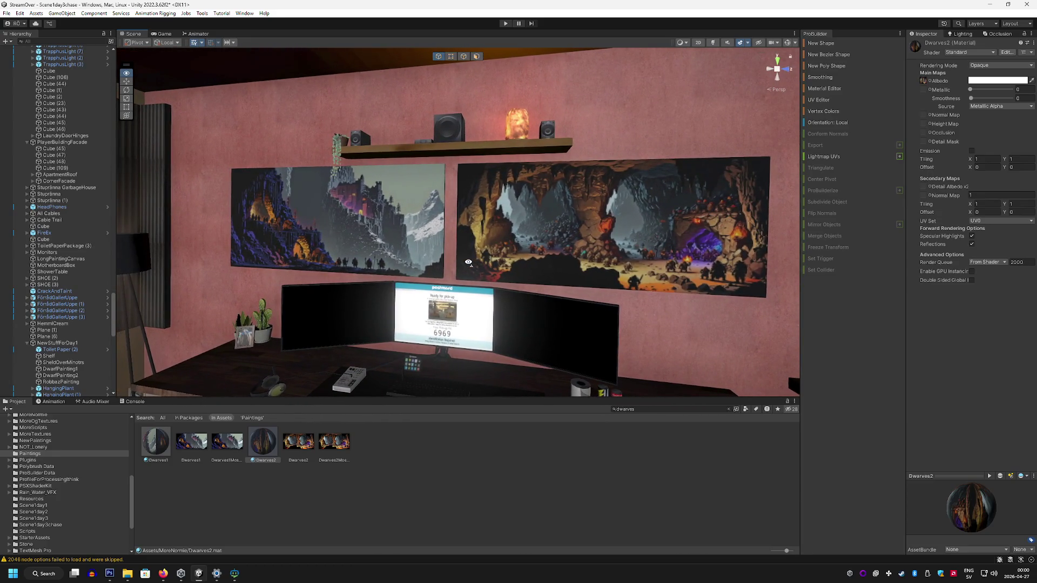
Step: Clear the dwarves filter and apply the PaintingSwedish countryside material to the left painting frame
click(586, 465)
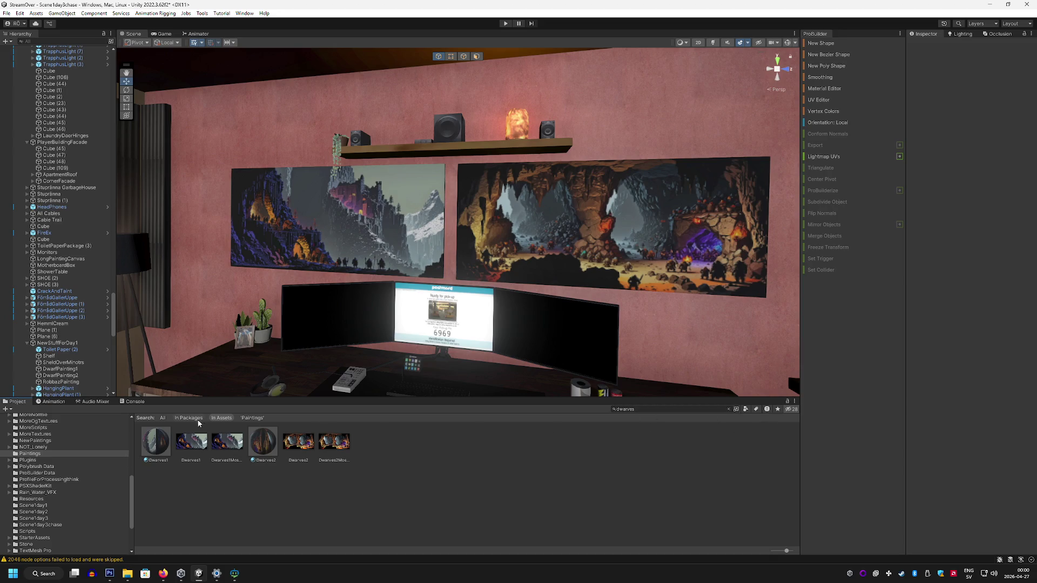
click(727, 409)
click(639, 488)
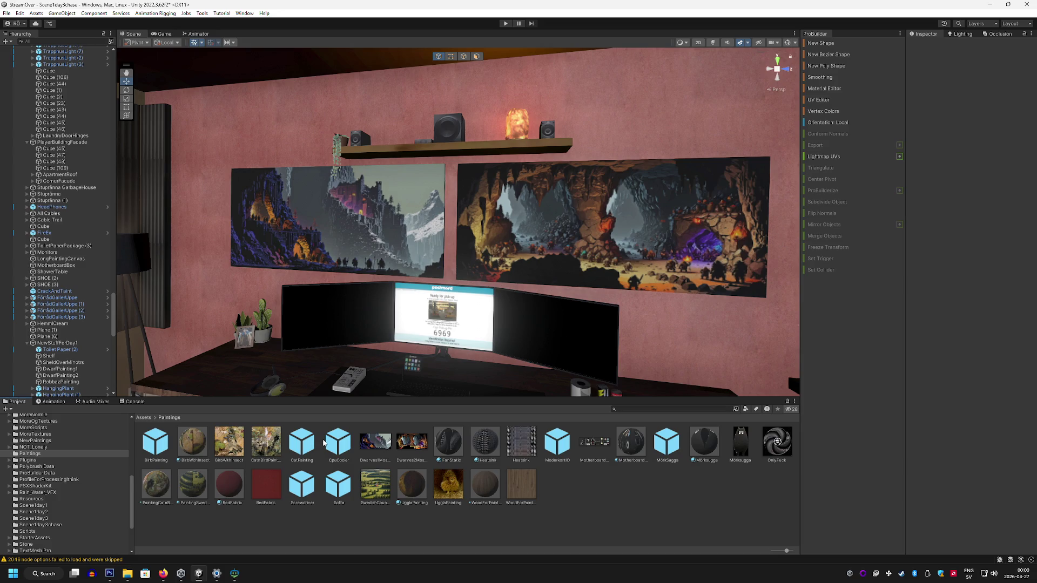
drag(197, 490, 337, 241)
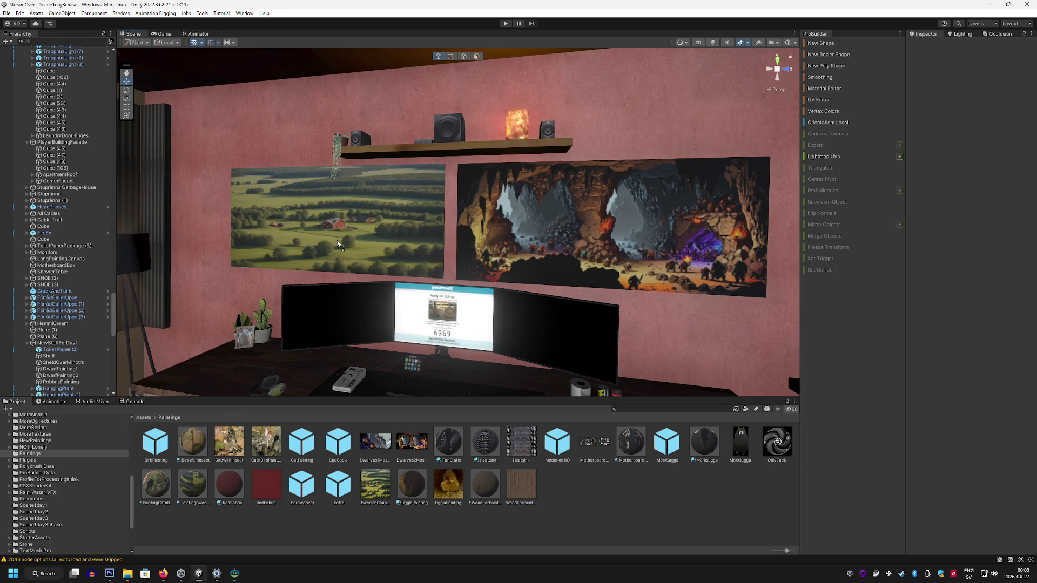
scroll(375, 333, up, 3)
drag(374, 333, 327, 338)
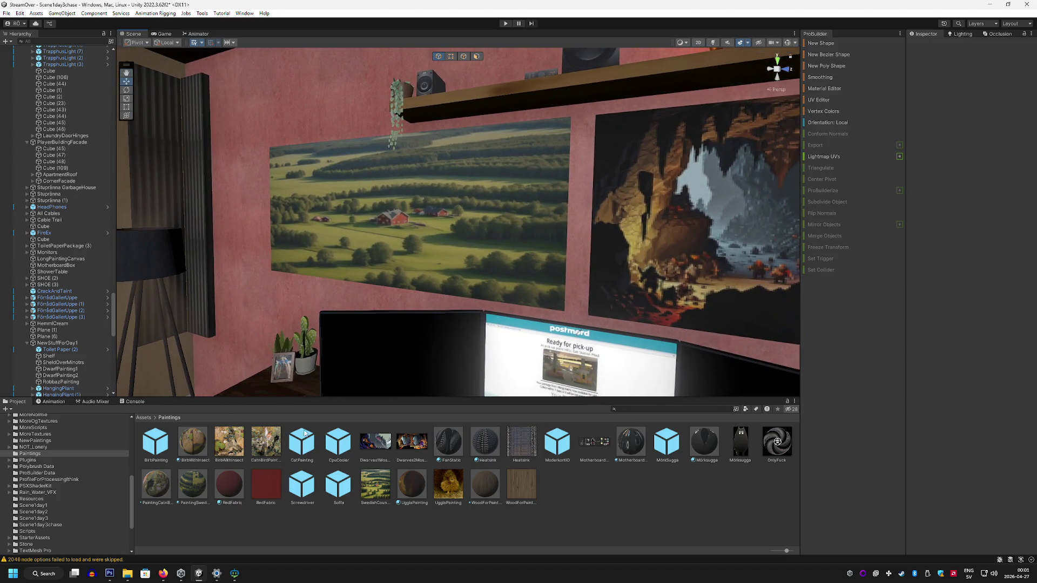
click(163, 574)
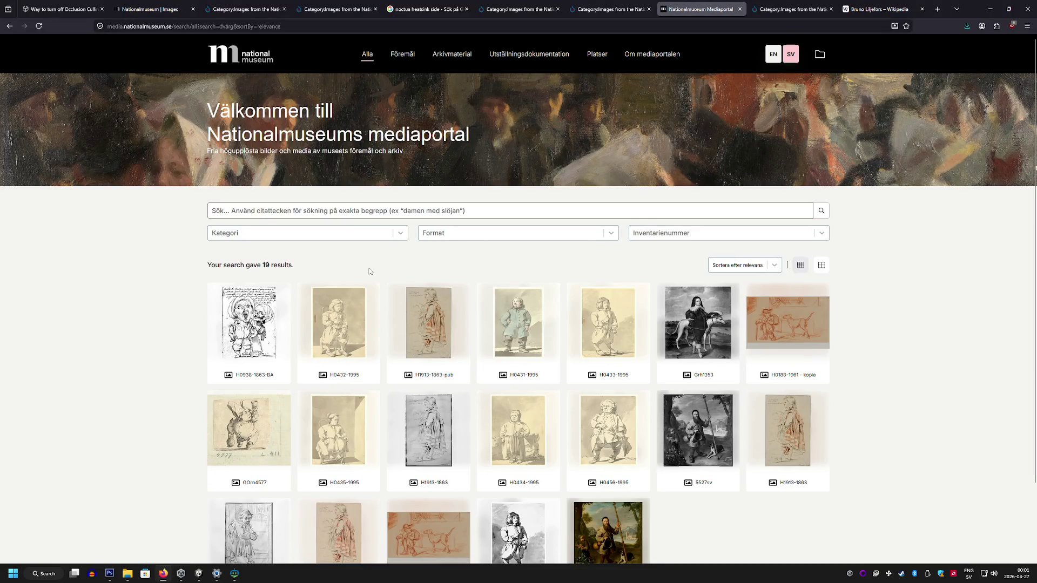
Step: Reset the previous search and filter the Mediaportal to the Platser category, browsing the 4688 results
click(401, 233)
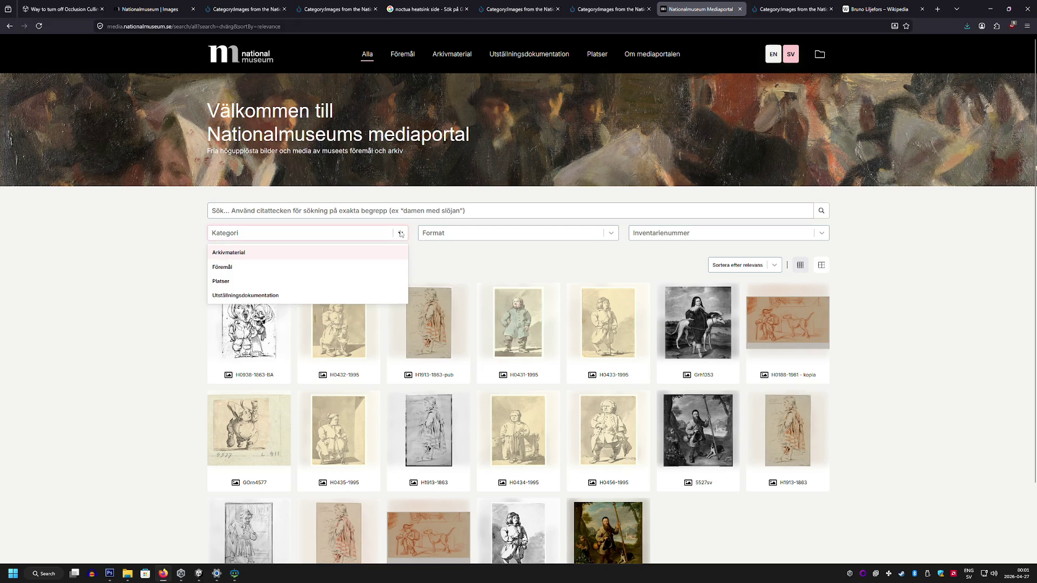
click(436, 250)
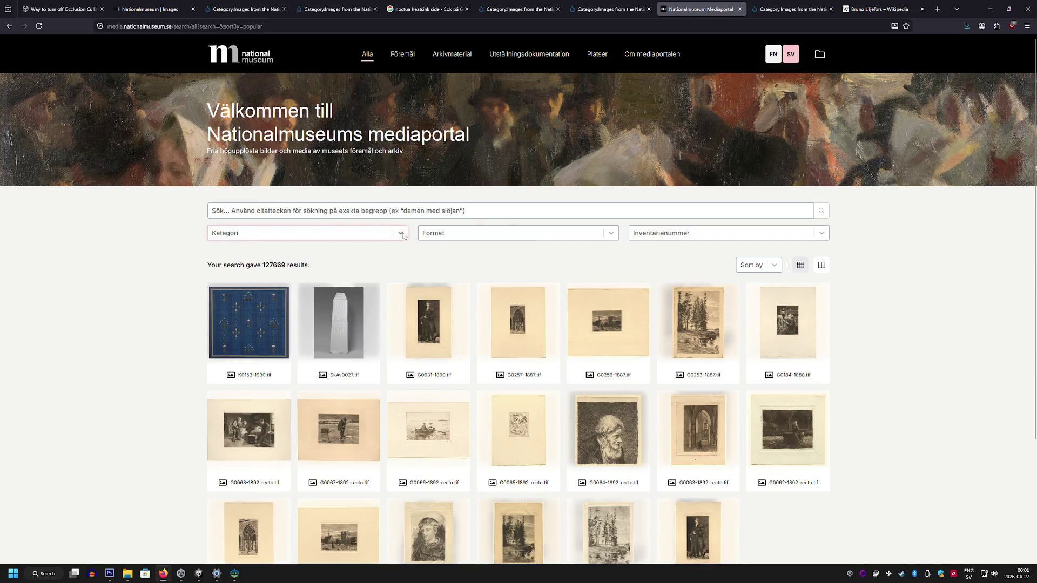
click(401, 234)
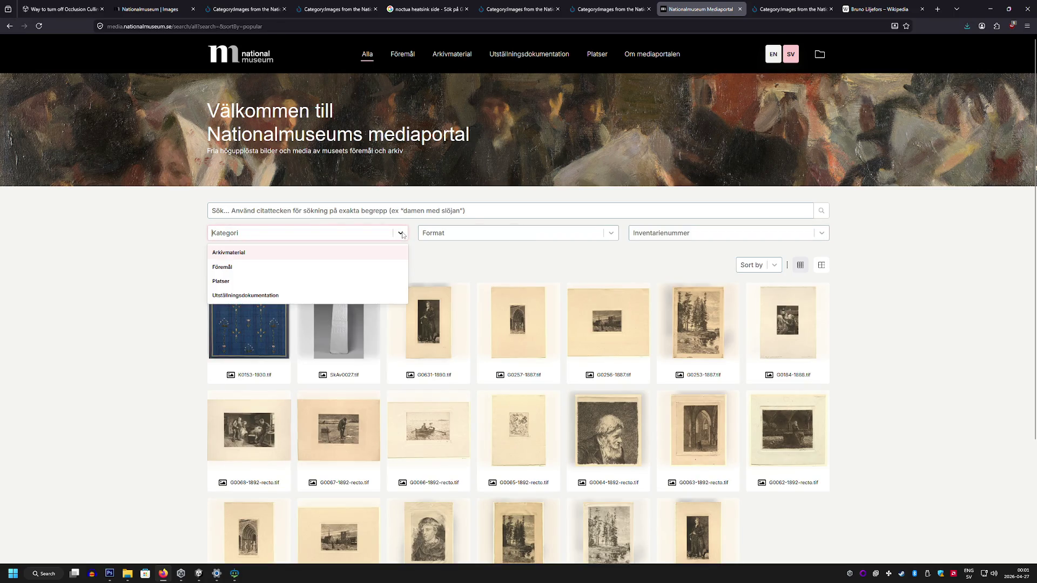
click(222, 282)
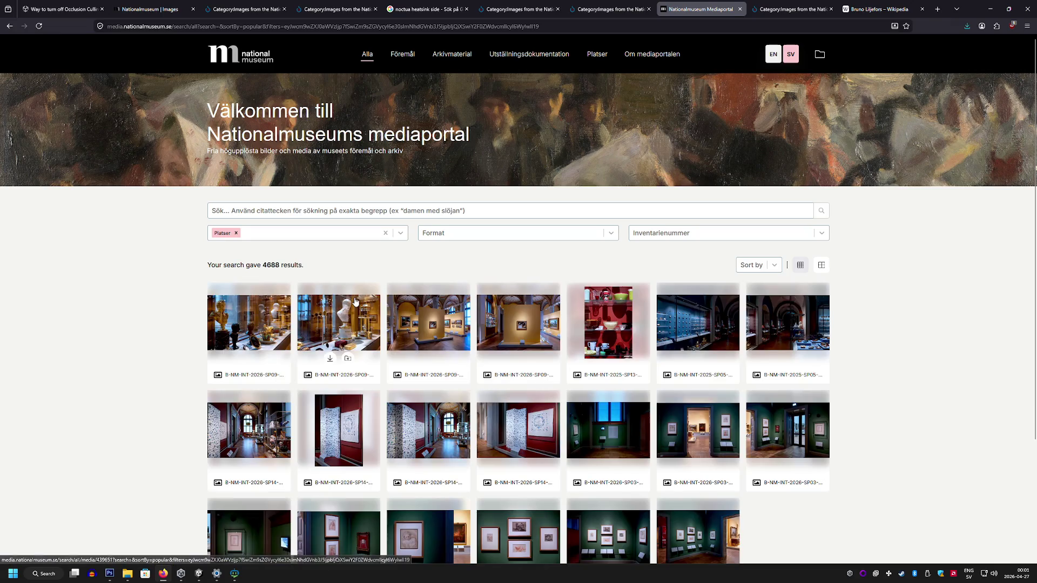
scroll(362, 303, down, 10)
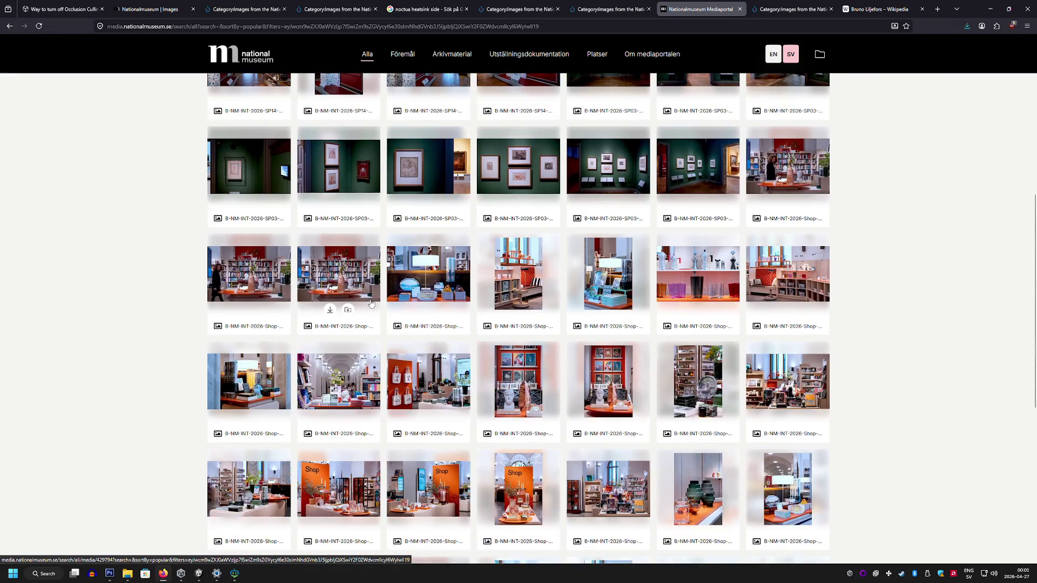
scroll(370, 304, down, 6)
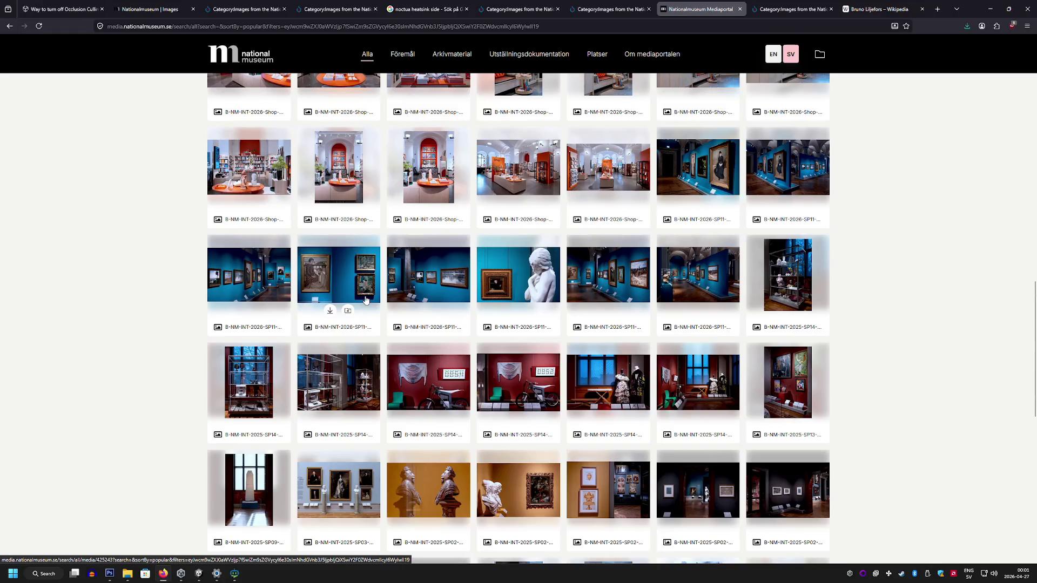
scroll(366, 300, down, 4)
middle_click(121, 279)
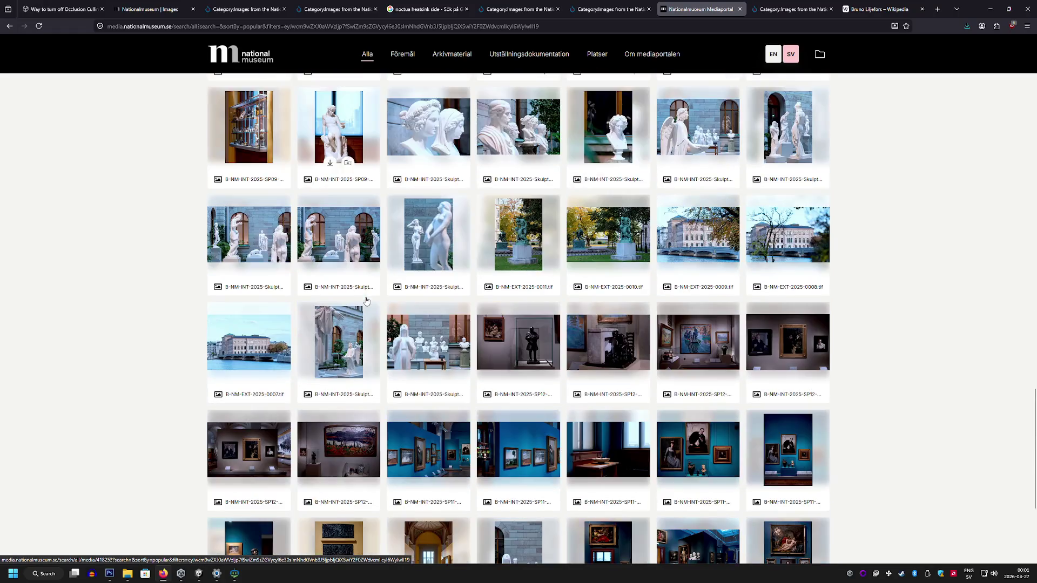
scroll(157, 108, up, 20)
middle_click(157, 91)
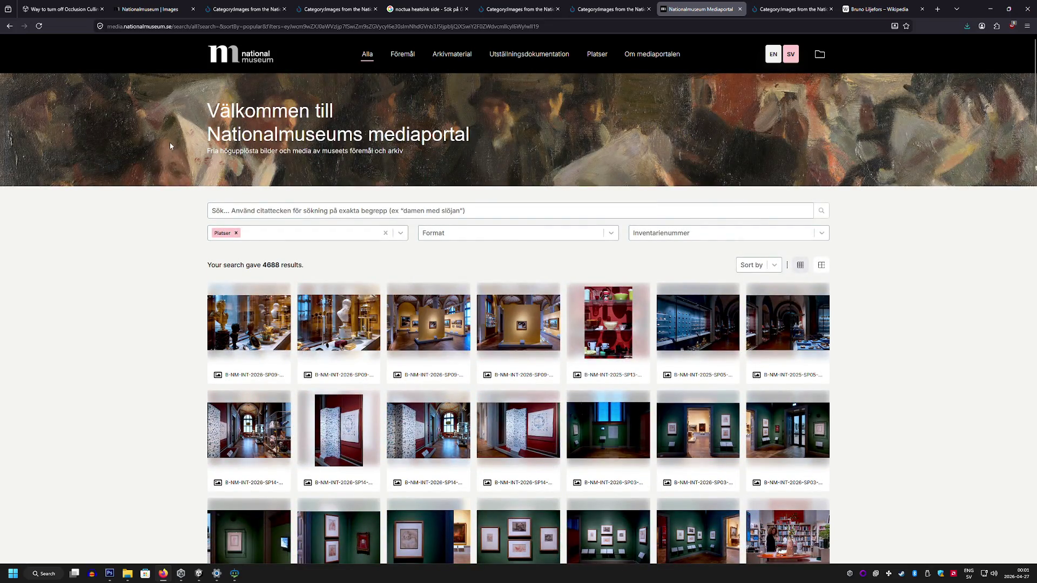
Step: Remove the Platser filter and search the Mediaportal for 'älg'
text(äö)
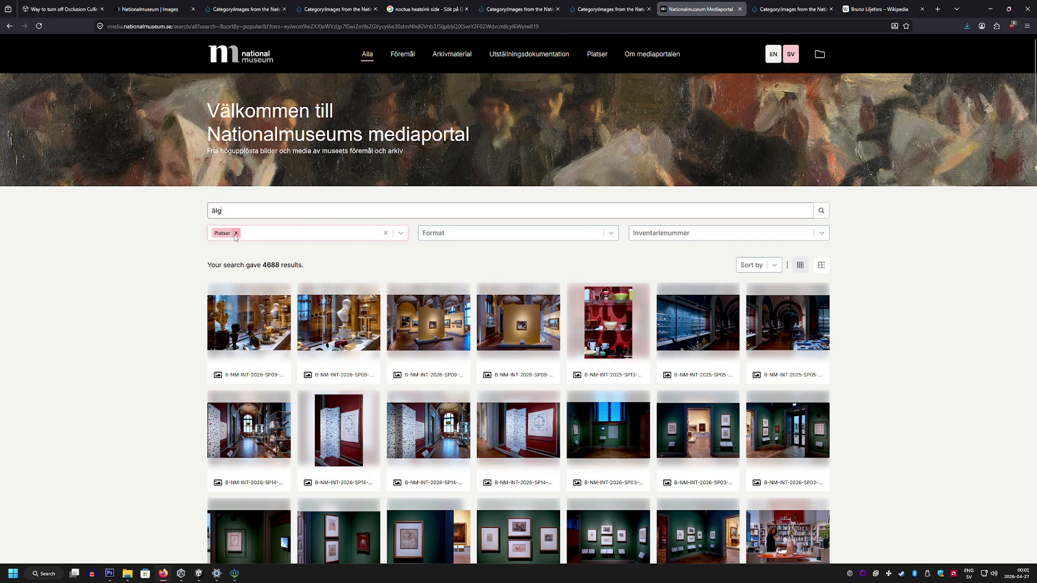
click(236, 233)
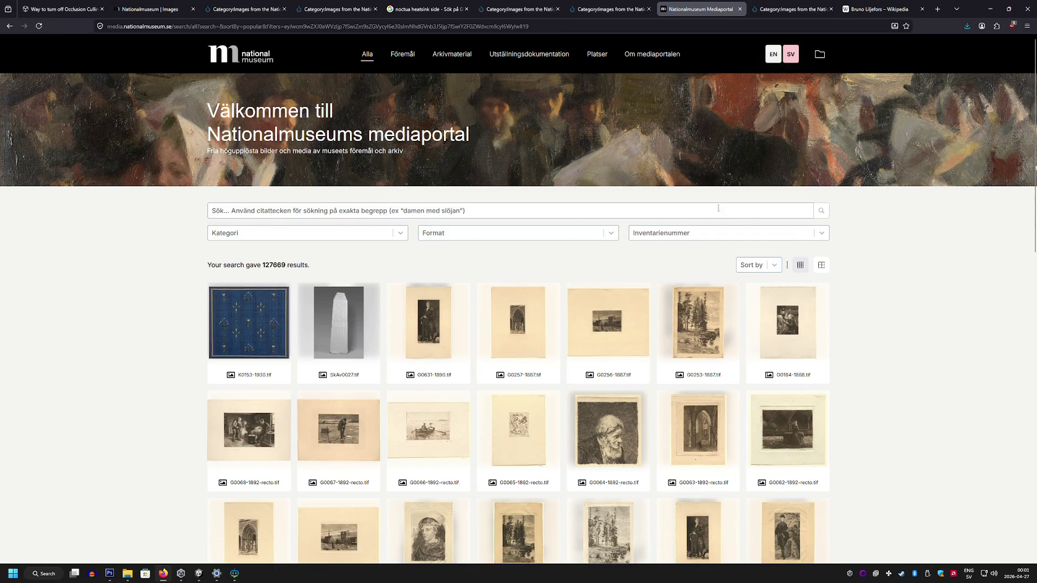
click(632, 212)
text(älg)
key(Return)
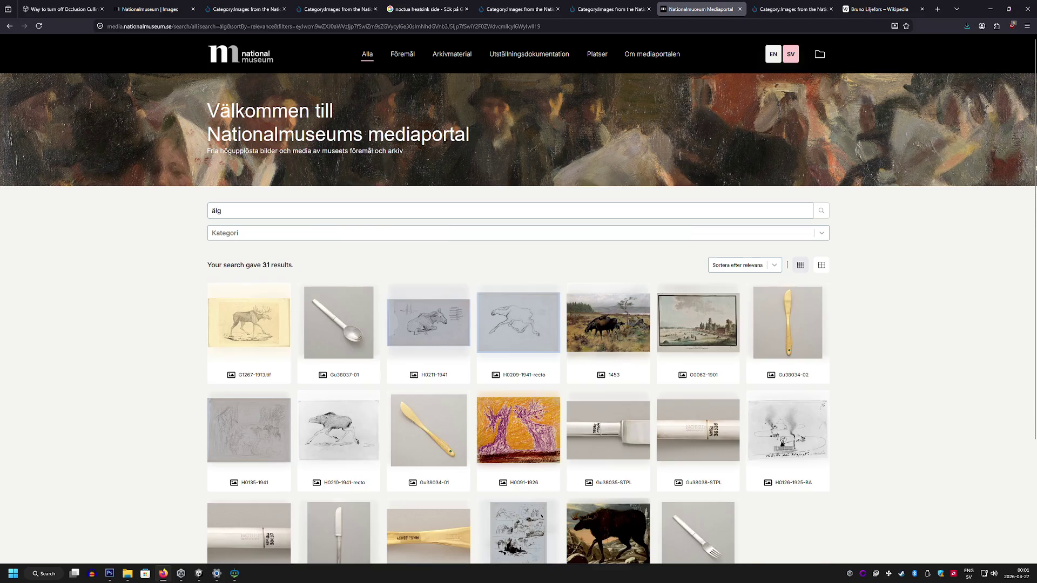
scroll(623, 295, down, 3)
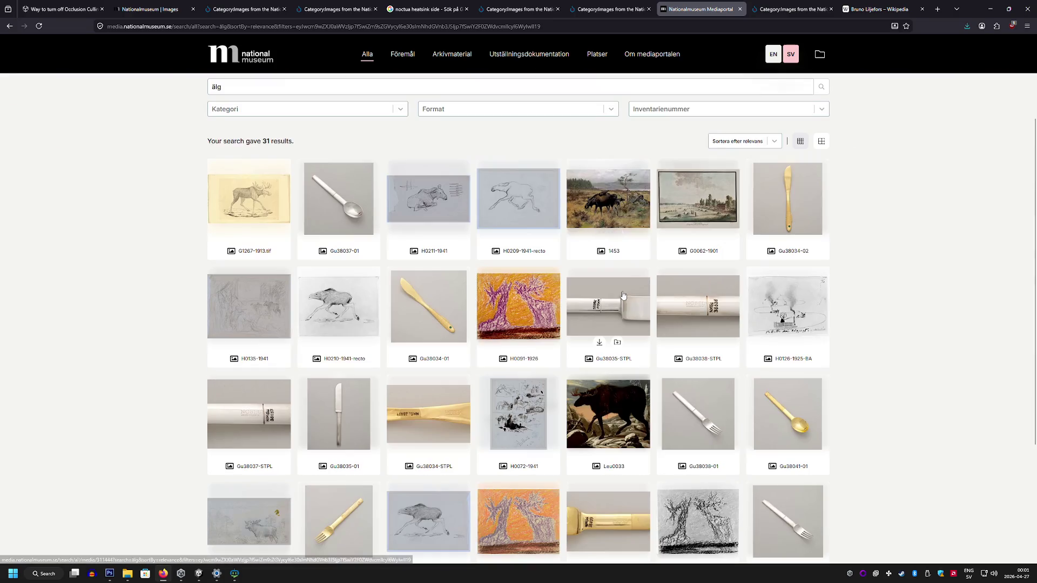
scroll(624, 294, up, 2)
Step: Add the Älgfamilj painting (1453) to the selection and view Mitt urval
click(634, 282)
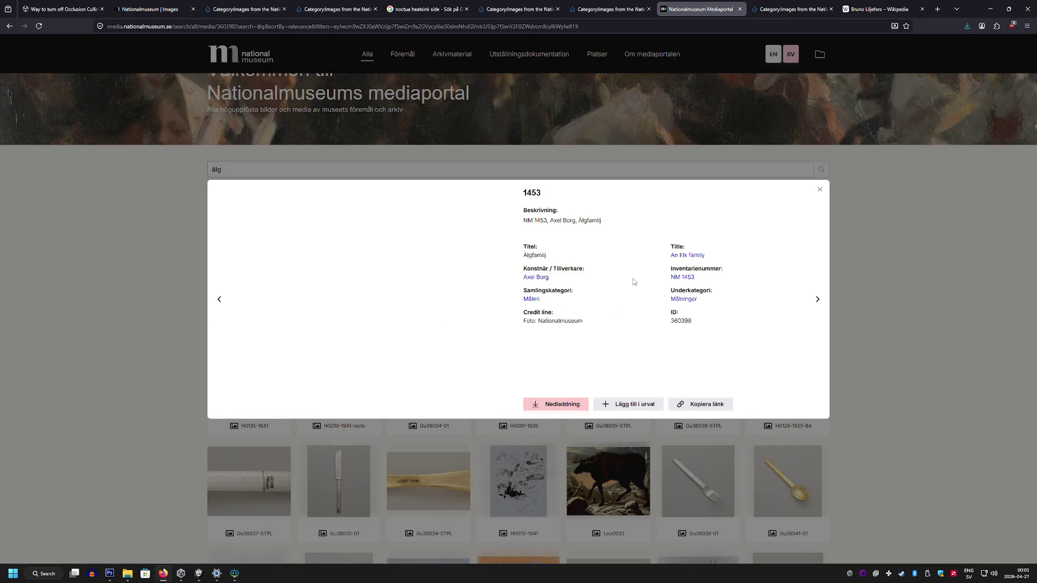
click(534, 278)
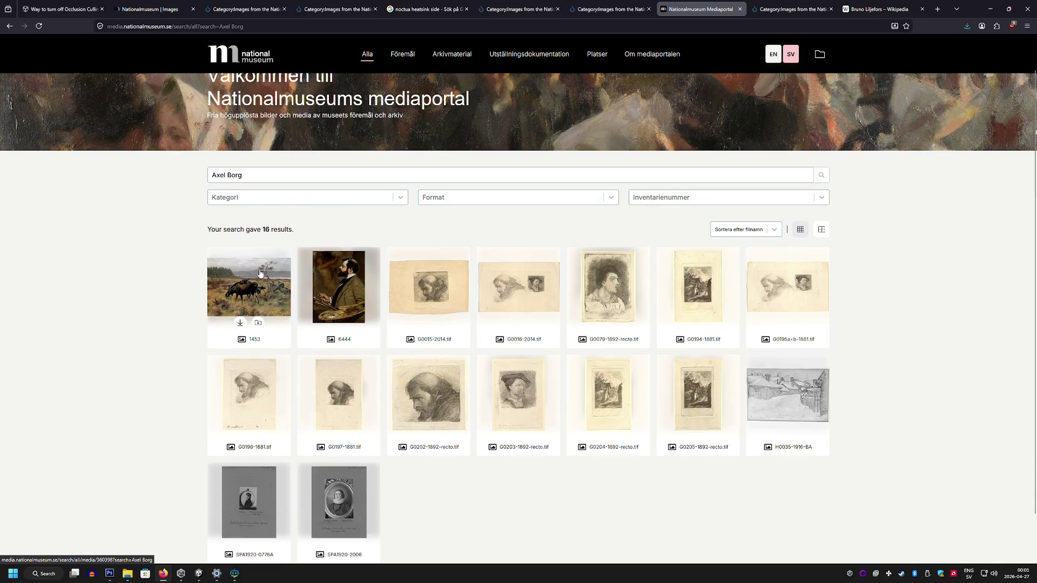
click(259, 270)
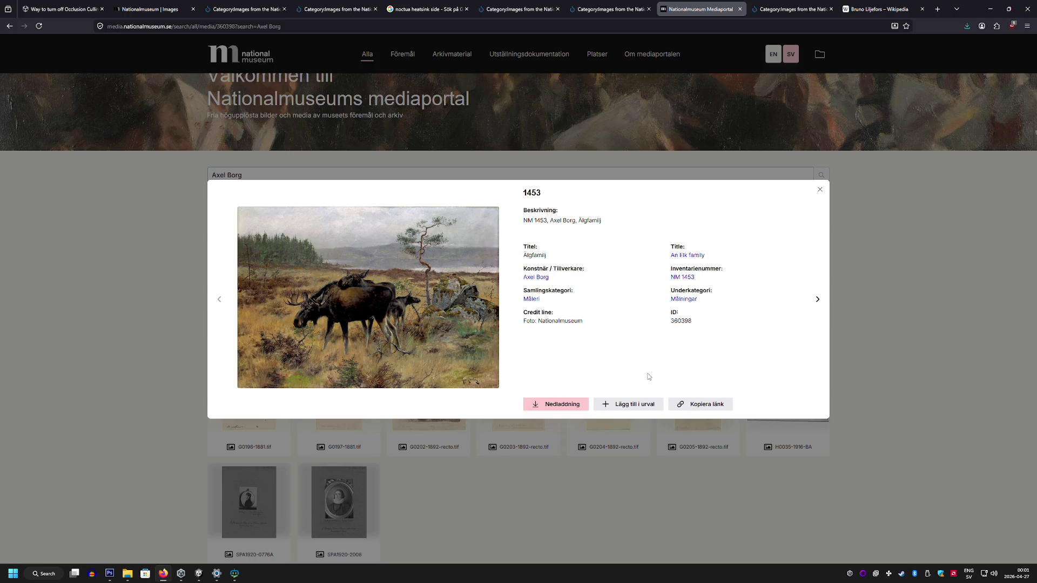
click(634, 405)
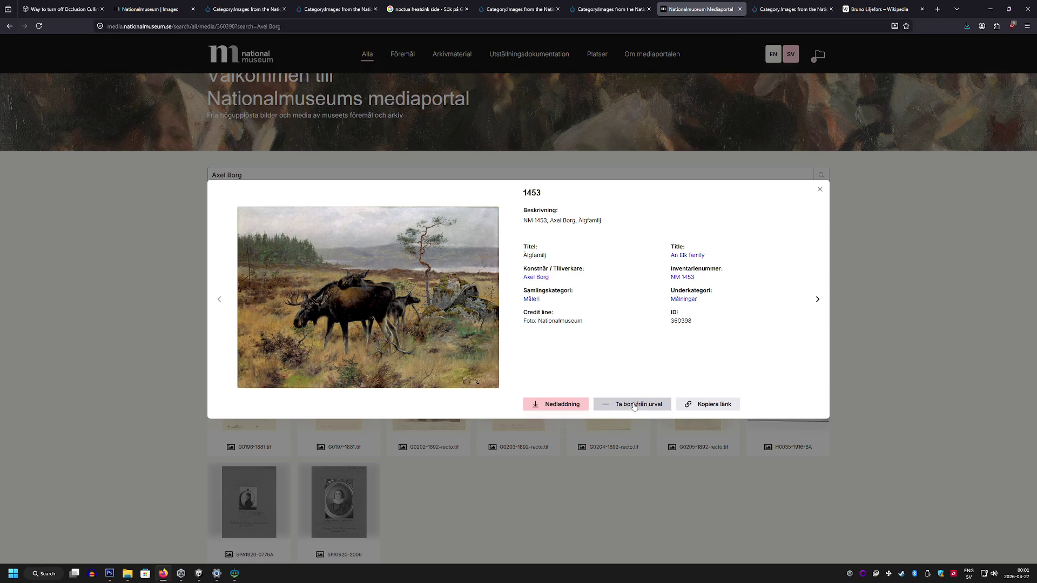
click(820, 189)
click(818, 55)
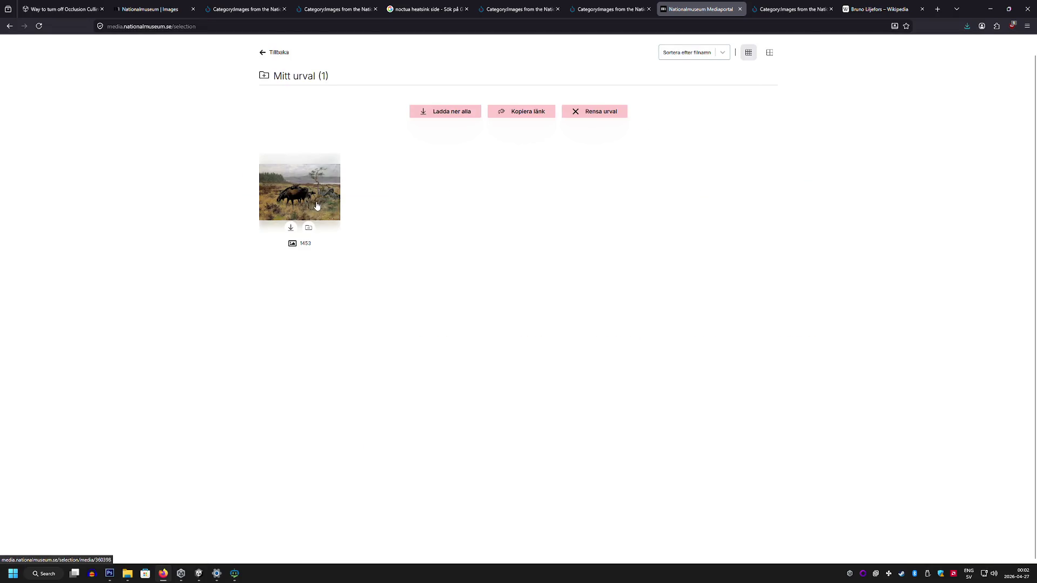
Step: Open the Älgfamilj moose painting at full size and choose Save Image As
click(317, 206)
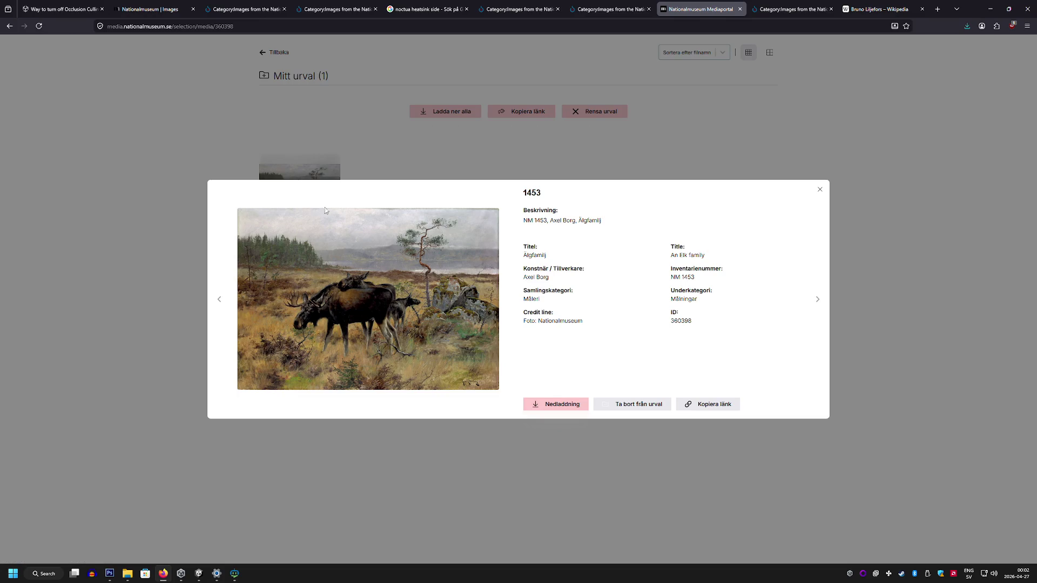
click(327, 211)
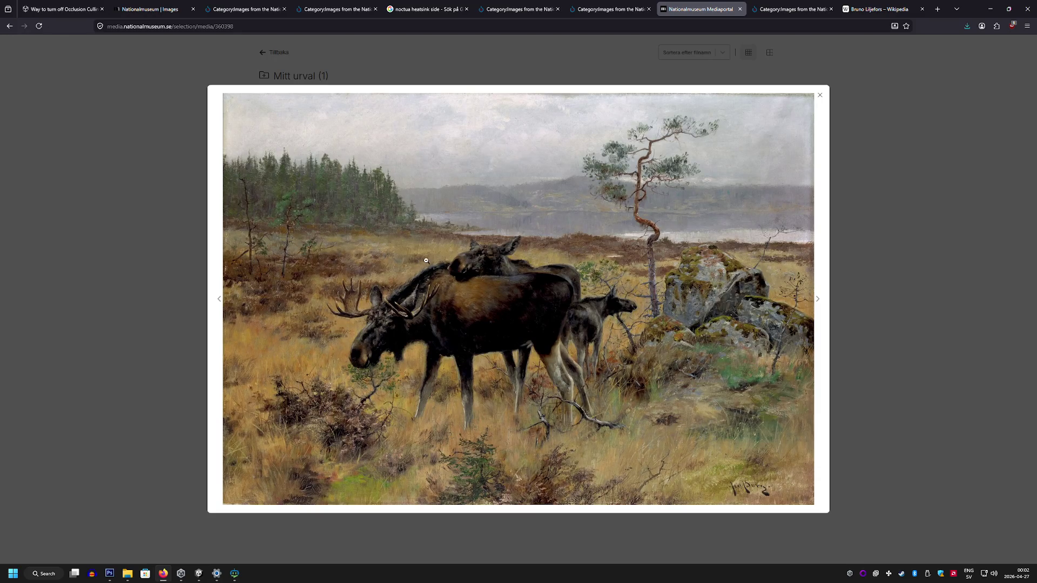
right_click(449, 252)
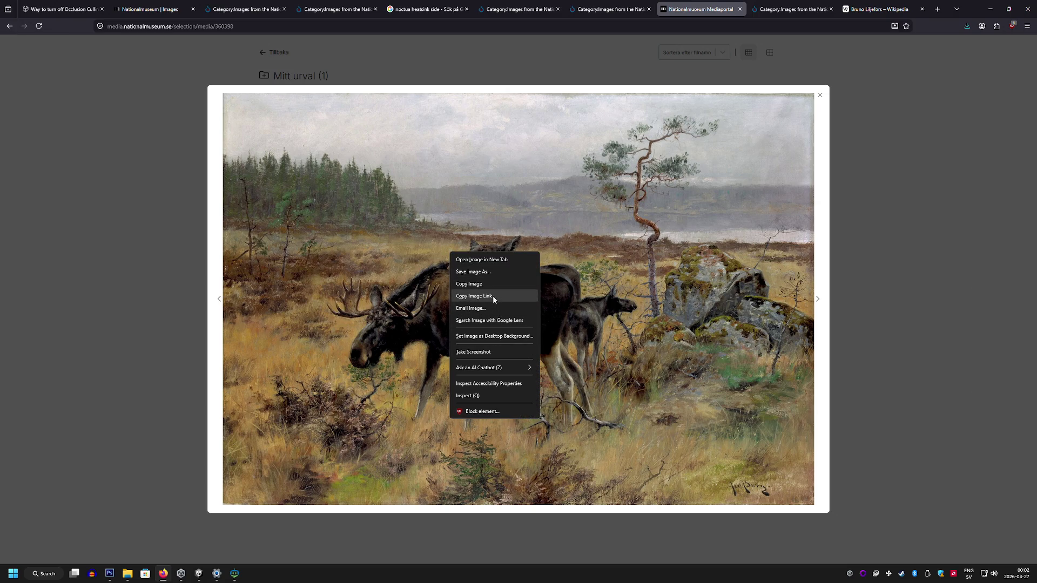
click(492, 273)
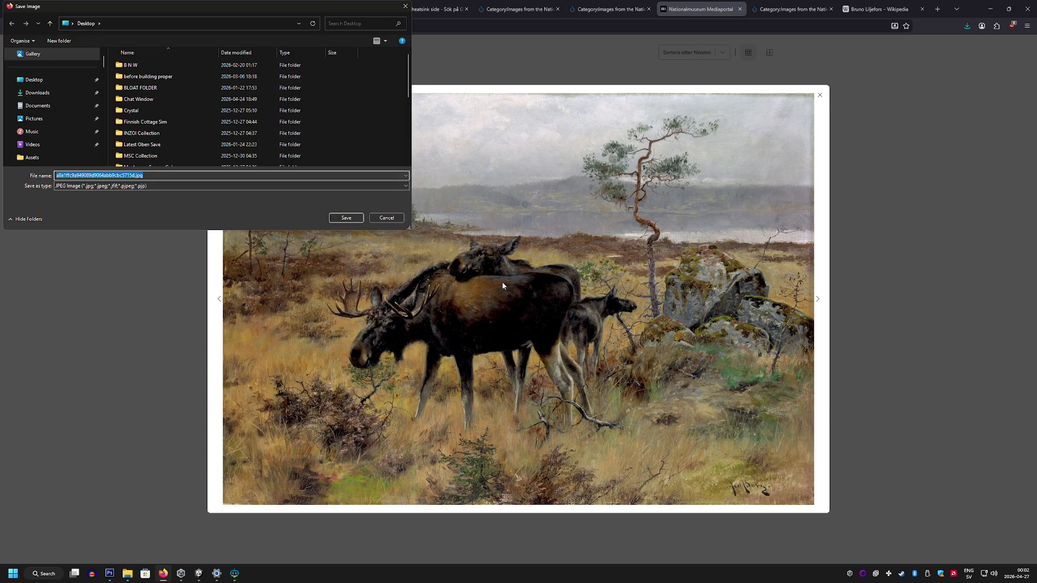
Step: Save the image as Moose in the Unity project's Assets/Paintings folder
click(33, 157)
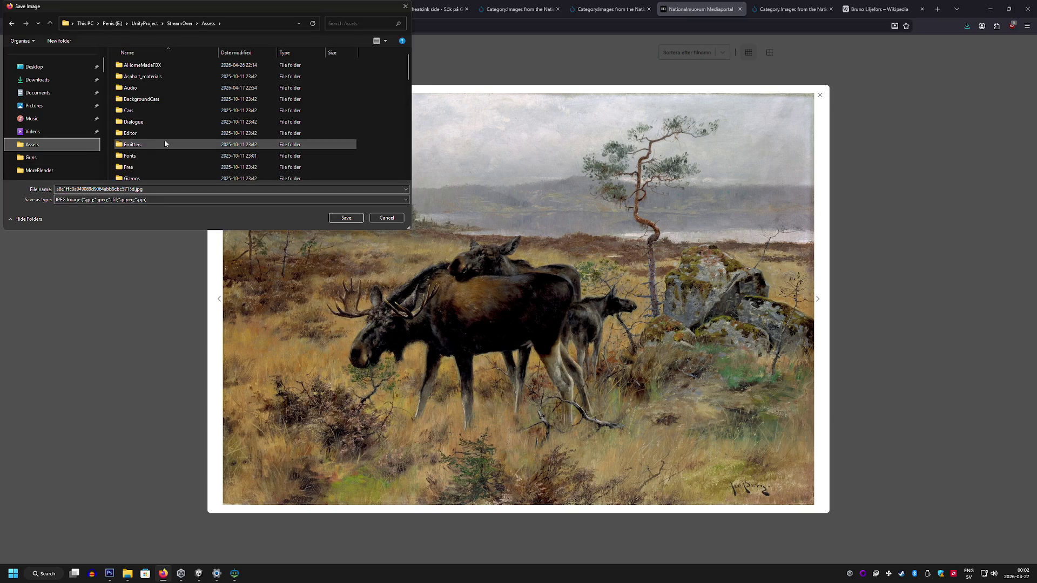
click(173, 123)
scroll(174, 123, down, 1)
click(167, 121)
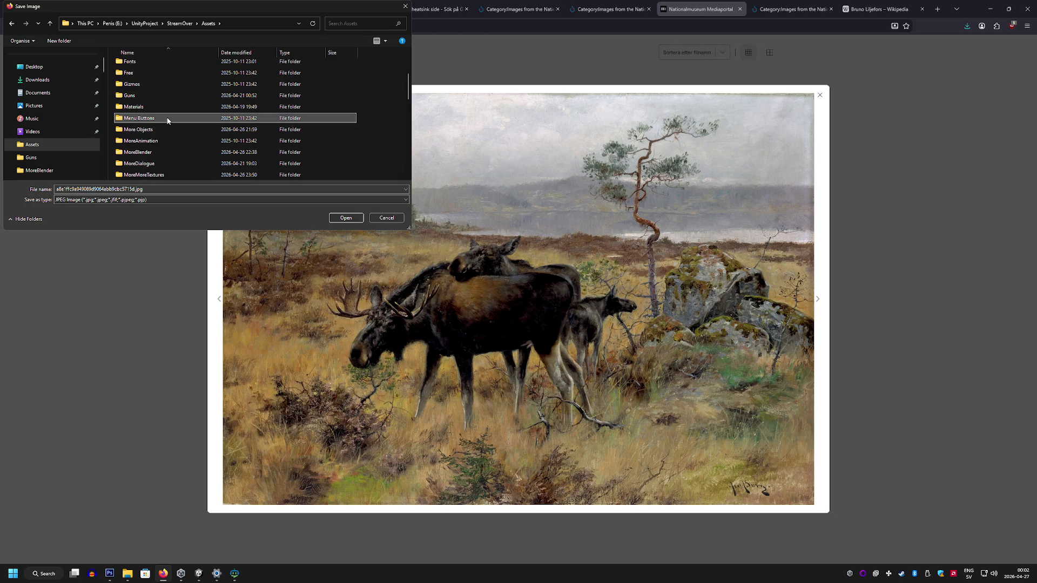
scroll(168, 116, down, 3)
double_click(159, 67)
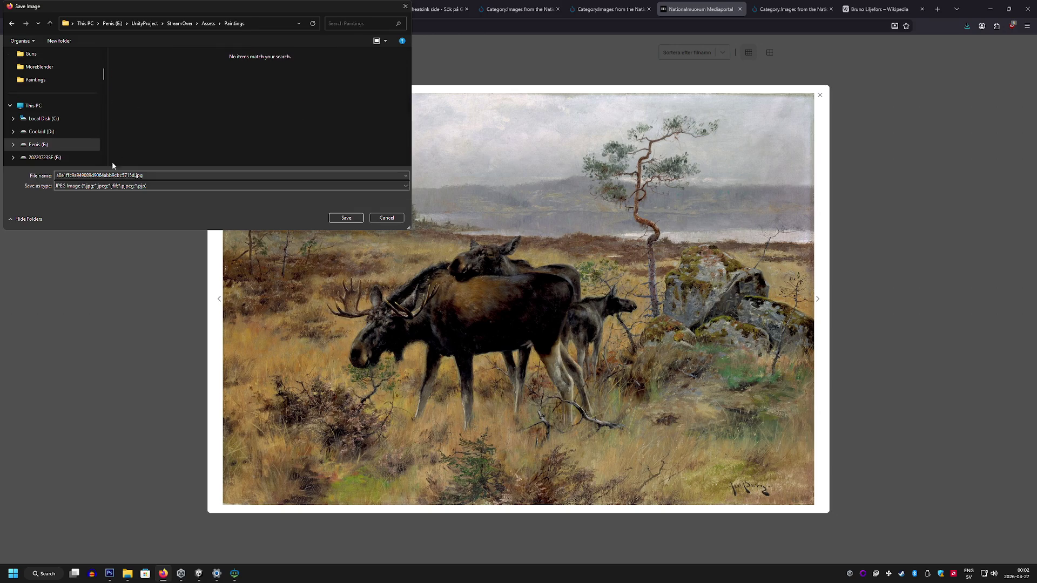
text(Moose)
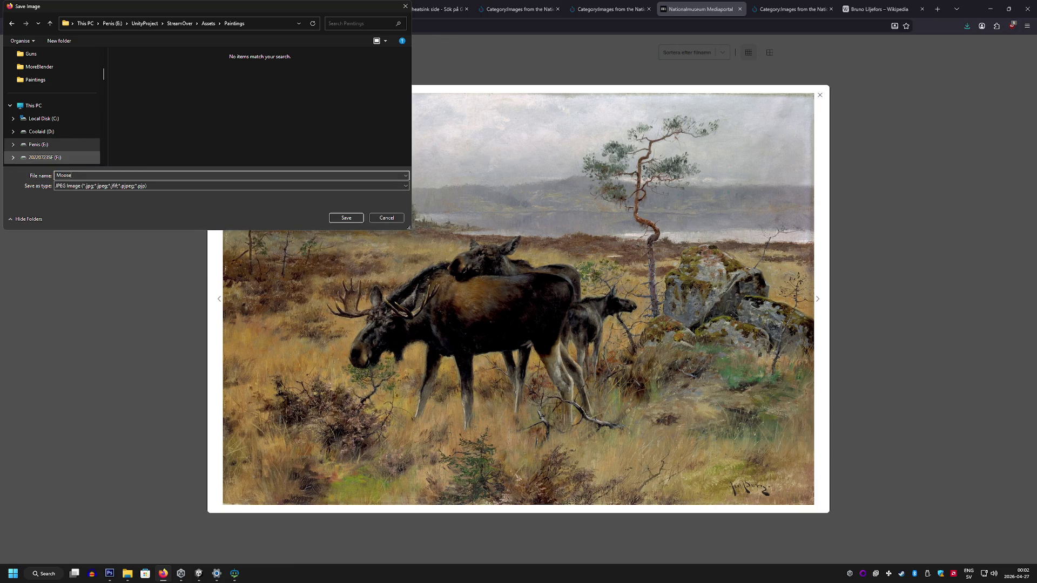
key(Return)
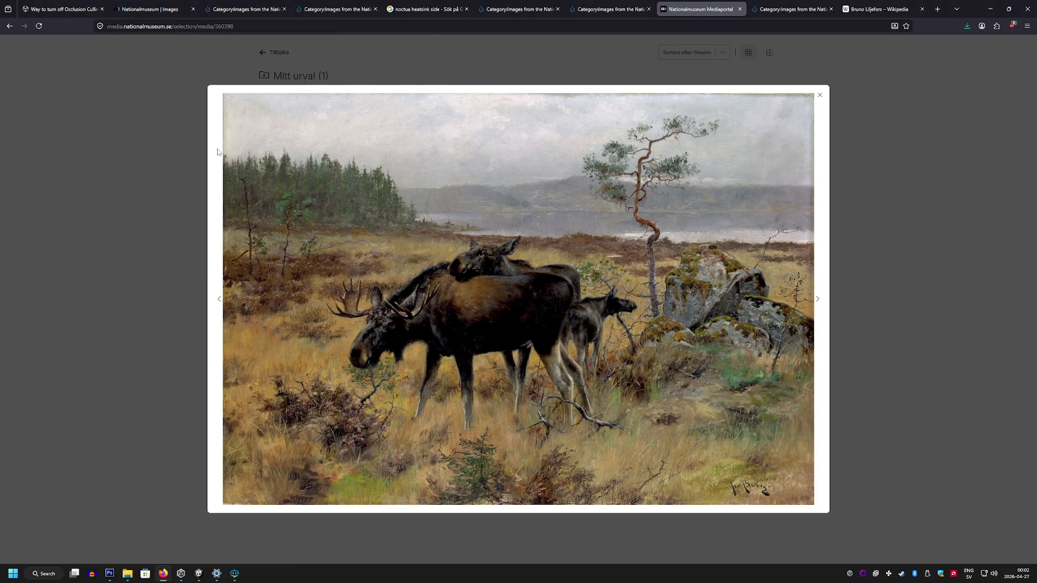
click(111, 574)
click(198, 573)
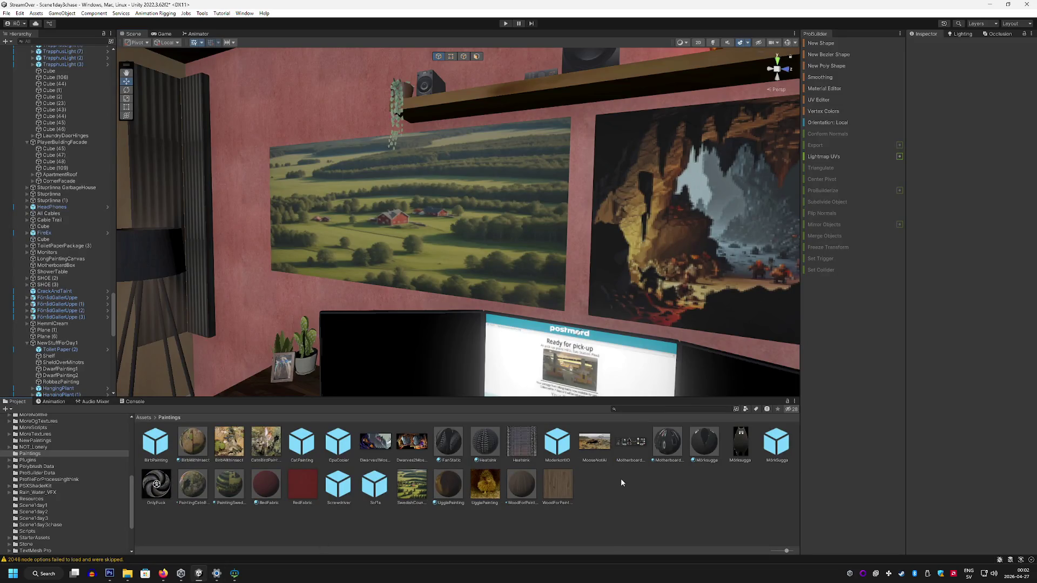
Step: Reveal the MooseNotAi image asset from Unity's Project panel in File Explorer
right_click(597, 448)
mouse_move(628, 213)
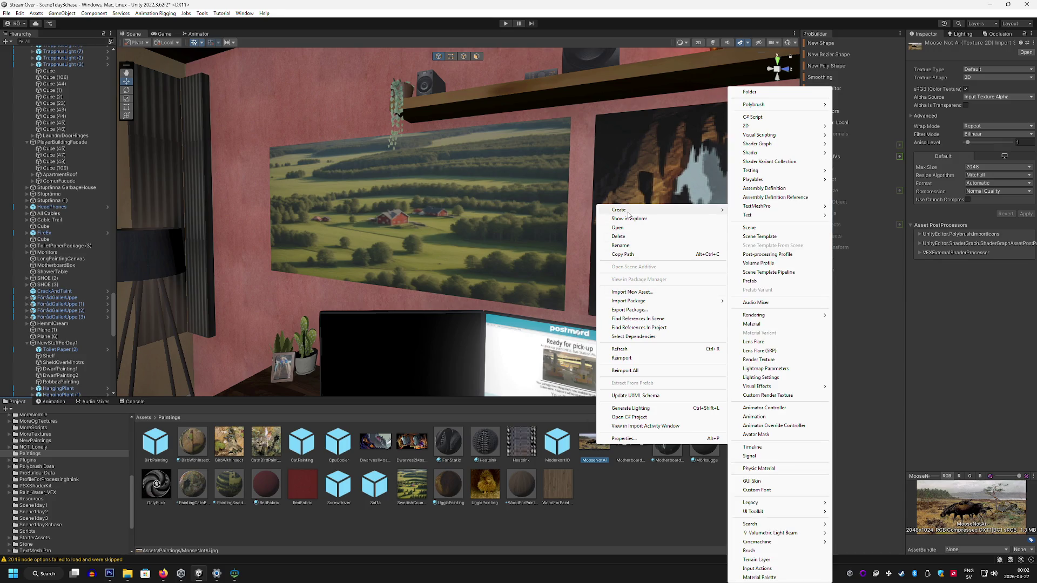
click(591, 292)
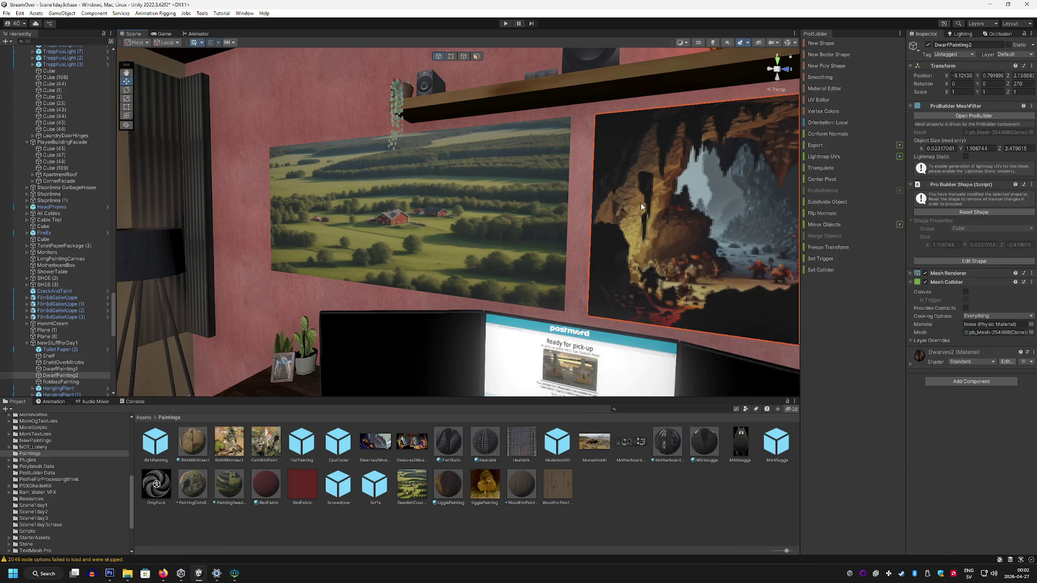
right_click(598, 454)
mouse_move(628, 211)
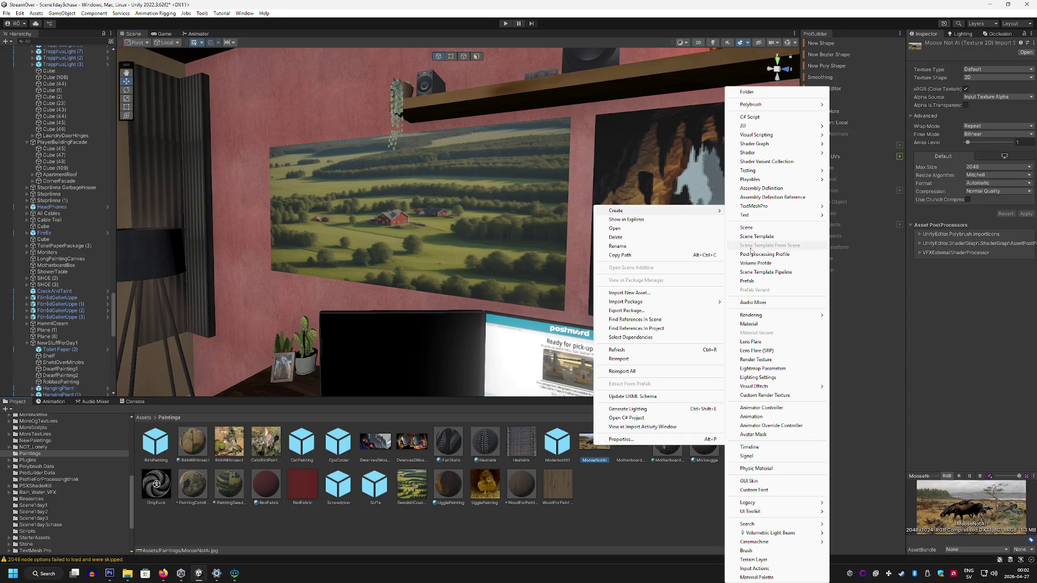
click(626, 494)
right_click(597, 445)
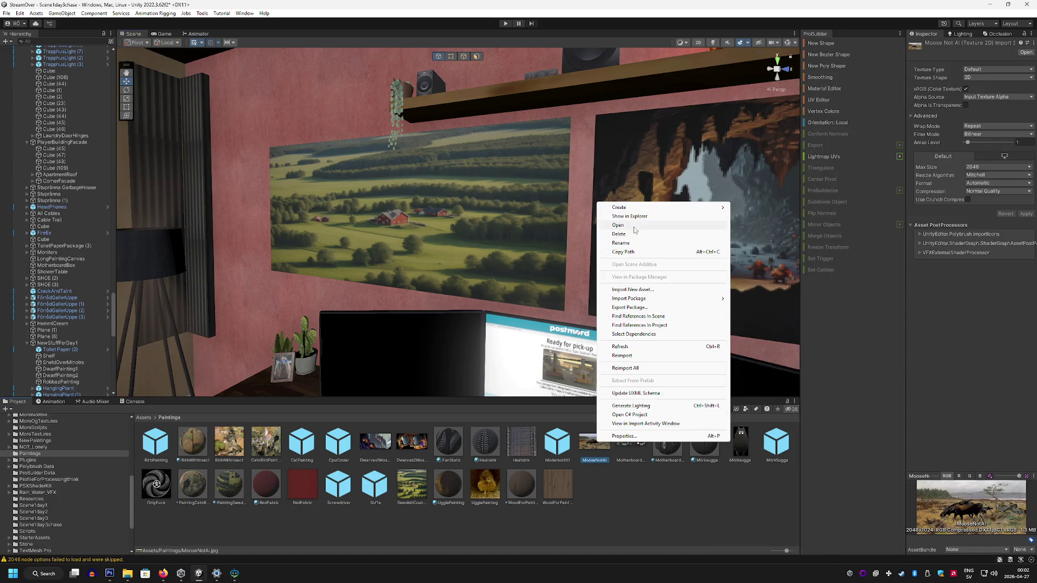
click(632, 217)
click(111, 574)
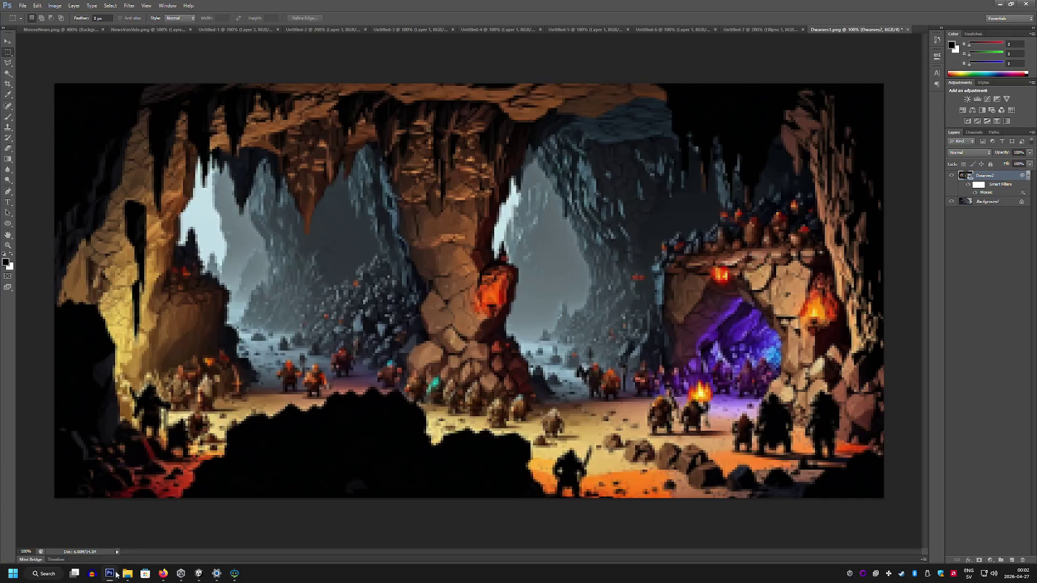
Step: Place MooseNotAi.jpg into the dwarves document and scale it to fill the canvas
mouse_move(128, 574)
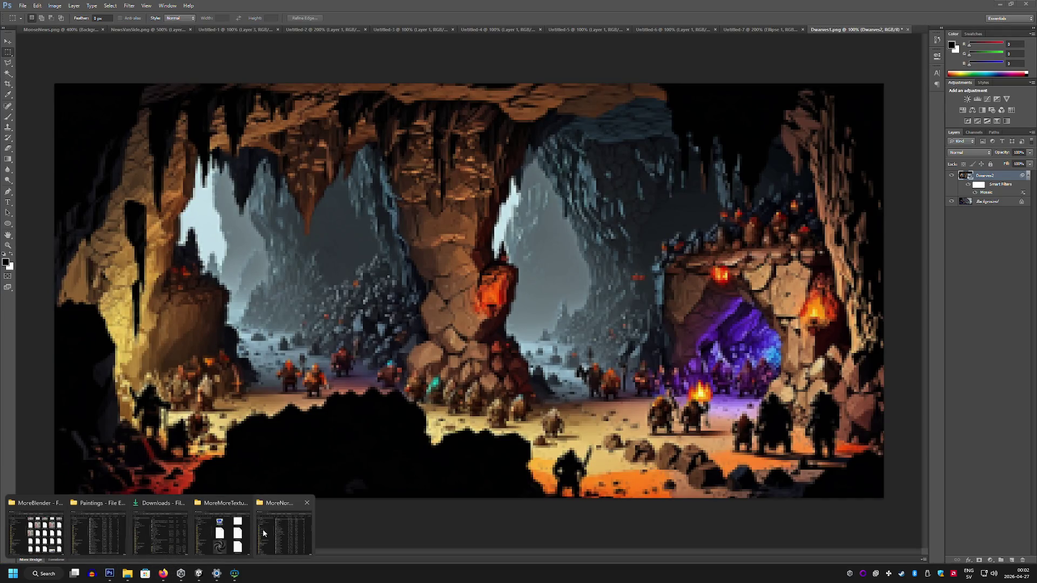
click(104, 518)
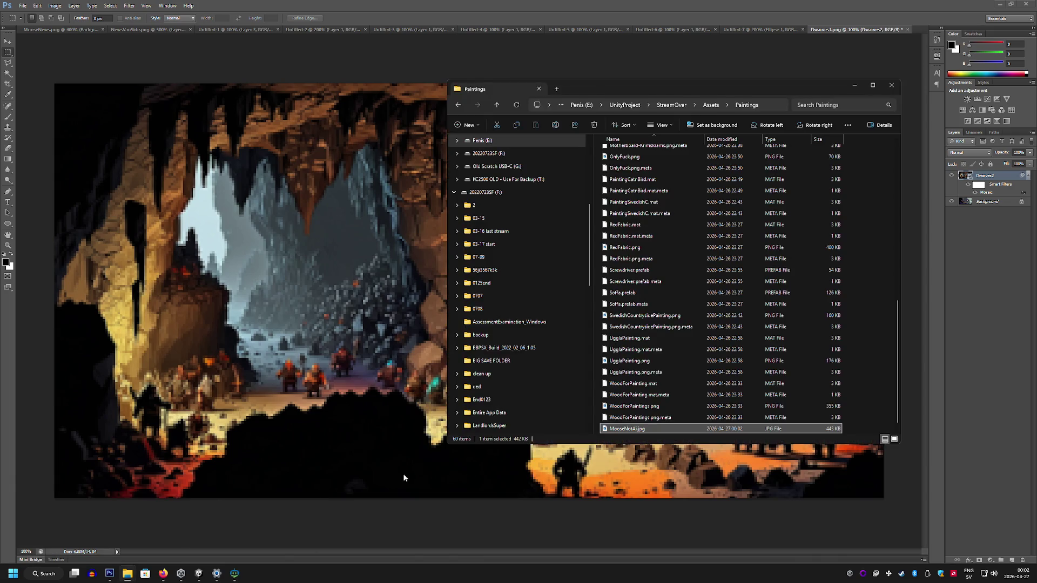
drag(646, 429, 361, 358)
mouse_move(512, 302)
mouse_down()
mouse_move(283, 180)
mouse_move(186, 160)
mouse_up()
drag(231, 207, 883, 496)
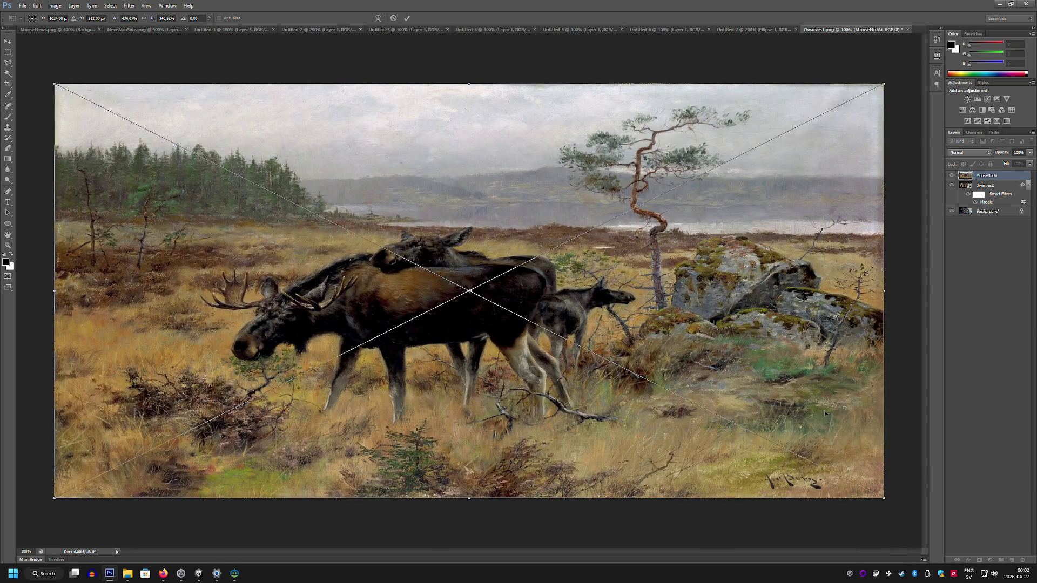
key(Return)
Step: Pixelate the moose layer with the Filter > Pixelate > Mosaic filter
click(129, 5)
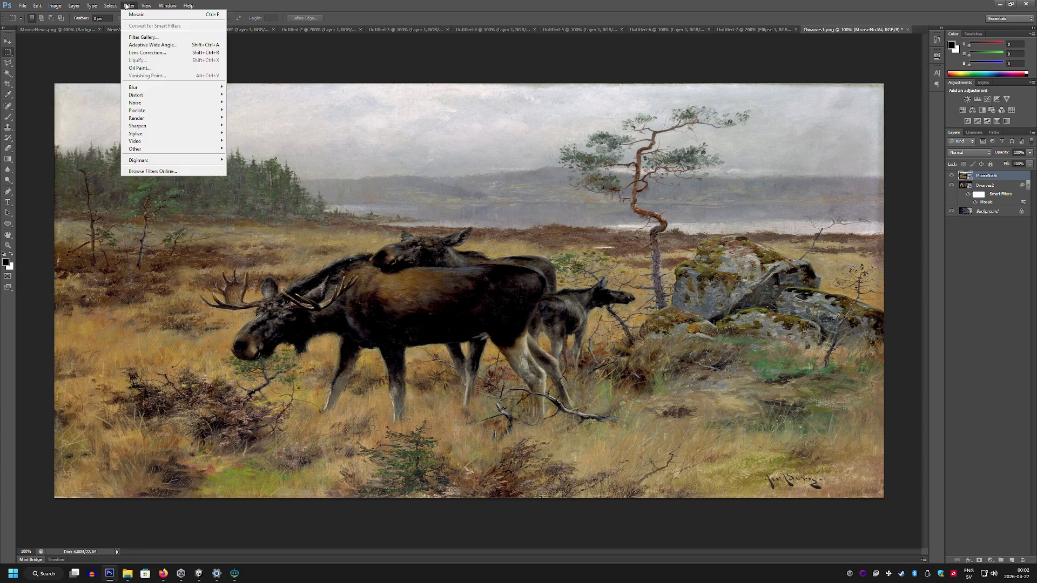
mouse_move(177, 114)
click(264, 148)
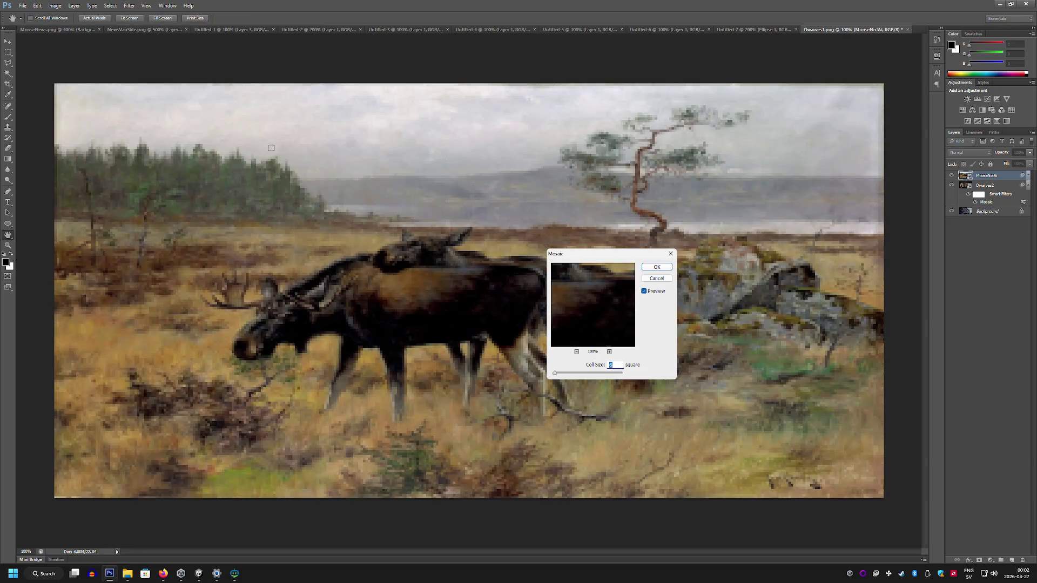
click(650, 265)
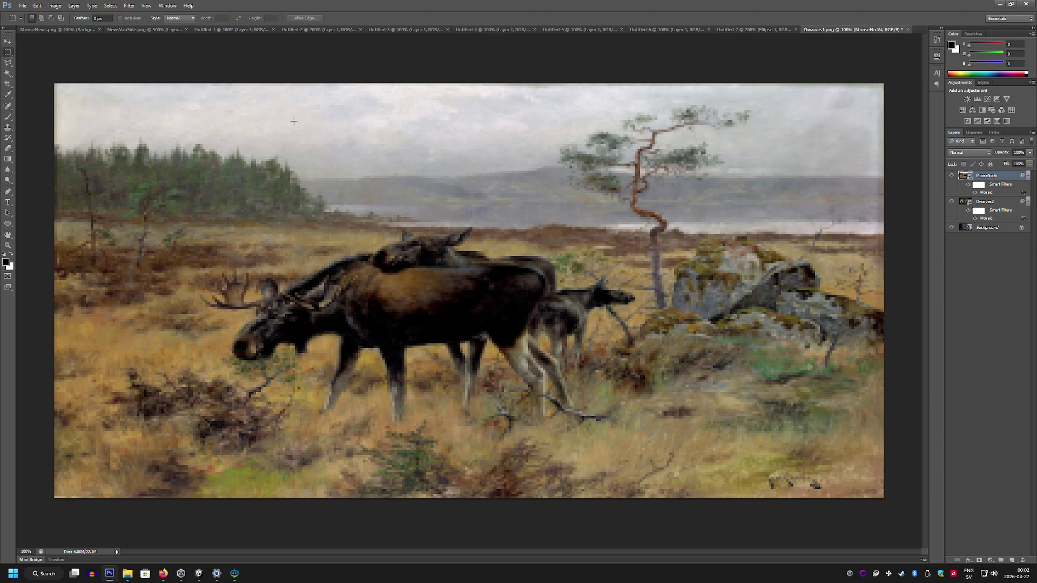
Step: Export the pixelated moose image with Save for Web into the Paintings folder
click(23, 5)
click(59, 122)
click(584, 373)
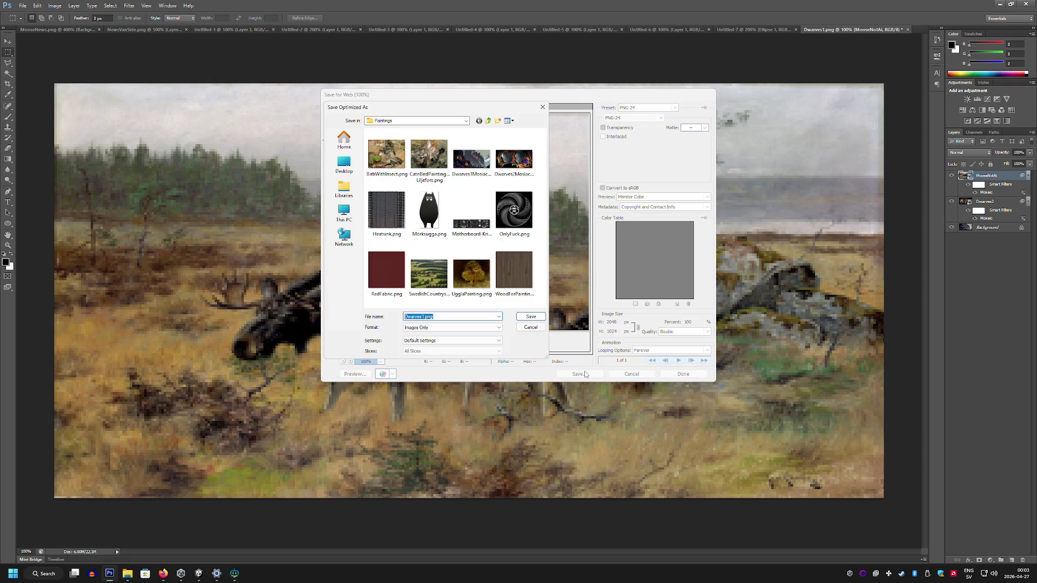
text(MooseNot)
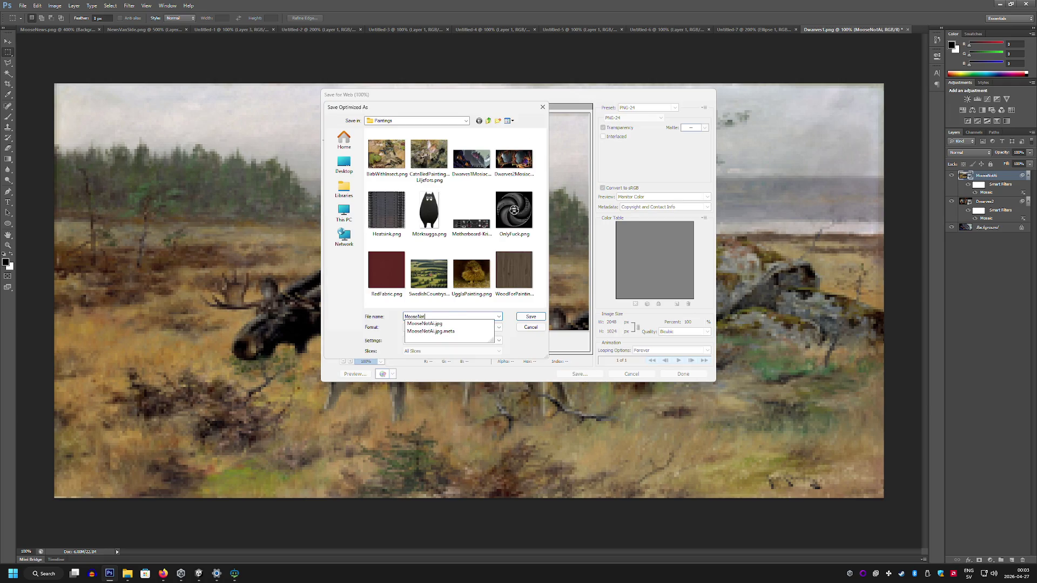
key(Return)
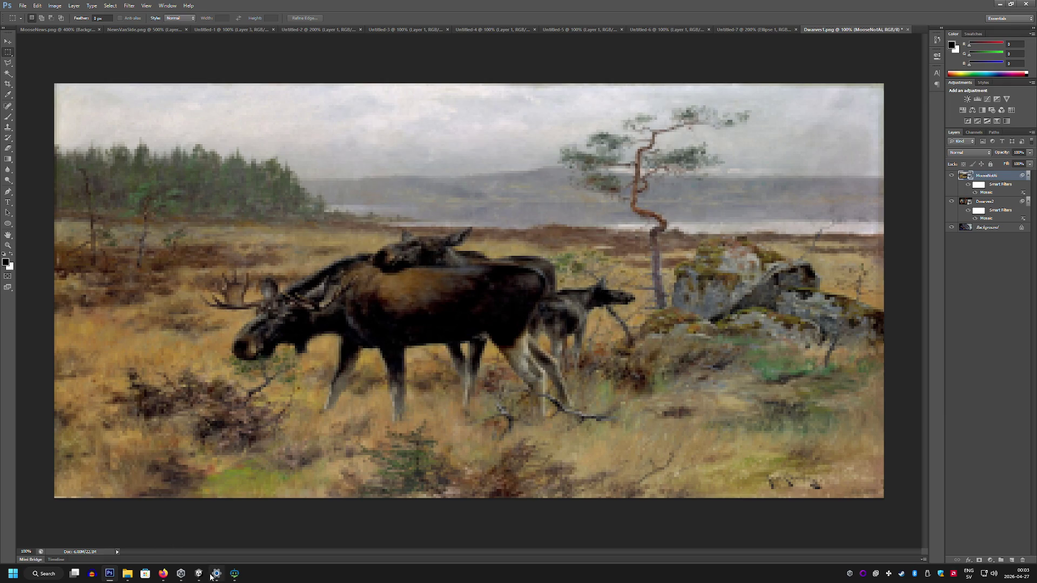
click(199, 575)
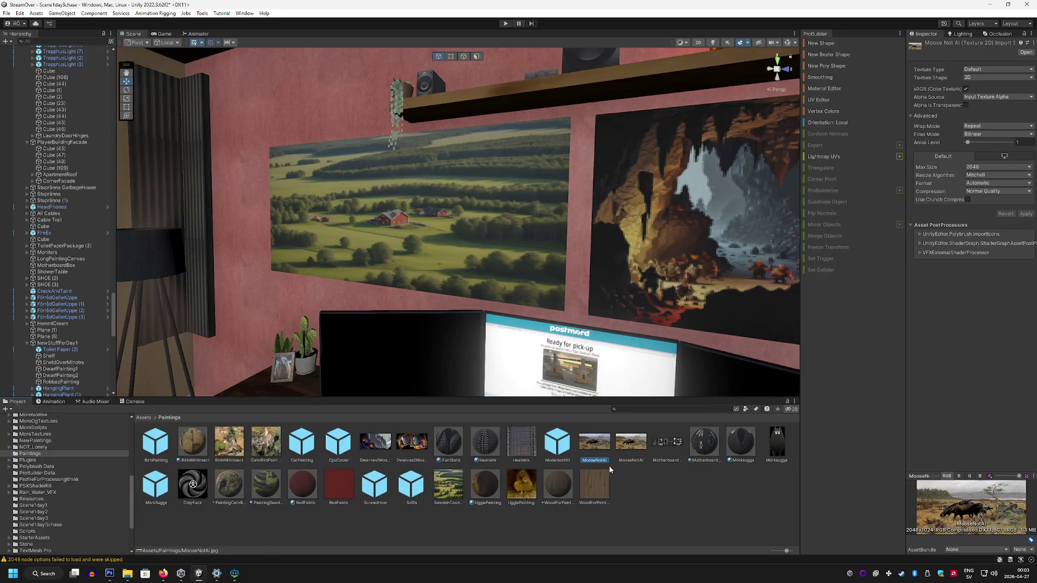
Step: Create a new material named MooseNotAi in the Paintings folder
right_click(656, 480)
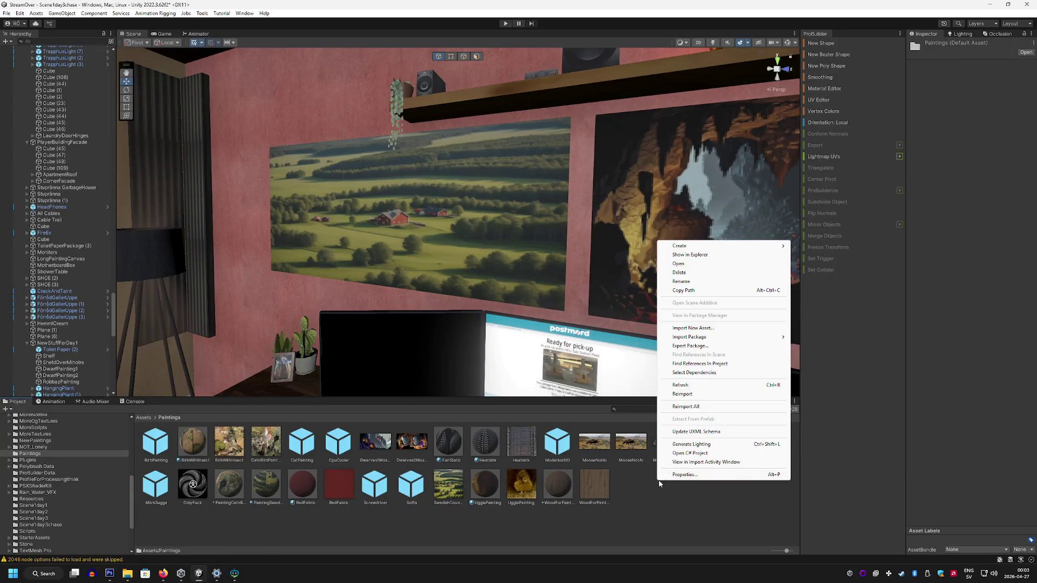
mouse_move(690, 245)
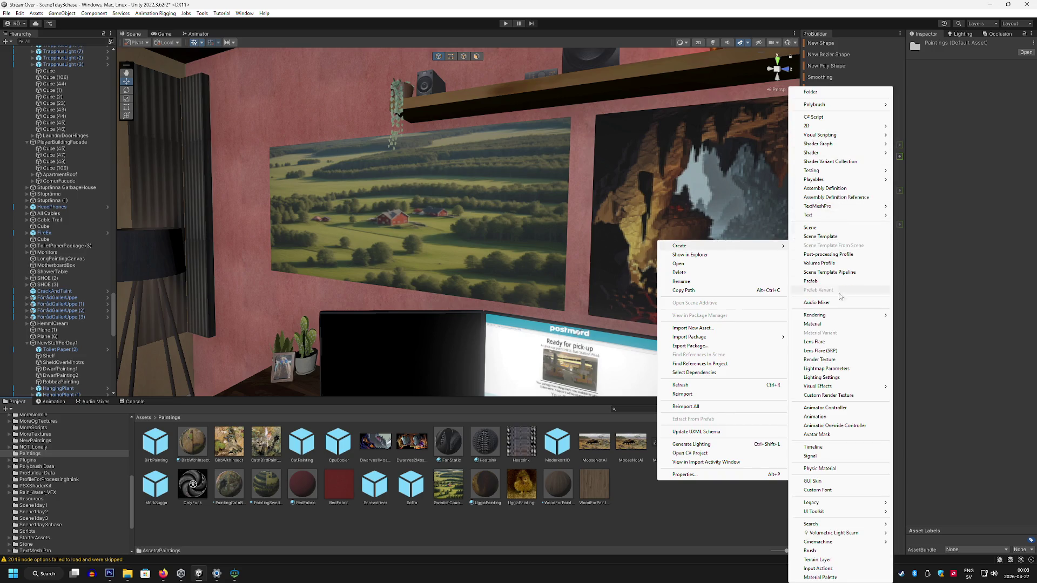
mouse_move(834, 315)
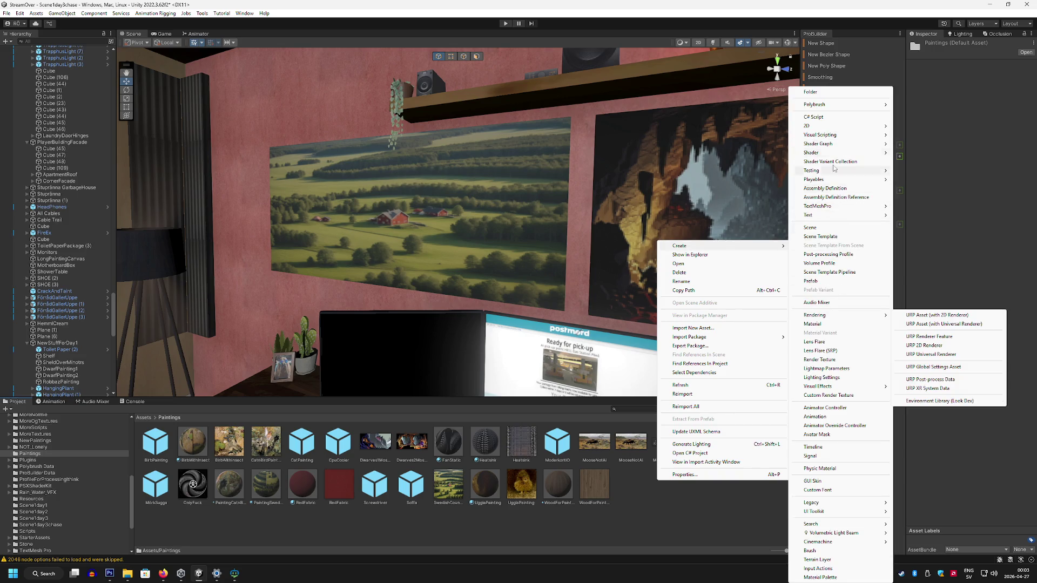
click(814, 324)
text(MooseNotA)
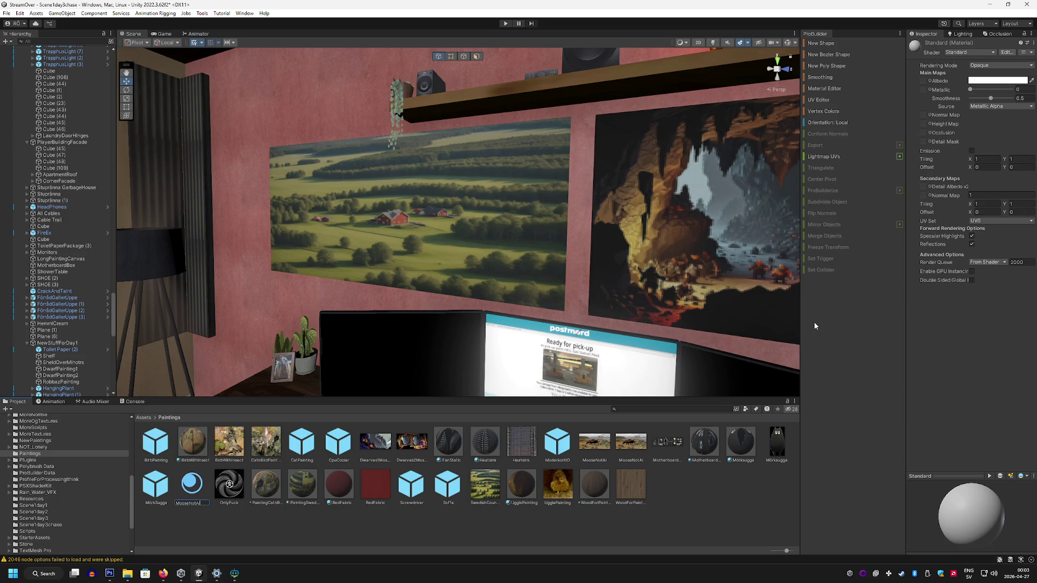
text(i)
key(Return)
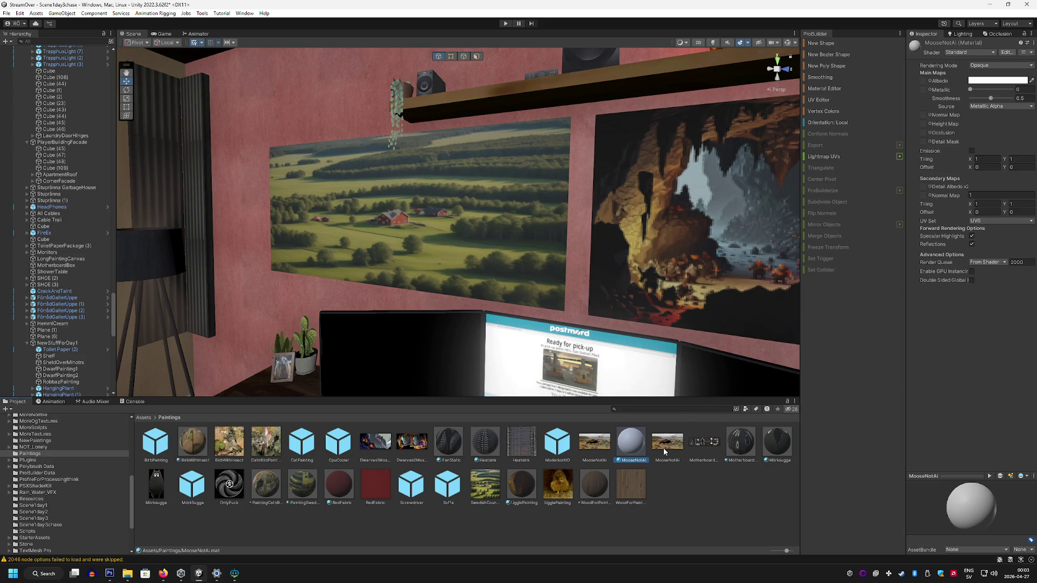
Step: Set the moose image as Albedo, Smoothness 0, and apply the material to the left painting
drag(663, 445, 923, 81)
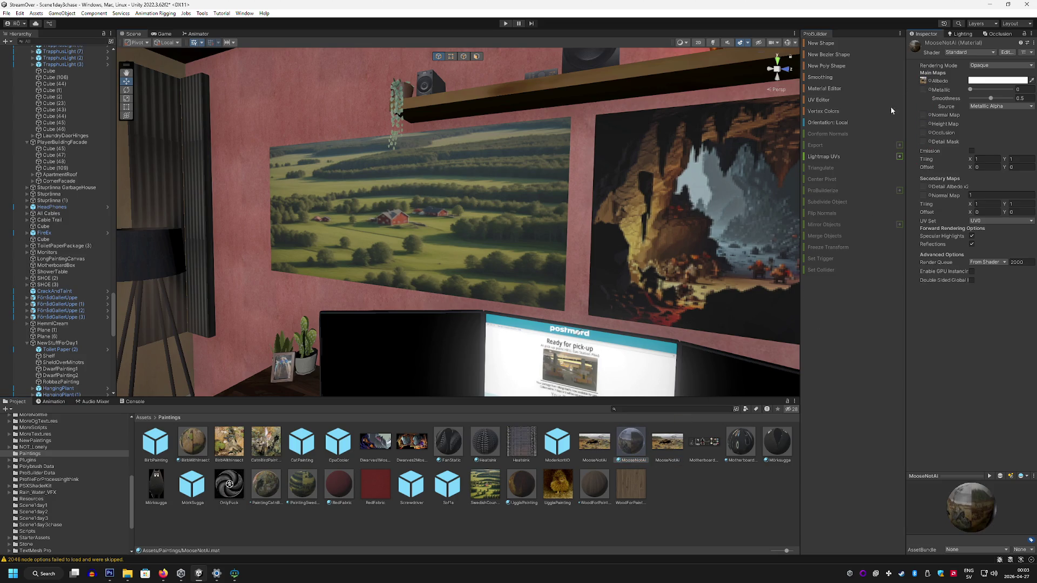
drag(983, 102, 971, 99)
mouse_move(631, 443)
mouse_down()
mouse_move(421, 216)
mouse_move(637, 432)
mouse_up()
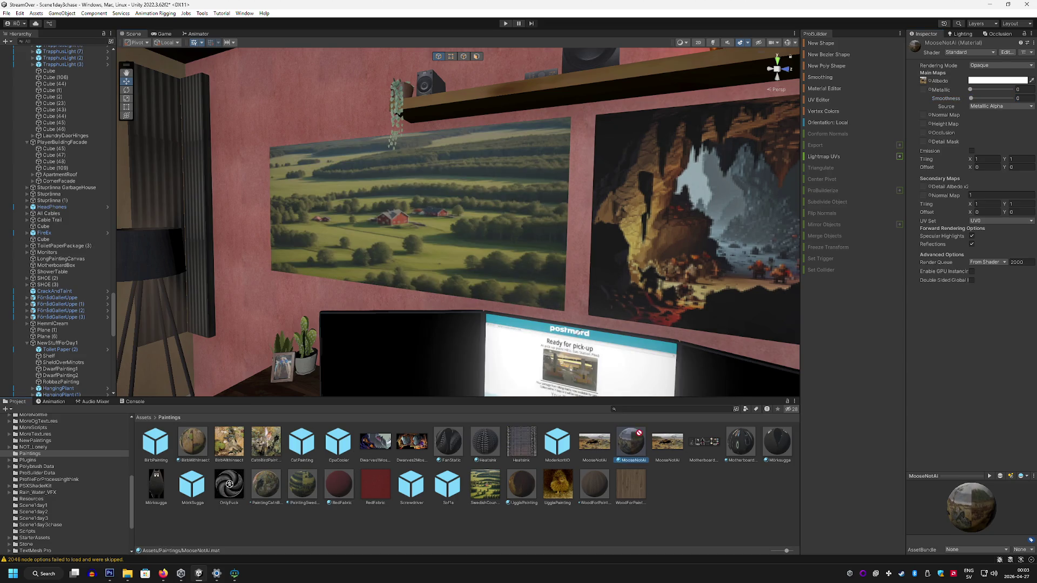
Step: Select the MooseNotAi texture and the pixelated png to check their settings
click(601, 445)
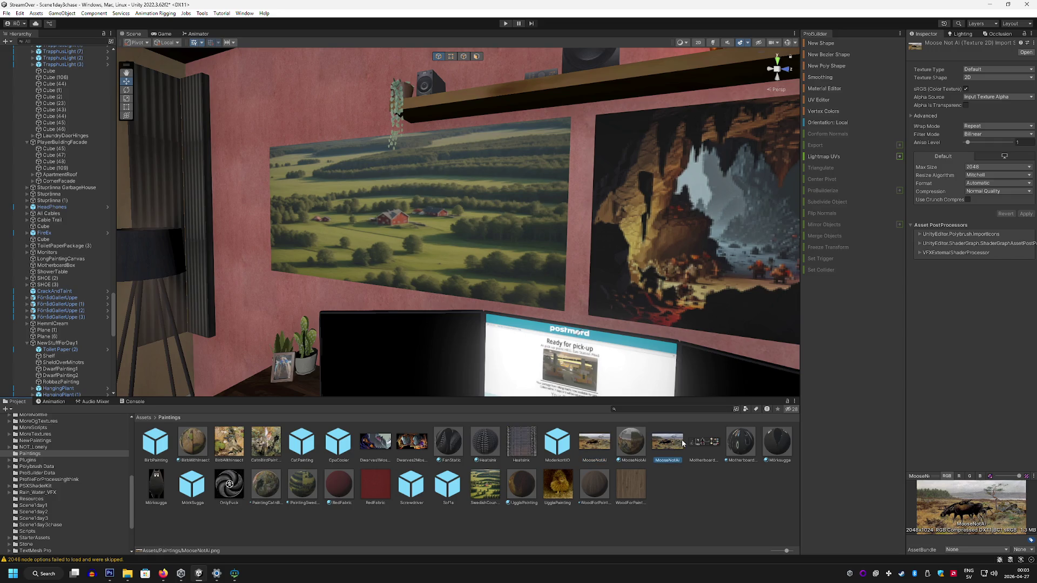
click(664, 444)
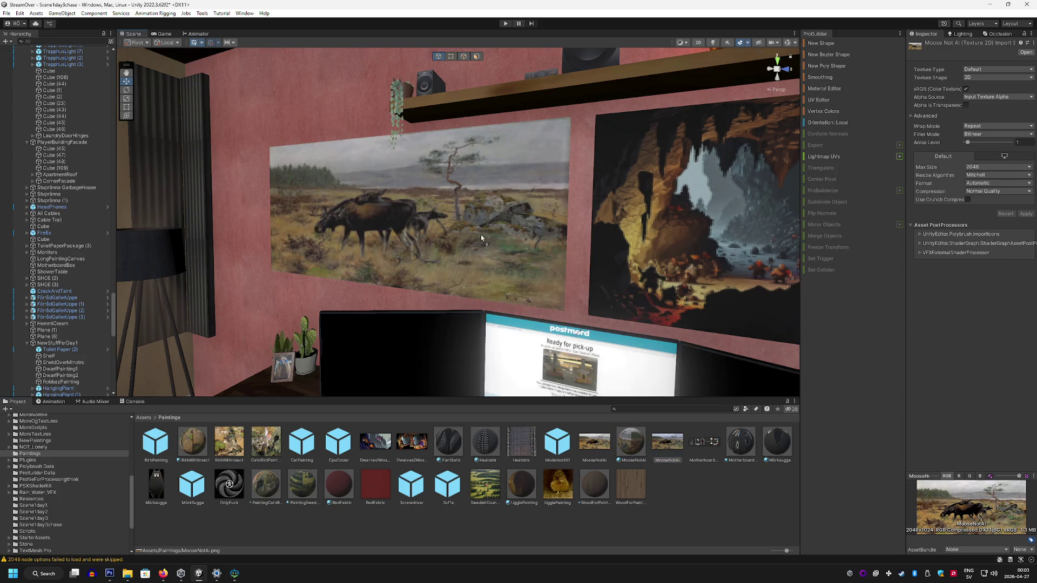
scroll(481, 234, up, 8)
scroll(491, 246, down, 8)
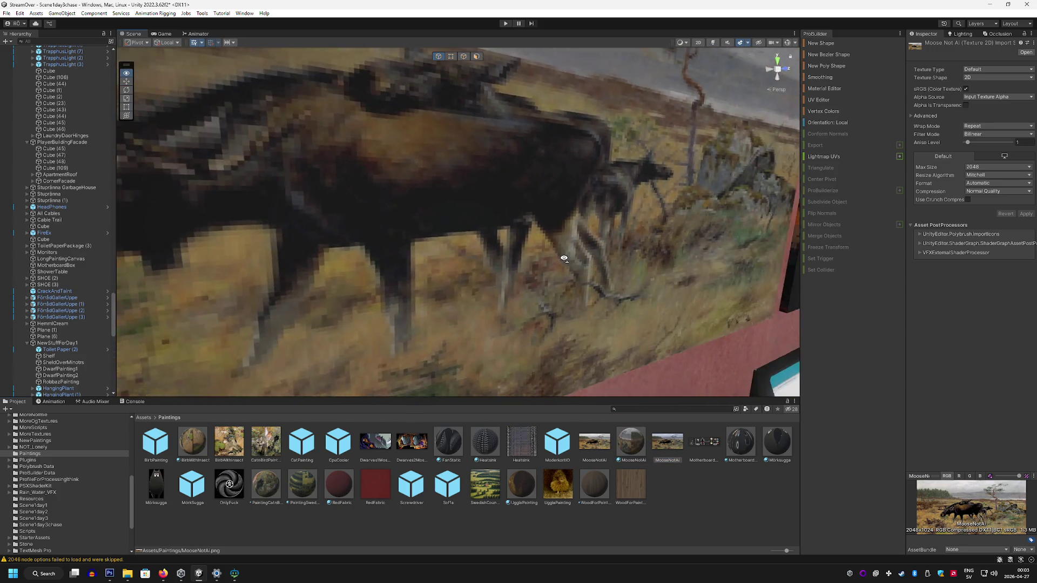